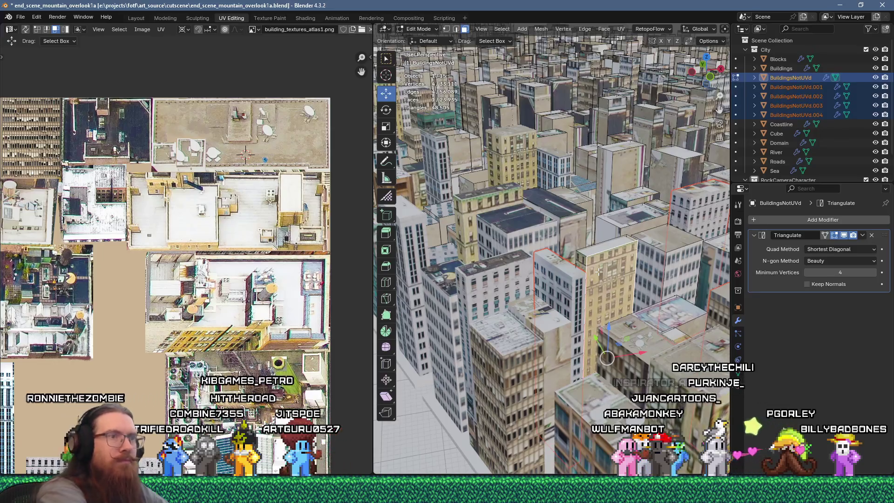
# Separate the selected building faces into a new object, BuildingsNotUVd.005.
pyautogui.press('p')
pyautogui.click(600, 273)
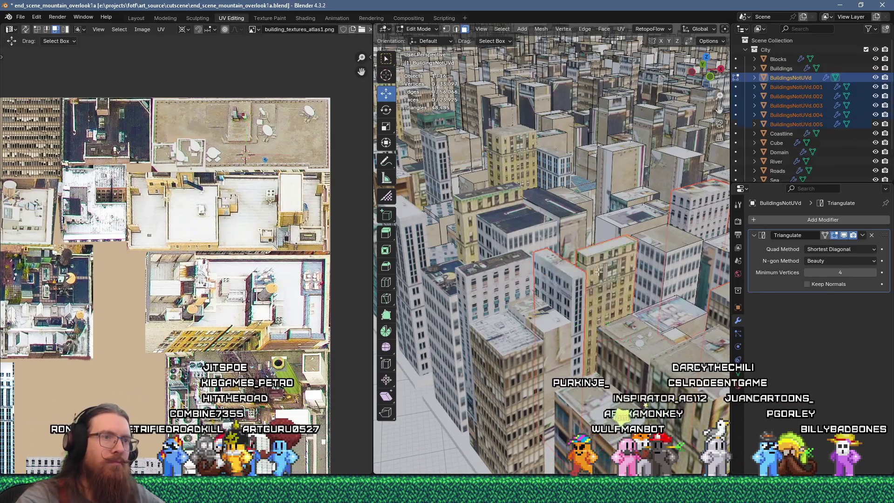
pyautogui.keyDown('shift'); pyautogui.moveTo(614, 293); pyautogui.dragTo(595, 335, button='middle'); pyautogui.keyUp('shift')
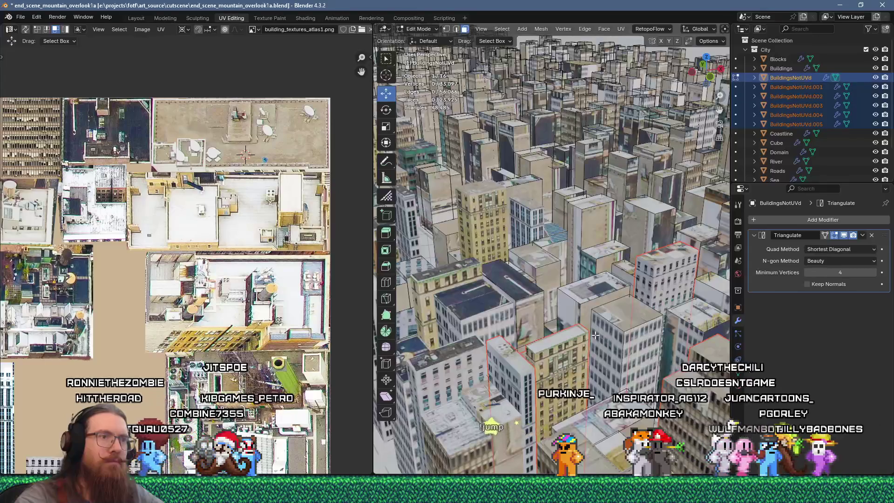
pyautogui.hotkey('alt', 'z')
pyautogui.scroll(-5, 592, 329)
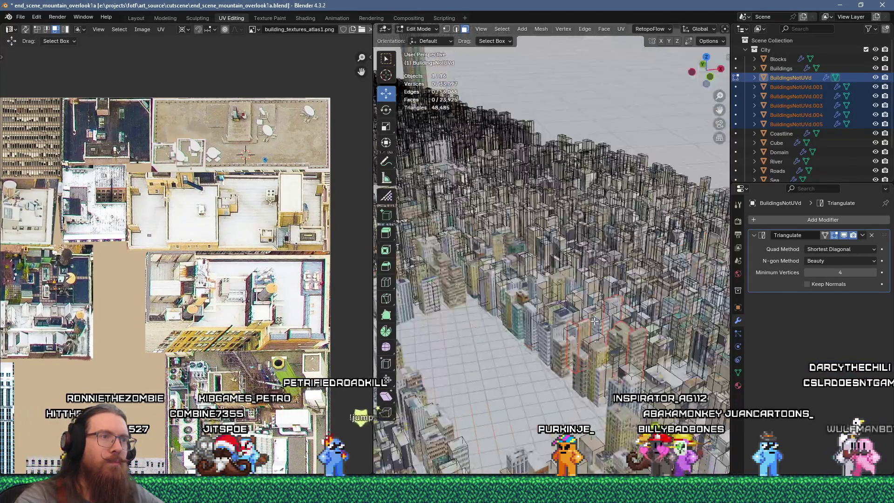
pyautogui.scroll(3, 592, 328)
pyautogui.scroll(2, 592, 328)
pyautogui.hotkey('alt', 'z')
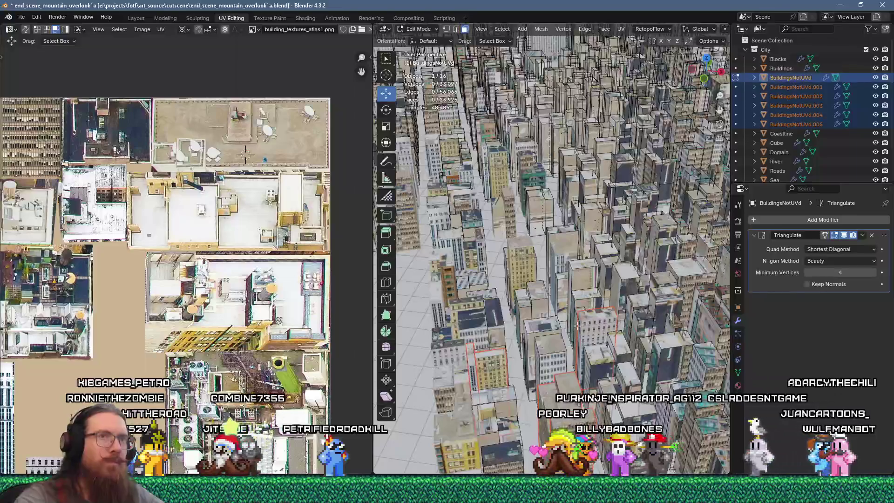
# Select BuildingsNotUVd.001 through .005 plus Buildings in the Outliner.
pyautogui.click(796, 87)
pyautogui.keyDown('shift'); pyautogui.click(807, 123); pyautogui.keyUp('shift')
pyautogui.keyDown('ctrl'); pyautogui.click(783, 69); pyautogui.keyUp('ctrl')
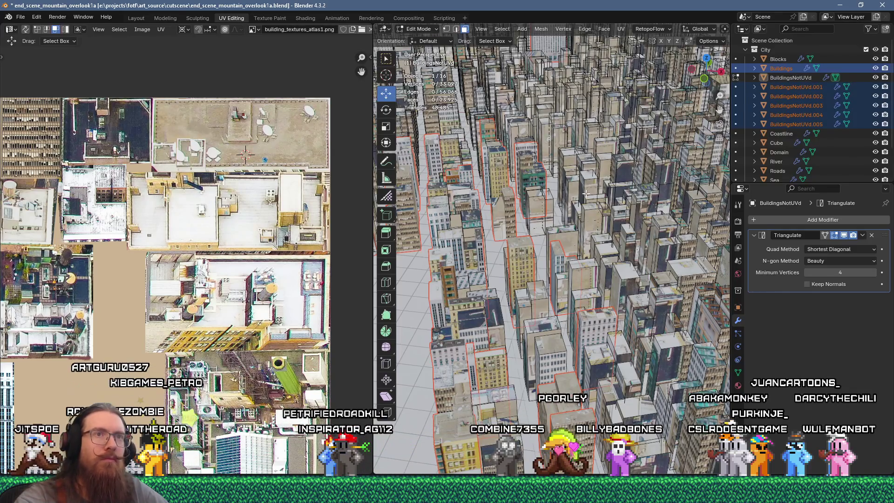
pyautogui.press('super+space')
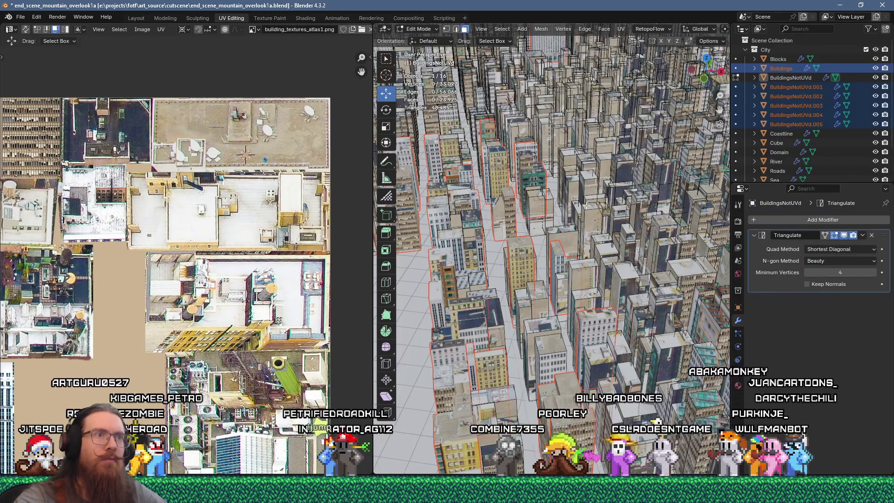
pyautogui.click(791, 87)
pyautogui.keyDown('shift'); pyautogui.click(795, 124); pyautogui.keyUp('shift')
pyautogui.keyDown('ctrl'); pyautogui.click(781, 68); pyautogui.keyUp('ctrl')
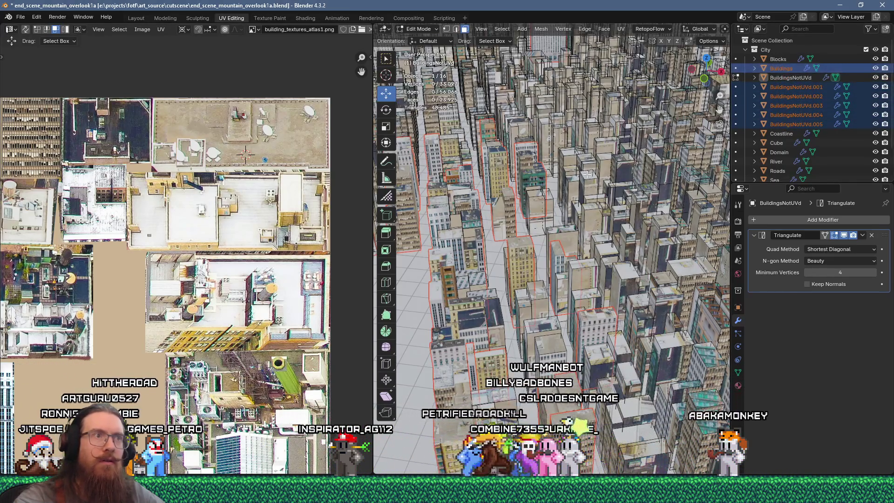
# Reselect the split pieces with Buildings active and return to Object Mode.
pyautogui.click(792, 121)
pyautogui.keyDown('shift'); pyautogui.click(791, 97); pyautogui.keyUp('shift')
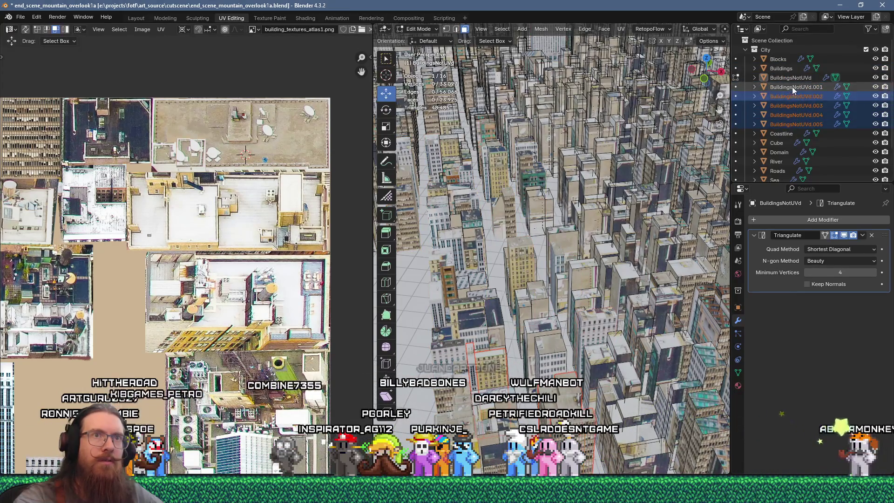
pyautogui.keyDown('ctrl'); pyautogui.click(791, 87); pyautogui.keyUp('ctrl')
pyautogui.keyDown('ctrl'); pyautogui.click(782, 69); pyautogui.keyUp('ctrl')
pyautogui.press('Tab')
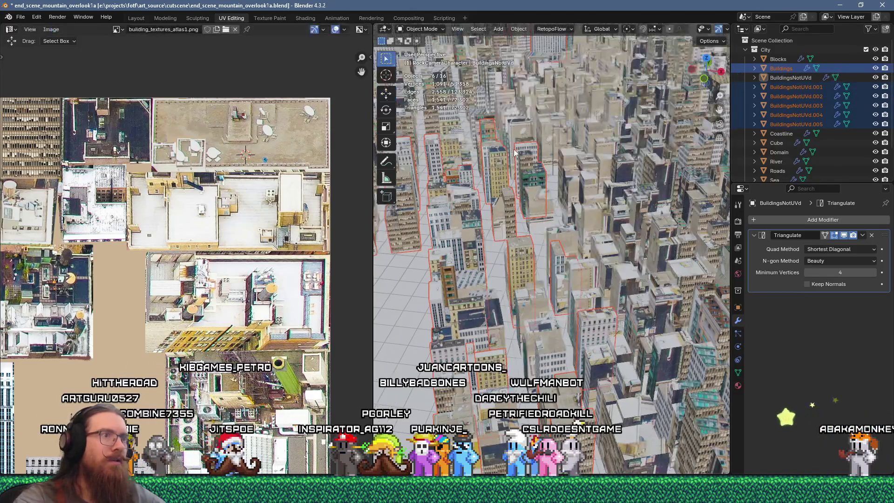
# Join BuildingsNotUVd.001–.005 into the active Buildings object with Ctrl+J.
pyautogui.click(821, 124)
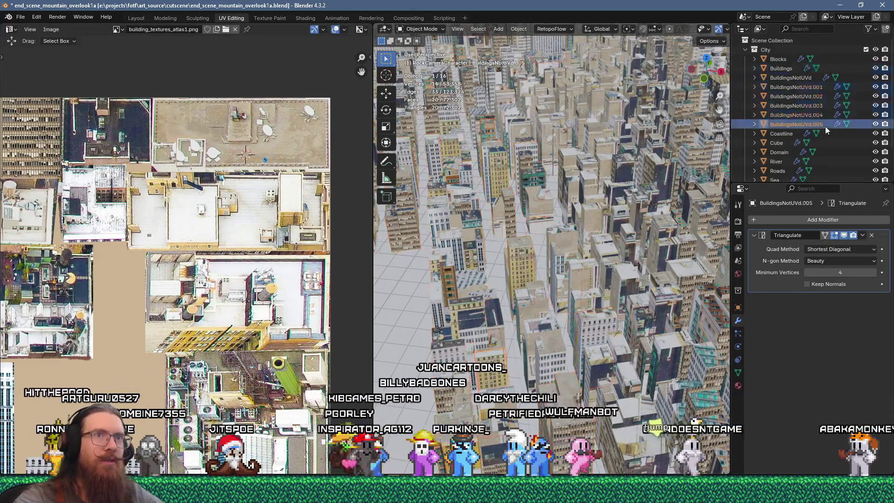
pyautogui.keyDown('shift'); pyautogui.click(813, 88); pyautogui.keyUp('shift')
pyautogui.keyDown('ctrl'); pyautogui.click(786, 69); pyautogui.keyUp('ctrl')
pyautogui.hotkey('ctrl', 'j')
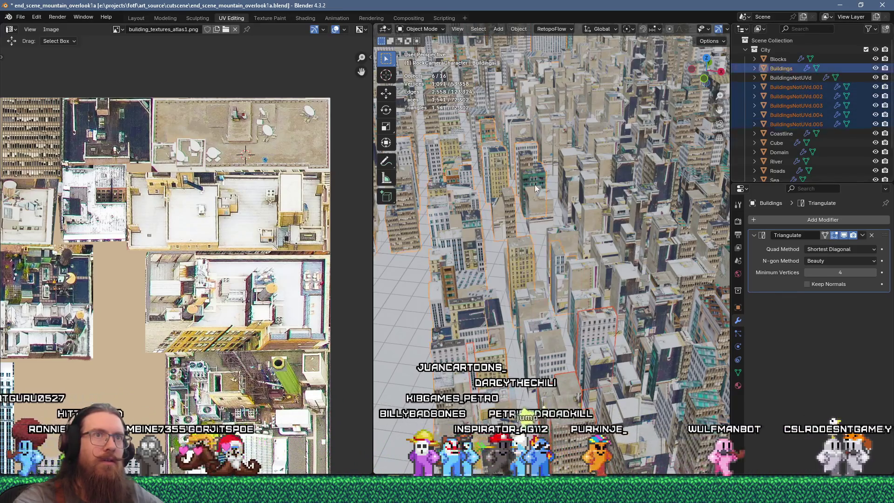
pyautogui.moveTo(498, 226)
pyautogui.mouseDown(button='middle')
pyautogui.moveTo(534, 215)
pyautogui.moveTo(537, 242)
pyautogui.mouseUp(button='middle')
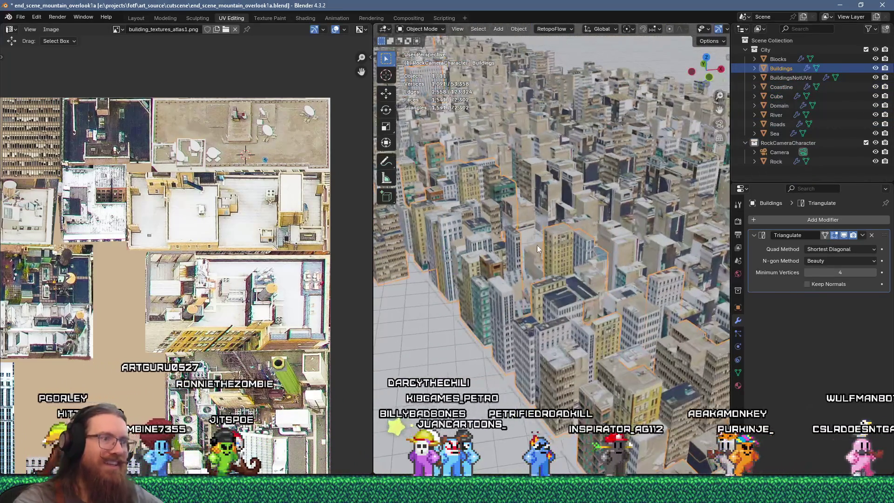
pyautogui.scroll(3, 491, 269)
pyautogui.moveTo(490, 266)
pyautogui.mouseDown(button='middle')
pyautogui.moveTo(487, 301)
pyautogui.moveTo(487, 265)
pyautogui.mouseUp(button='middle')
pyautogui.click(20, 17)
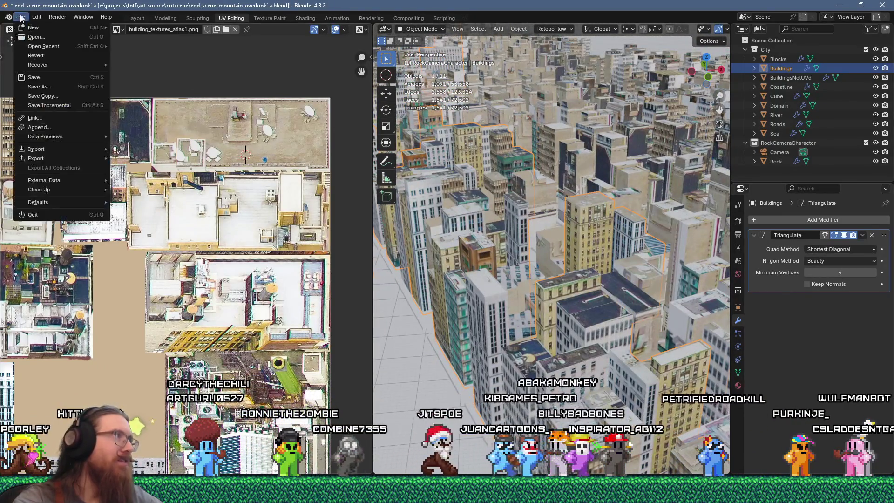
# Save the blend file and export end_scene_mountain_overlook1.glb via glTF 2.0 to toimport/cutscene.
pyautogui.click(33, 77)
pyautogui.click(20, 18)
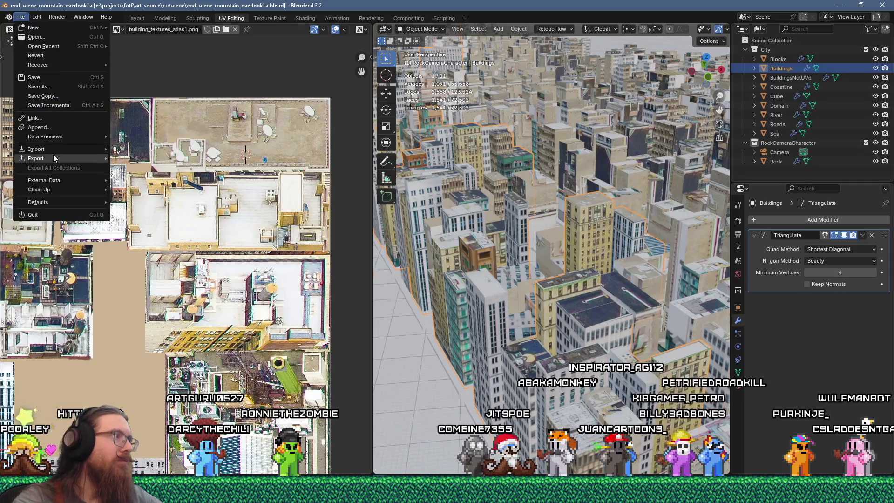
pyautogui.moveTo(52, 156)
pyautogui.click(158, 249)
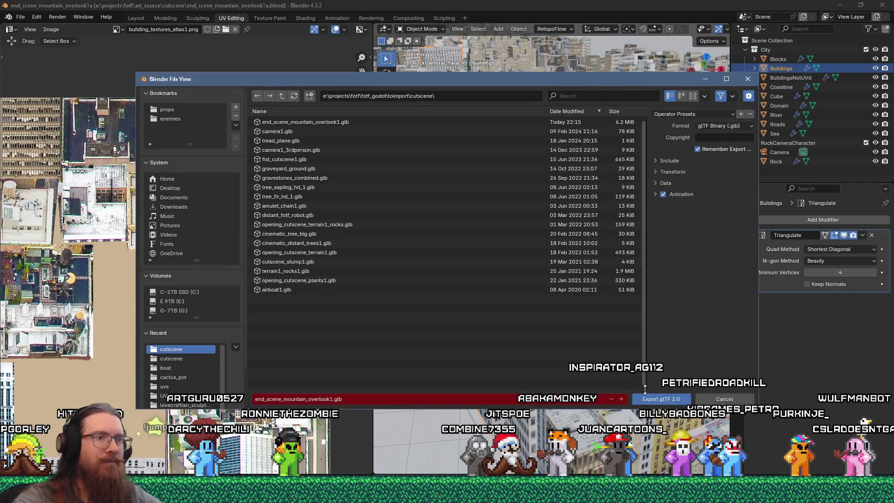
pyautogui.click(662, 399)
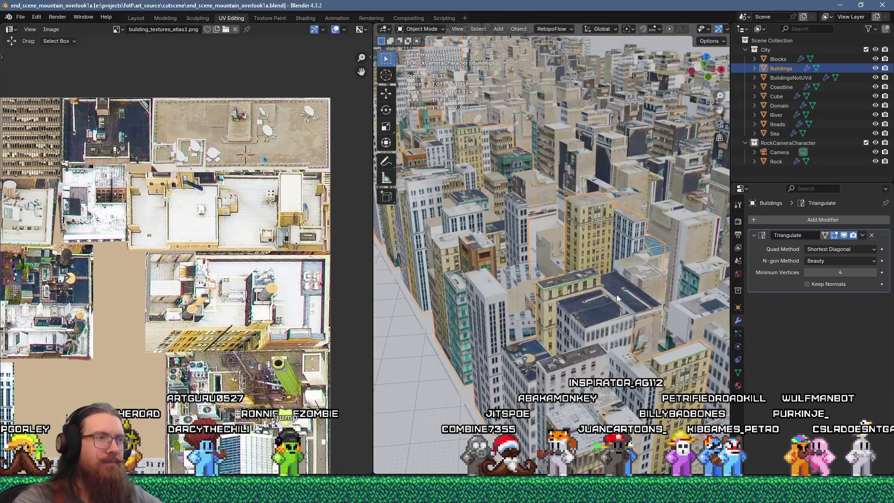
pyautogui.hotkey('alt', 'Tab')
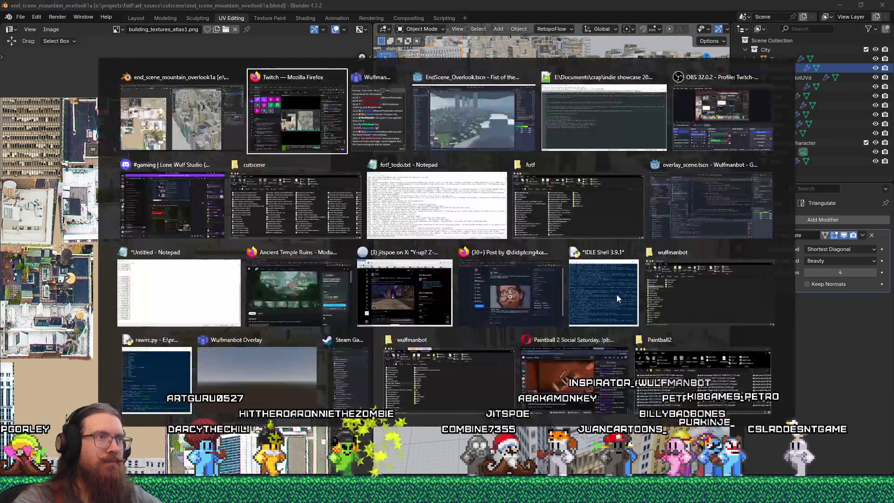
# Reload the current Godot project, discarding unsaved scene changes.
pyautogui.press('Tab')
pyautogui.press('Tab')
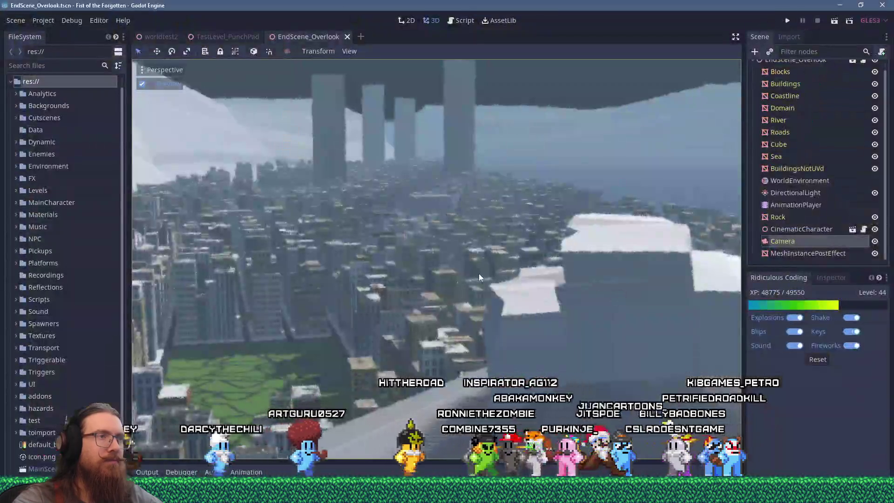
pyautogui.click(16, 20)
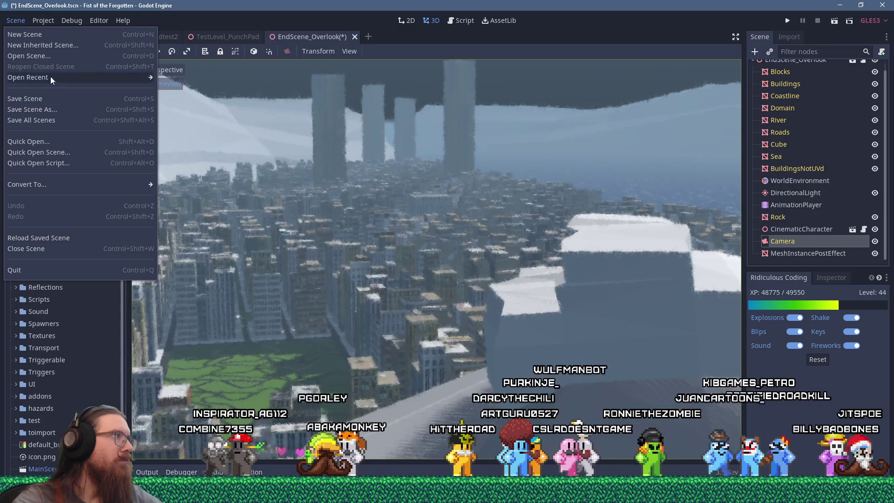
pyautogui.moveTo(44, 20)
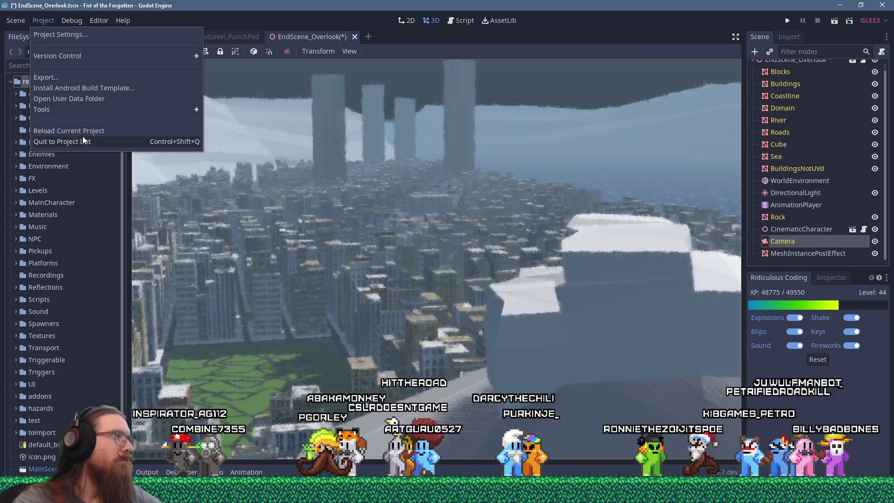
pyautogui.click(80, 131)
pyautogui.click(506, 259)
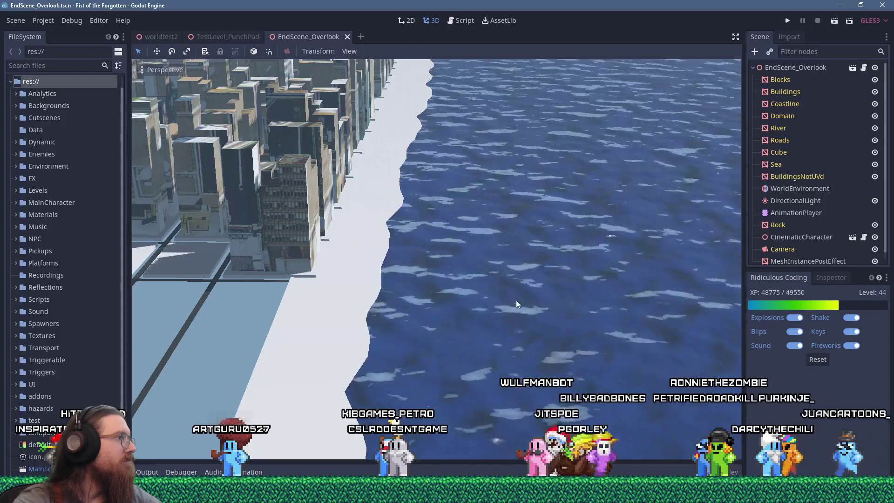
# Select the Camera node and turn on Preview to see the updated city.
pyautogui.hotkey('alt', 'Tab')
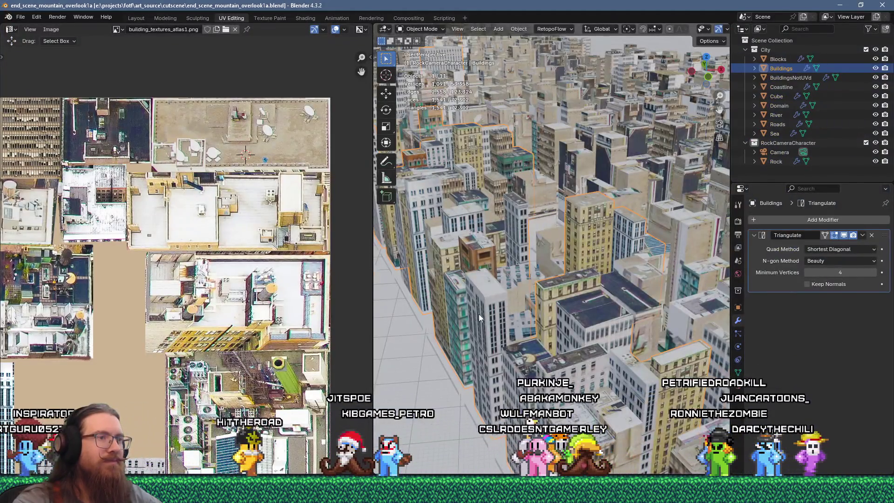
pyautogui.moveTo(478, 314); pyautogui.dragTo(494, 315, button='middle')
pyautogui.hotkey('alt', 'Tab')
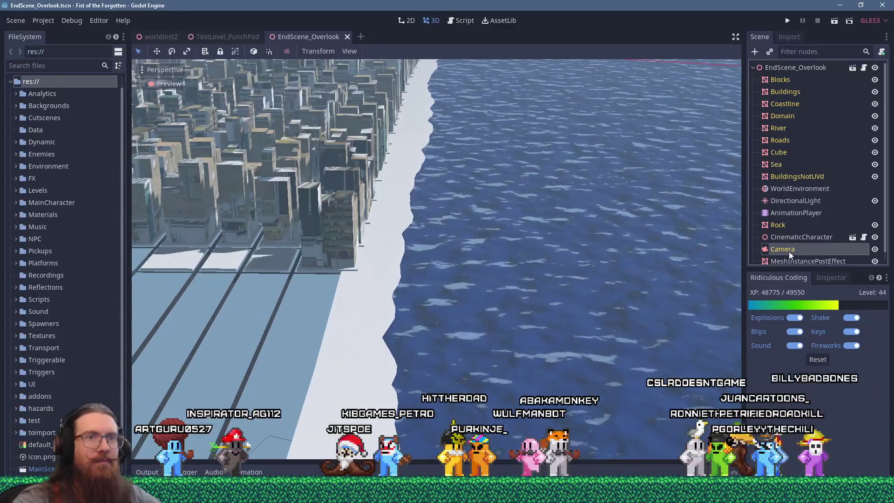
pyautogui.click(788, 249)
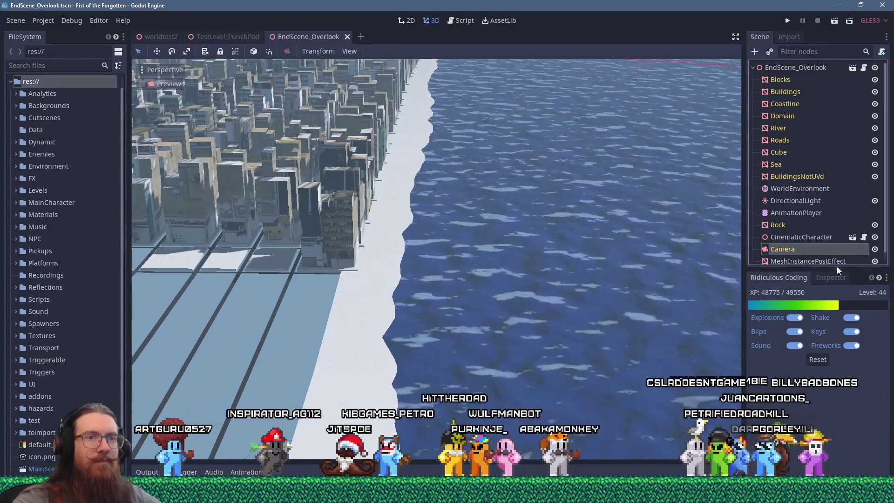
pyautogui.click(142, 84)
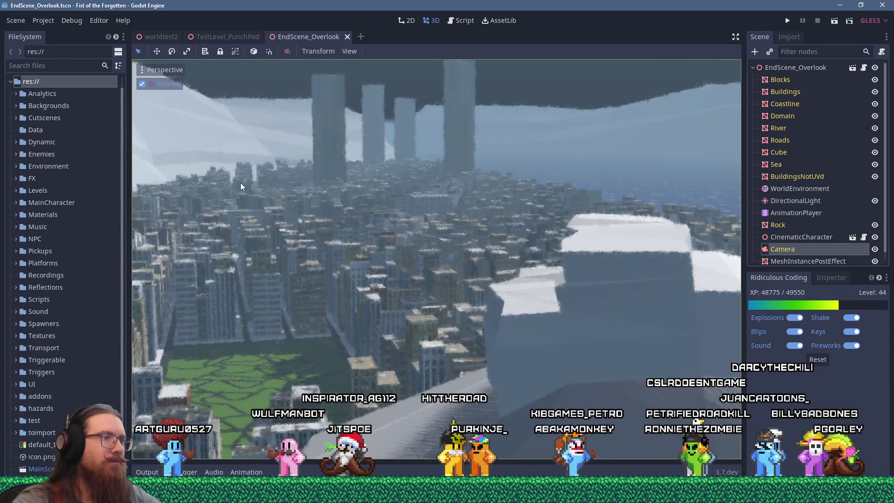
pyautogui.hotkey('alt', 'Tab')
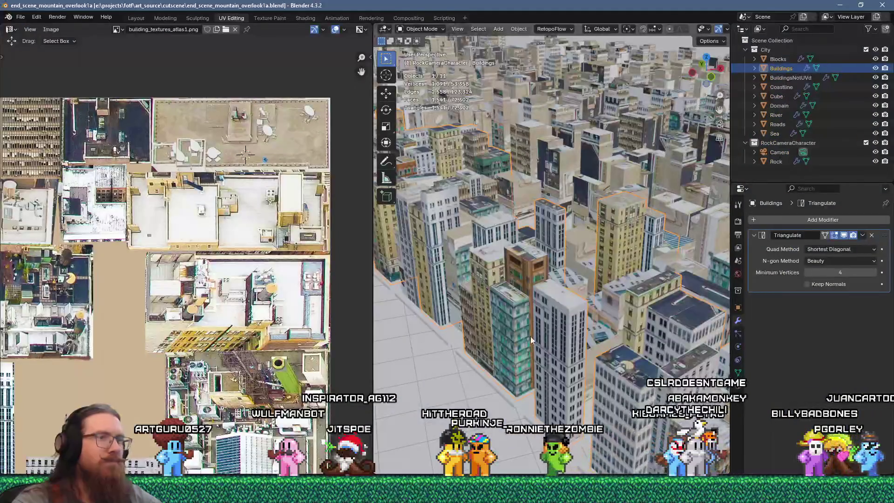
# Select BuildingsNotUVd, enter Edit Mode, and pick one of its rooftop faces.
pyautogui.hotkey('alt', 'Tab')
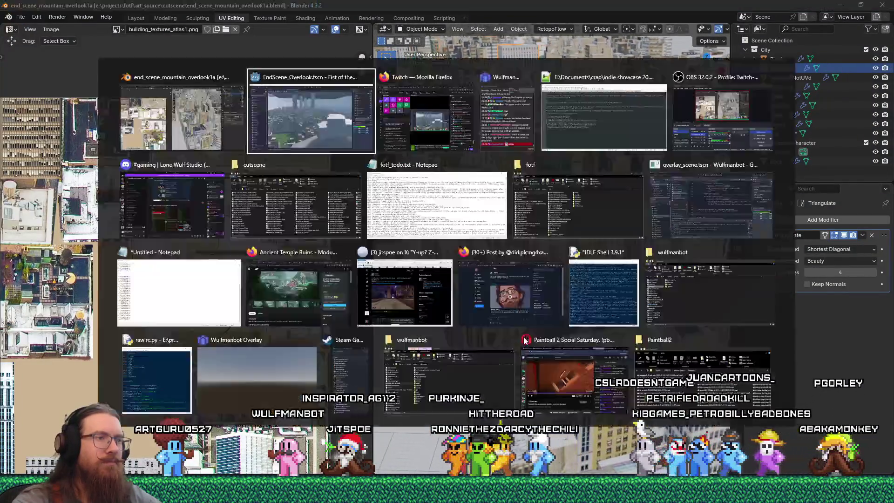
pyautogui.hotkey('alt', 'Tab')
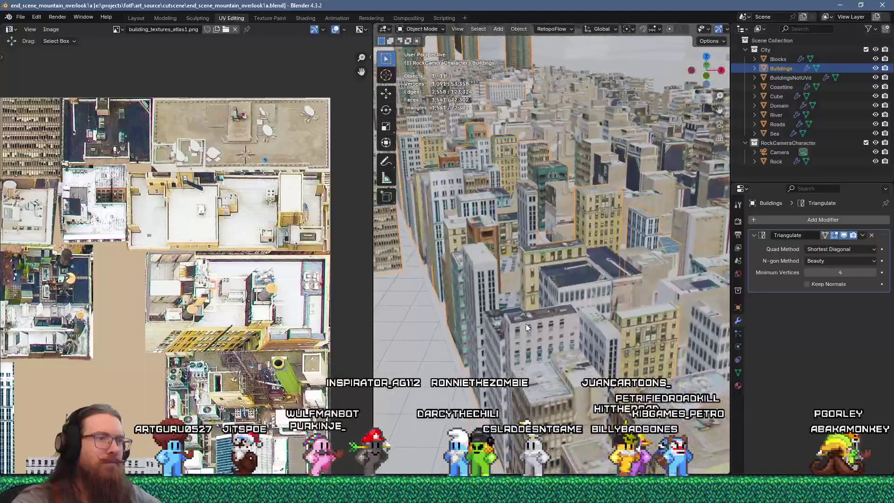
pyautogui.moveTo(524, 322)
pyautogui.mouseDown(button='middle')
pyautogui.moveTo(530, 295)
pyautogui.moveTo(540, 293)
pyautogui.moveTo(551, 301)
pyautogui.moveTo(537, 305)
pyautogui.moveTo(553, 325)
pyautogui.moveTo(531, 309)
pyautogui.mouseUp(button='middle')
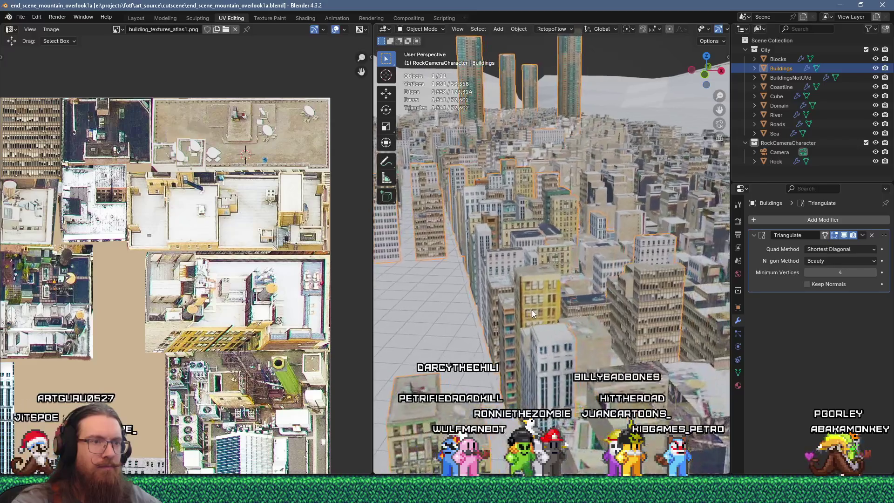
pyautogui.hotkey('alt', 'Tab')
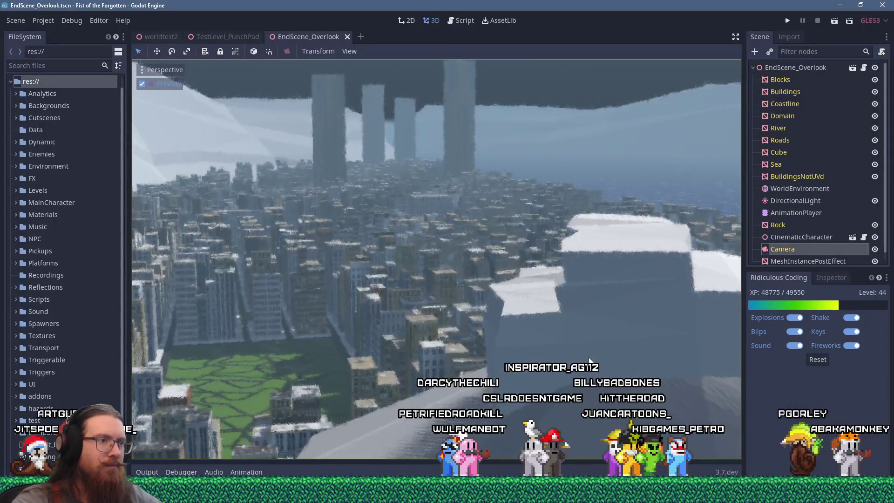
pyautogui.hotkey('alt', 'Tab')
pyautogui.moveTo(579, 351)
pyautogui.mouseDown(button='middle')
pyautogui.moveTo(546, 279)
pyautogui.moveTo(556, 305)
pyautogui.mouseUp(button='middle')
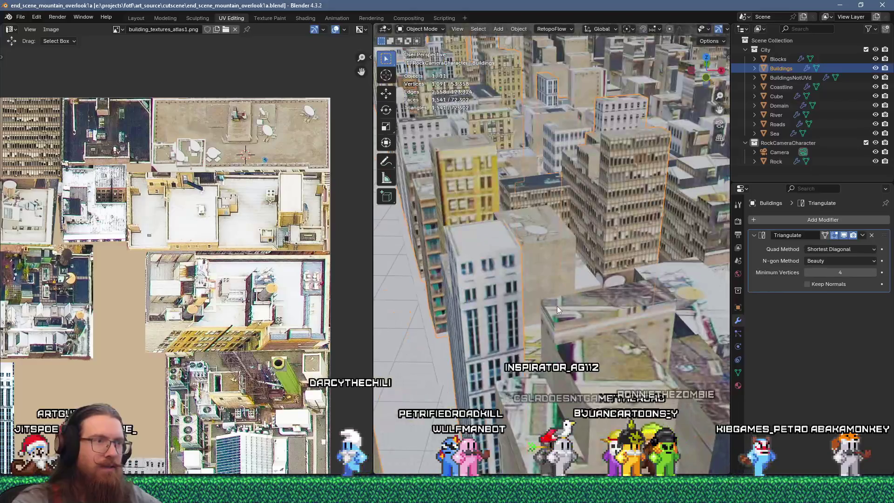
pyautogui.click(538, 258)
pyautogui.moveTo(538, 259); pyautogui.dragTo(538, 283, button='middle')
pyautogui.scroll(3, 540, 287)
pyautogui.press('Tab')
pyautogui.click(526, 313)
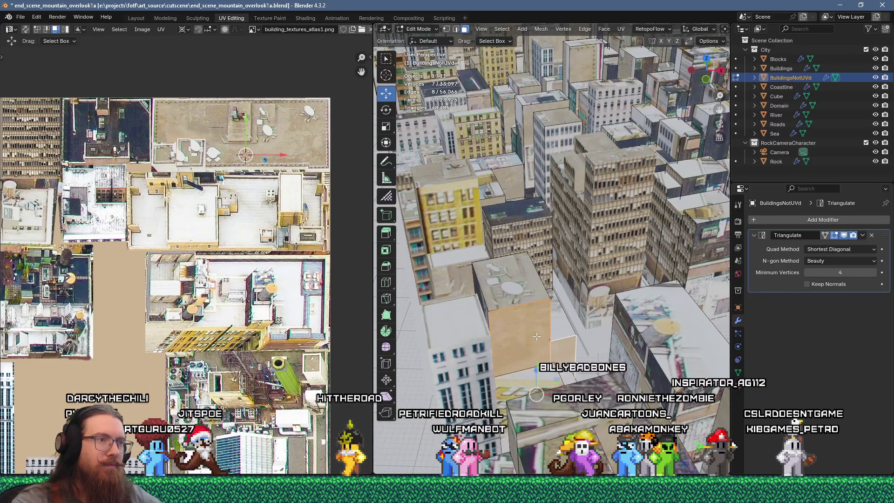
# Unwrap the rooftop face, shrink its UV island, and move it onto a facade texture.
pyautogui.rightClick(550, 250)
pyautogui.click(542, 119)
pyautogui.scroll(-5, 541, 139)
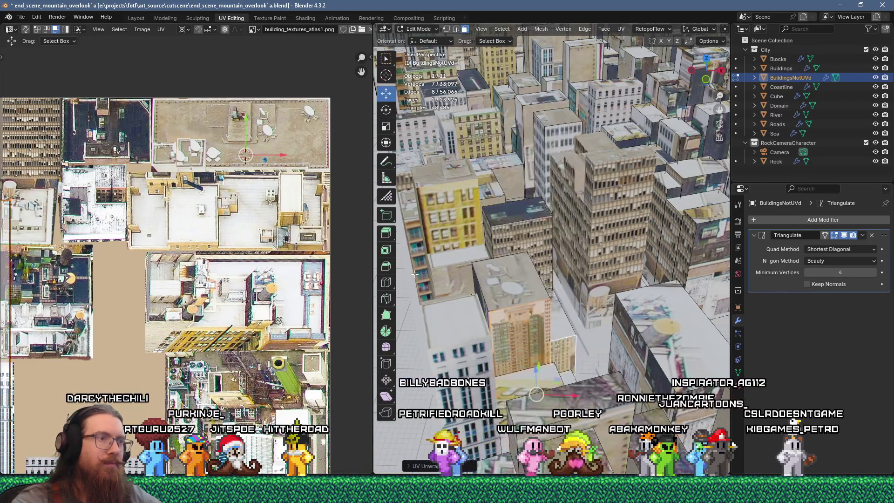
pyautogui.press('KP_Decimal')
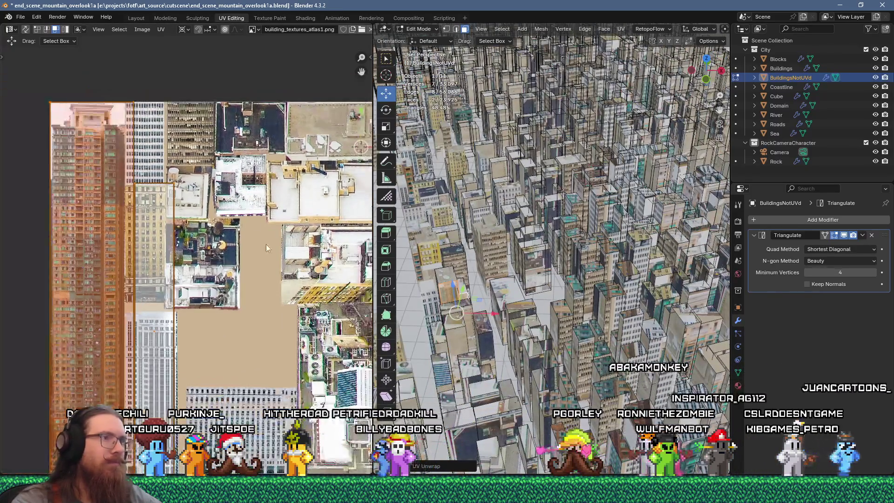
pyautogui.press('KP_Decimal')
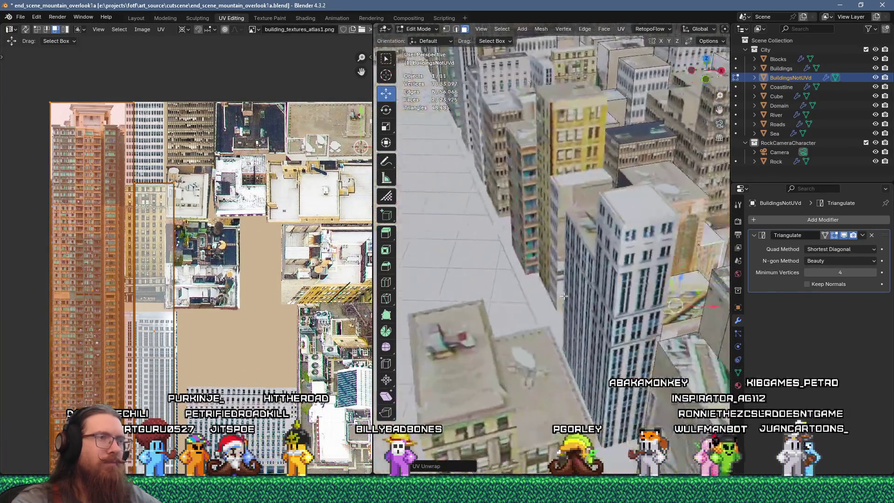
pyautogui.scroll(-4, 203, 235)
pyautogui.scroll(3, 203, 235)
pyautogui.scroll(2, 139, 183)
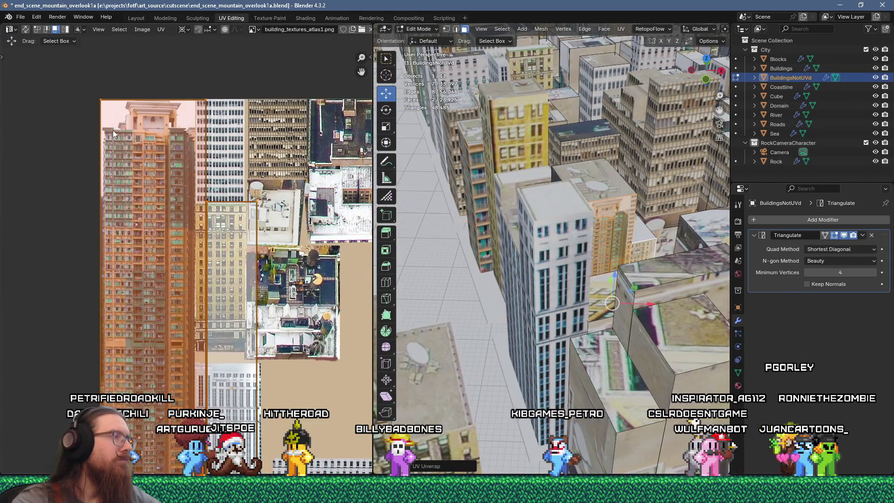
pyautogui.press('s')
pyautogui.click(142, 155)
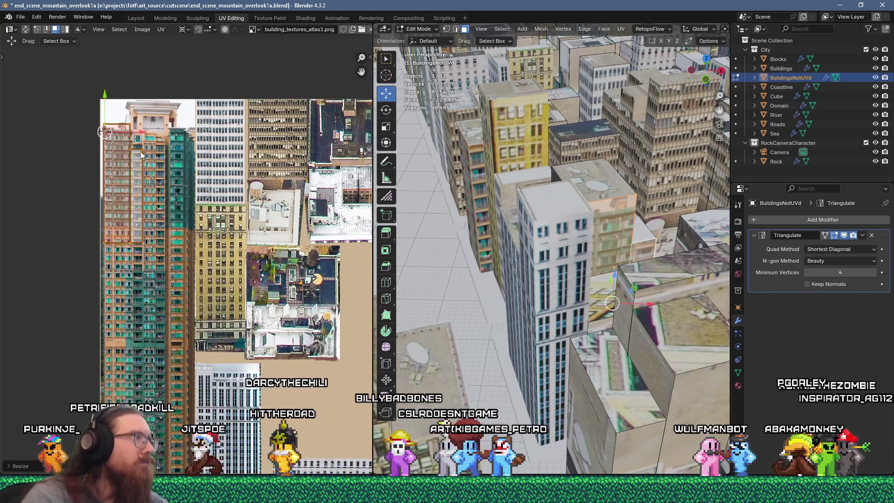
pyautogui.scroll(4, 144, 149)
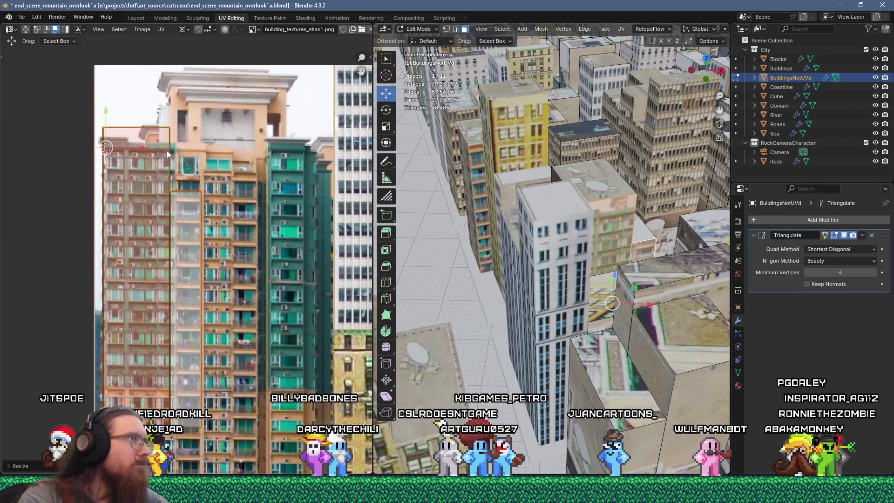
pyautogui.press('g')
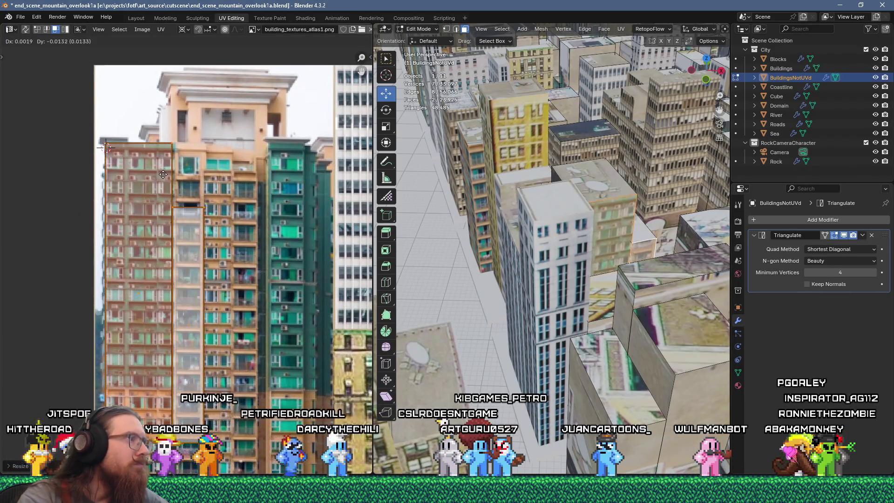
# Unwrap several more roof faces, scale the new islands by 5, and move them onto the atlas.
pyautogui.click(604, 293)
pyautogui.keyDown('shift'); pyautogui.click(660, 274); pyautogui.keyUp('shift')
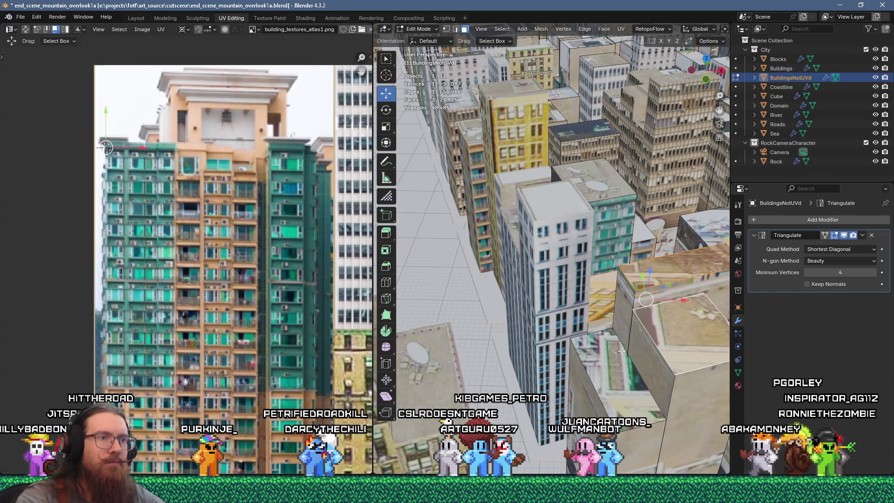
pyautogui.keyDown('shift'); pyautogui.click(620, 332); pyautogui.keyUp('shift')
pyautogui.keyDown('shift'); pyautogui.moveTo(608, 278); pyautogui.dragTo(644, 361, button='middle'); pyautogui.keyUp('shift')
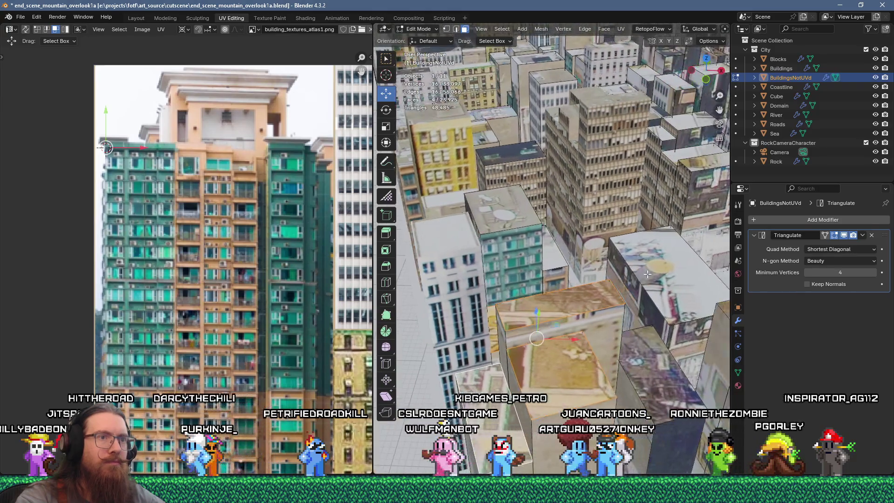
pyautogui.keyDown('shift'); pyautogui.click(644, 361); pyautogui.keyUp('shift')
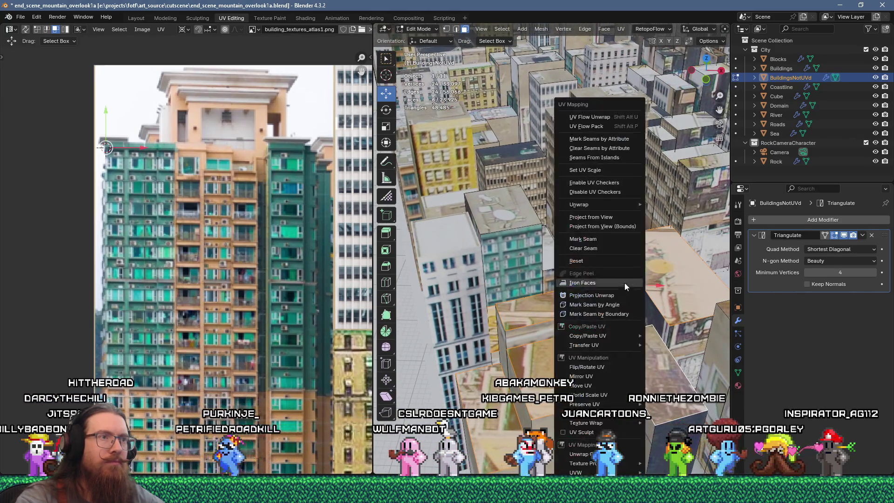
pyautogui.press('u')
pyautogui.click(613, 115)
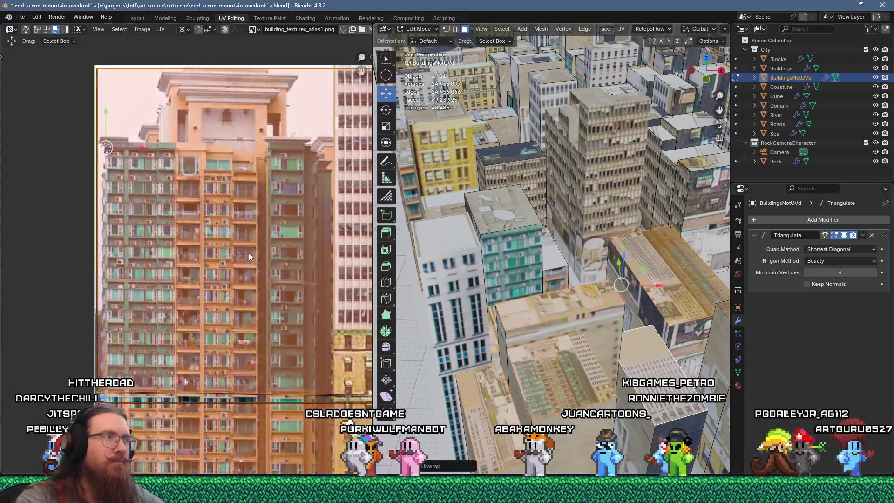
pyautogui.scroll(-5, 248, 252)
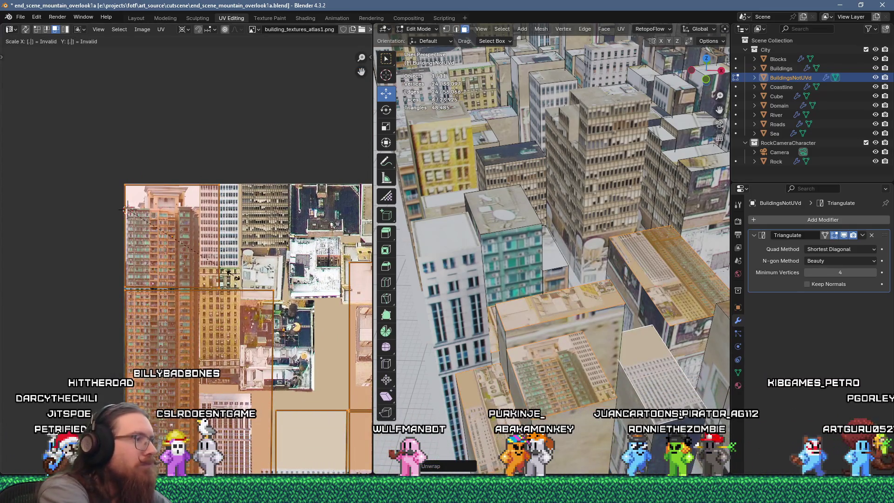
pyautogui.write('5')
pyautogui.press('Return')
pyautogui.moveTo(273, 261); pyautogui.dragTo(174, 261, button='middle')
pyautogui.press('g')
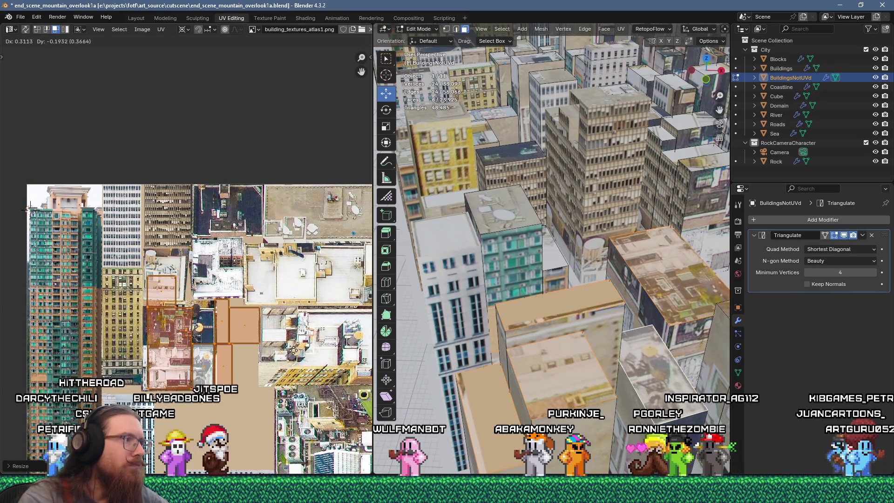
# Place the small roof island over a rooftop image and resize it from its corner.
pyautogui.click(158, 292)
pyautogui.press('g')
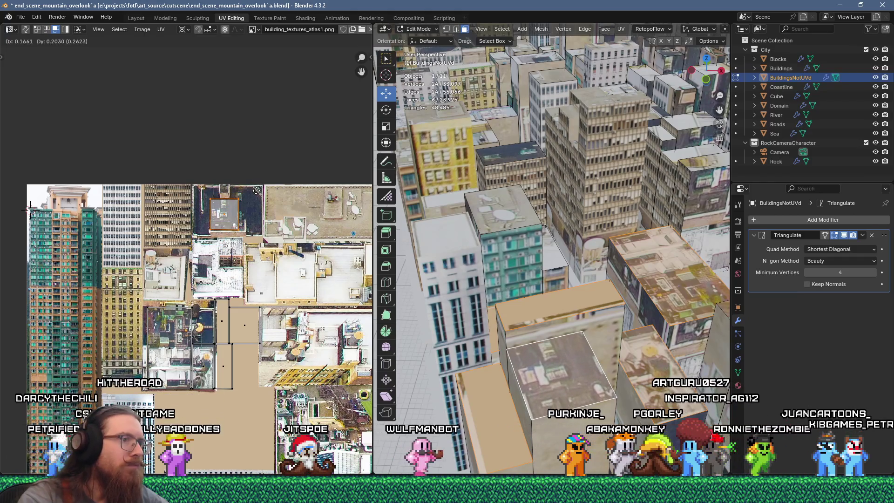
pyautogui.click(255, 192)
pyautogui.scroll(3, 252, 193)
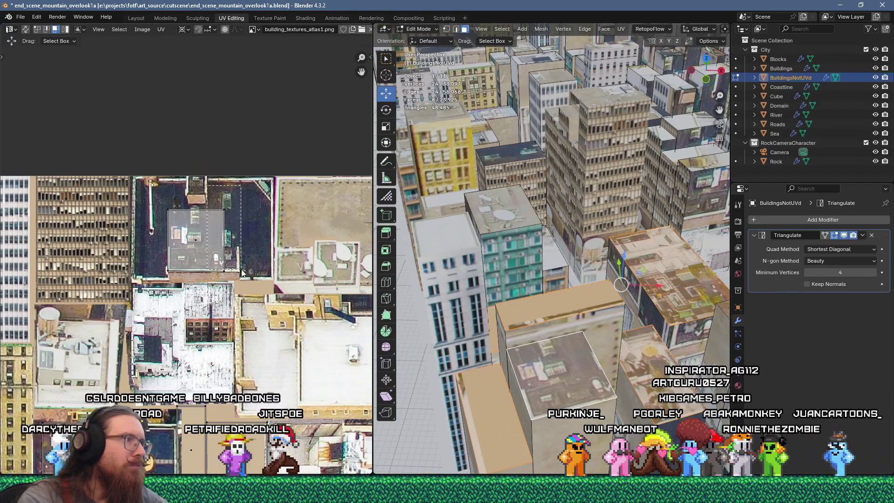
pyautogui.keyDown('shift'); pyautogui.rightClick(166, 270); pyautogui.keyUp('shift')
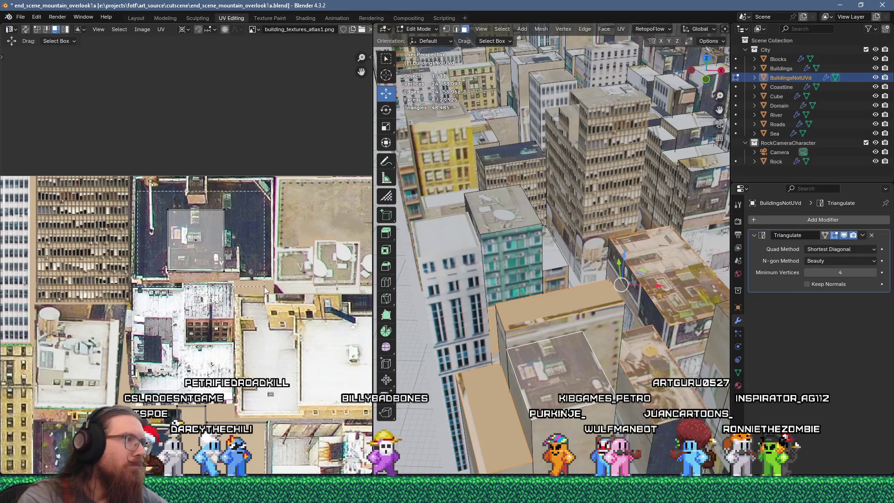
pyautogui.press('s')
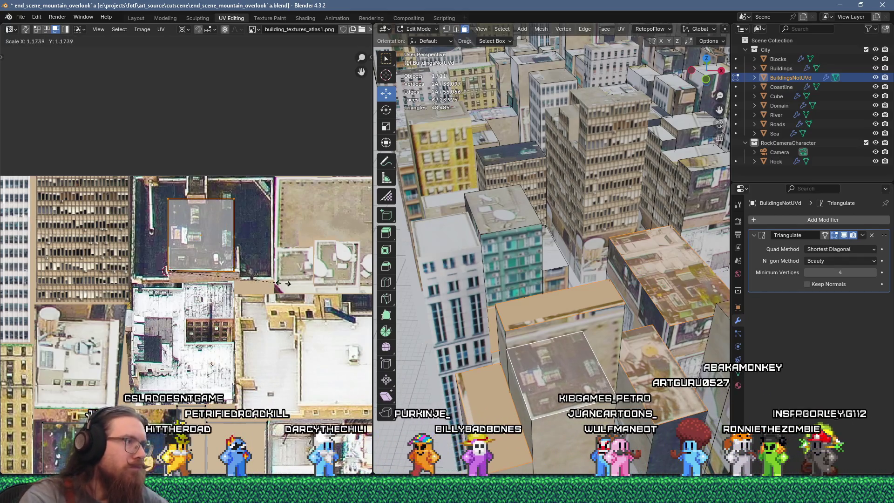
pyautogui.click(284, 283)
# Rotate the next roof island 90 degrees, move it onto a rooftop image, and shrink it.
pyautogui.click(638, 362)
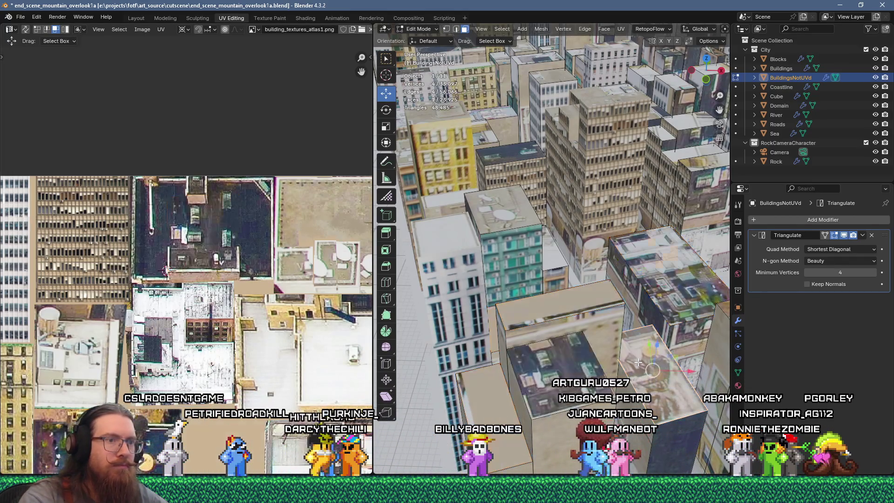
pyautogui.click(672, 275)
pyautogui.scroll(-2, 145, 334)
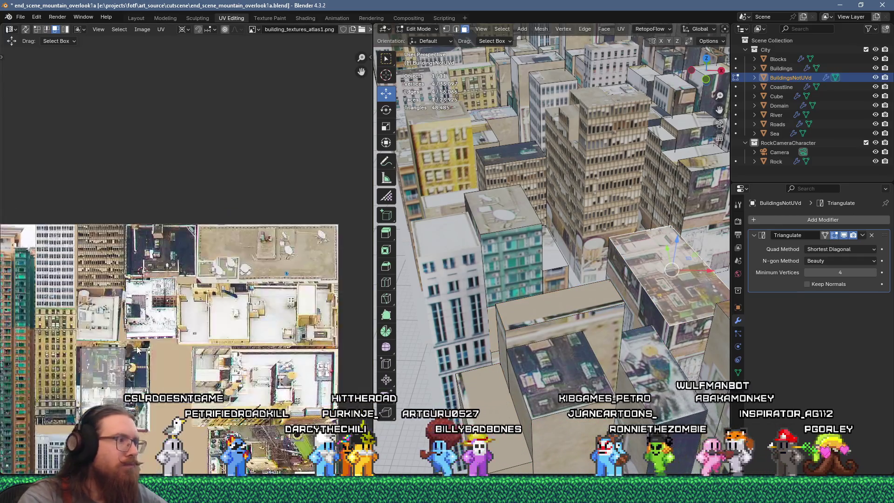
pyautogui.scroll(1, 145, 333)
pyautogui.moveTo(145, 333); pyautogui.dragTo(213, 254, button='middle')
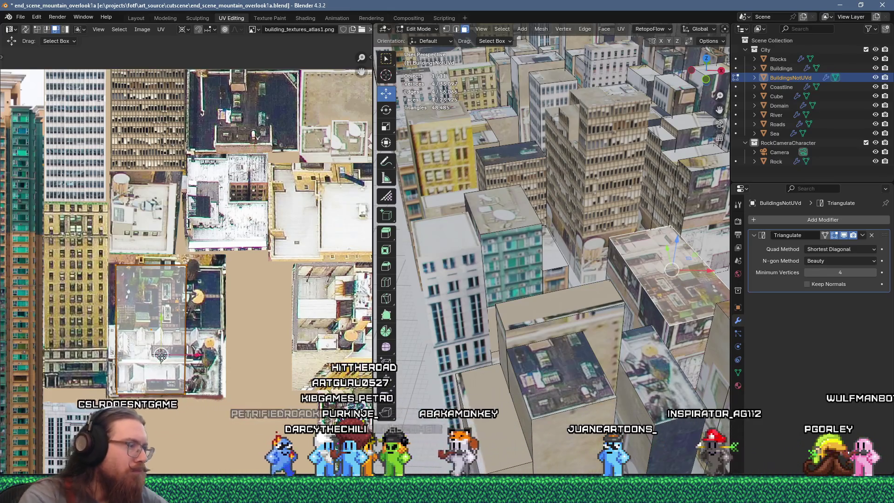
pyautogui.write('r90')
pyautogui.press('Return')
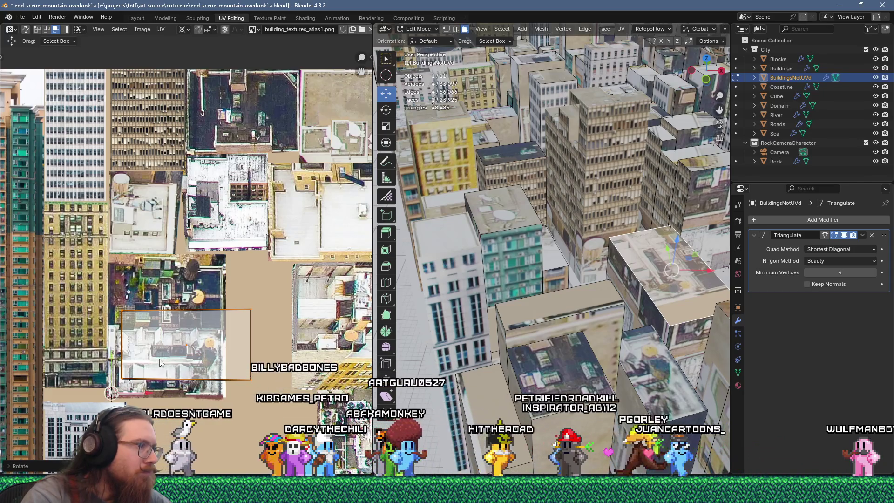
pyautogui.press('g')
pyautogui.click(147, 376)
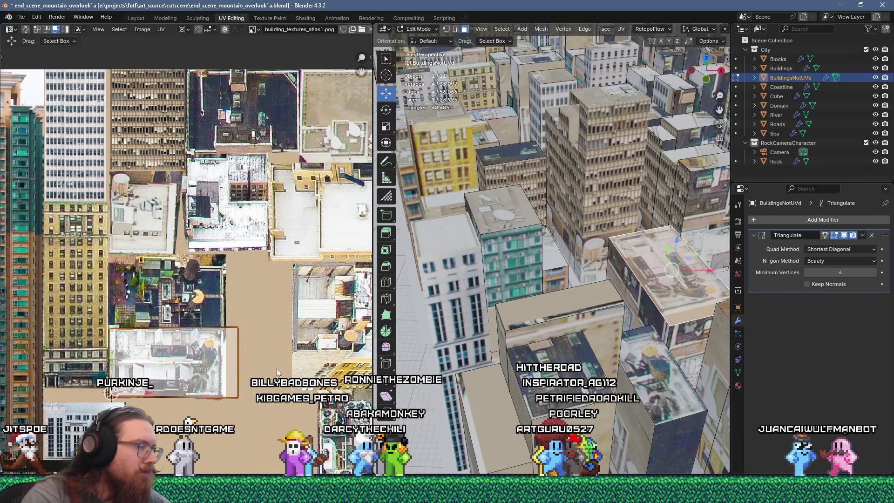
pyautogui.press('s')
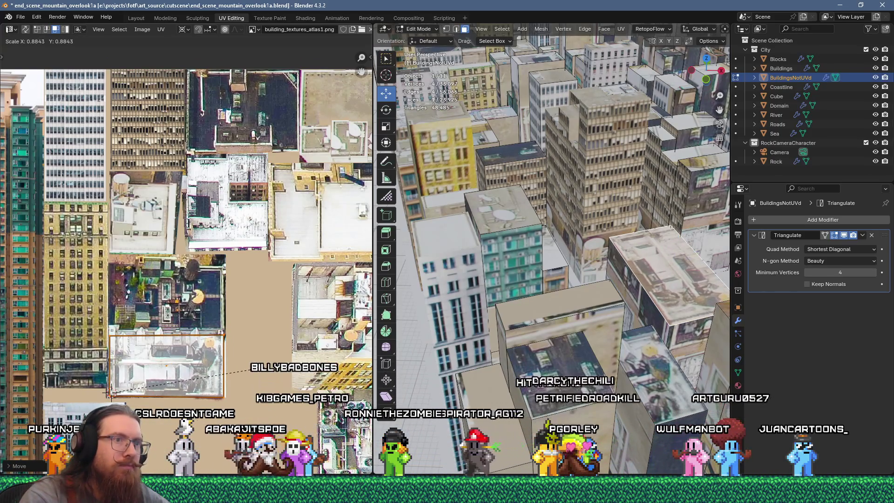
pyautogui.keyDown('shift'); pyautogui.click(658, 312); pyautogui.keyUp('shift')
# Unwrap the selected roof and side faces.
pyautogui.press('u')
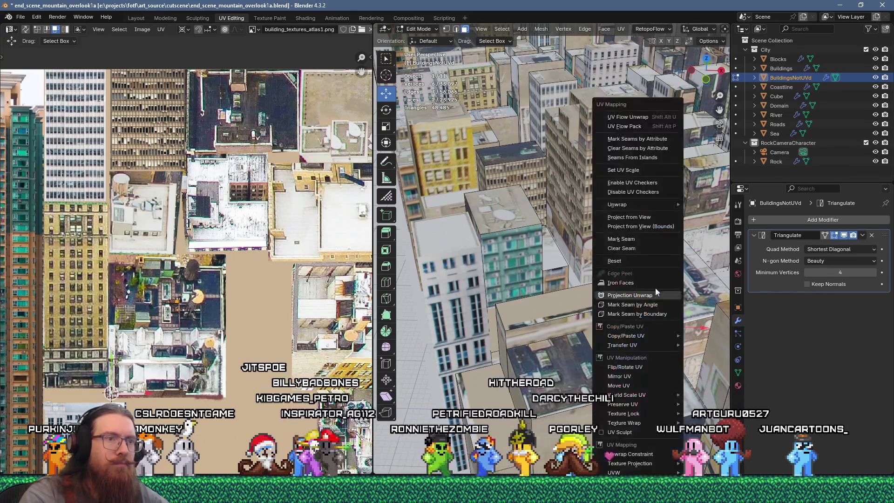
pyautogui.click(627, 117)
pyautogui.scroll(-3, 217, 289)
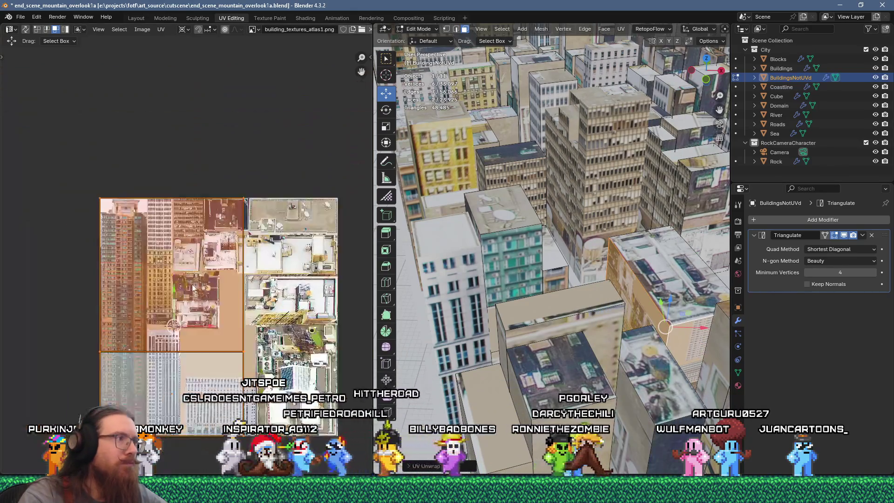
pyautogui.scroll(3, 167, 267)
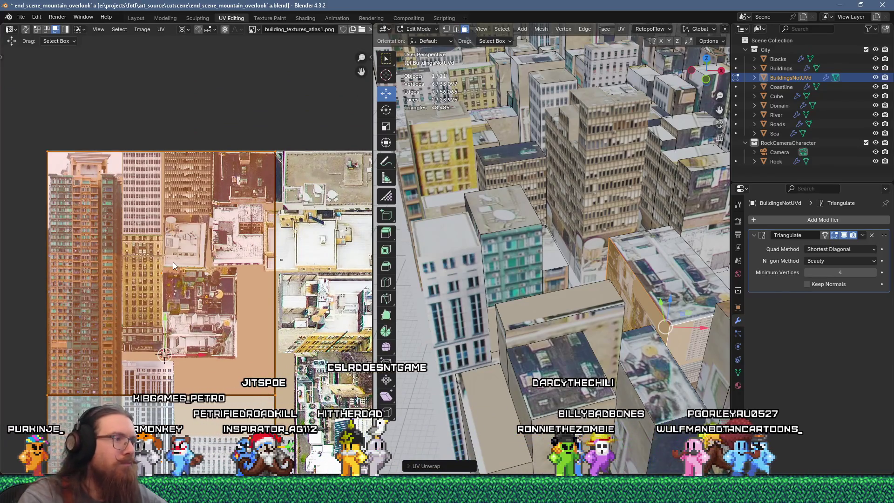
pyautogui.scroll(-2, 172, 263)
# Unwrap a single building face and reposition its whole UV island on the atlas.
pyautogui.click(651, 298)
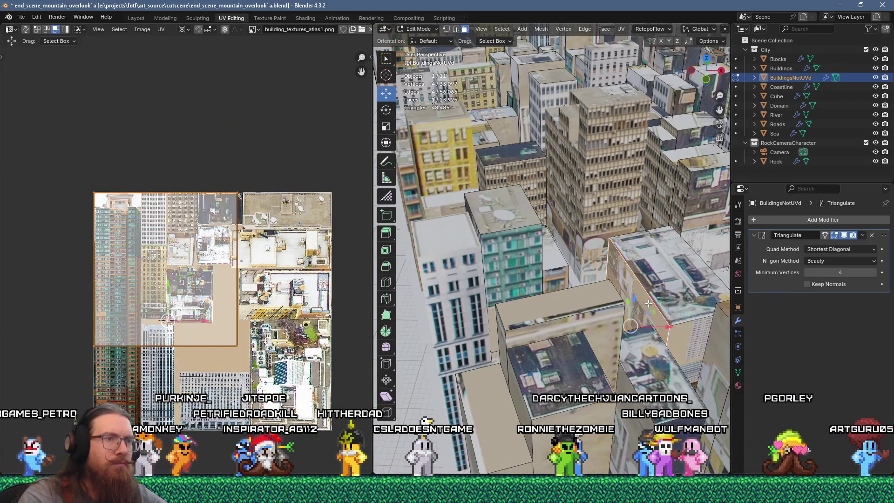
pyautogui.click(687, 341)
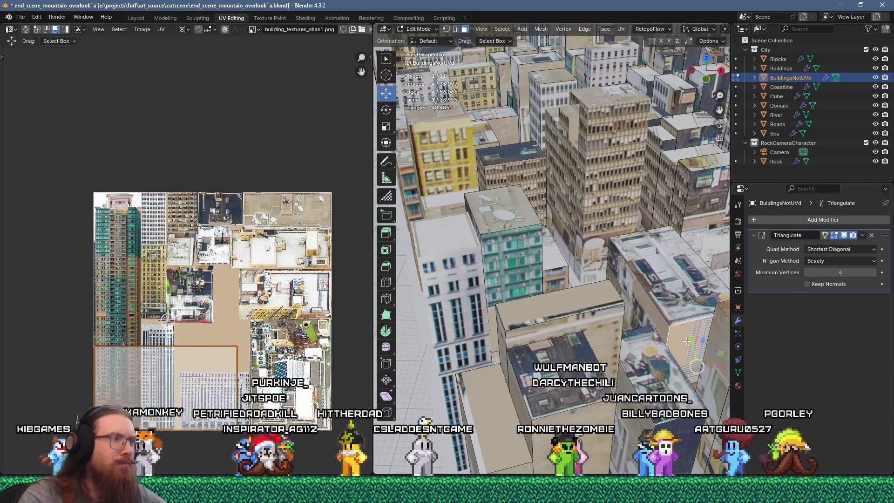
pyautogui.click(645, 310)
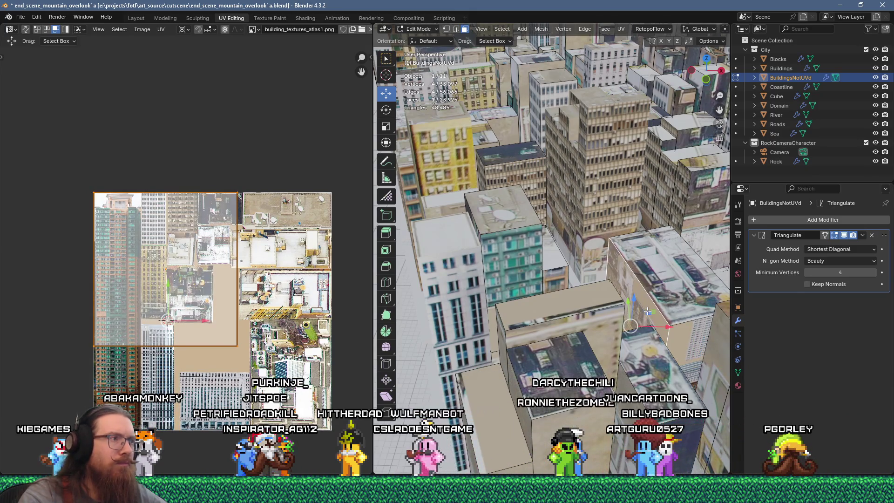
pyautogui.press('u')
pyautogui.click(644, 118)
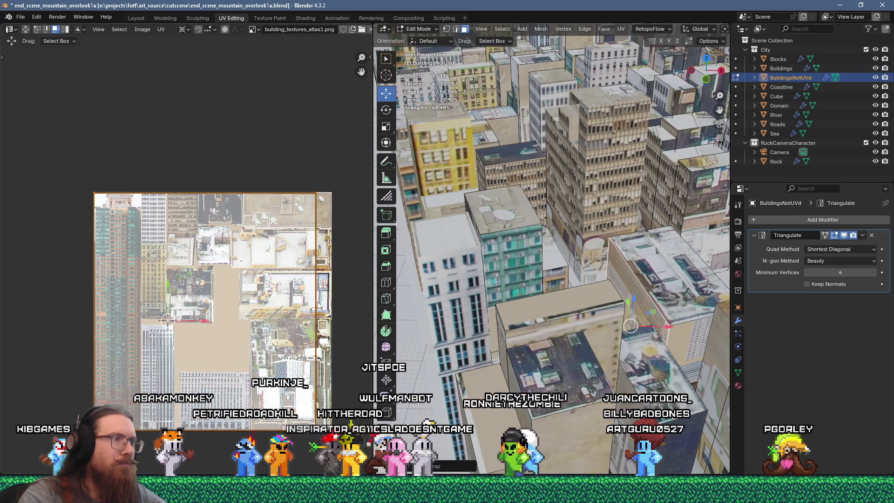
pyautogui.moveTo(82, 159)
pyautogui.mouseDown()
pyautogui.moveTo(126, 186)
pyautogui.moveTo(342, 402)
pyautogui.mouseUp()
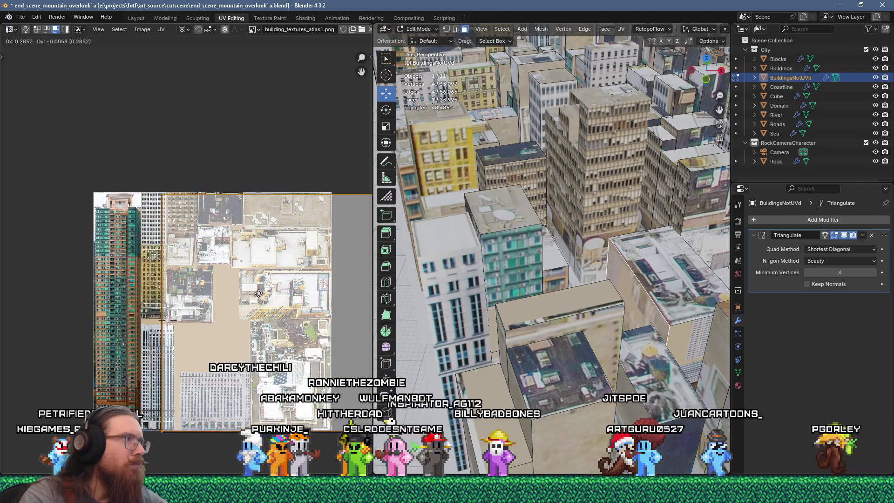
pyautogui.scroll(3, 193, 209)
pyautogui.scroll(4, 143, 197)
pyautogui.press('g')
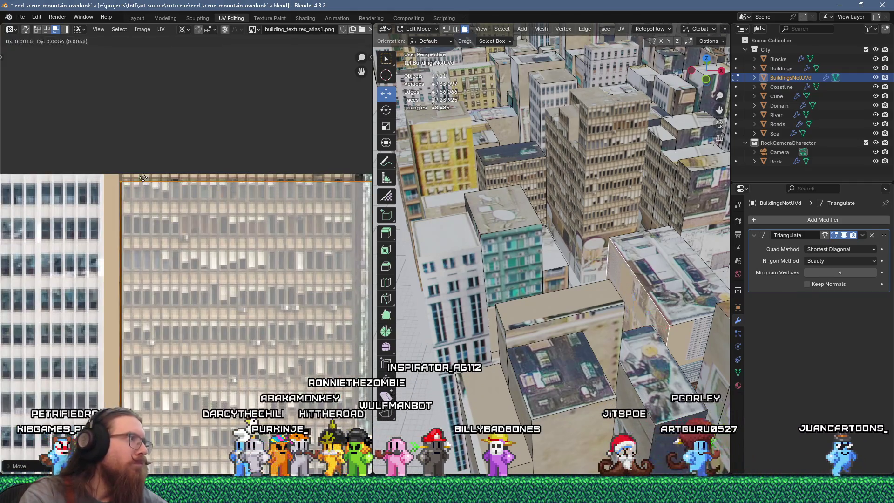
pyautogui.click(141, 173)
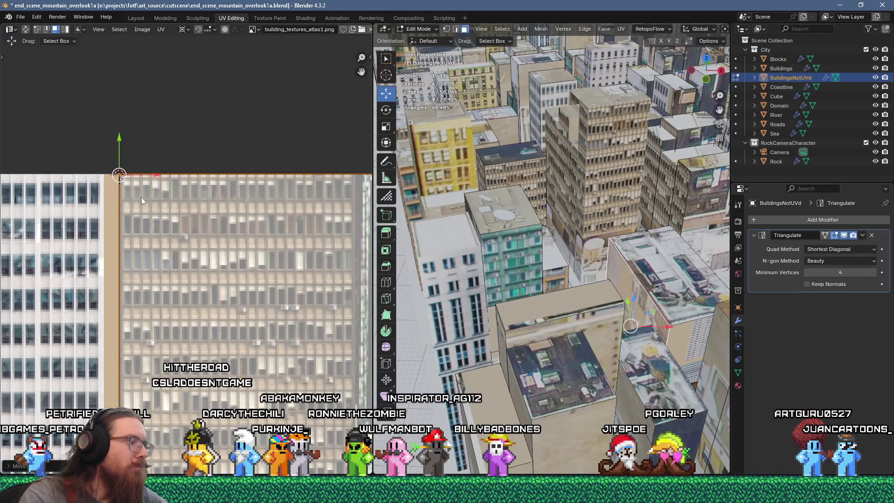
# Scale the island to about 0.53, rotate it 90 degrees, and place it on the office-window facade.
pyautogui.press('s')
pyautogui.click(141, 197)
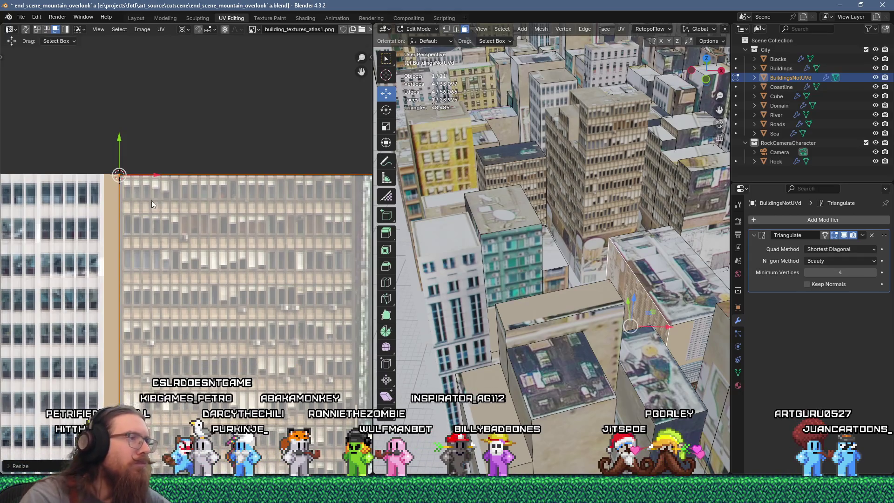
pyautogui.scroll(-4, 156, 204)
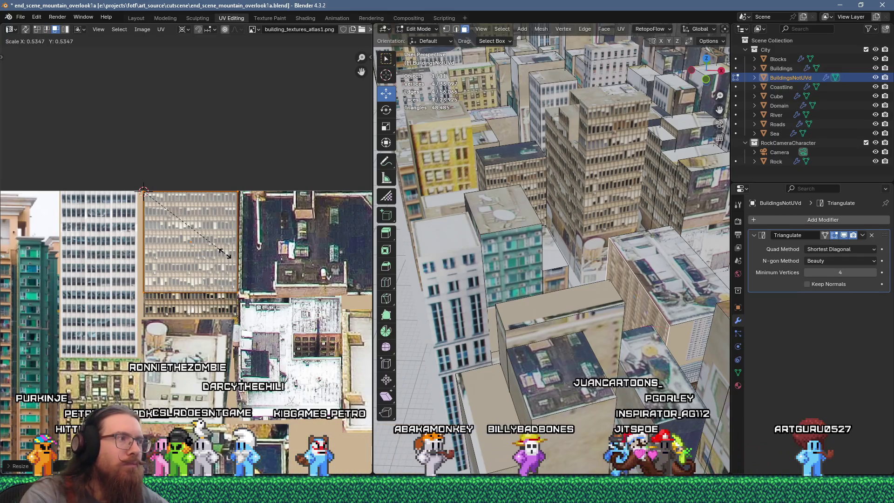
pyautogui.click(222, 249)
pyautogui.write('r90')
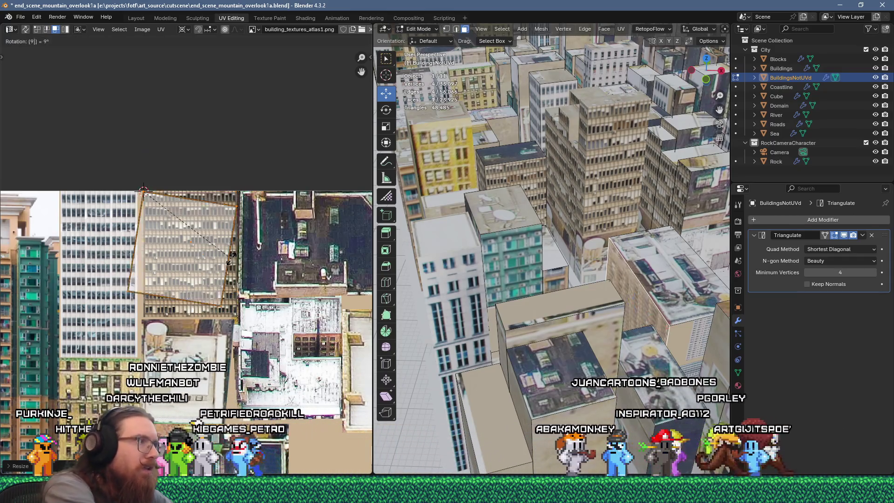
pyautogui.press('Return')
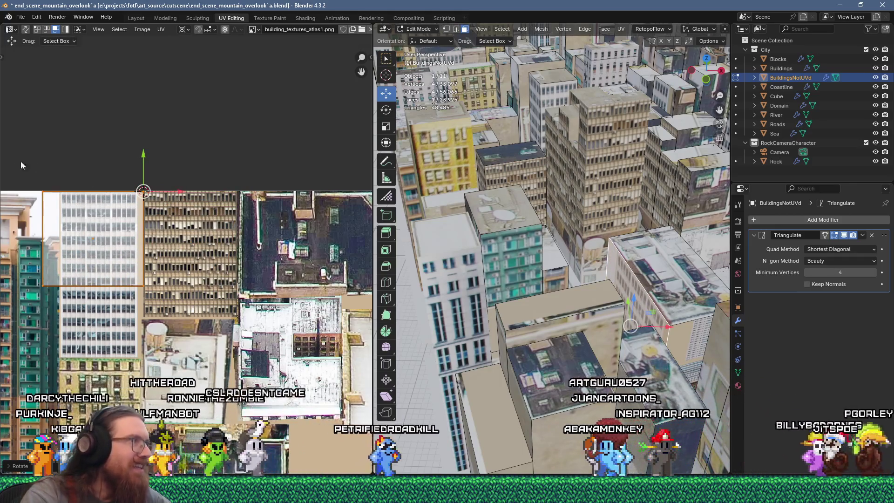
pyautogui.press('g')
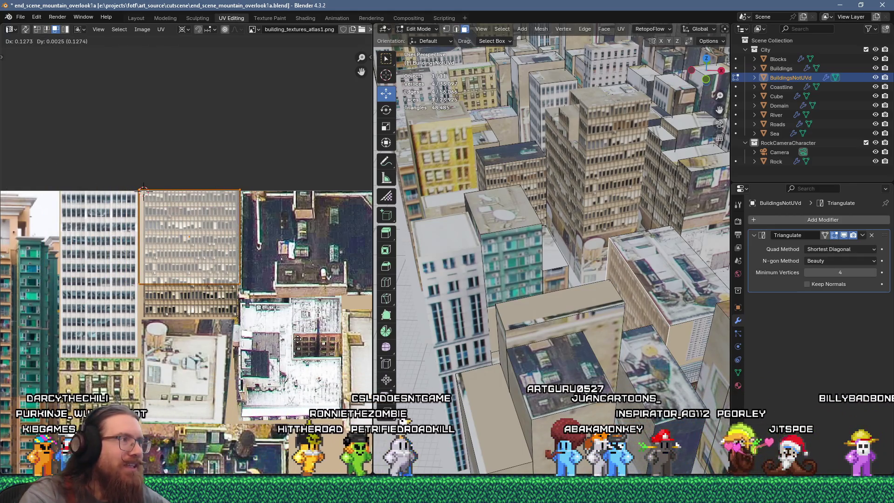
pyautogui.click(296, 338)
pyautogui.scroll(3, 300, 314)
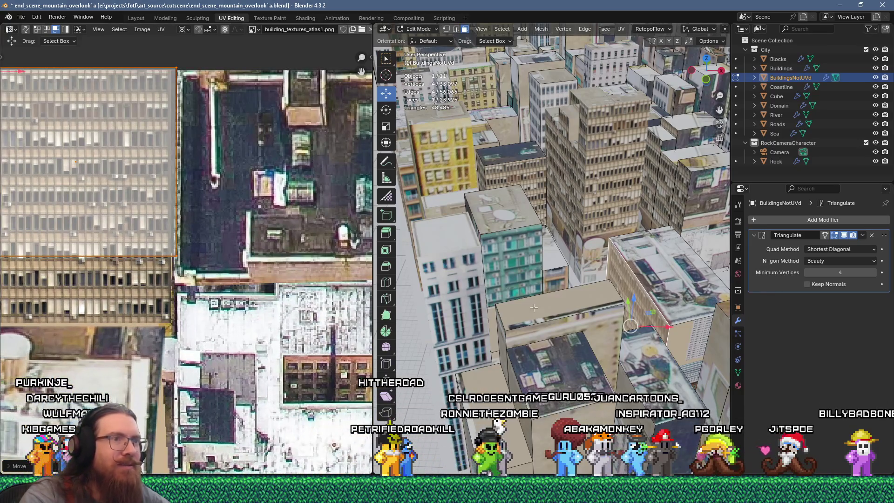
pyautogui.keyDown('shift'); pyautogui.moveTo(596, 302); pyautogui.dragTo(606, 301, button='middle'); pyautogui.keyUp('shift')
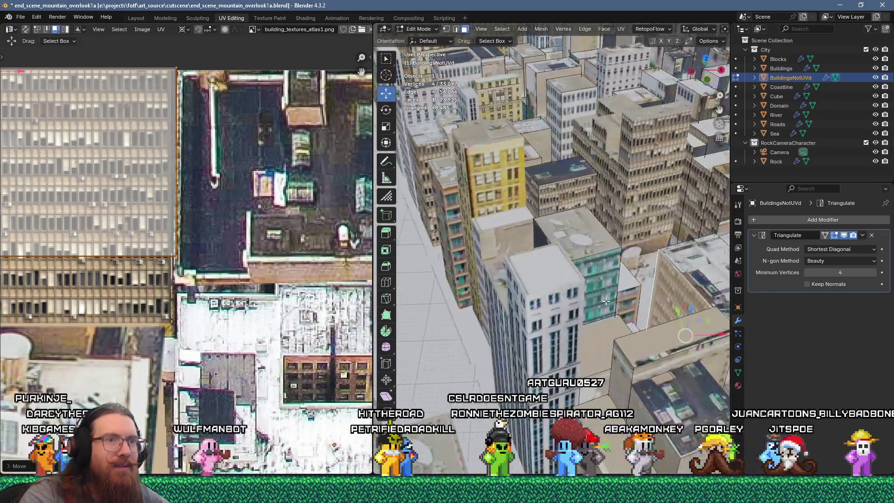
# Nudge the current UV face on the atlas and shrink it slightly.
pyautogui.moveTo(160, 169); pyautogui.dragTo(209, 181, button='middle')
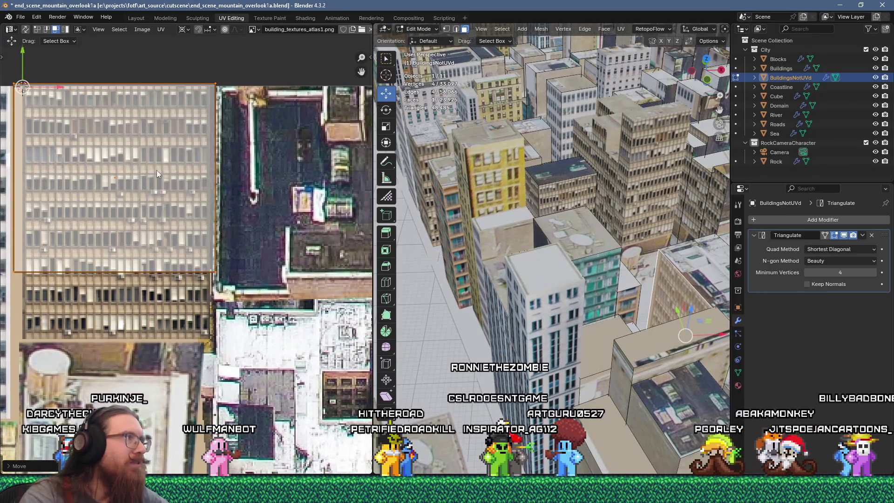
pyautogui.press('g')
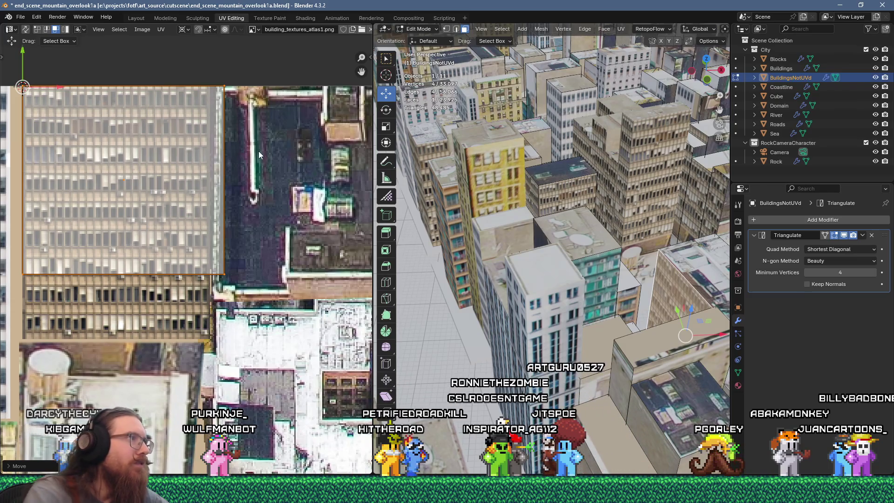
pyautogui.press('s')
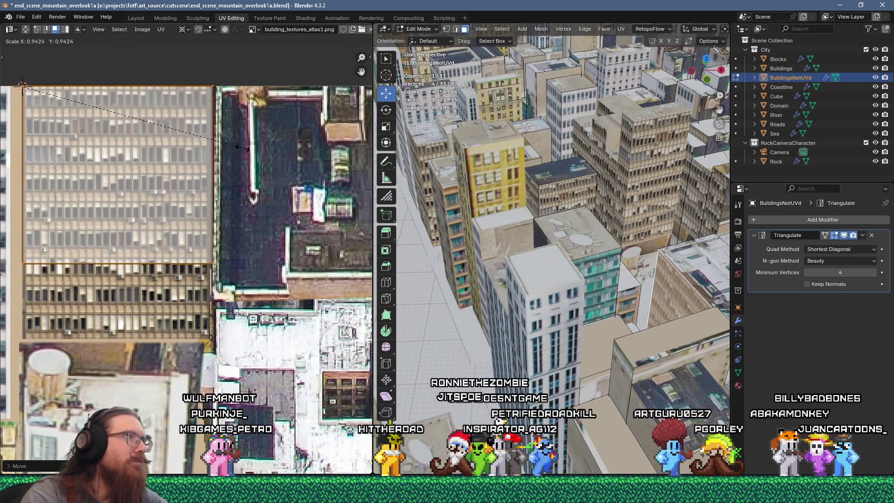
pyautogui.click(242, 148)
# Select another building wall face in the city.
pyautogui.moveTo(512, 242); pyautogui.dragTo(536, 269, button='middle')
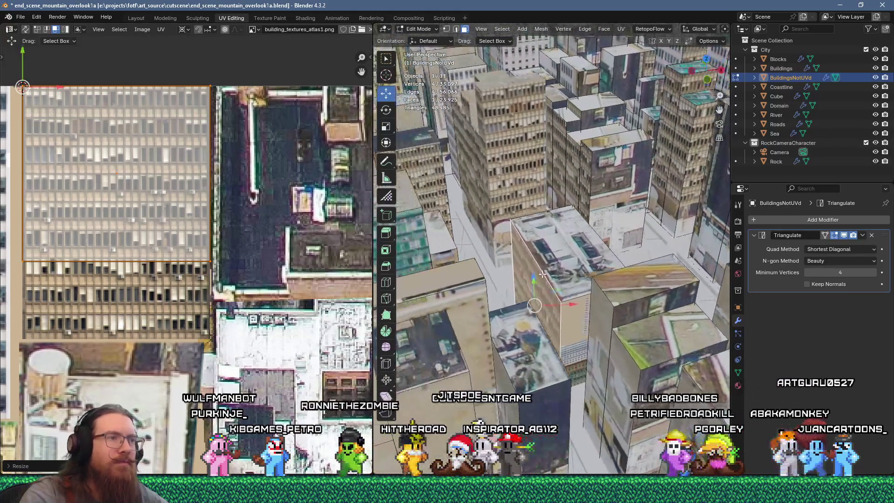
pyautogui.click(582, 321)
pyautogui.scroll(-5, 255, 224)
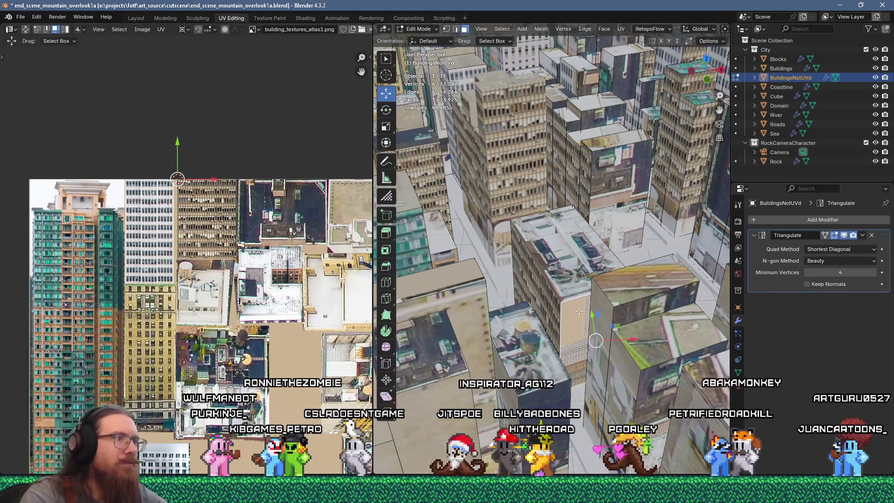
pyautogui.scroll(-6, 308, 291)
pyautogui.scroll(3, 308, 291)
pyautogui.moveTo(304, 315); pyautogui.dragTo(295, 311, button='middle')
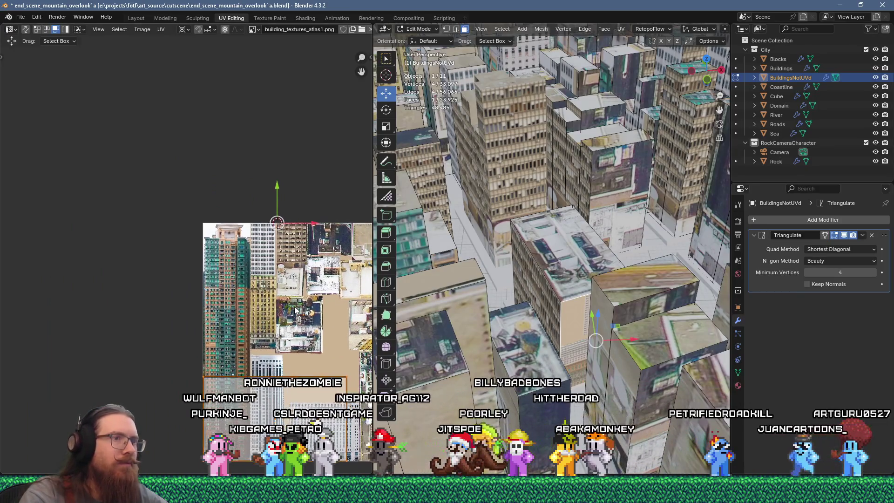
# Rotate the wall's UVs 90° and scale them by 0.256.
pyautogui.write('r90')
pyautogui.press('Return')
pyautogui.write('256')
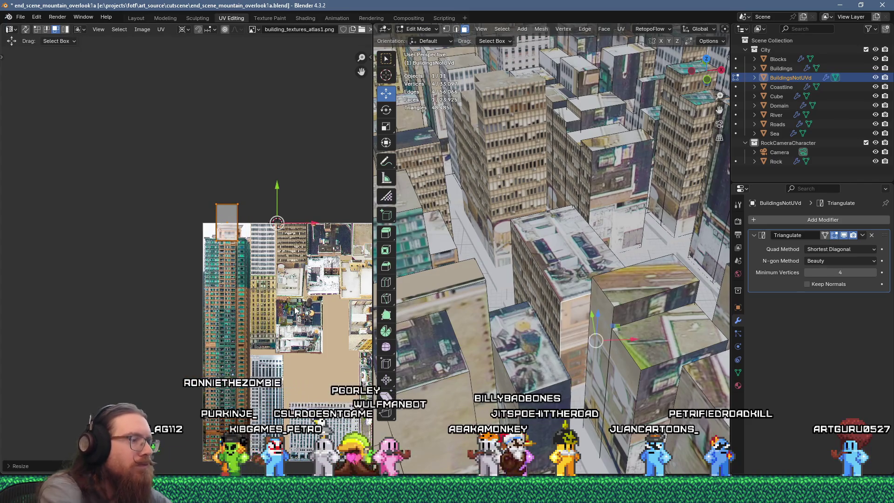
pyautogui.scroll(2, 280, 284)
# Squash the UV face to zero height and stretch it down over the office window rows.
pyautogui.press('g')
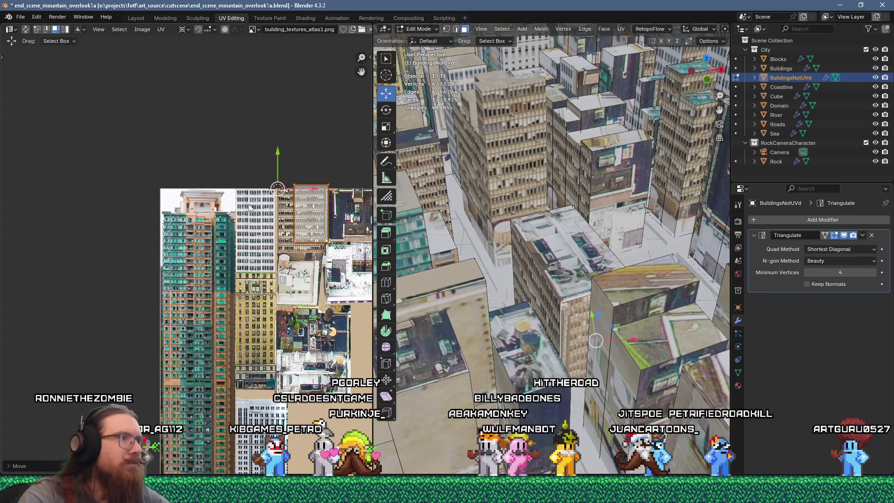
pyautogui.scroll(7, 294, 197)
pyautogui.press('g')
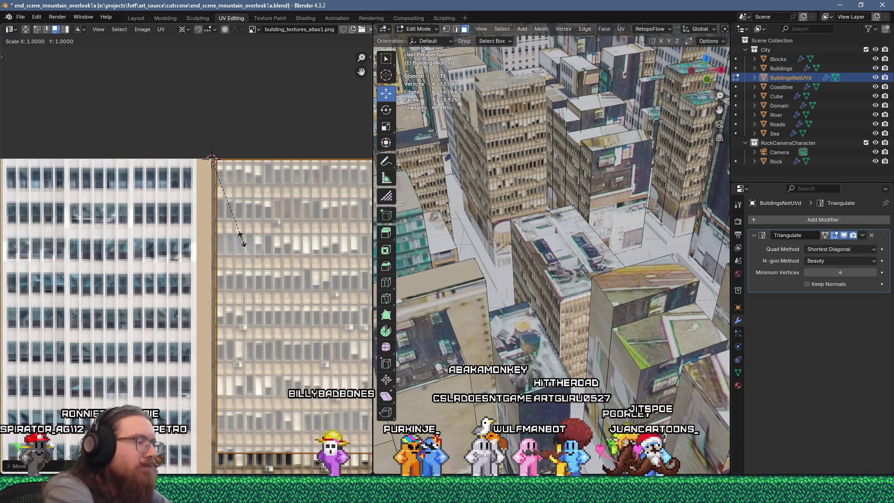
pyautogui.write('0')
pyautogui.press('Return')
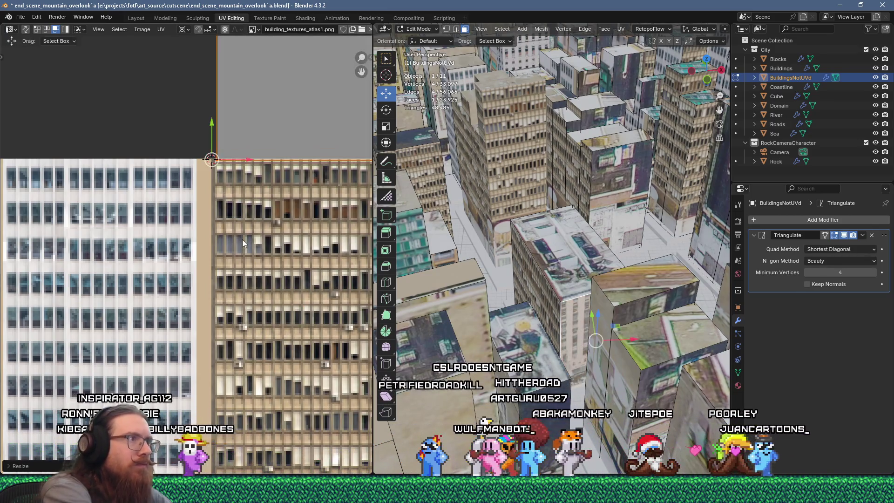
pyautogui.press('g')
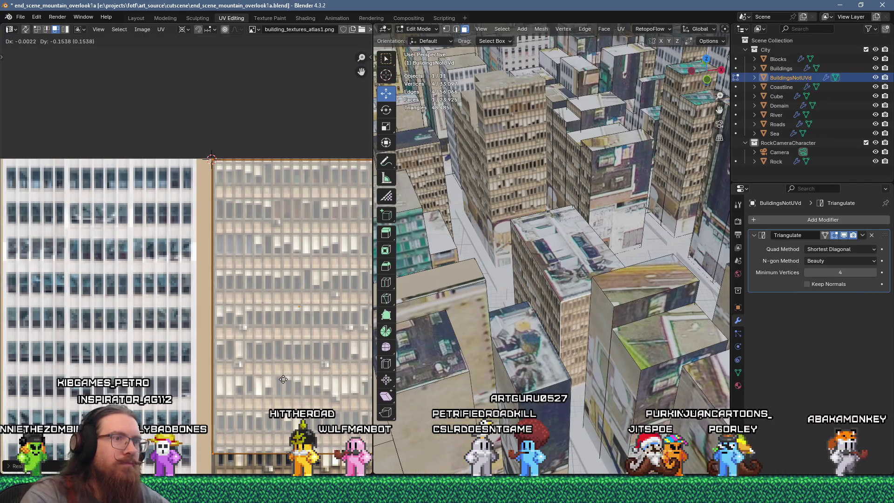
pyautogui.click(283, 379)
# Select a building's top face plus a second face.
pyautogui.moveTo(283, 379)
pyautogui.mouseDown(button='middle')
pyautogui.moveTo(272, 267)
pyautogui.moveTo(281, 237)
pyautogui.moveTo(182, 220)
pyautogui.mouseUp(button='middle')
pyautogui.scroll(1, 182, 221)
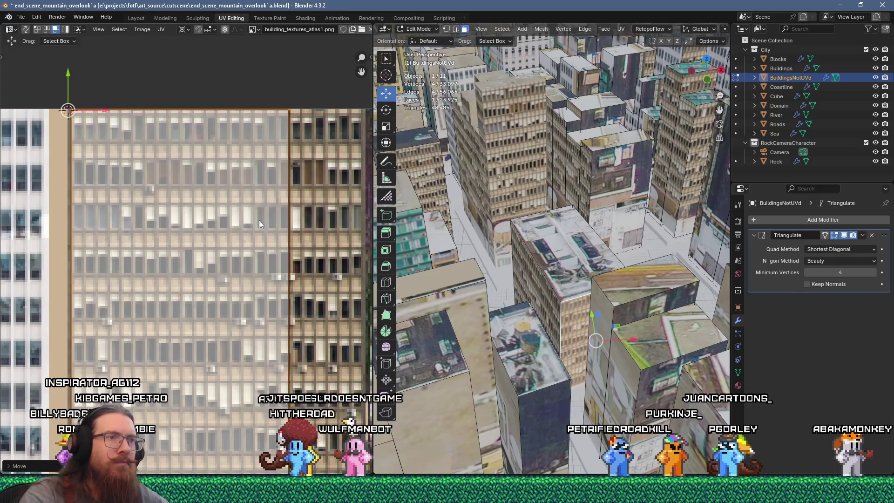
pyautogui.click(620, 289)
pyautogui.keyDown('shift'); pyautogui.click(655, 339); pyautogui.keyUp('shift')
pyautogui.scroll(-5, 649, 342)
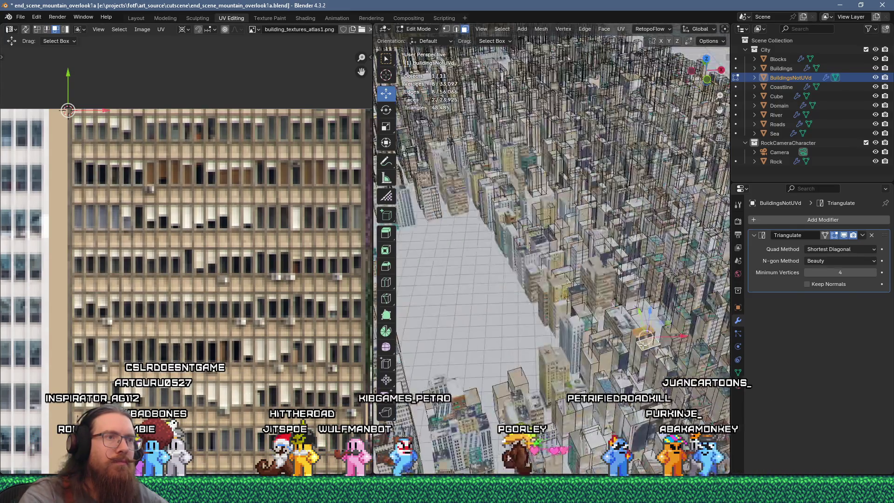
# Unwrap the two faces, scale the island to 0.2, and place it on a rooftop patch.
pyautogui.scroll(4, 643, 345)
pyautogui.press('u')
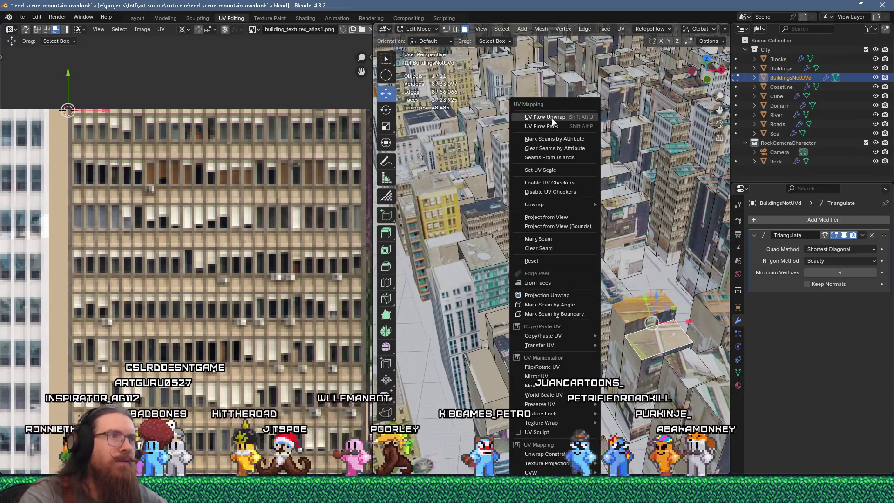
pyautogui.click(552, 117)
pyautogui.scroll(-6, 251, 287)
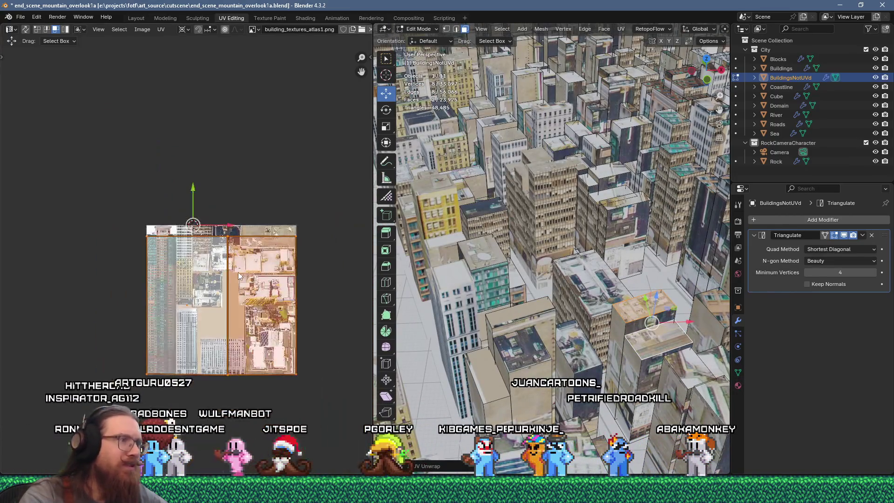
pyautogui.write('0.2')
pyautogui.press('Return')
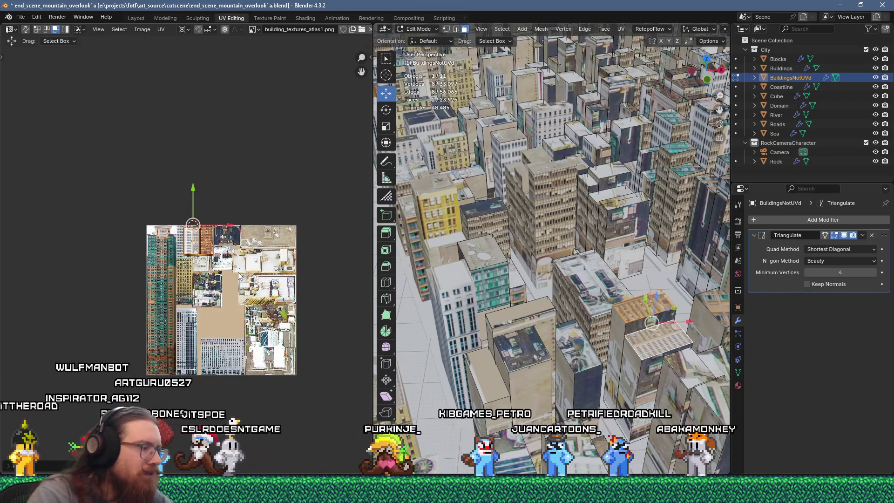
pyautogui.scroll(4, 239, 275)
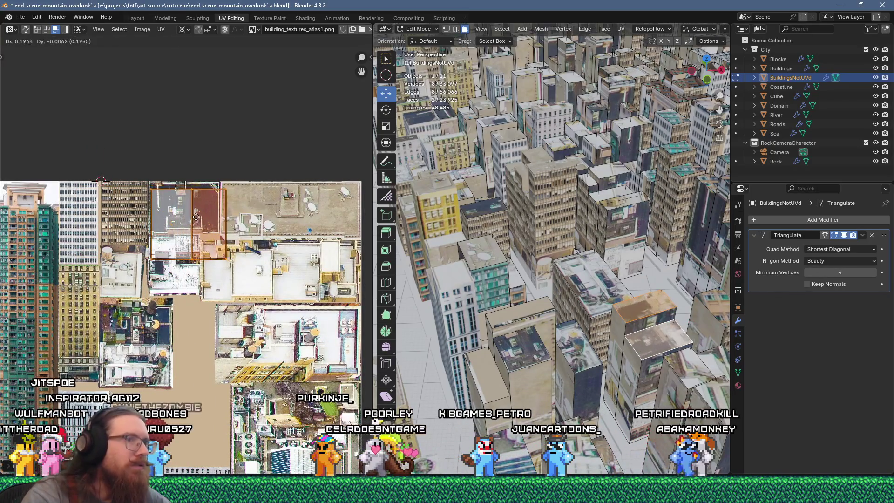
pyautogui.click(186, 212)
pyautogui.scroll(4, 186, 213)
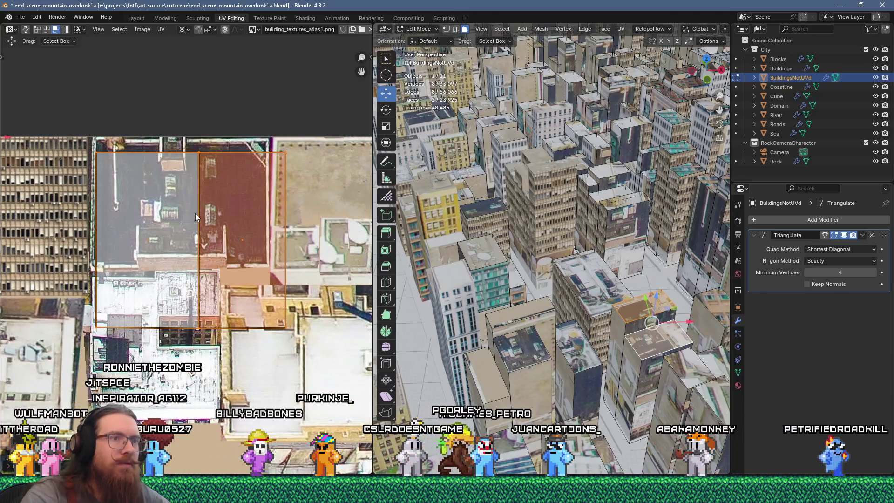
pyautogui.press('g')
pyautogui.click(202, 200)
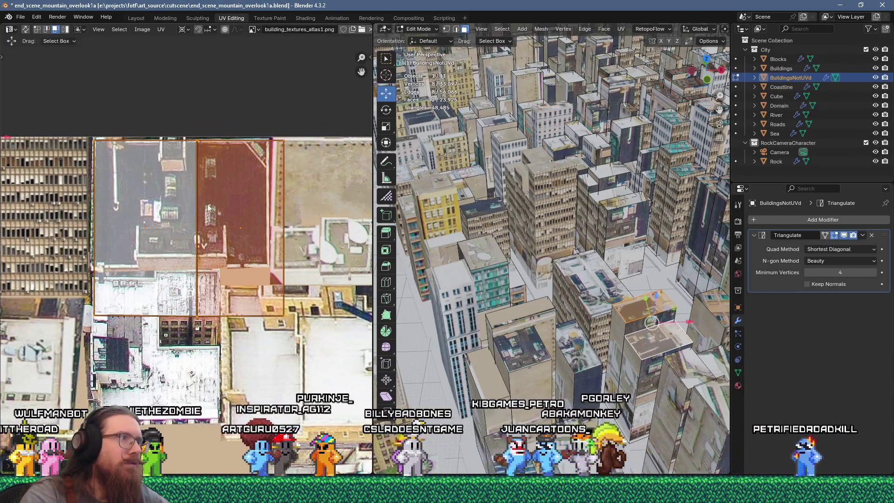
# Select the next building's faces, settling on a single face of another building.
pyautogui.click(616, 343)
pyautogui.keyDown('shift'); pyautogui.click(637, 327); pyautogui.keyUp('shift')
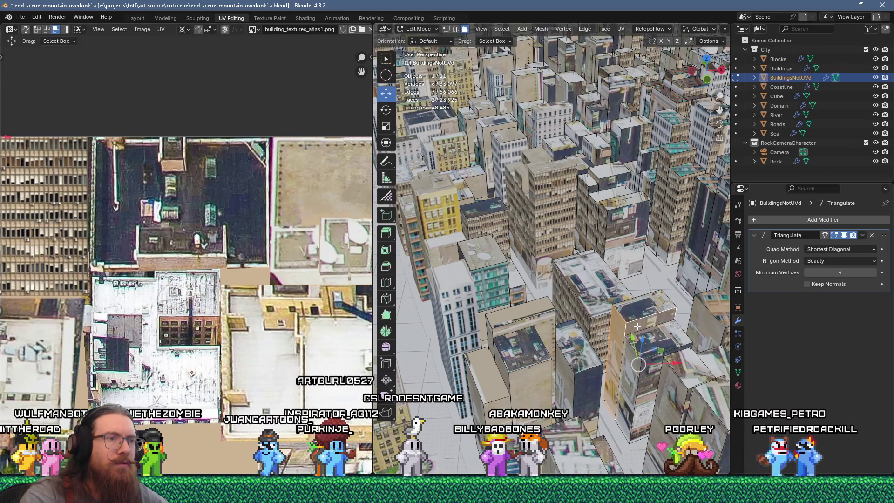
pyautogui.rightClick(601, 118)
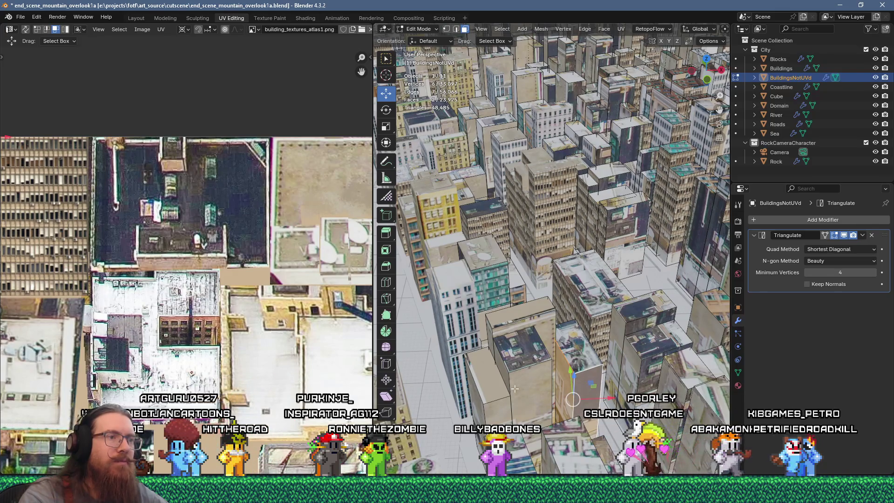
pyautogui.click(487, 373)
pyautogui.scroll(-5, 241, 295)
pyautogui.scroll(3, 241, 294)
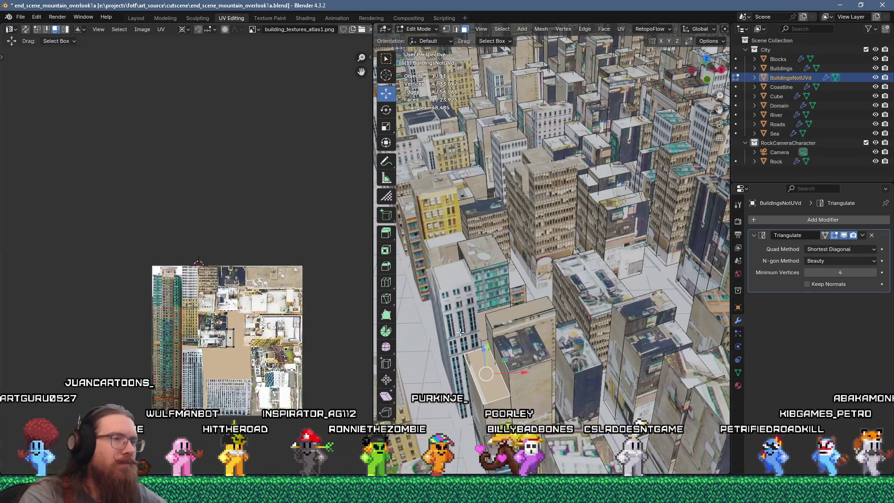
pyautogui.scroll(5, 544, 270)
pyautogui.scroll(-5, 544, 270)
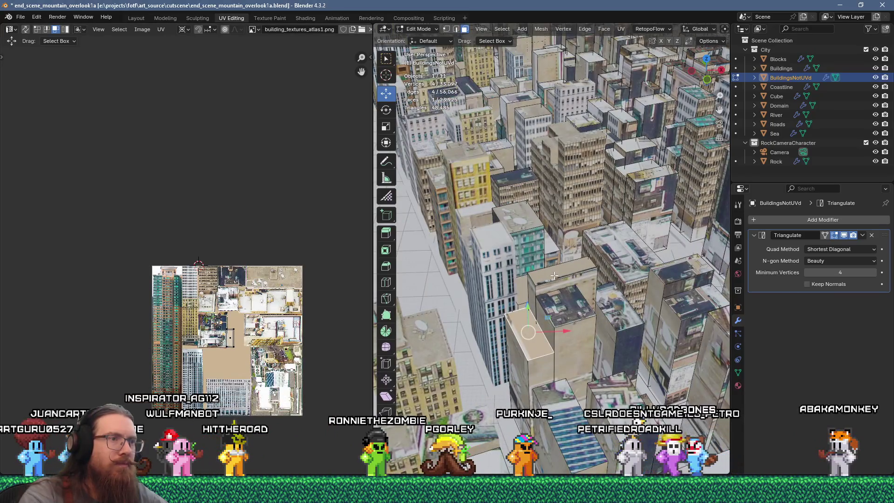
# Unwrap two building faces, scale the island to 0.2, and drop it on a facade texture.
pyautogui.keyDown('shift'); pyautogui.click(540, 368); pyautogui.keyUp('shift')
pyautogui.press('u')
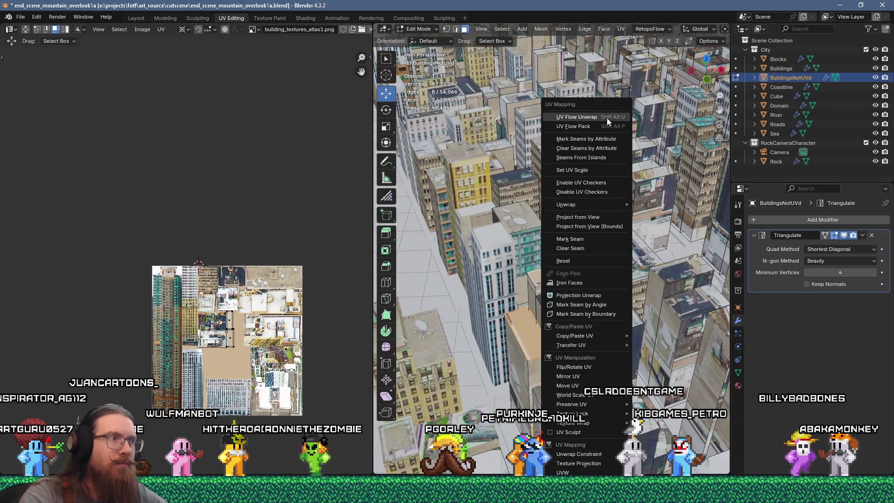
pyautogui.click(607, 117)
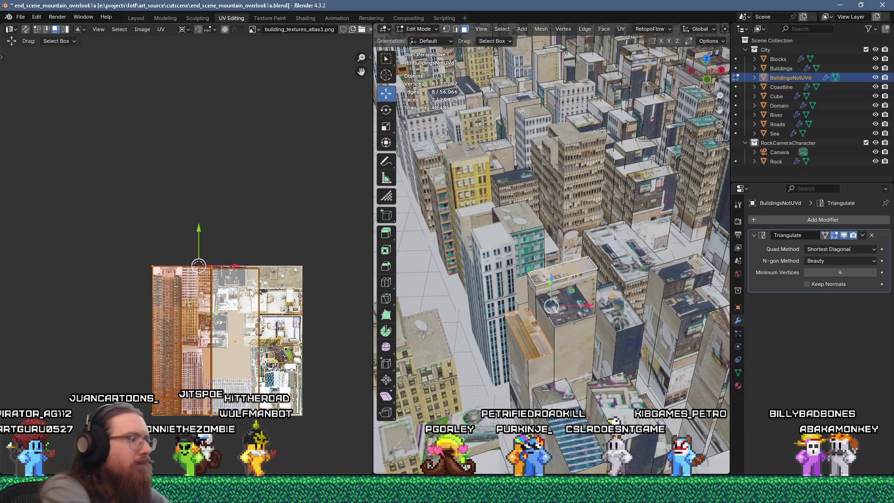
pyautogui.write('2')
pyautogui.press('Return')
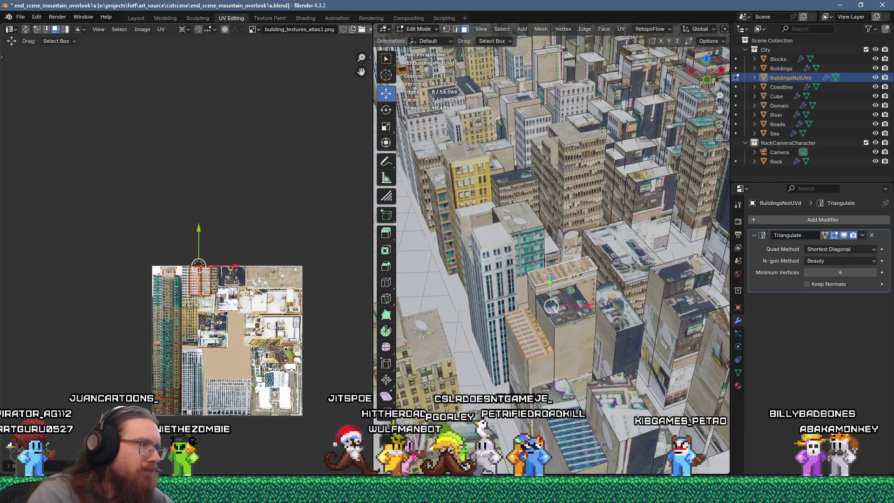
pyautogui.scroll(3, 255, 305)
pyautogui.scroll(3, 255, 305)
pyautogui.press('g')
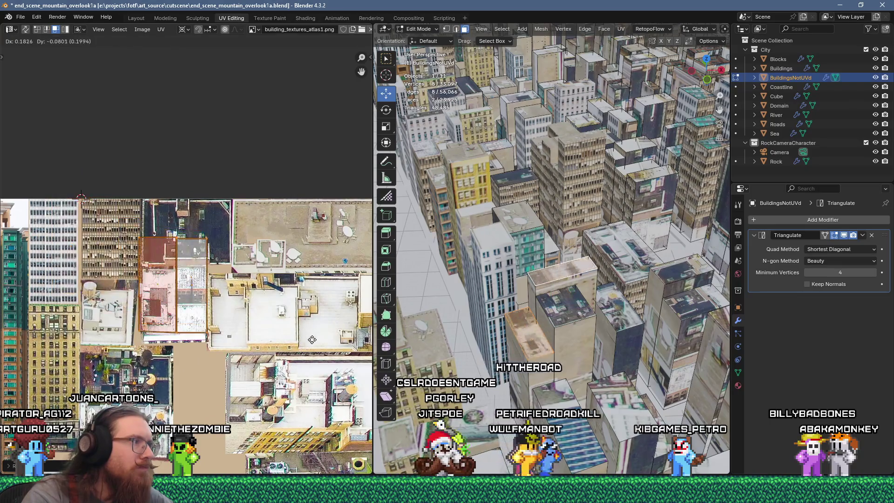
pyautogui.click(314, 340)
# Pack the UV islands, scale them to 0.2, and place them on a rooftop texture.
pyautogui.scroll(3, 207, 291)
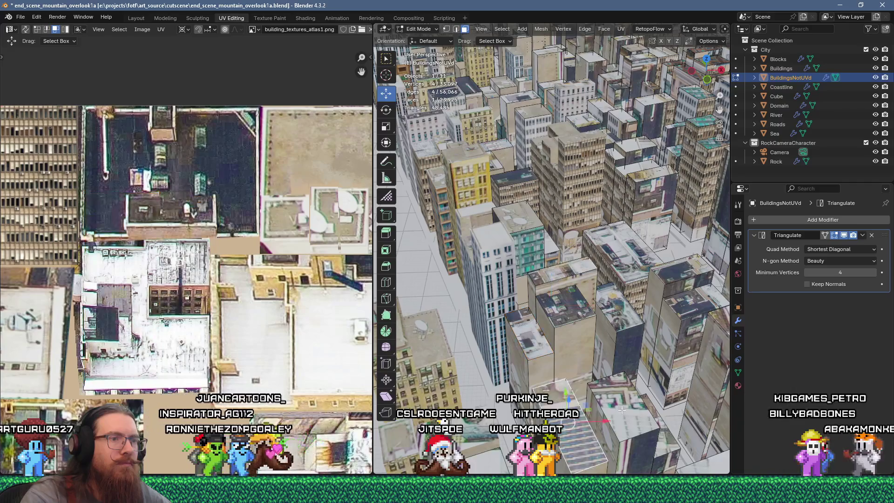
pyautogui.press('u')
pyautogui.click(611, 126)
pyautogui.scroll(-5, 245, 289)
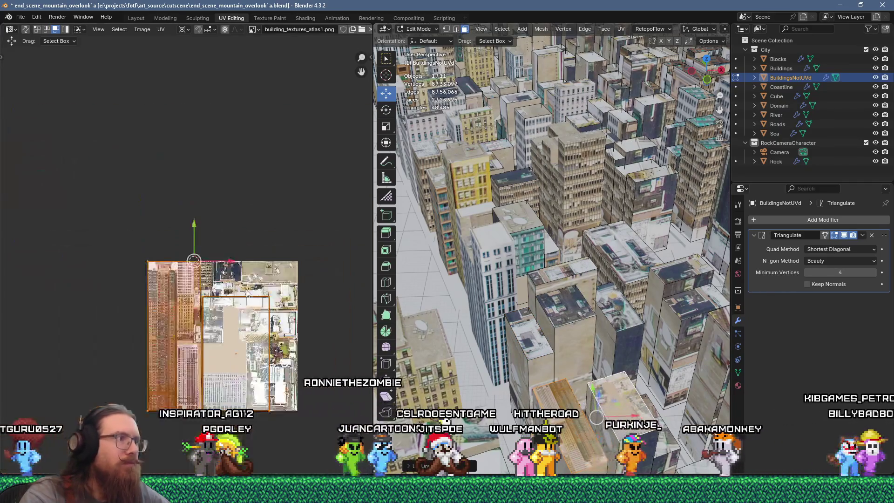
pyautogui.write('s.2')
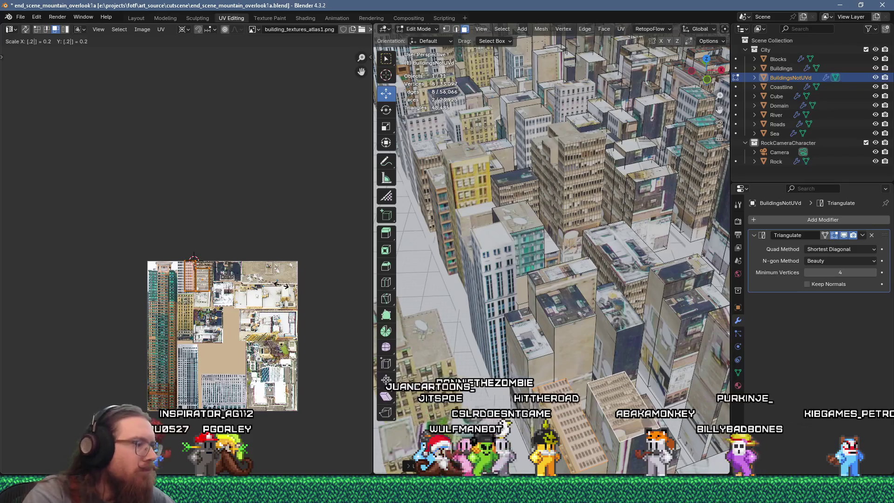
pyautogui.press('Return')
pyautogui.scroll(4, 201, 279)
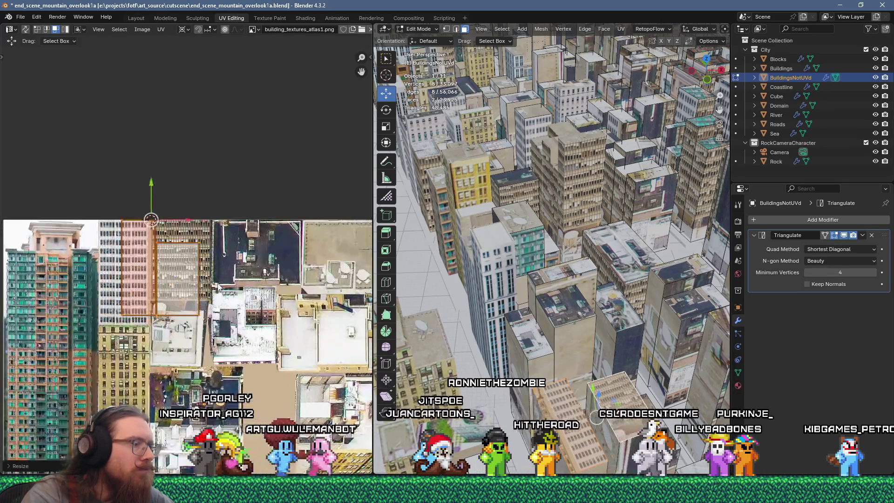
pyautogui.press('g')
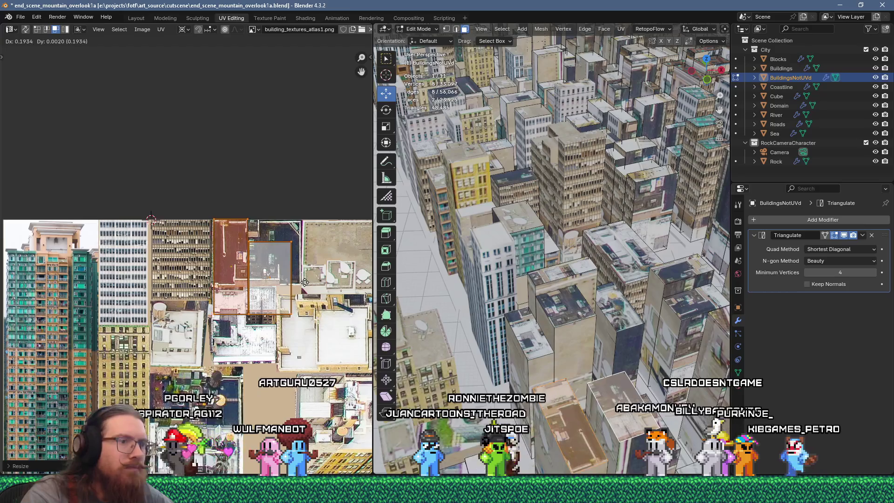
pyautogui.click(306, 283)
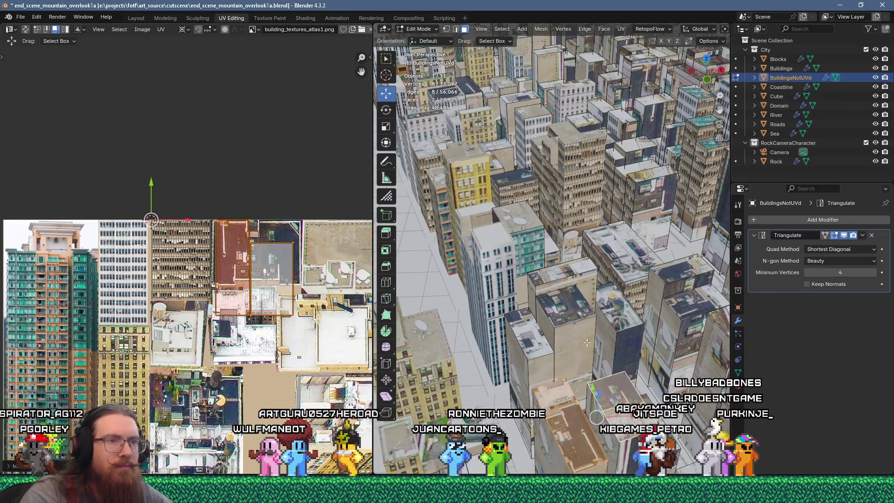
# Unwrap the next building's face, shrink it, and drop it onto the white office facade.
pyautogui.click(632, 326)
pyautogui.press('u')
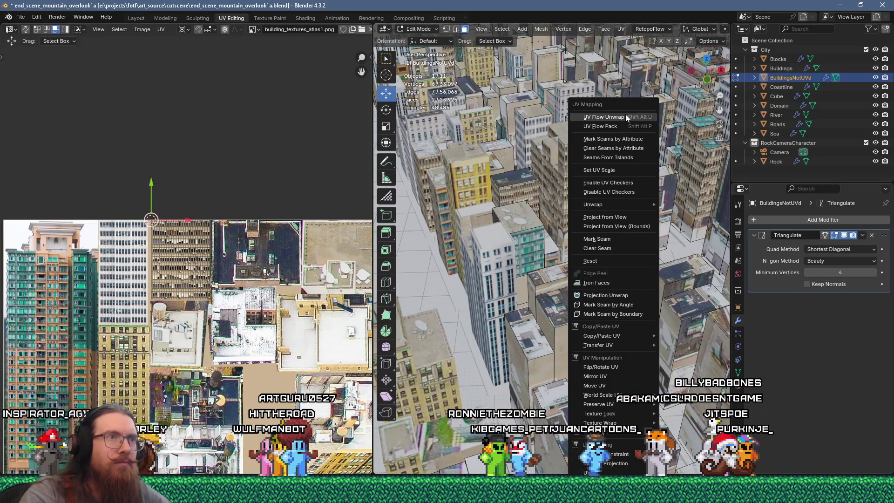
pyautogui.click(624, 113)
pyautogui.scroll(-5, 256, 247)
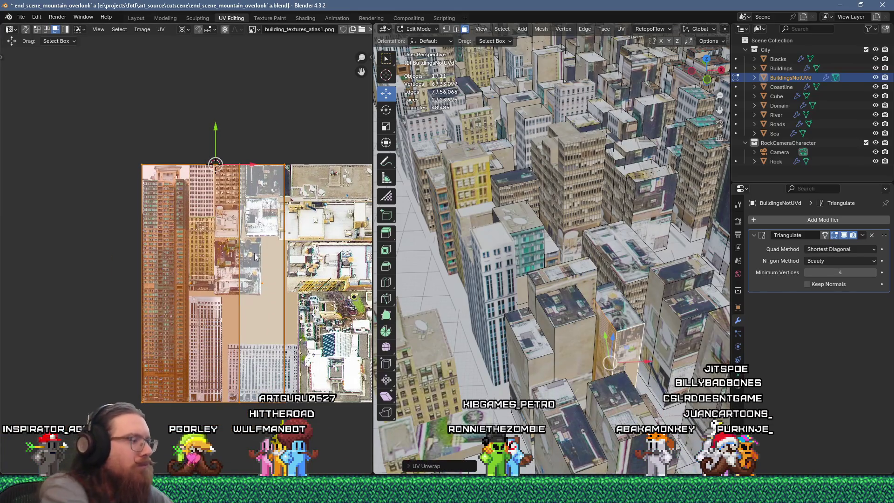
pyautogui.click(223, 177)
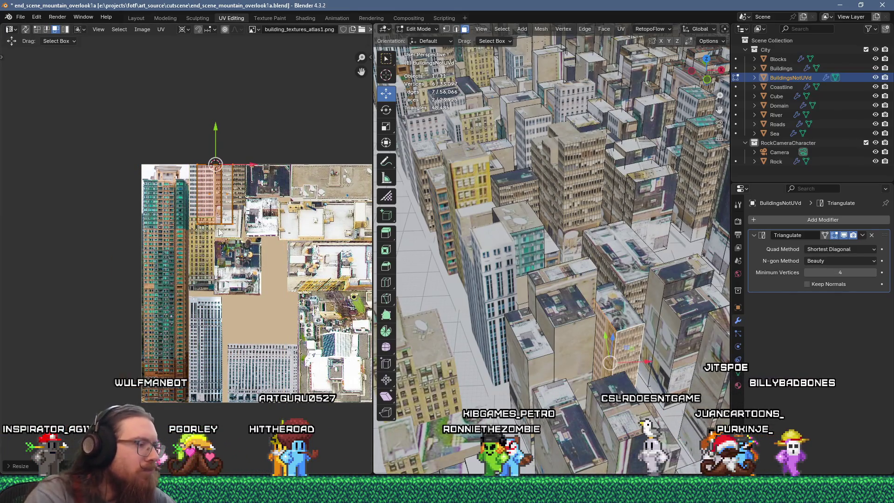
pyautogui.press('g')
pyautogui.click(262, 379)
# Reposition the whole facade island slightly further right on the white office facade.
pyautogui.scroll(6, 269, 396)
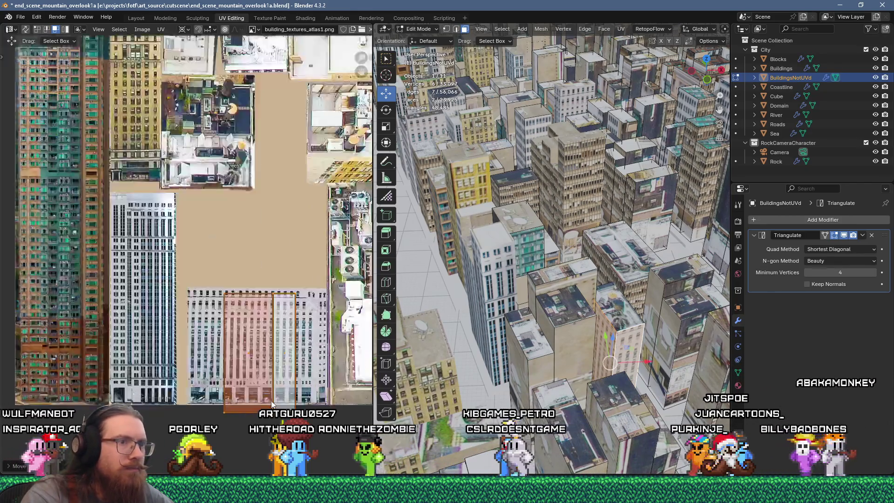
pyautogui.press('g')
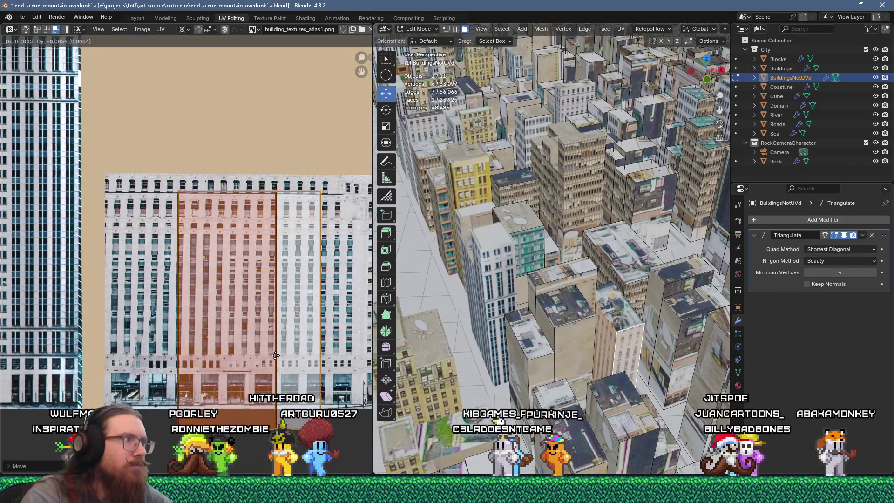
pyautogui.click(280, 385)
pyautogui.scroll(-3, 281, 387)
pyautogui.scroll(2, 275, 372)
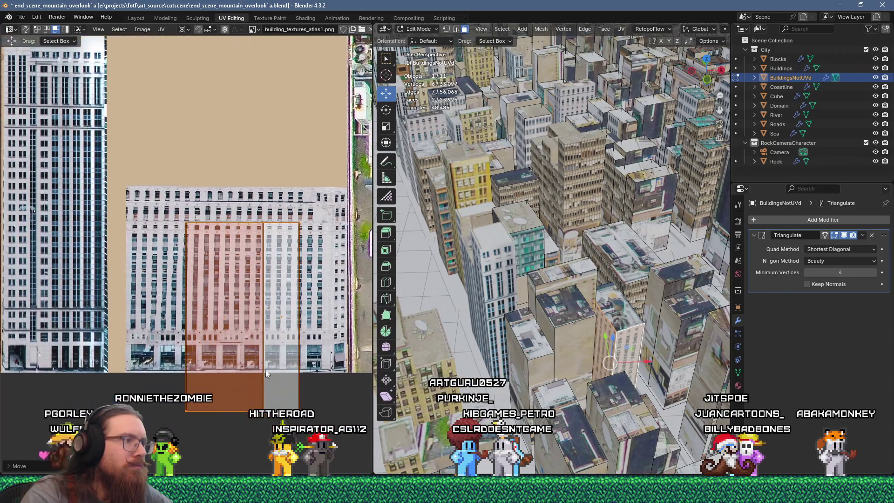
pyautogui.moveTo(334, 424); pyautogui.dragTo(322, 411)
pyautogui.moveTo(183, 390); pyautogui.dragTo(333, 416)
pyautogui.press('g')
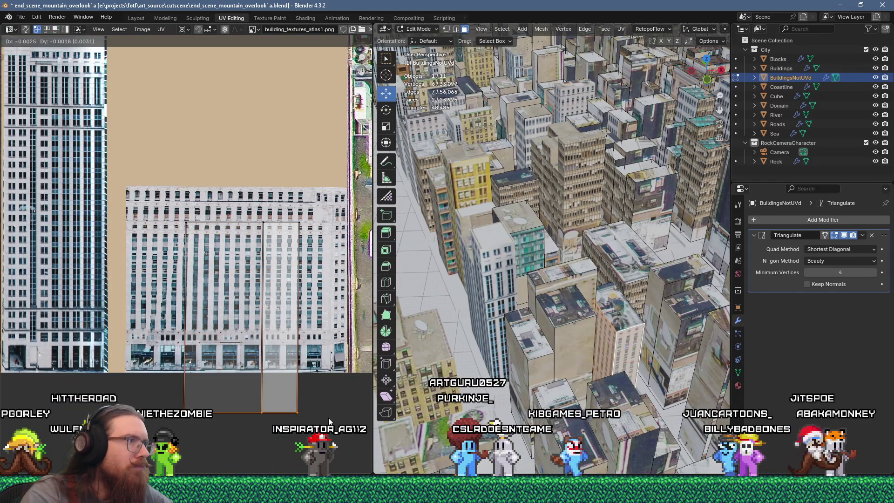
pyautogui.click(209, 422)
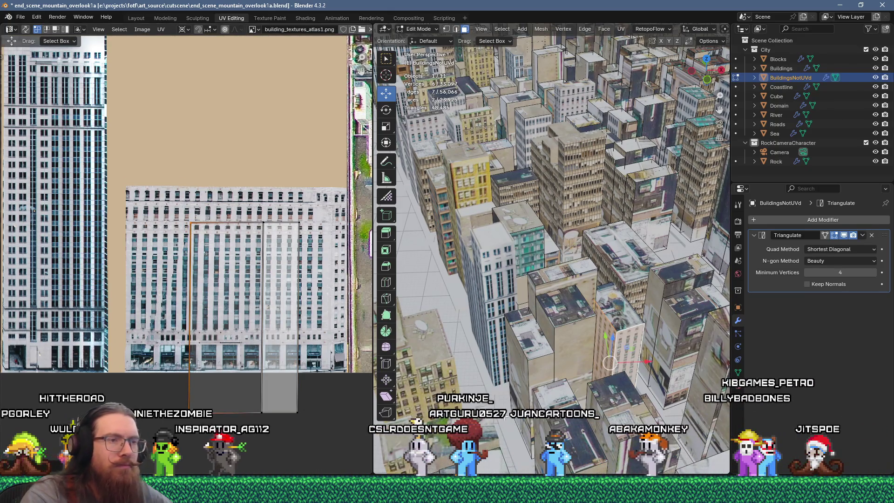
# Unwrap the selected faces, shrink the island, and move it down the atlas.
pyautogui.press('u')
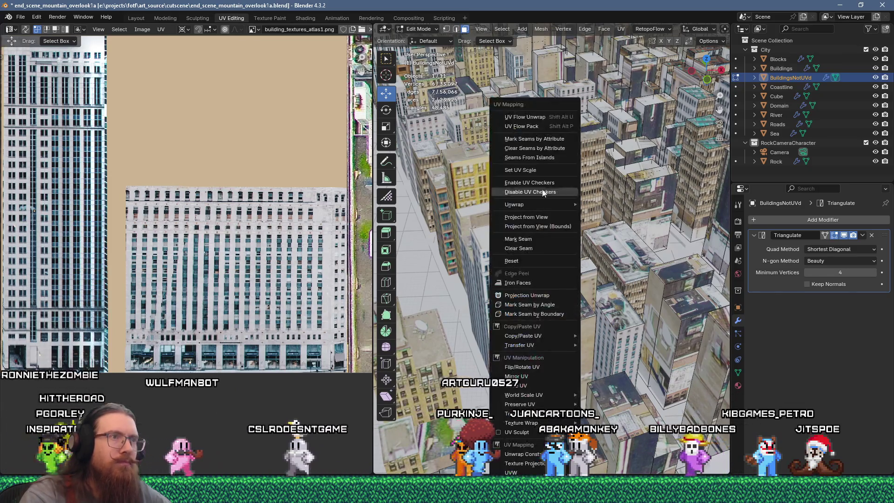
pyautogui.click(524, 117)
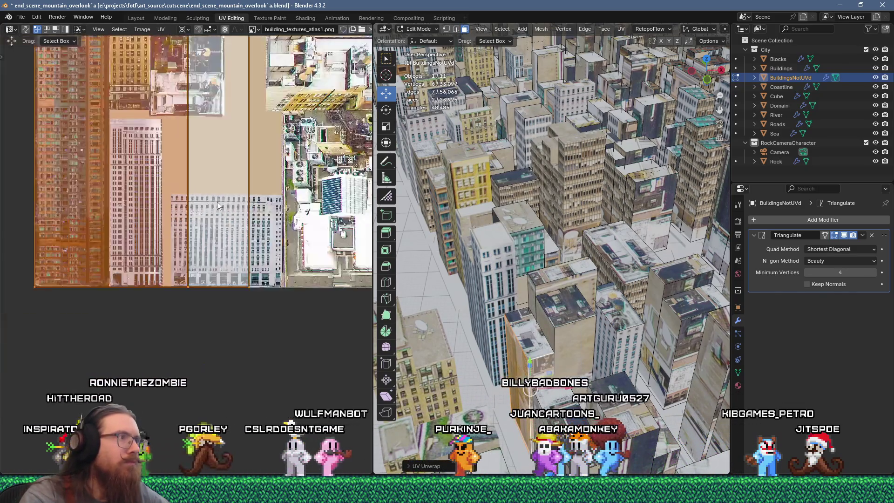
pyautogui.press('Home')
pyautogui.press('s')
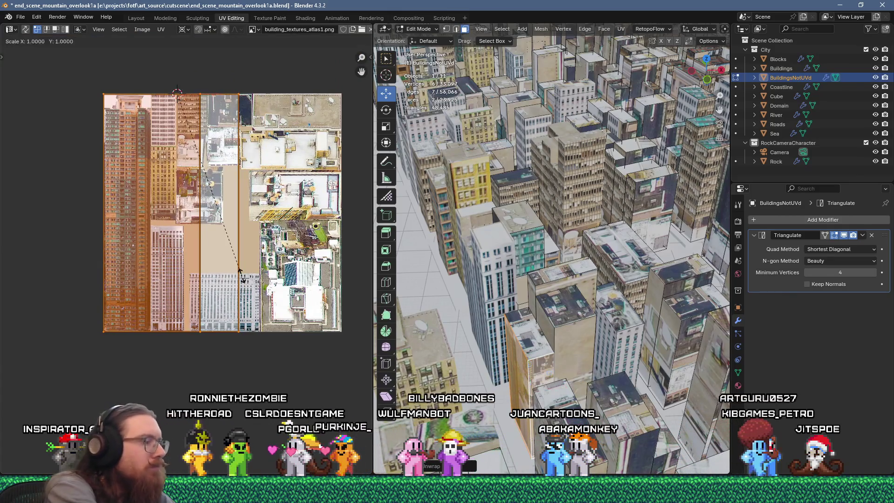
pyautogui.click(193, 138)
pyautogui.scroll(4, 274, 171)
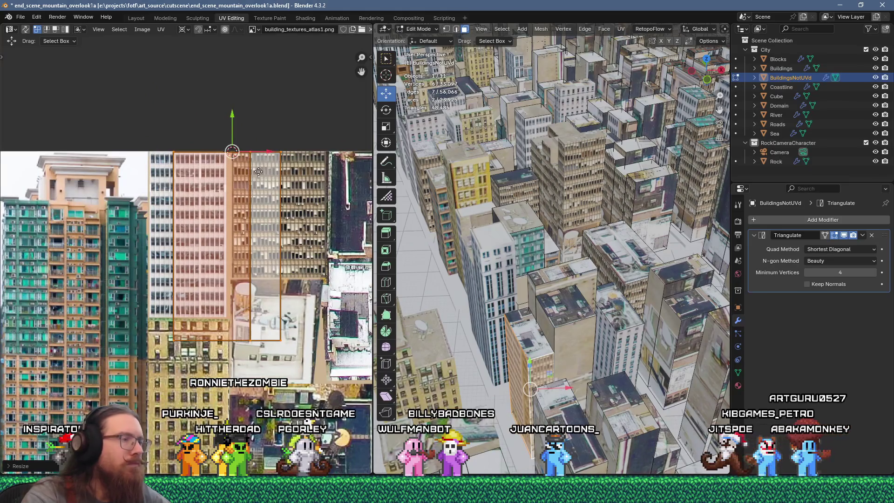
pyautogui.scroll(-3, 269, 88)
pyautogui.scroll(2, 231, 82)
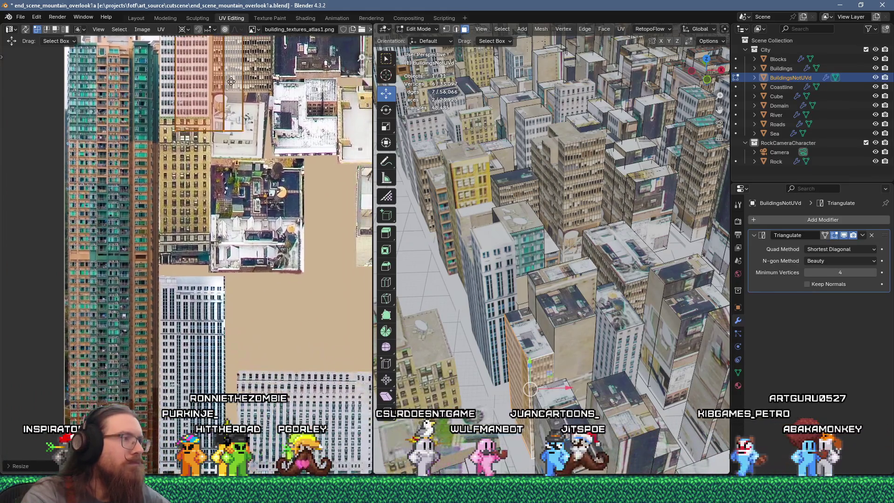
pyautogui.press('g')
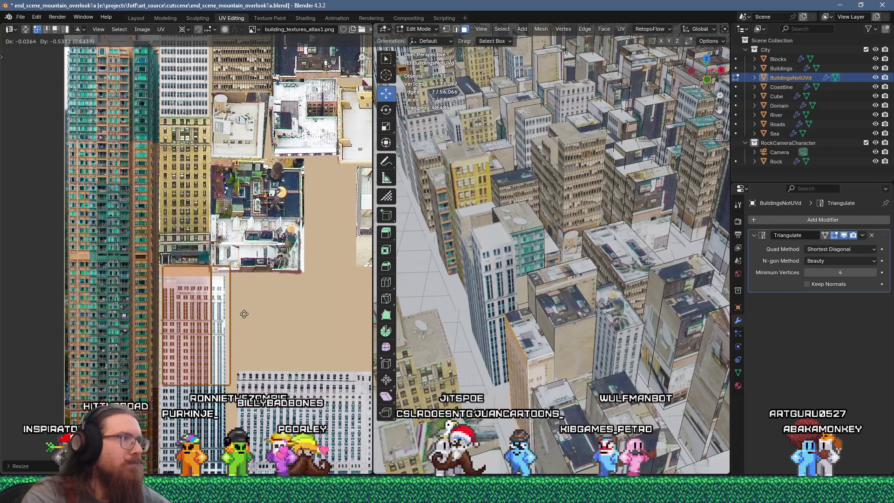
pyautogui.click(212, 171)
# Place the island over the tan tower and pull its right edge in to the facade's width.
pyautogui.scroll(4, 213, 171)
pyautogui.press('g')
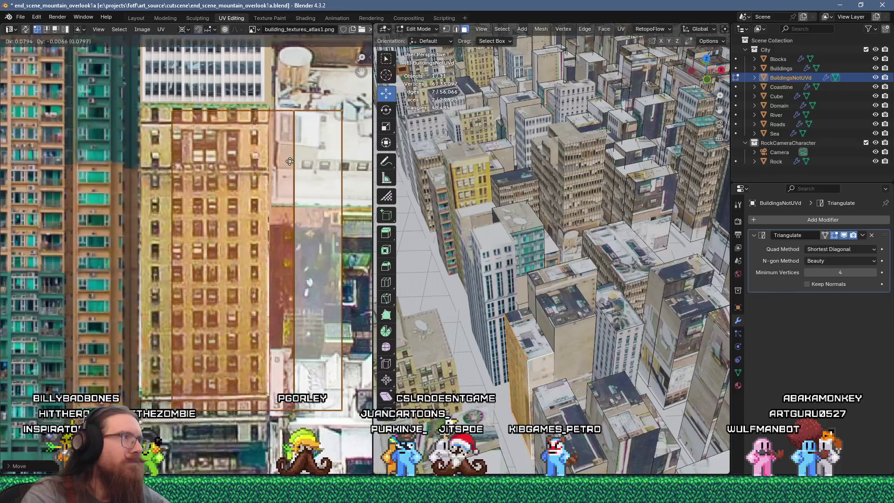
pyautogui.click(262, 155)
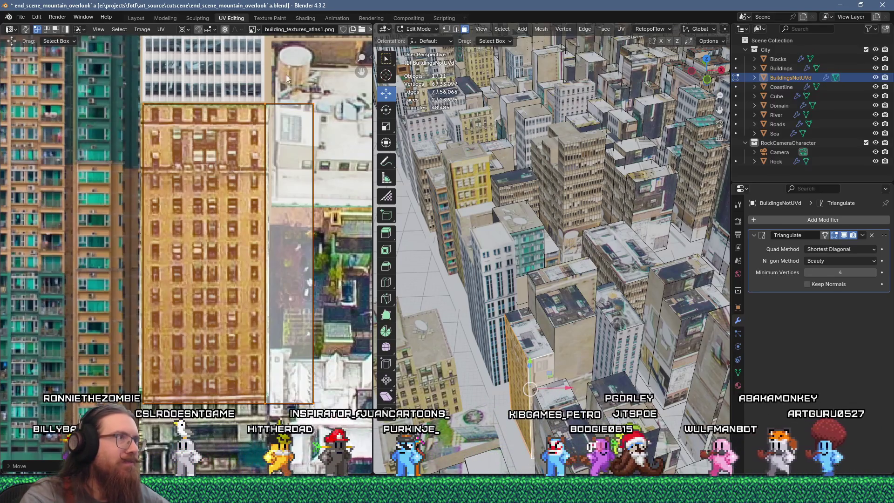
pyautogui.click(269, 398)
pyautogui.press('g')
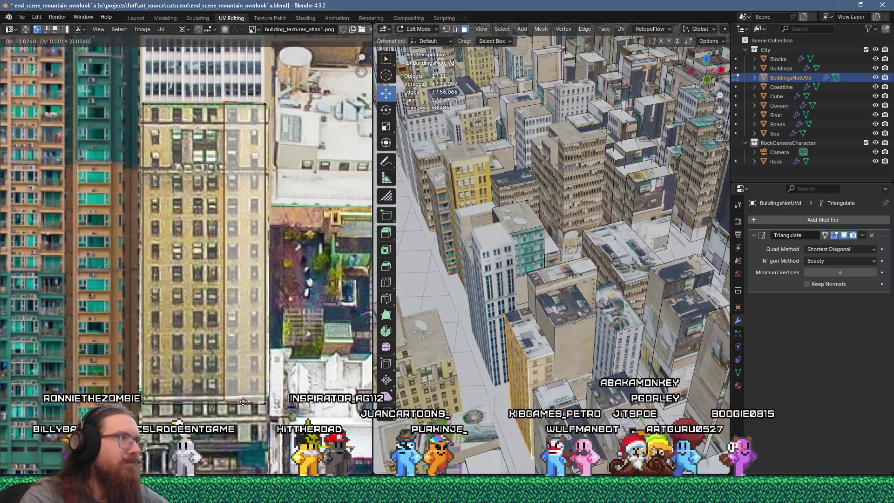
pyautogui.click(233, 395)
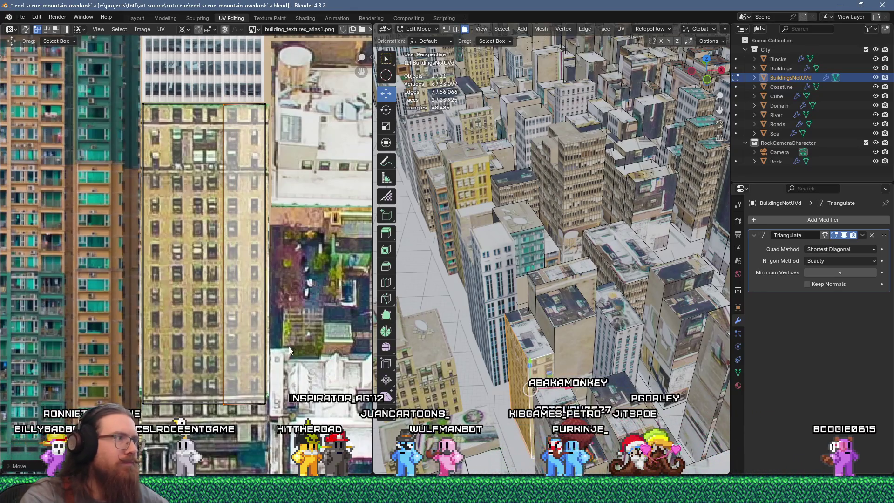
pyautogui.press('g')
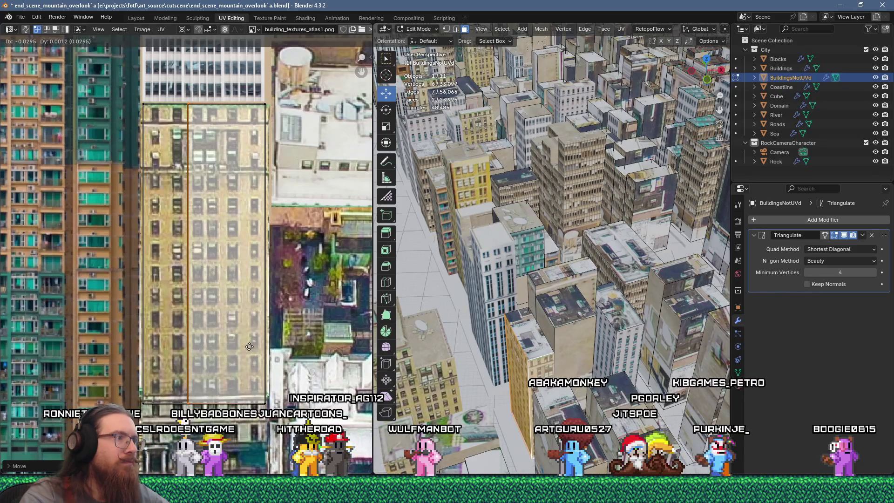
pyautogui.click(551, 333)
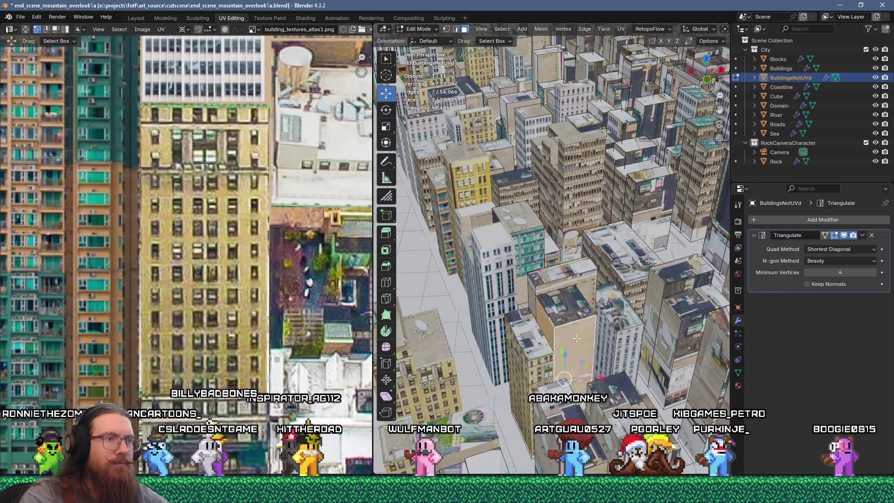
# Unwrap the new face, scale it to 0.2, and move it onto the orange tower facade.
pyautogui.press('u')
pyautogui.click(555, 118)
pyautogui.scroll(-3, 353, 309)
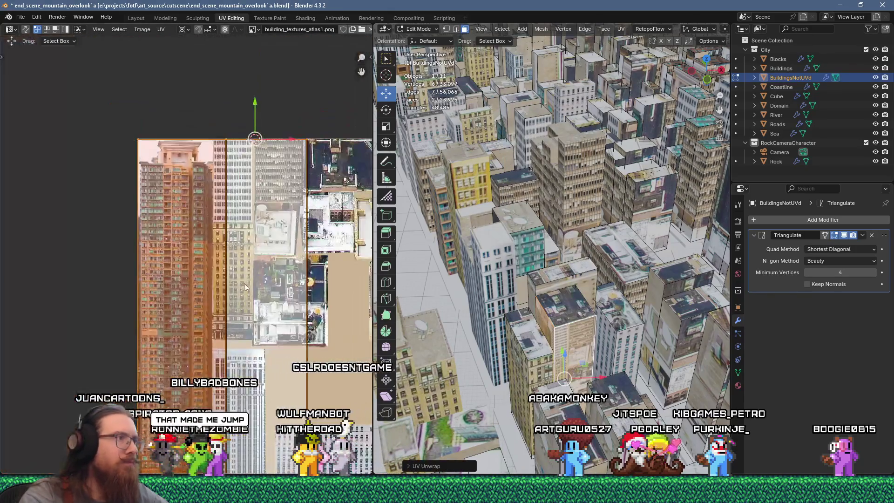
pyautogui.write('.2')
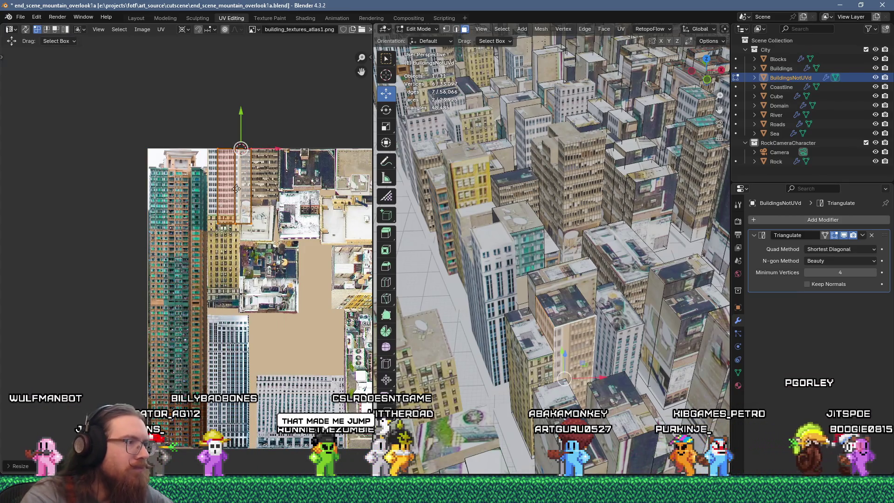
pyautogui.write('g')
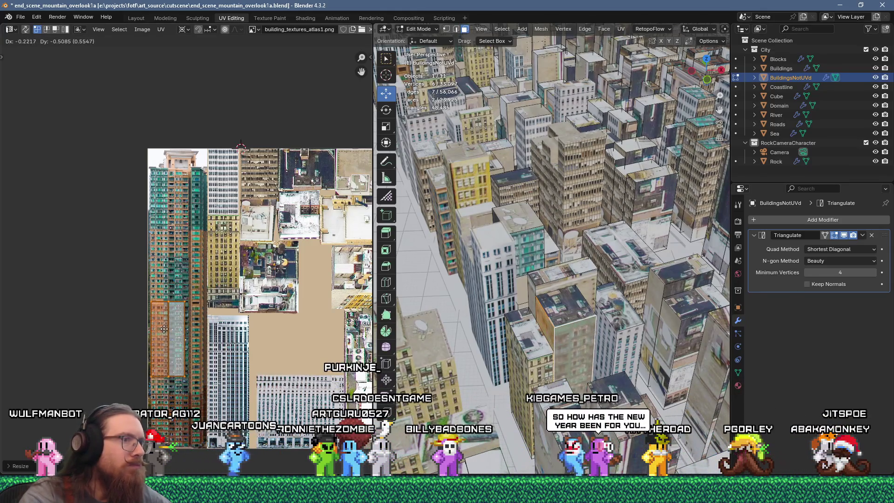
pyautogui.click(163, 329)
pyautogui.scroll(7, 158, 326)
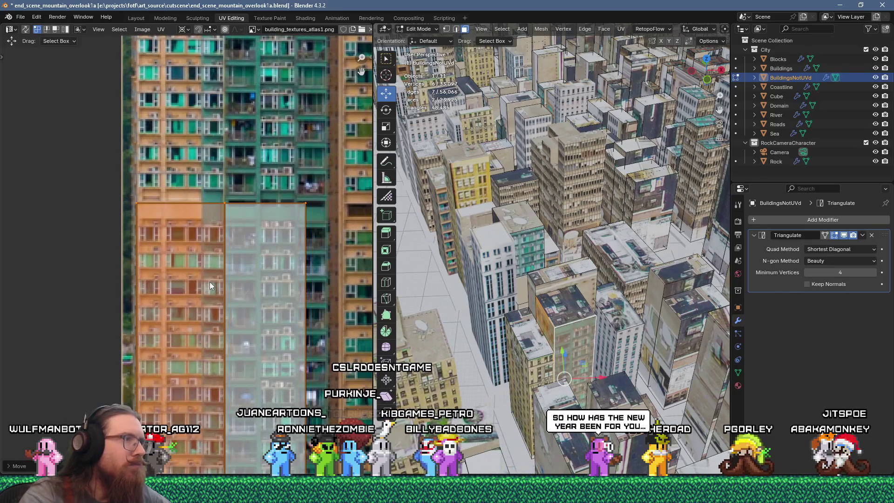
pyautogui.moveTo(211, 284); pyautogui.dragTo(225, 161, button='middle')
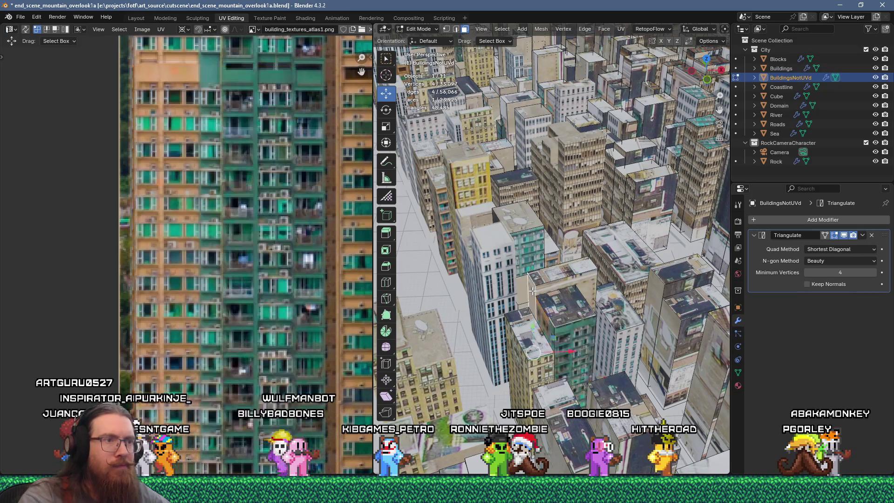
# Unwrap the next face, scale it to 0.25, and place it over the white office tower.
pyautogui.press('u')
pyautogui.click(548, 118)
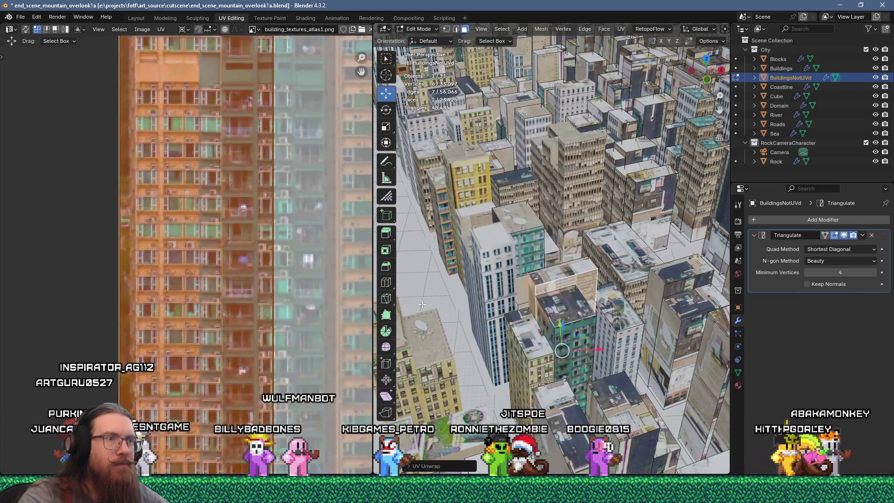
pyautogui.scroll(-4, 280, 273)
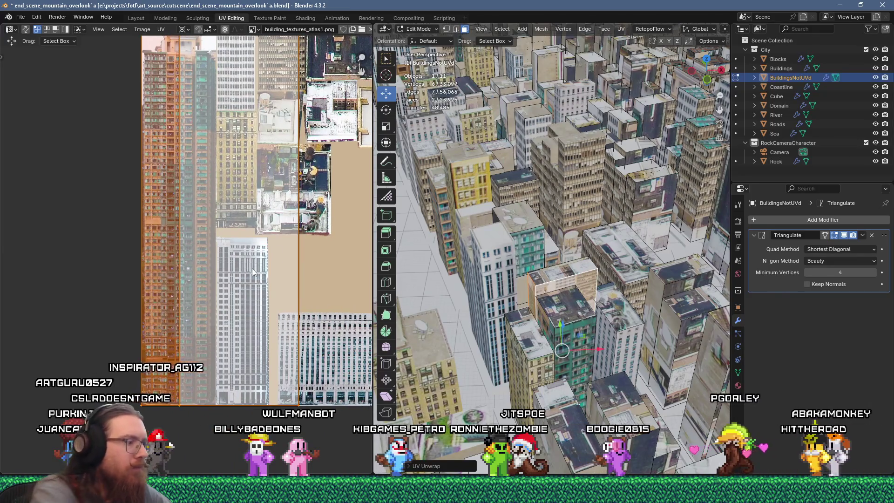
pyautogui.write('s0.25')
pyautogui.press('Return')
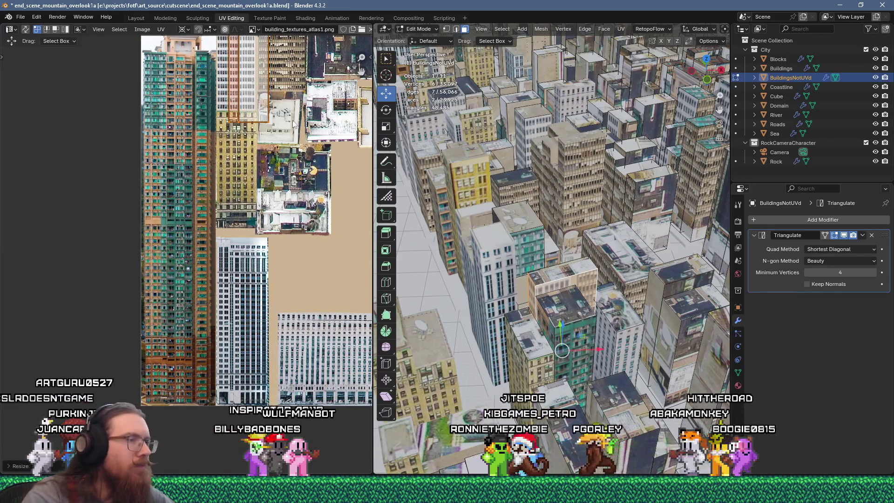
pyautogui.press('g')
pyautogui.click(326, 349)
# Reposition the island onto the white tower facade.
pyautogui.moveTo(314, 230); pyautogui.dragTo(257, 306, button='middle')
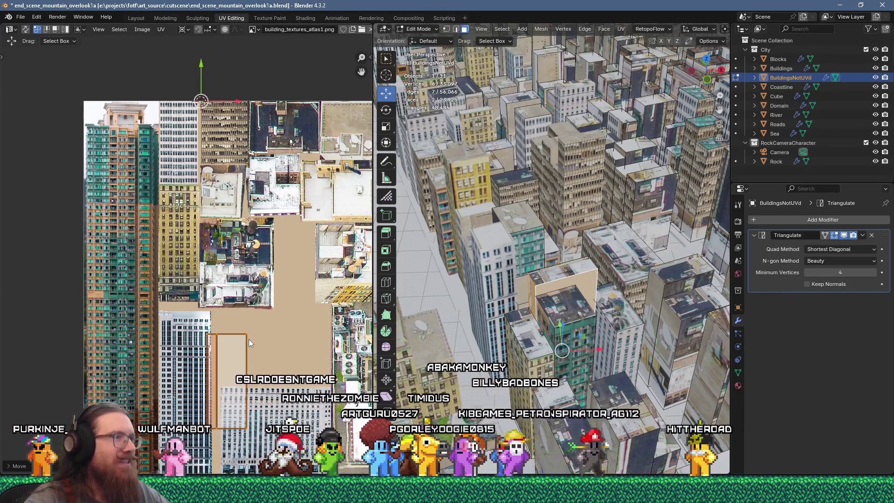
pyautogui.scroll(2, 246, 331)
pyautogui.moveTo(281, 198)
pyautogui.mouseDown(button='middle')
pyautogui.moveTo(251, 247)
pyautogui.moveTo(261, 307)
pyautogui.moveTo(155, 323)
pyautogui.moveTo(137, 275)
pyautogui.moveTo(240, 202)
pyautogui.moveTo(284, 302)
pyautogui.moveTo(308, 305)
pyautogui.mouseUp(button='middle')
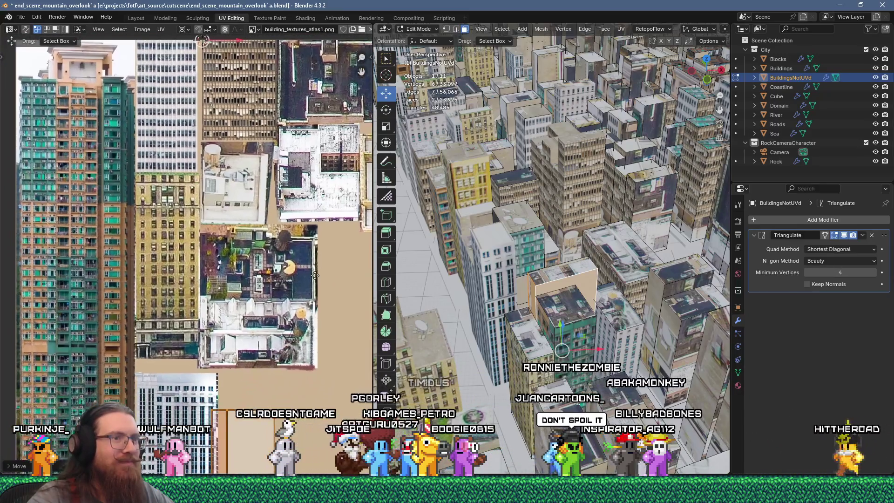
pyautogui.scroll(-3, 314, 273)
pyautogui.scroll(1, 300, 328)
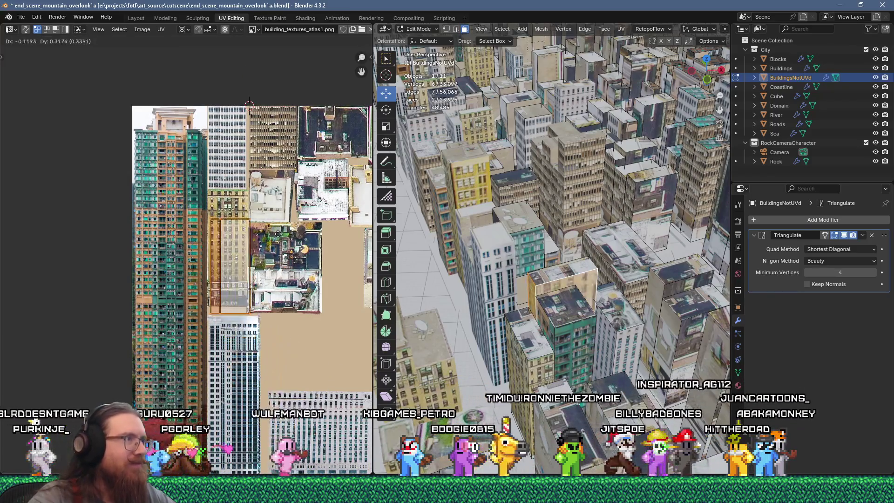
pyautogui.click(262, 144)
pyautogui.scroll(3, 254, 130)
pyautogui.scroll(3, 253, 129)
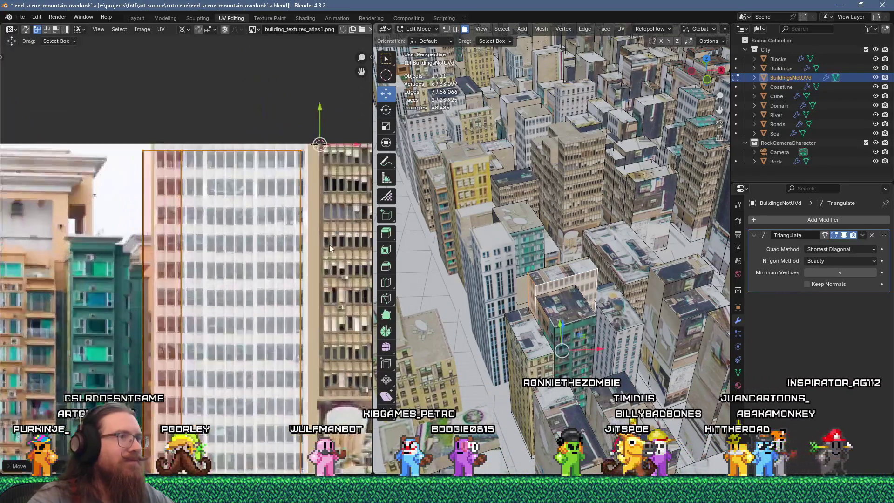
pyautogui.press('g')
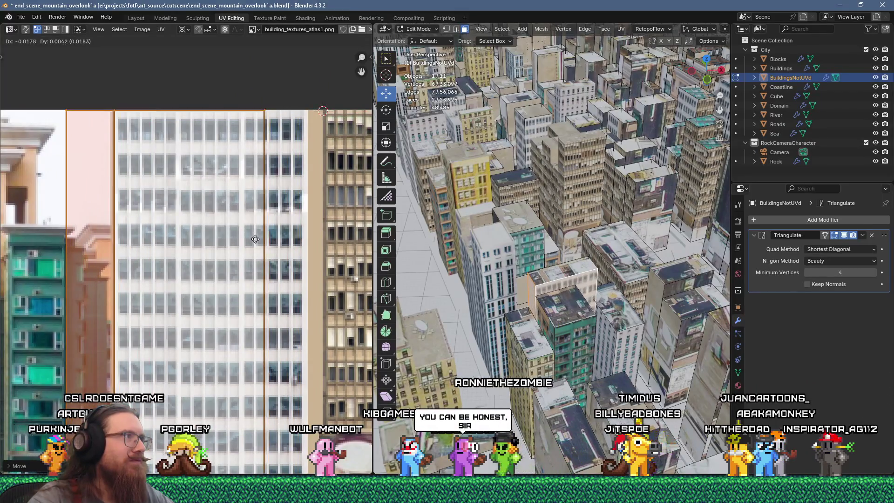
pyautogui.click(255, 237)
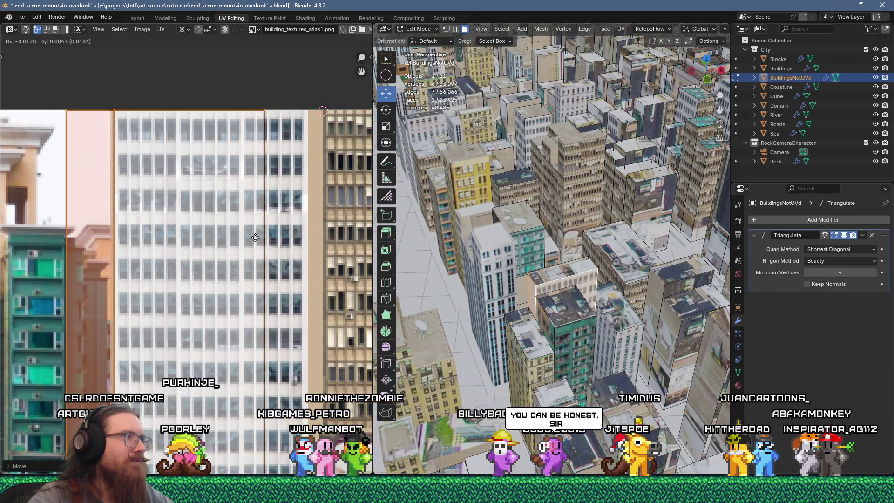
# Adjust the island's right and left edges to match the white tower facade's width.
pyautogui.scroll(-3, 264, 269)
pyautogui.moveTo(264, 269); pyautogui.dragTo(270, 220, button='middle')
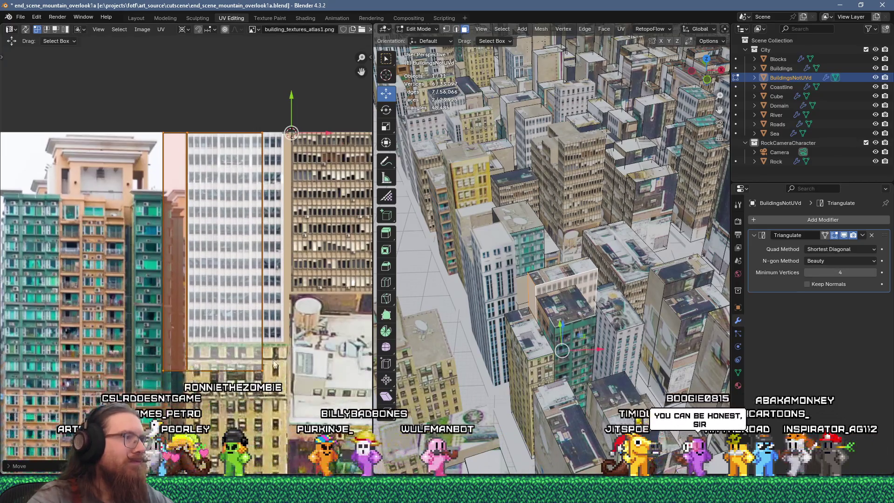
pyautogui.moveTo(321, 134); pyautogui.dragTo(341, 134)
pyautogui.keyDown('shift'); pyautogui.moveTo(173, 406); pyautogui.dragTo(174, 405); pyautogui.keyUp('shift')
pyautogui.moveTo(357, 131); pyautogui.dragTo(371, 131)
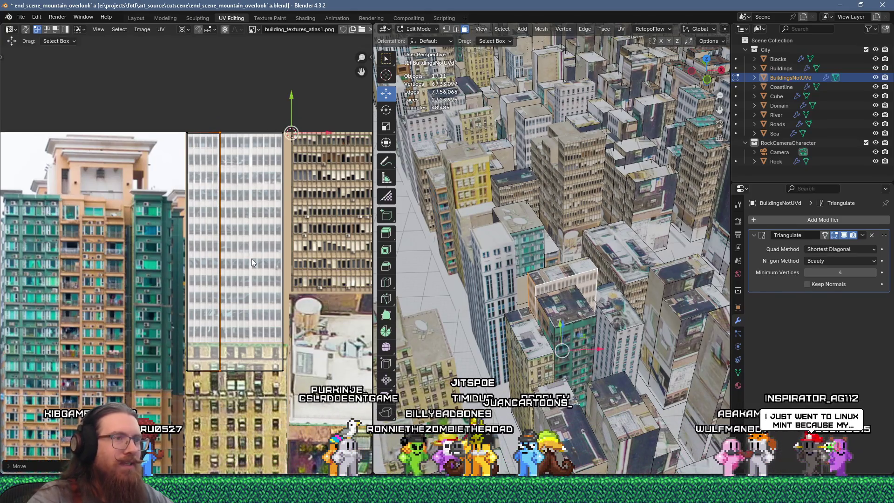
pyautogui.click(521, 293)
# Flow-unwrap the new face, shrink it, and fit it onto a dark rooftop, squashed along Y.
pyautogui.scroll(-4, 231, 297)
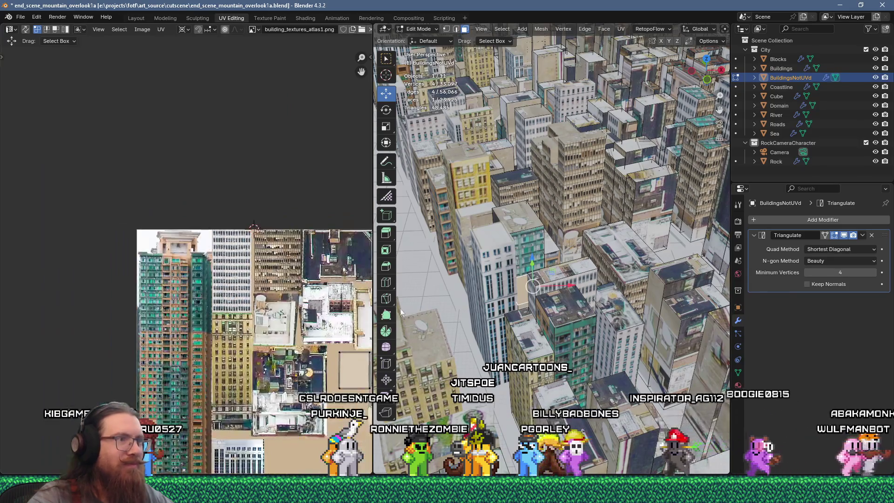
pyautogui.press('u')
pyautogui.press('u')
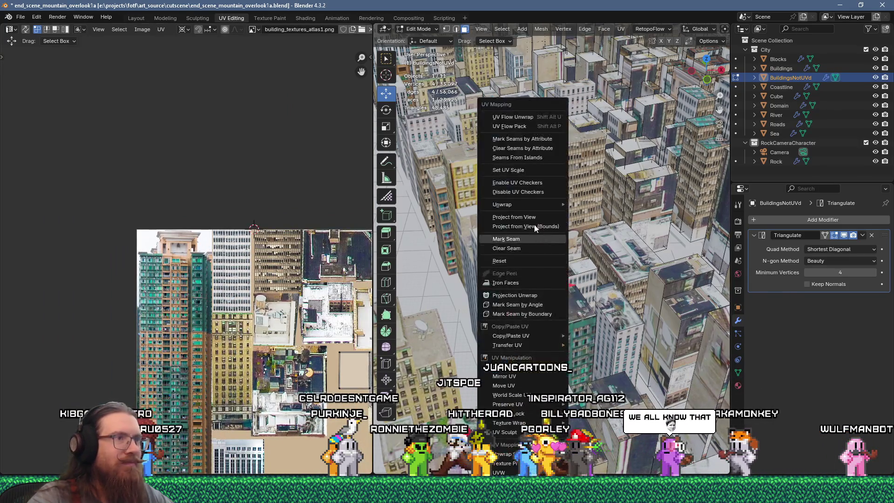
pyautogui.click(513, 117)
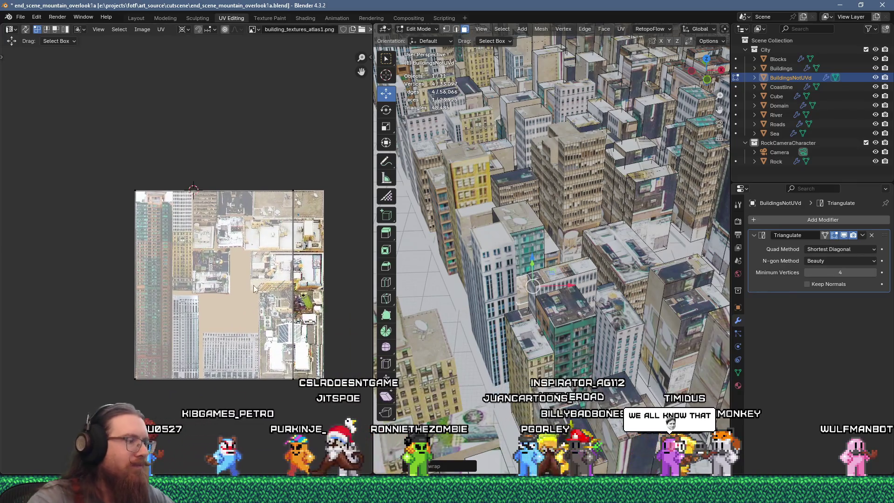
pyautogui.press('s')
pyautogui.click(217, 250)
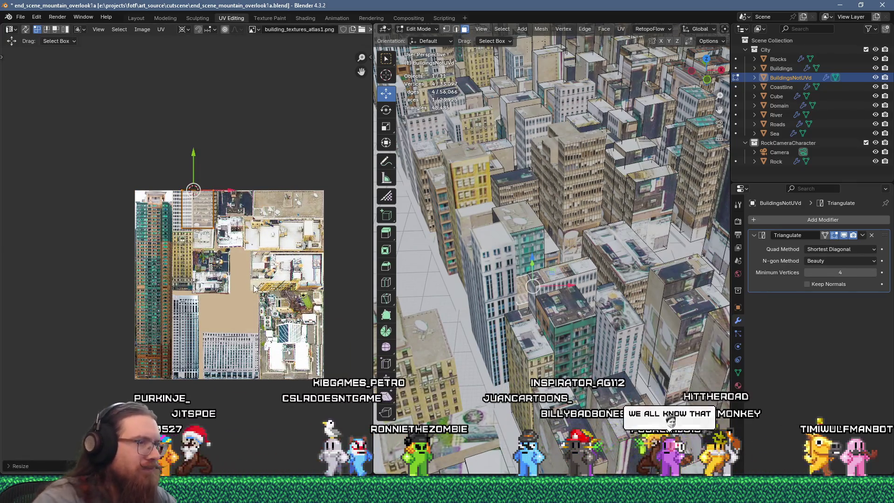
pyautogui.scroll(5, 217, 250)
pyautogui.moveTo(200, 151); pyautogui.dragTo(186, 255, button='middle')
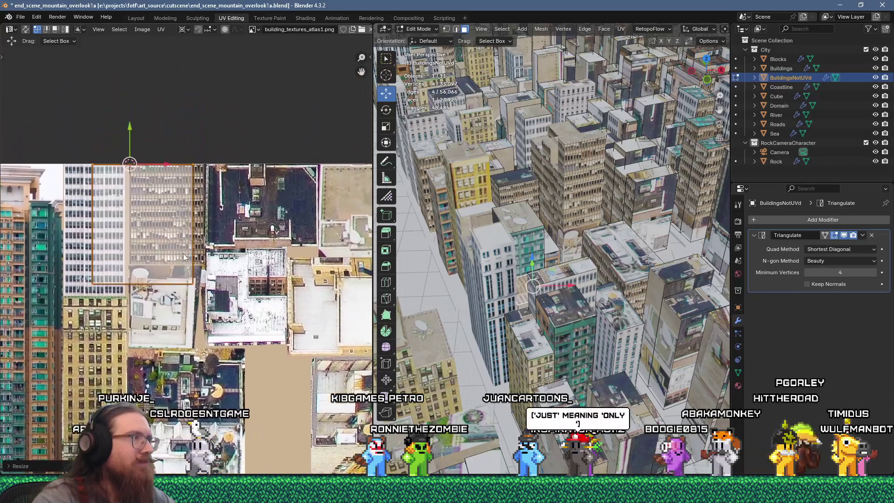
pyautogui.press('g')
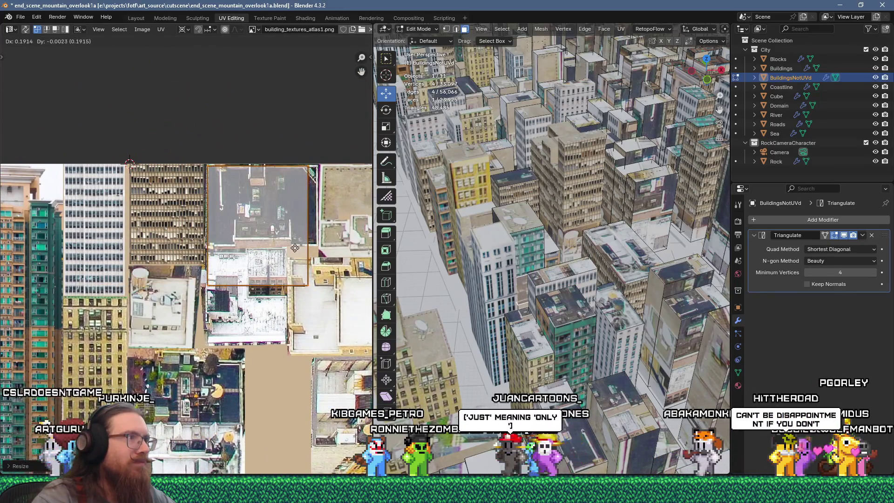
pyautogui.press('s')
pyautogui.press('y')
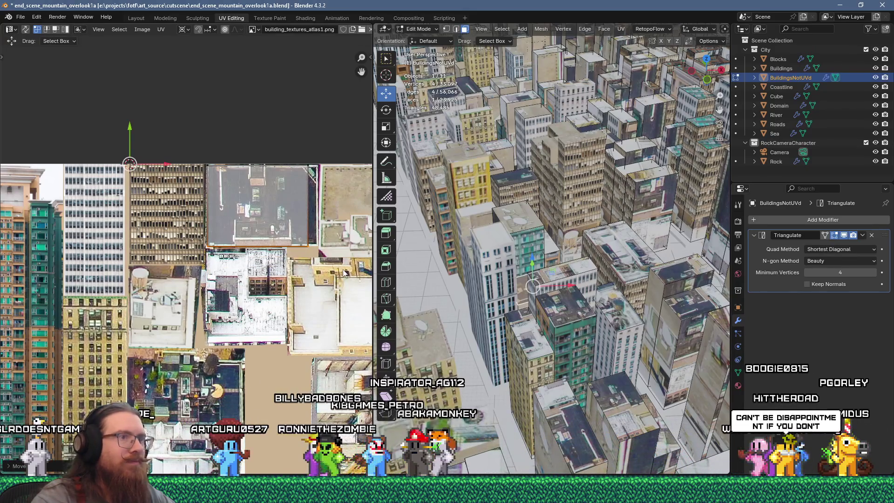
pyautogui.press('g')
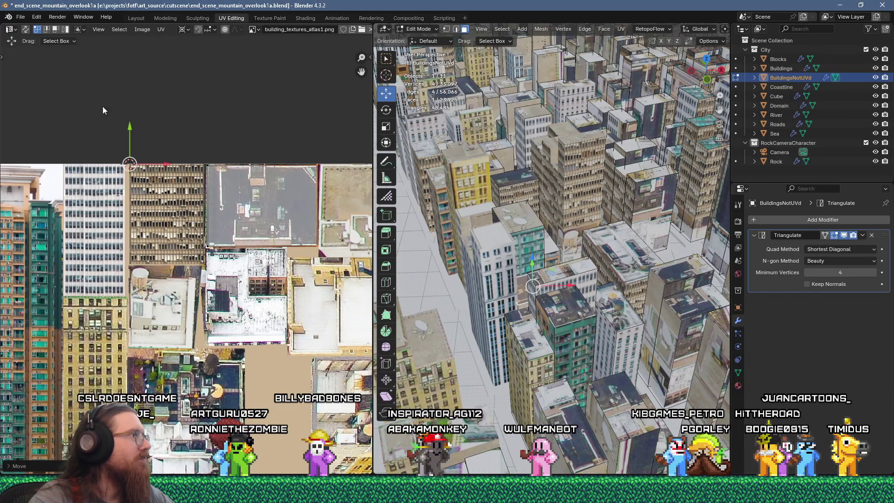
pyautogui.click(20, 18)
# Save the blend file, then select another building's roof face.
pyautogui.click(38, 65)
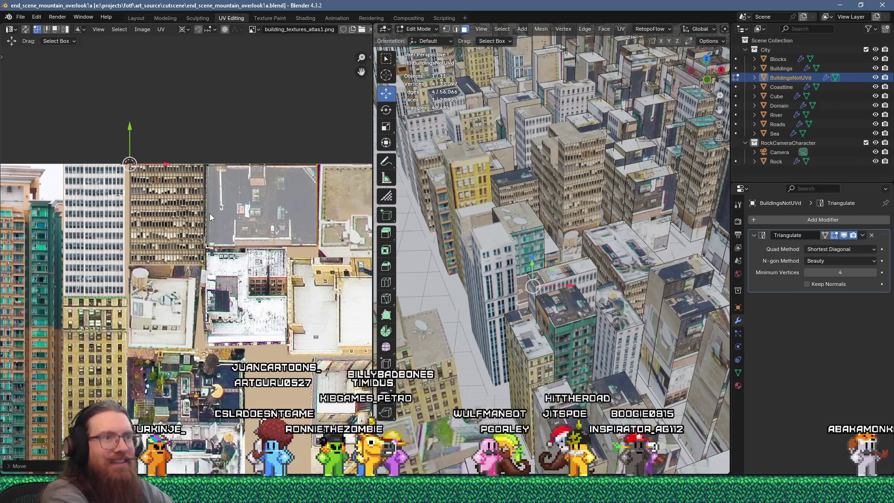
pyautogui.click(563, 273)
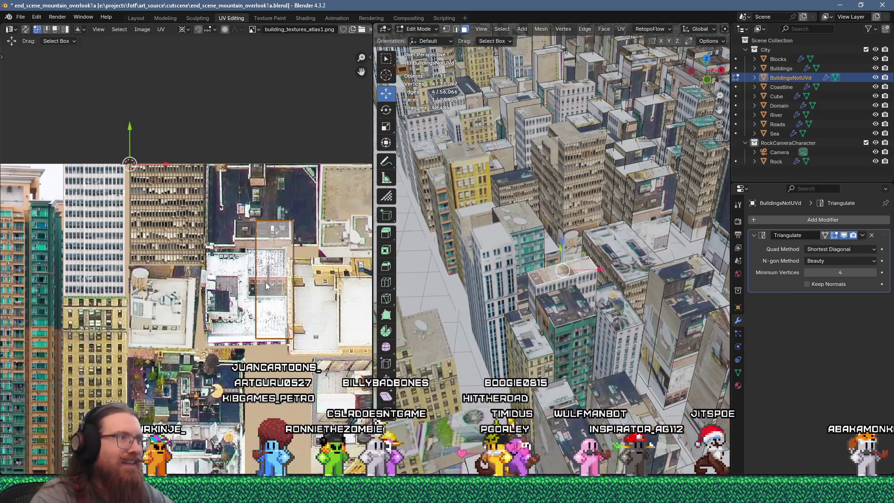
# Box-select the first roof's UV island and move it onto a rooftop area of the atlas.
pyautogui.scroll(1, 272, 278)
pyautogui.moveTo(280, 284); pyautogui.dragTo(222, 290, button='middle')
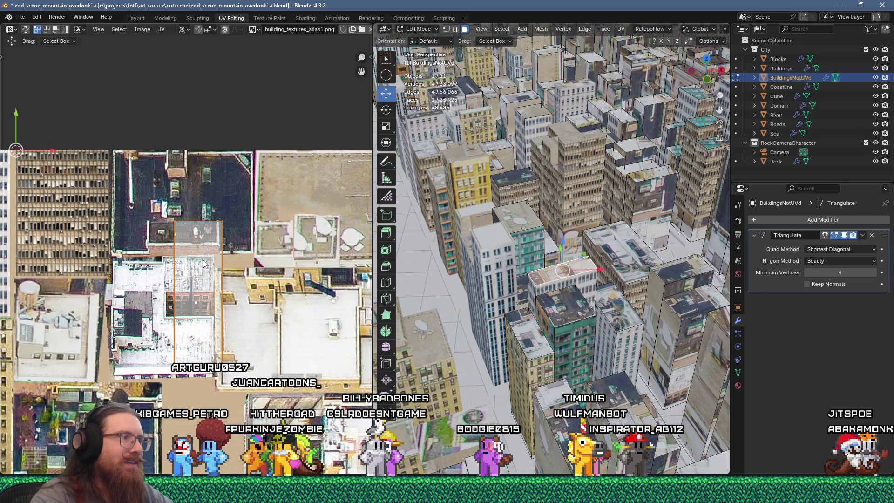
pyautogui.moveTo(140, 182); pyautogui.dragTo(248, 382)
pyautogui.moveTo(179, 253); pyautogui.dragTo(171, 252)
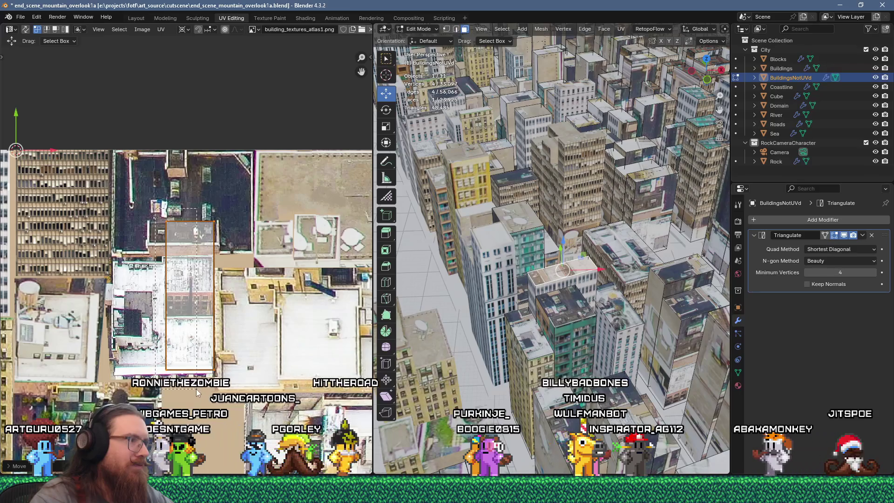
pyautogui.press('g')
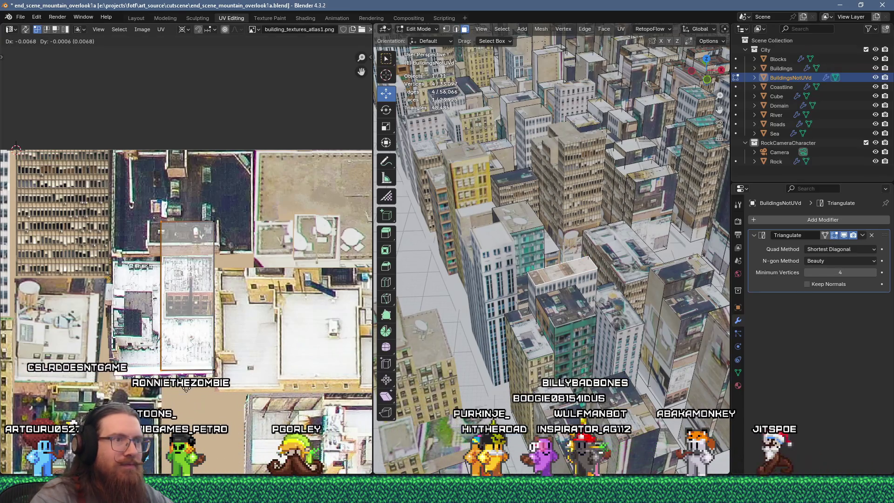
pyautogui.click(186, 387)
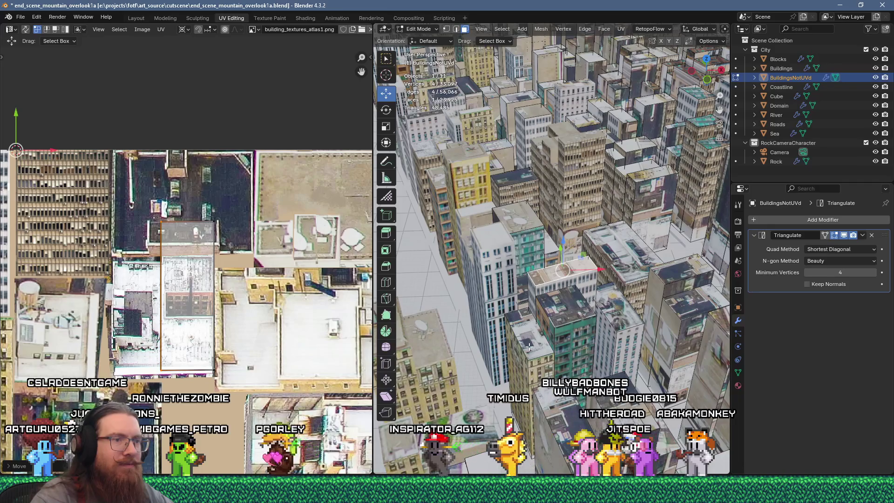
# Select a second roof face and drop its island onto a rooftop picture, fine-tuning the position.
pyautogui.click(609, 399)
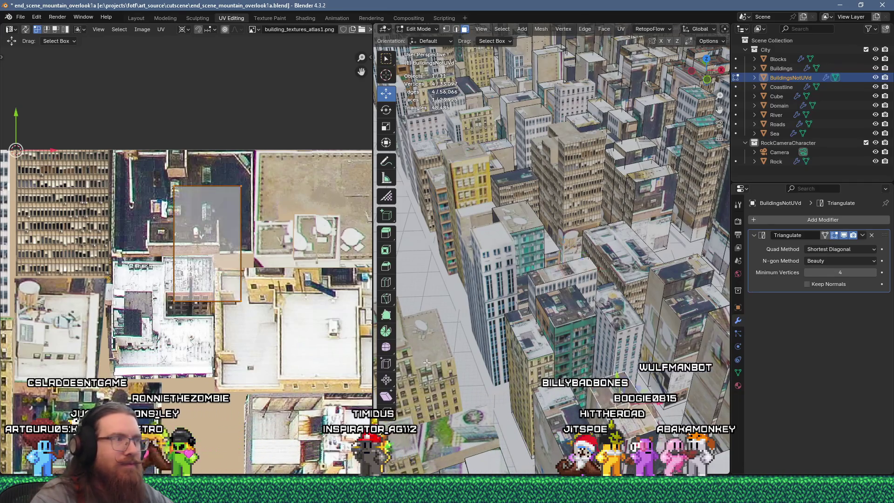
pyautogui.press('g')
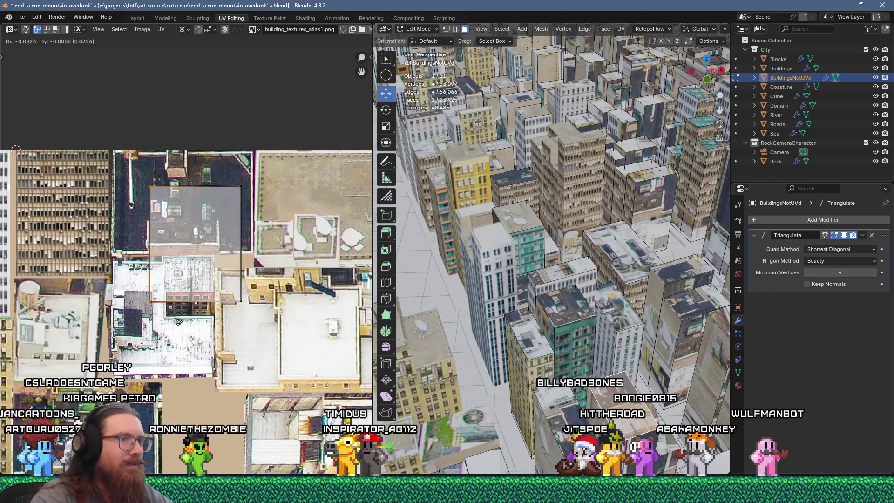
pyautogui.click(177, 321)
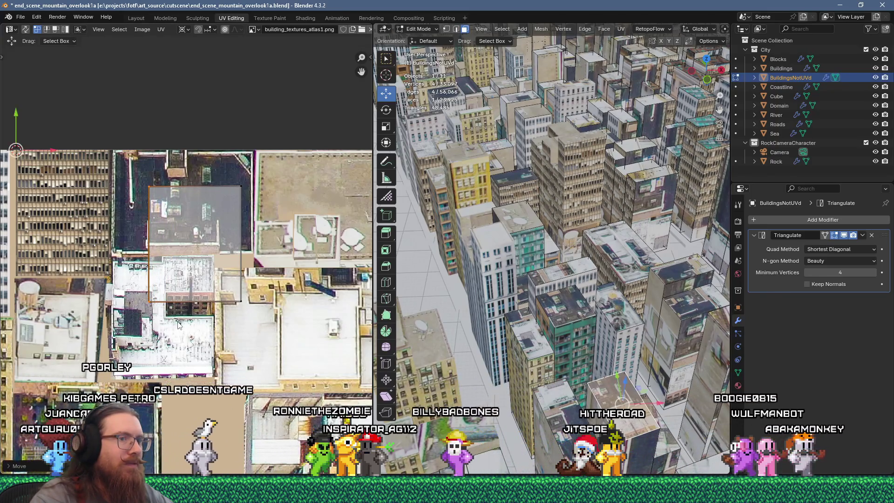
pyautogui.press('g')
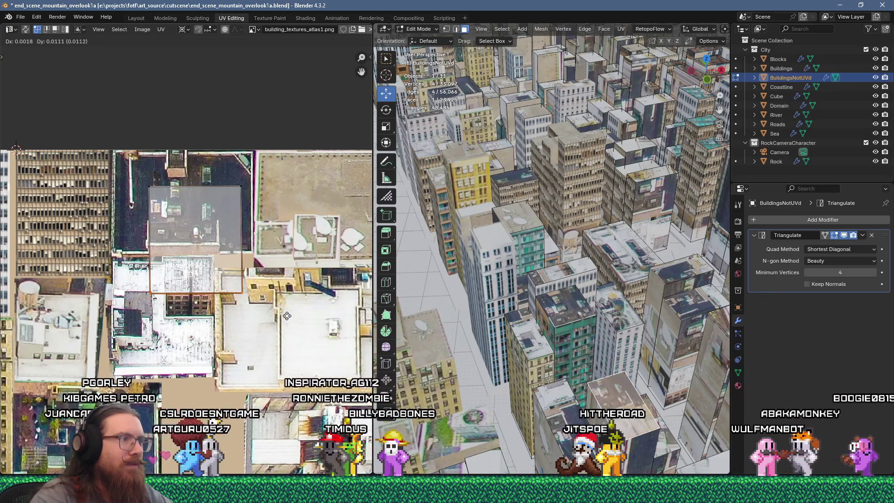
pyautogui.click(287, 316)
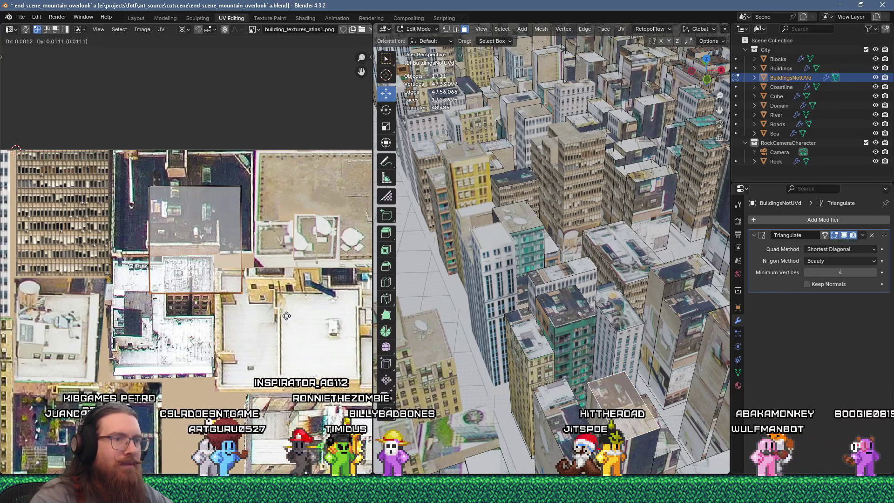
pyautogui.click(659, 314)
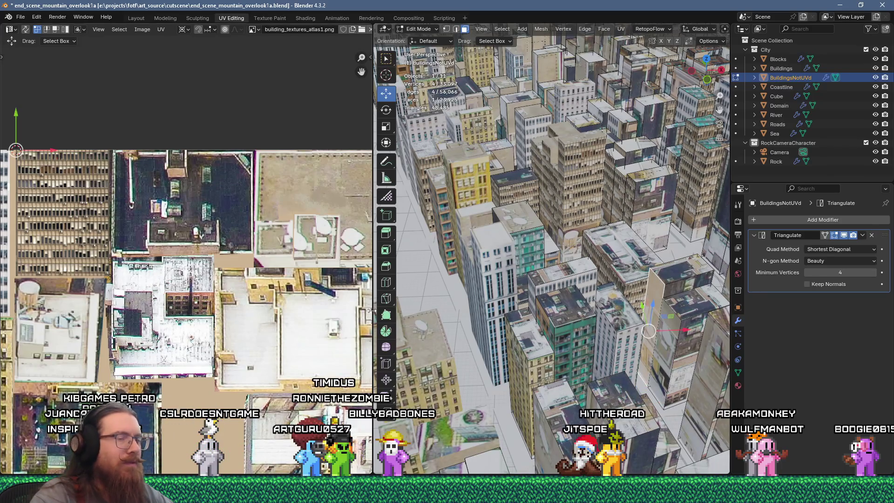
# Shrink the newly unwrapped tall facade island and start moving it on the atlas.
pyautogui.rightClick(521, 116)
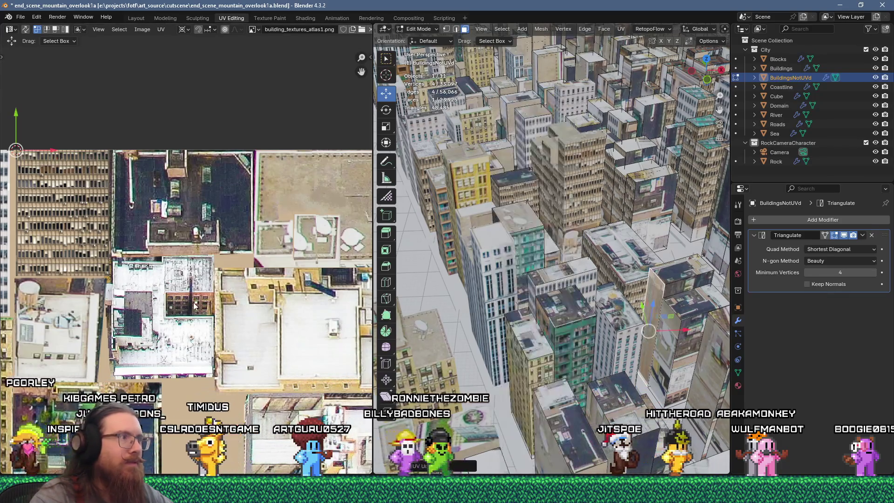
pyautogui.scroll(-4, 193, 281)
pyautogui.moveTo(193, 281); pyautogui.dragTo(218, 199, button='middle')
pyautogui.press('s')
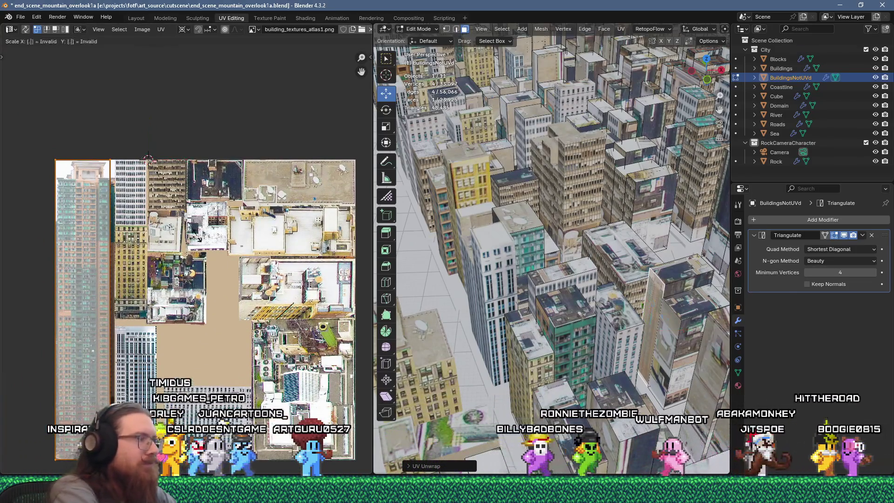
pyautogui.click(197, 239)
pyautogui.scroll(6, 136, 177)
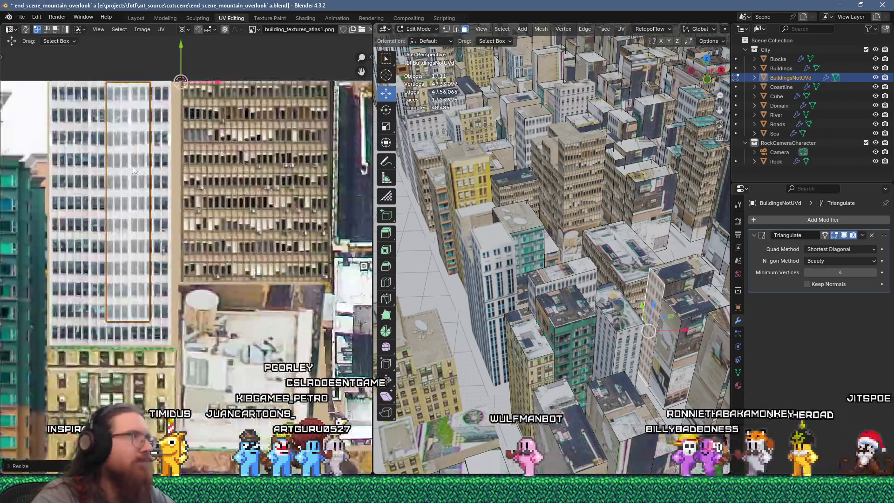
pyautogui.press('g')
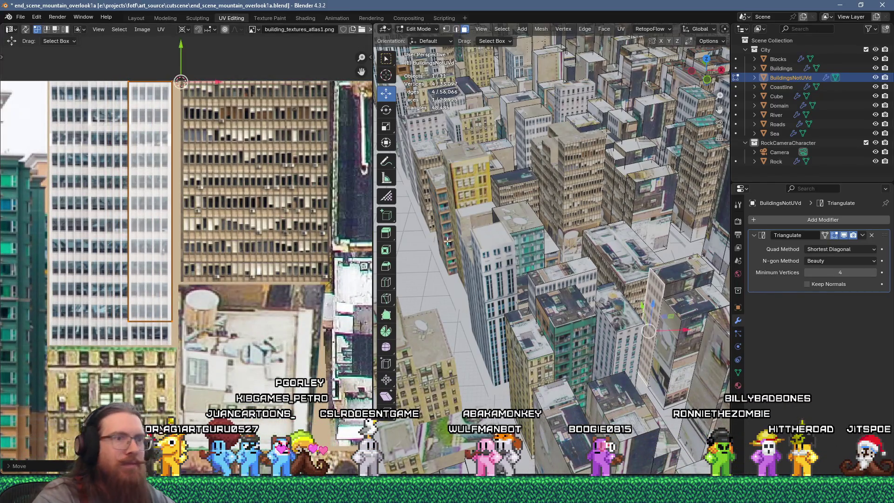
# Unwrap two adjacent wall faces together and shrink their island to a quarter size (S .25).
pyautogui.click(655, 305)
pyautogui.press('u')
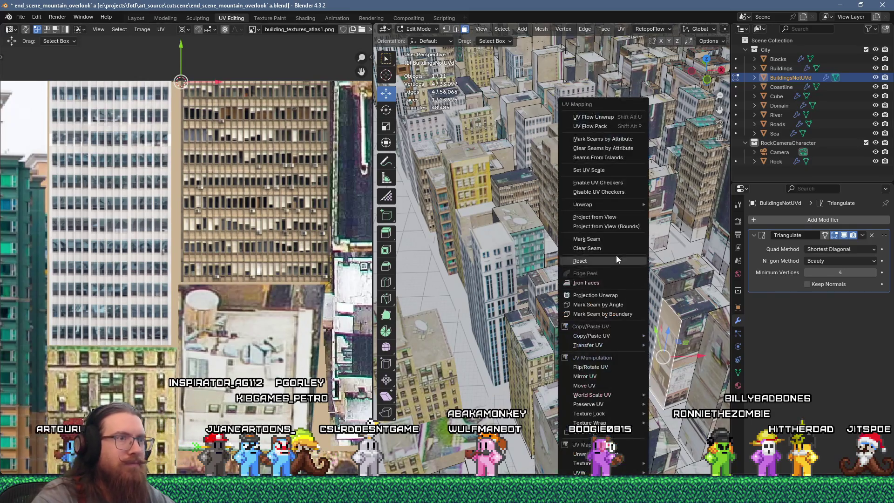
pyautogui.click(596, 117)
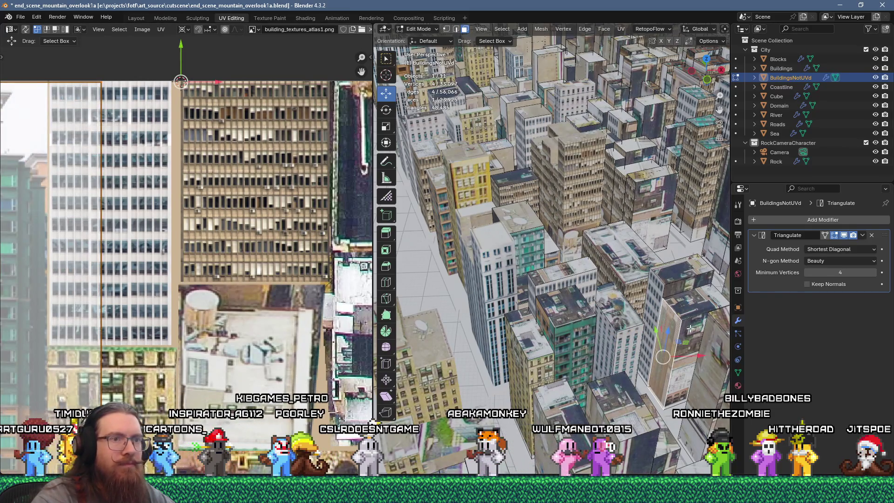
pyautogui.keyDown('shift'); pyautogui.click(690, 328); pyautogui.keyUp('shift')
pyautogui.press('u')
pyautogui.click(623, 114)
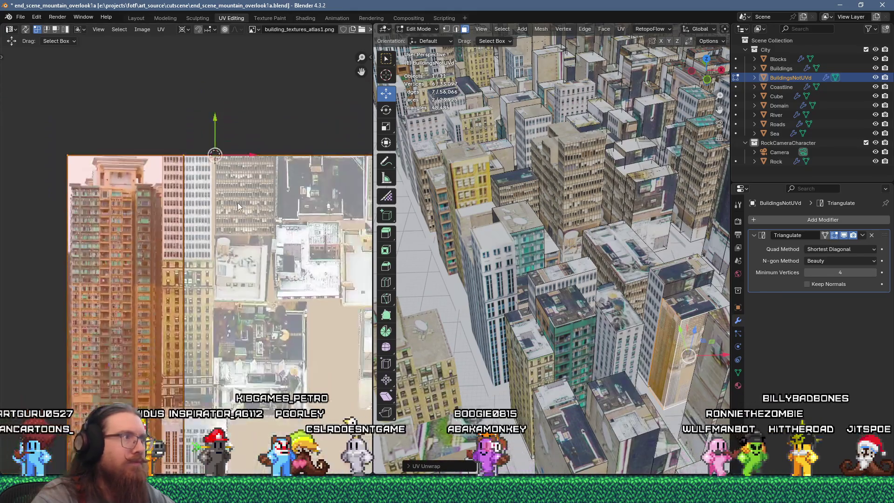
pyautogui.scroll(-1, 238, 207)
pyautogui.write('s.25')
pyautogui.press('Return')
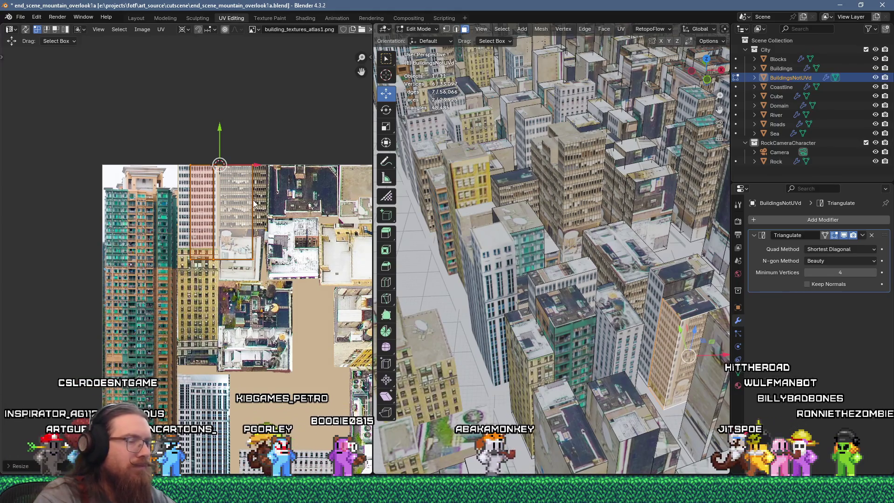
# Move the wall island over a facade in the atlas, adjusting its placement twice.
pyautogui.scroll(1, 254, 201)
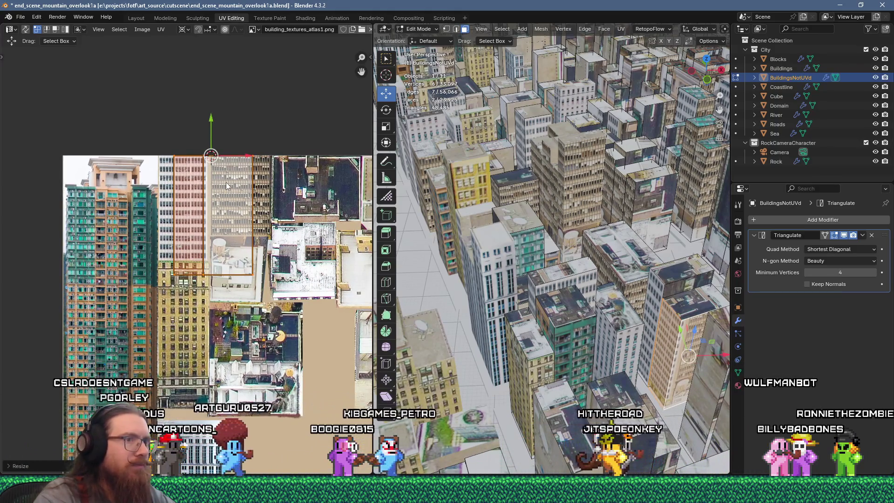
pyautogui.scroll(-1, 233, 182)
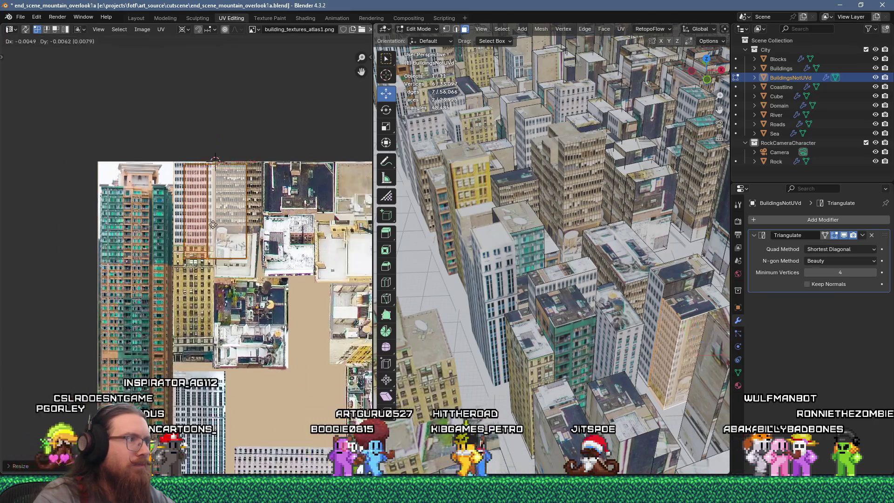
pyautogui.press('g')
pyautogui.click(191, 278)
pyautogui.scroll(6, 183, 243)
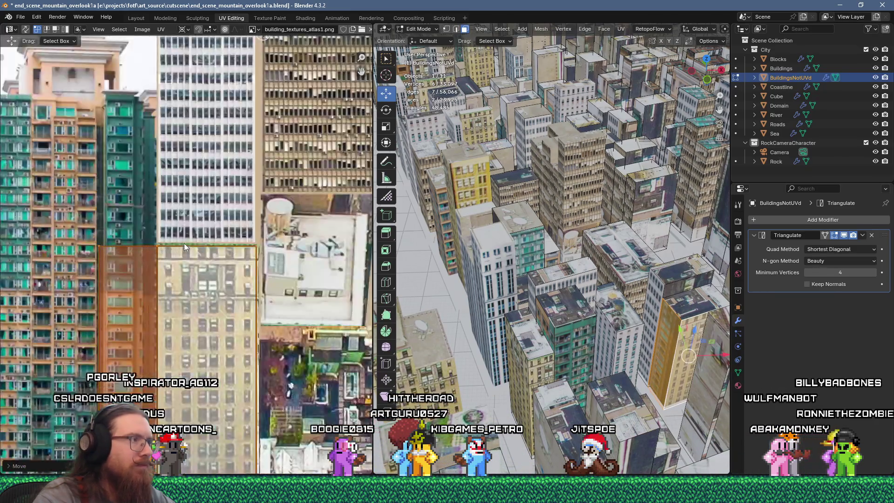
pyautogui.press('g')
pyautogui.click(199, 247)
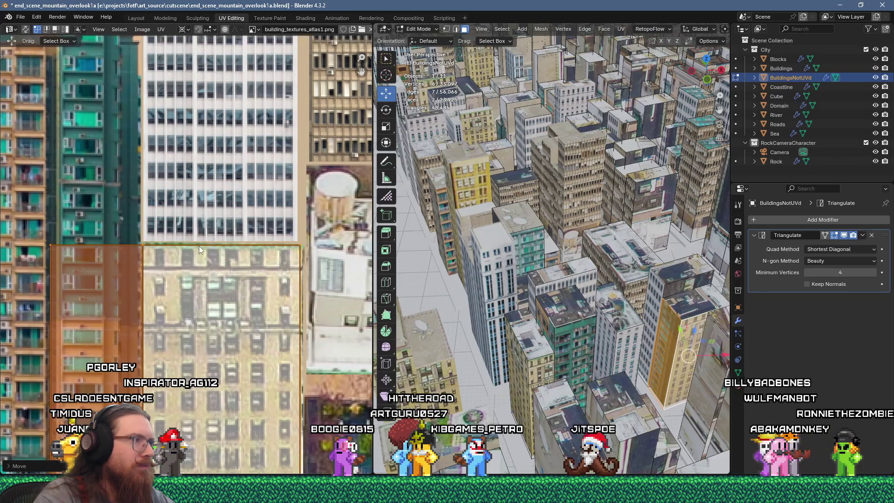
pyautogui.scroll(-5, 193, 254)
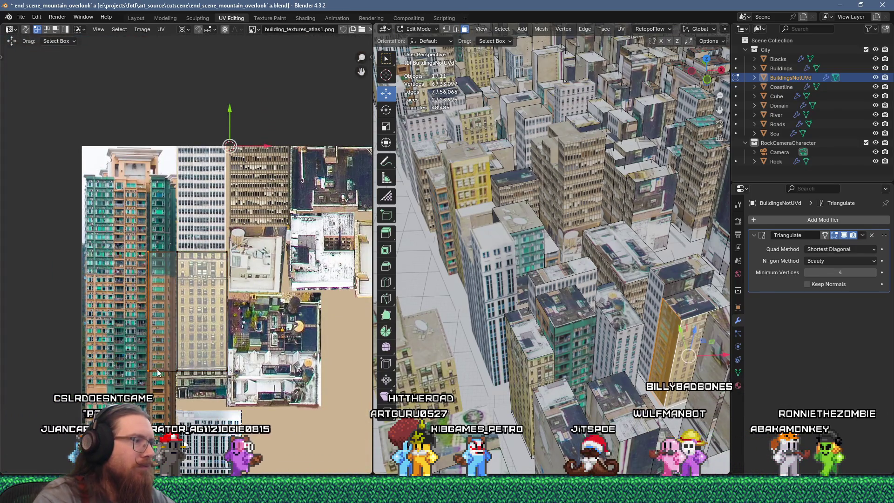
# Switch to face selection and fit a single wall face onto the yellow facade.
pyautogui.click(274, 272)
pyautogui.scroll(2, 276, 275)
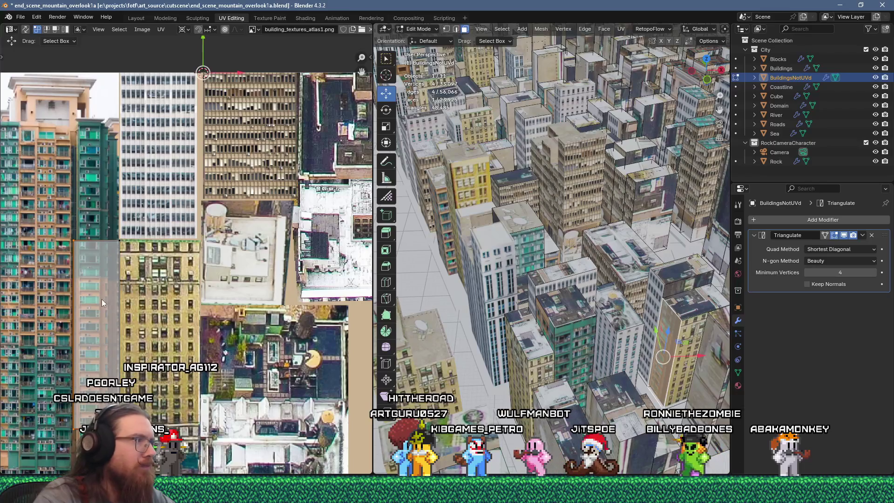
pyautogui.press('3')
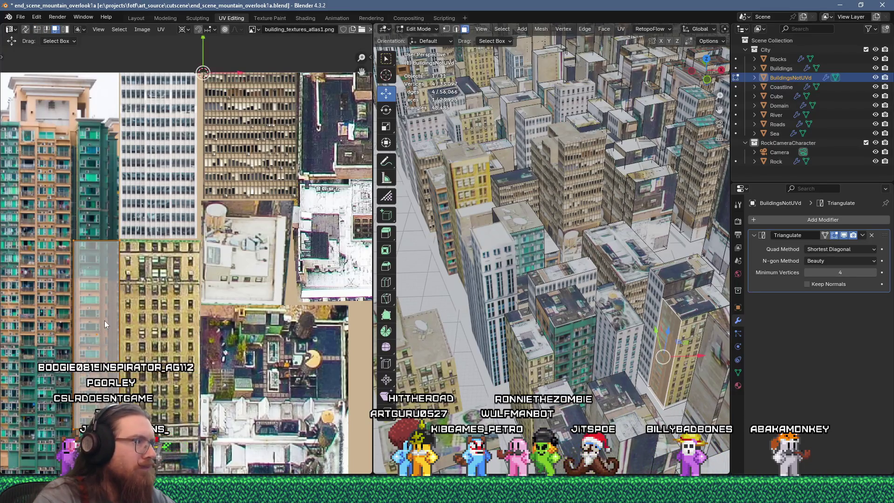
pyautogui.press('g')
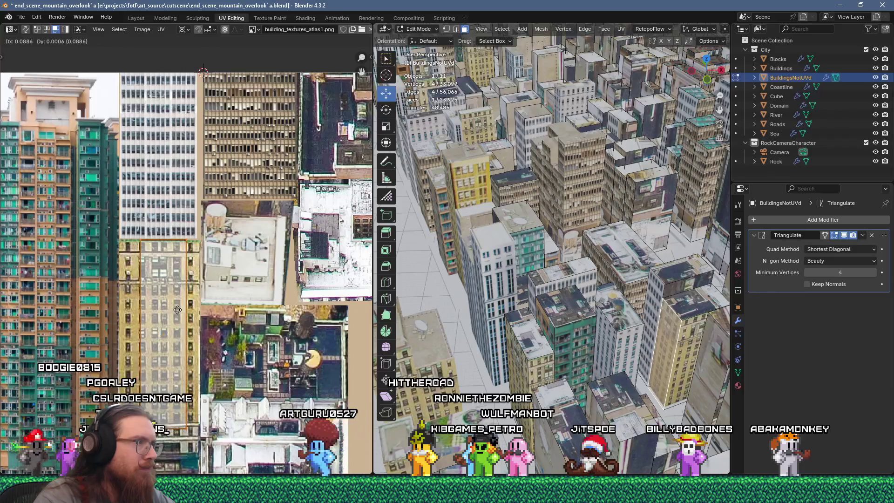
pyautogui.click(174, 311)
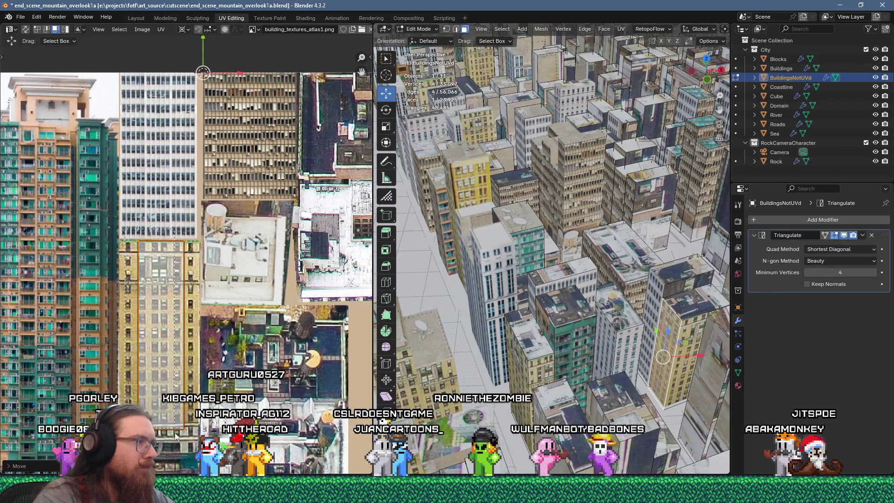
pyautogui.press('g')
pyautogui.click(132, 246)
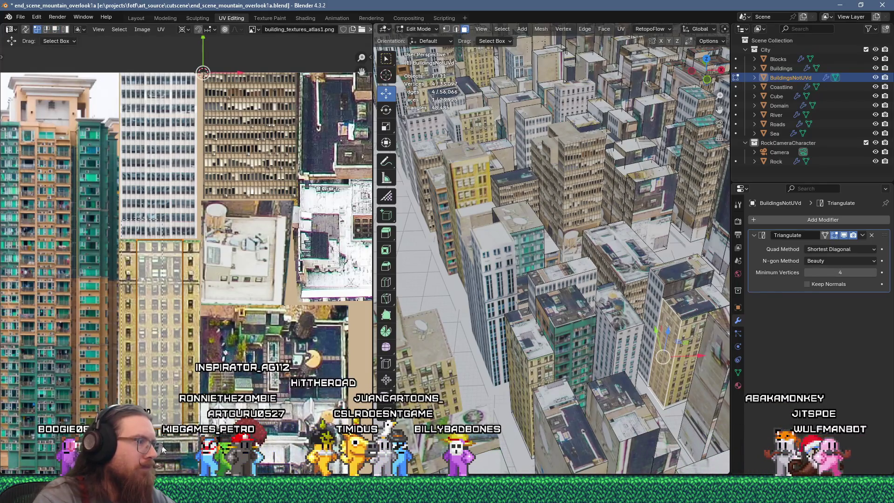
pyautogui.press('g')
pyautogui.click(209, 332)
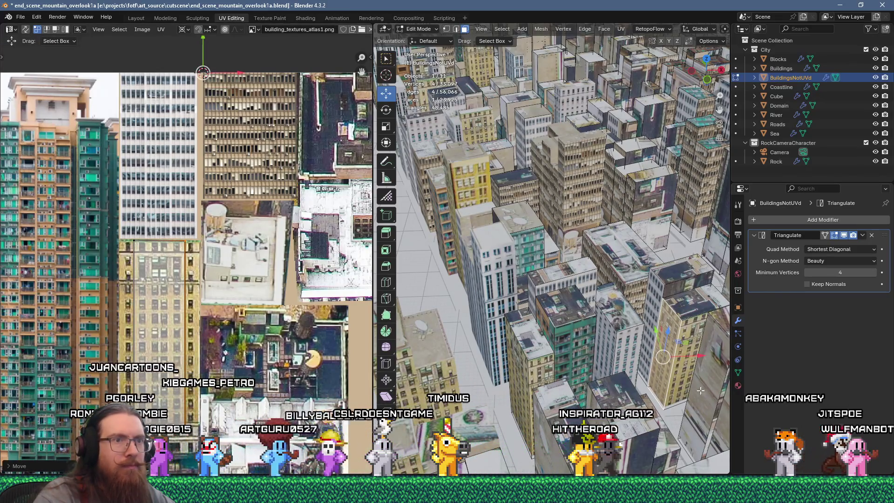
# Unwrap a rooftop face, shrink and move its island on the atlas, then save and switch to Godot.
pyautogui.scroll(-5, 696, 382)
pyautogui.scroll(8, 696, 383)
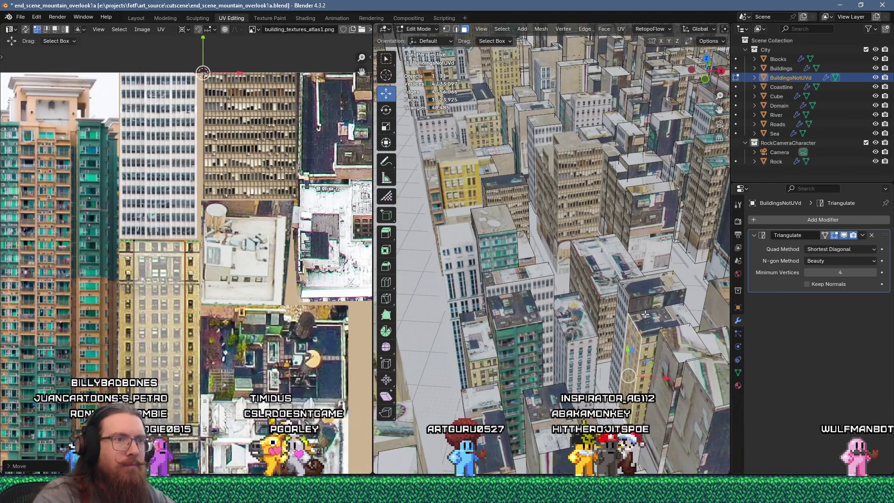
pyautogui.click(635, 301)
pyautogui.press('u')
pyautogui.click(616, 118)
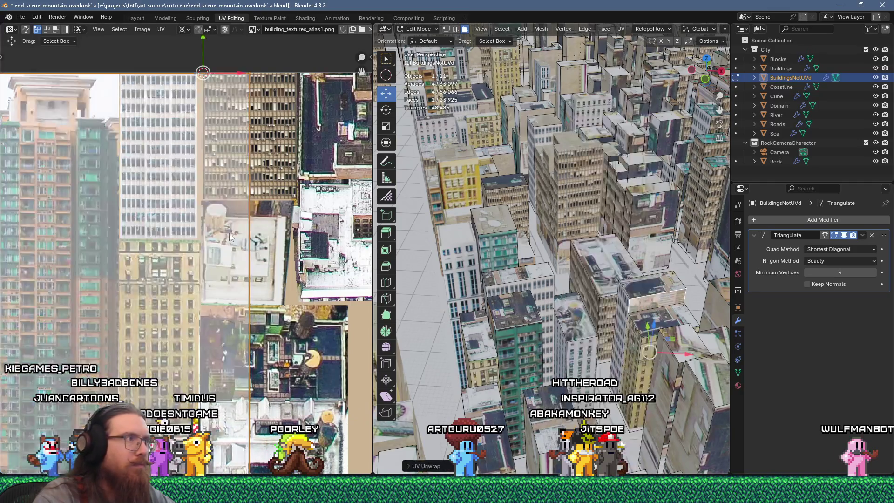
pyautogui.scroll(-2, 230, 237)
pyautogui.press('s')
pyautogui.click(215, 207)
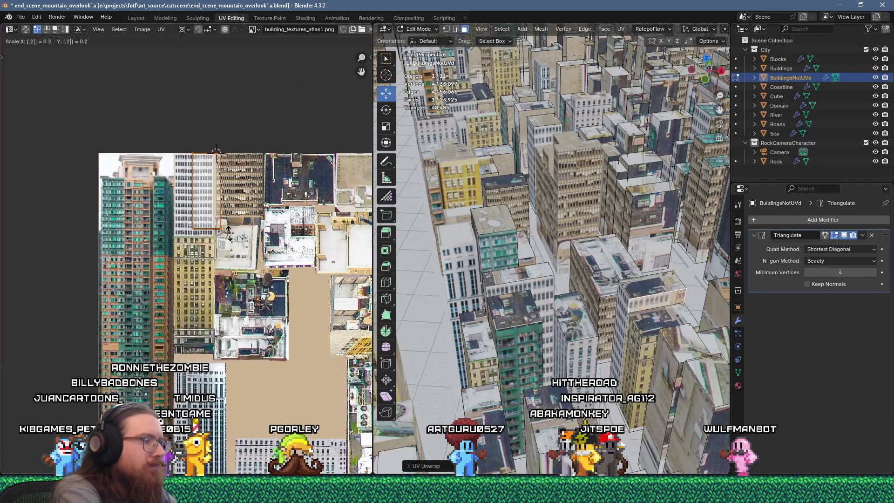
pyautogui.scroll(4, 215, 206)
pyautogui.press('g')
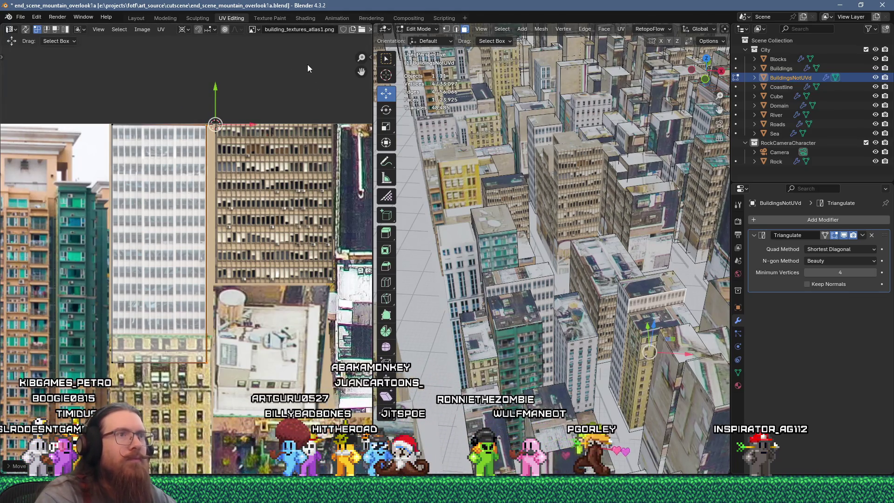
pyautogui.click(20, 19)
pyautogui.hotkey('alt', 'Tab')
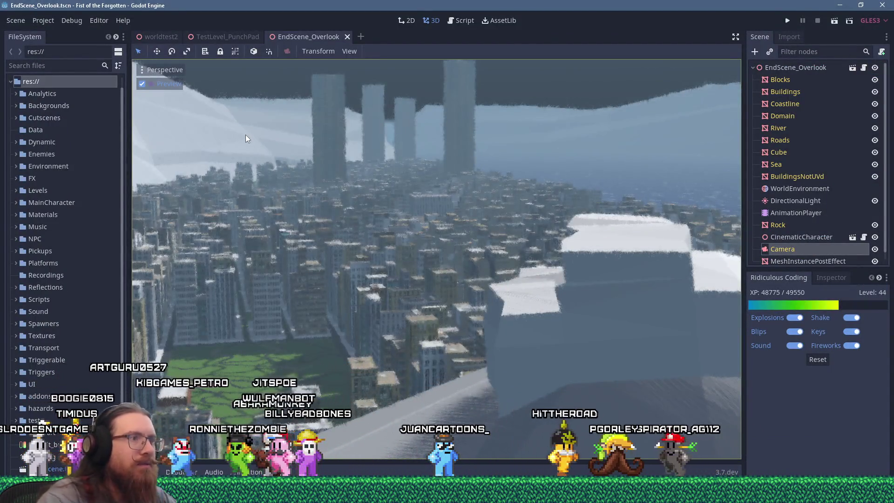
pyautogui.hotkey('alt', 'Tab')
pyautogui.moveTo(513, 176)
pyautogui.mouseDown(button='middle')
pyautogui.moveTo(526, 210)
pyautogui.moveTo(526, 273)
pyautogui.mouseUp(button='middle')
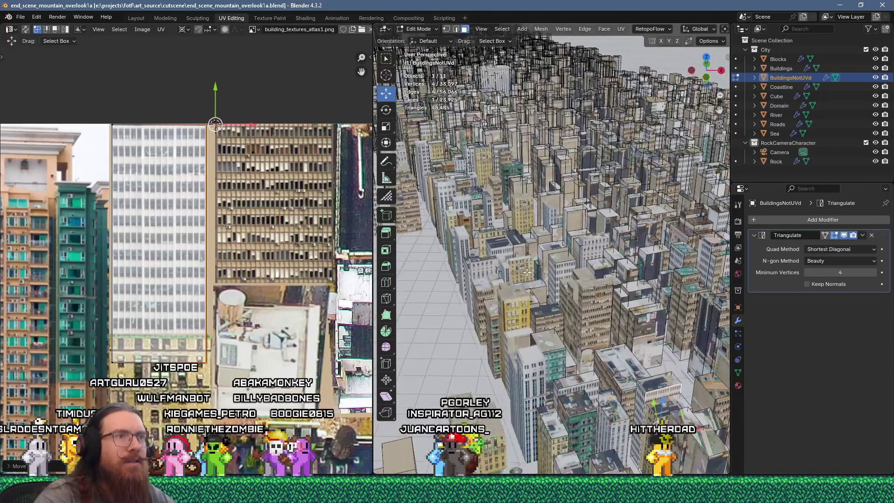
# Unwrap a building wall face and scale its island to 0.24.
pyautogui.scroll(6, 527, 272)
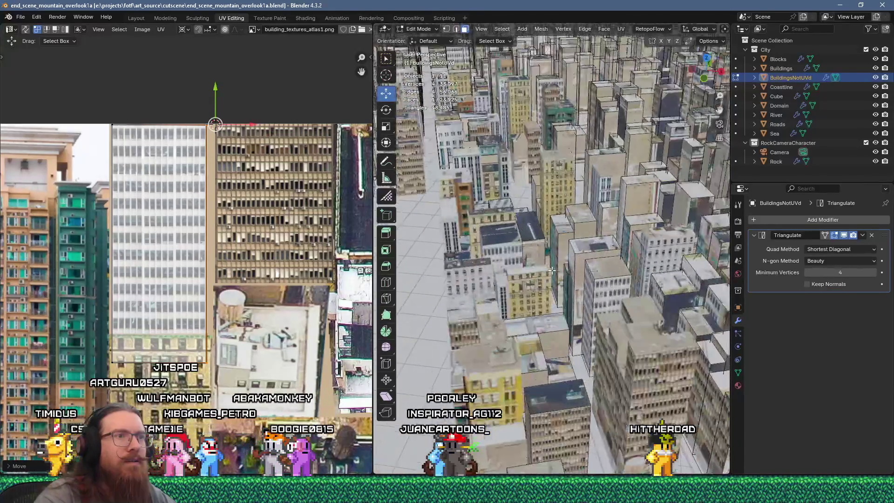
pyautogui.click(539, 255)
pyautogui.press('u')
pyautogui.click(586, 122)
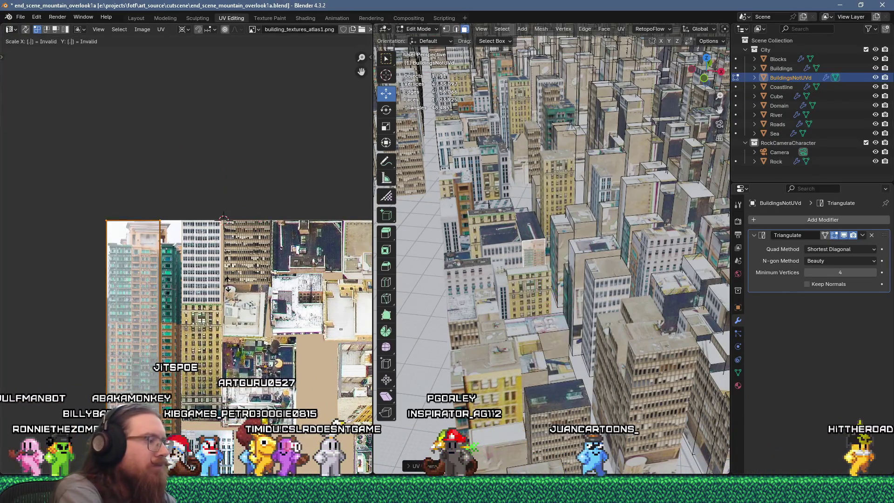
pyautogui.write('24')
pyautogui.scroll(4, 199, 224)
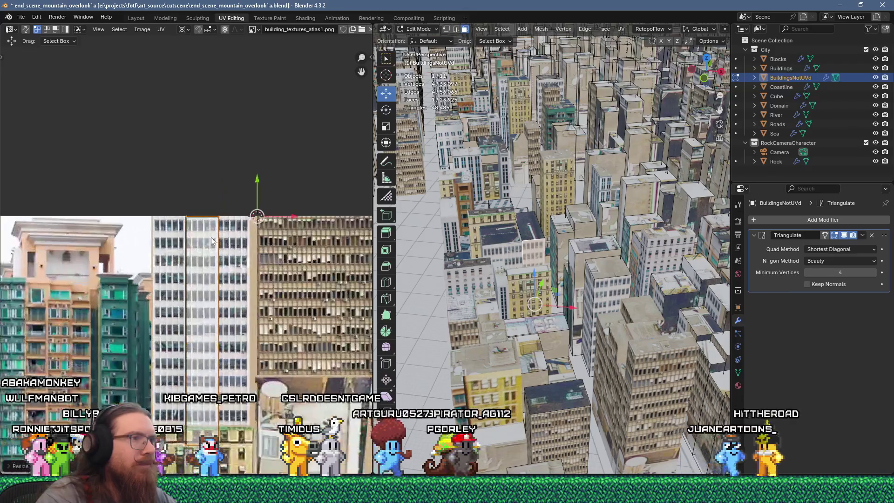
pyautogui.scroll(2, 218, 242)
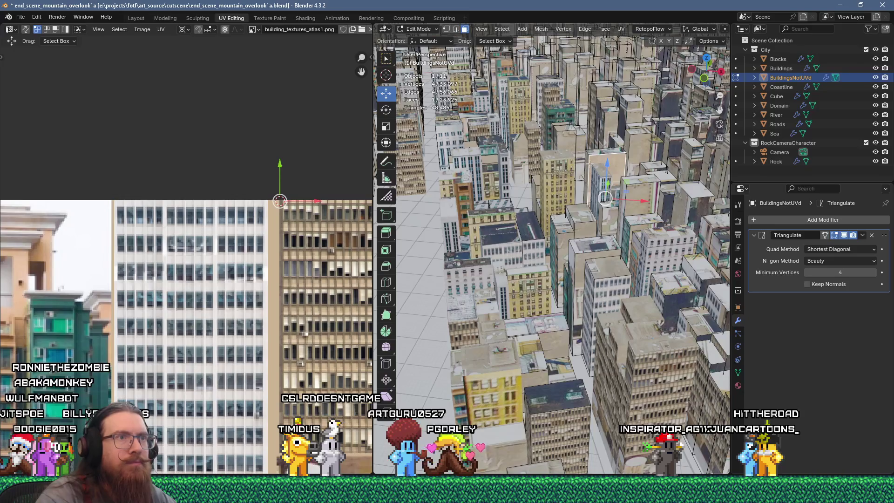
# Re-unwrap the wall with UV Flow Unwrap and move the island onto the white office facade.
pyautogui.press('u')
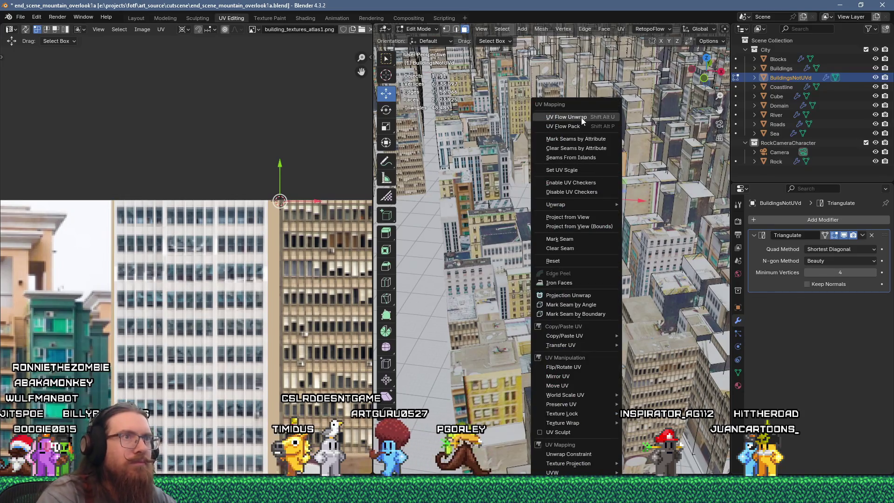
pyautogui.click(581, 117)
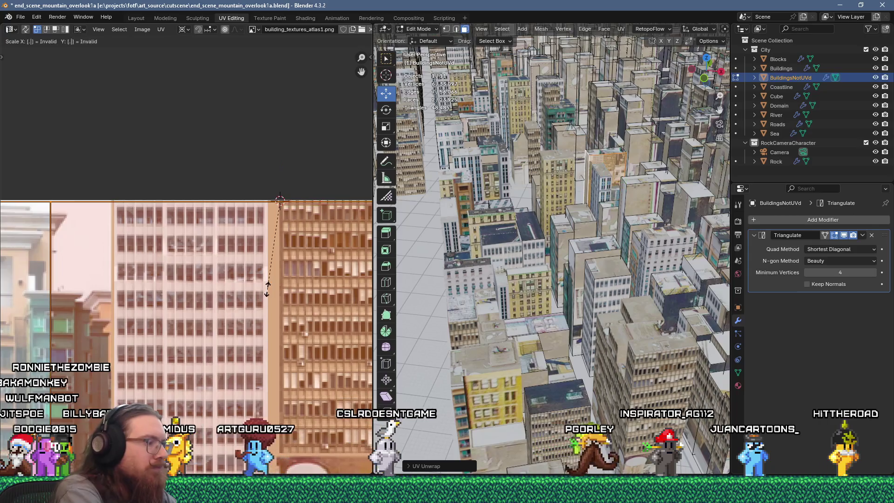
pyautogui.hotkey('ctrl', 'z')
pyautogui.press('g')
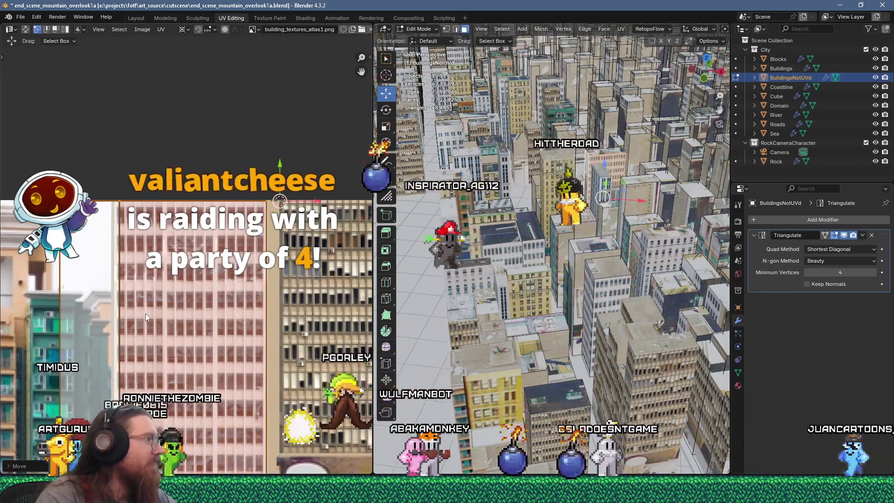
pyautogui.click(145, 313)
pyautogui.scroll(-3, 211, 230)
pyautogui.scroll(2, 210, 230)
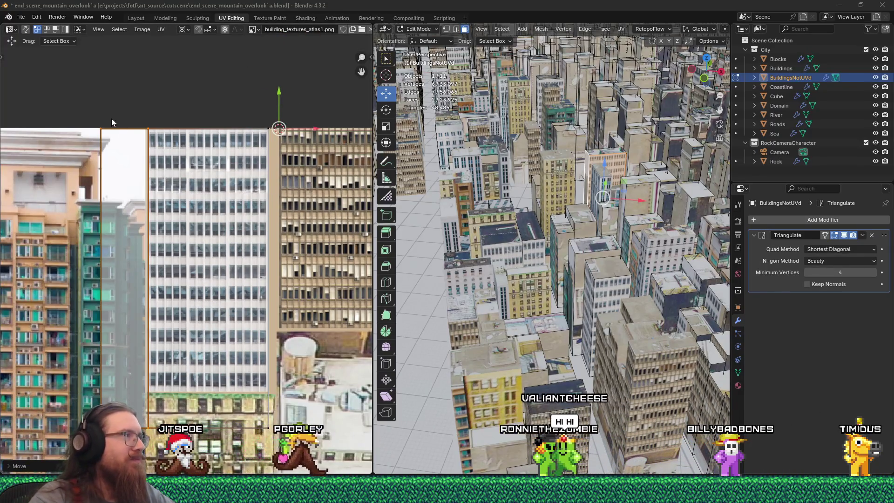
# Slide the island's left edge right to fit the facade, then save the blend file.
pyautogui.moveTo(93, 117); pyautogui.dragTo(123, 369)
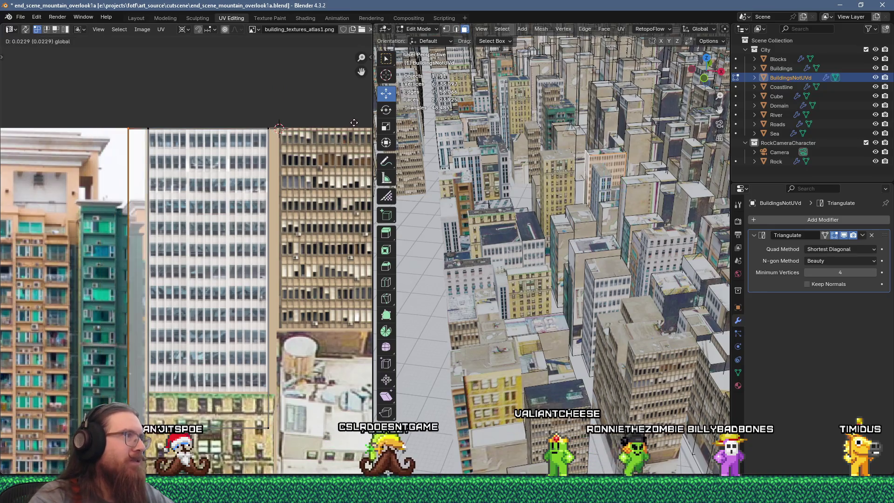
pyautogui.moveTo(26, 119); pyautogui.dragTo(34, 118)
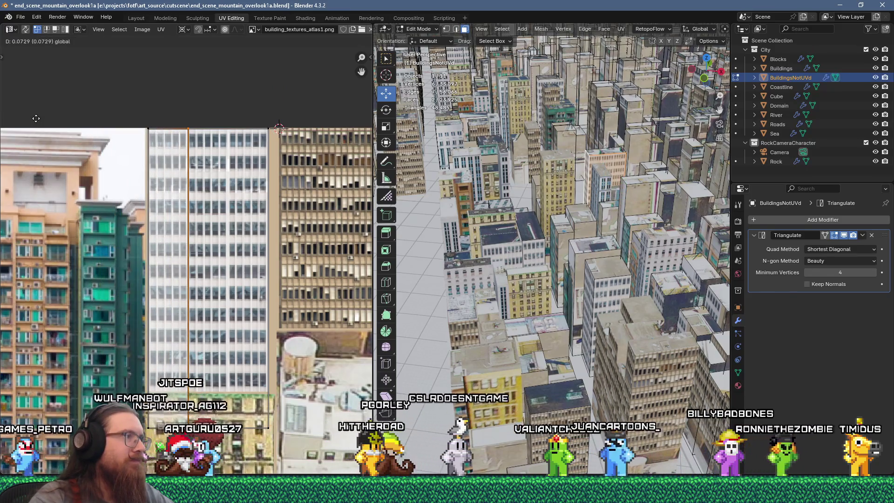
pyautogui.click(36, 118)
pyautogui.click(21, 17)
pyautogui.click(28, 79)
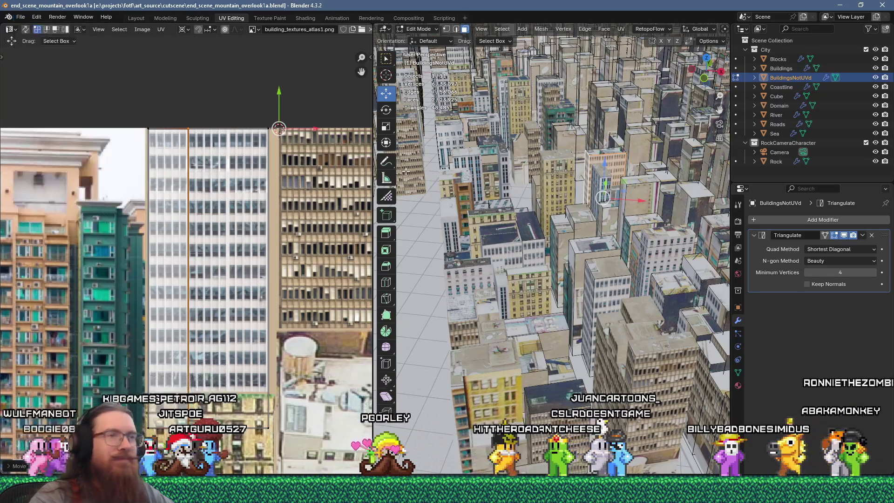
# Select two wall faces of the tall building and flow-unwrap them.
pyautogui.click(563, 216)
pyautogui.moveTo(563, 215)
pyautogui.keyDown('shift'); pyautogui.mouseDown(button='middle')
pyautogui.moveTo(592, 233)
pyautogui.moveTo(585, 238)
pyautogui.mouseUp(button='middle'); pyautogui.keyUp('shift')
pyautogui.scroll(5, 568, 215)
pyautogui.keyDown('shift'); pyautogui.click(568, 215); pyautogui.keyUp('shift')
pyautogui.press('u')
pyautogui.click(534, 117)
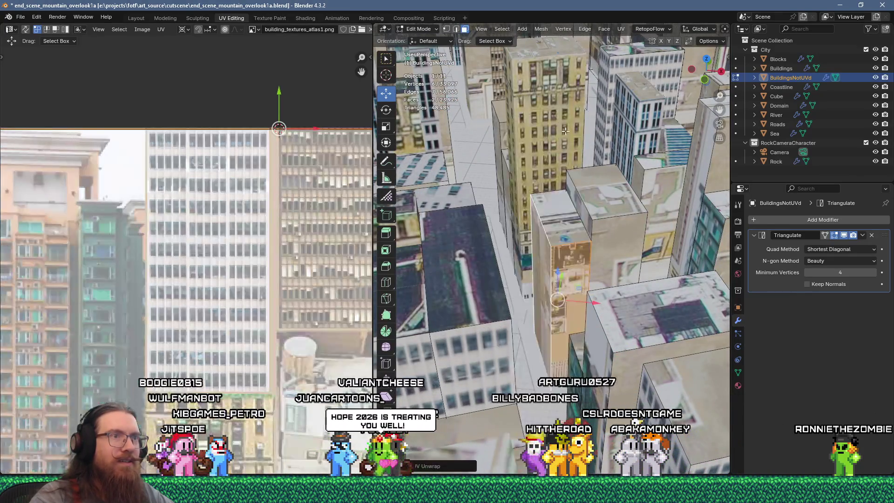
# Shrink the new wall island and place it onto the teal apartment facade.
pyautogui.moveTo(240, 281); pyautogui.dragTo(177, 219, button='middle')
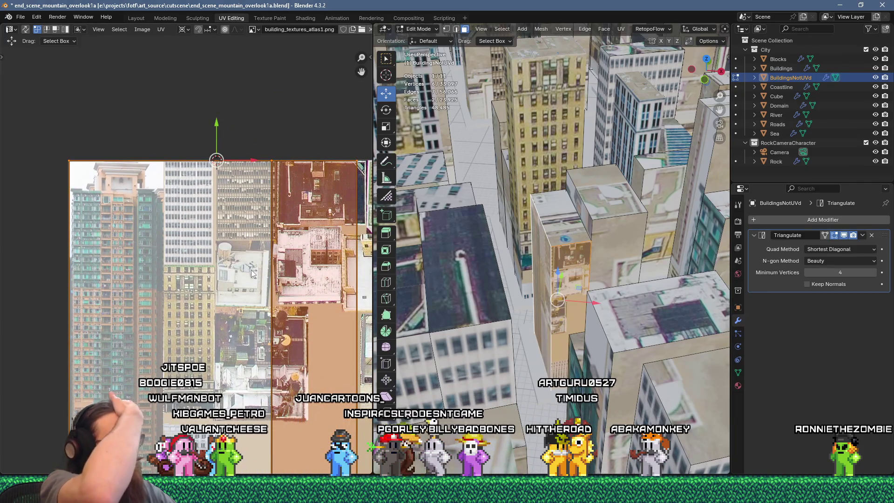
pyautogui.scroll(-2, 257, 354)
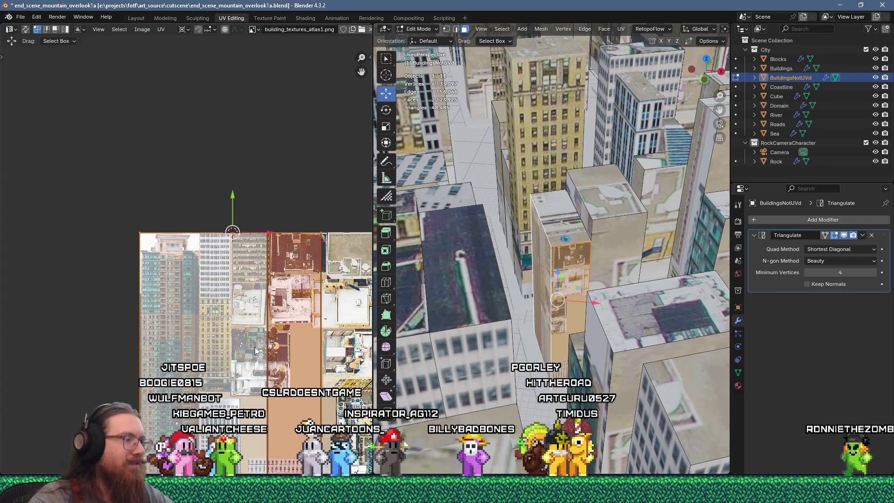
pyautogui.press('s')
pyautogui.press('Return')
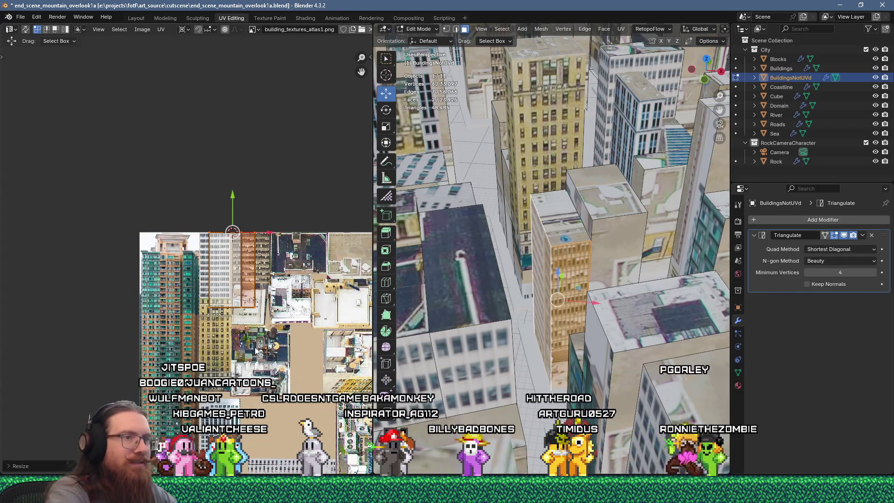
pyautogui.scroll(2, 271, 344)
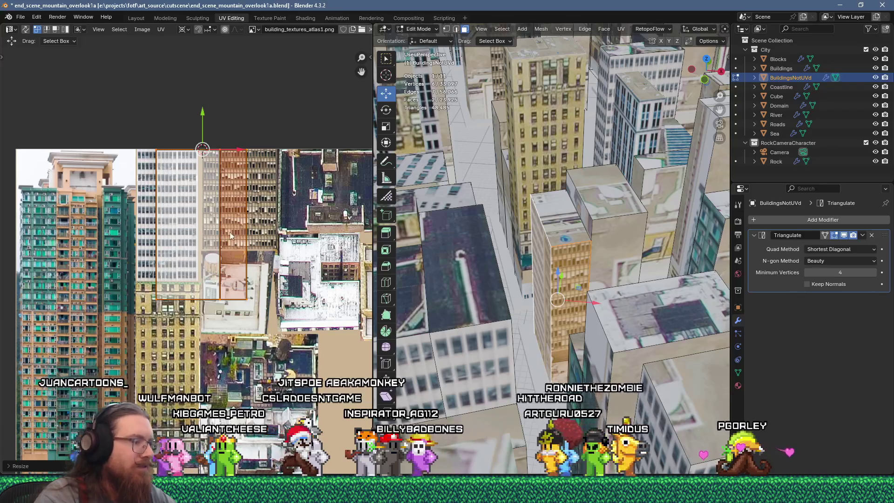
pyautogui.moveTo(178, 270); pyautogui.dragTo(50, 334)
pyautogui.moveTo(116, 301); pyautogui.dragTo(266, 288, button='middle')
pyautogui.scroll(2, 169, 288)
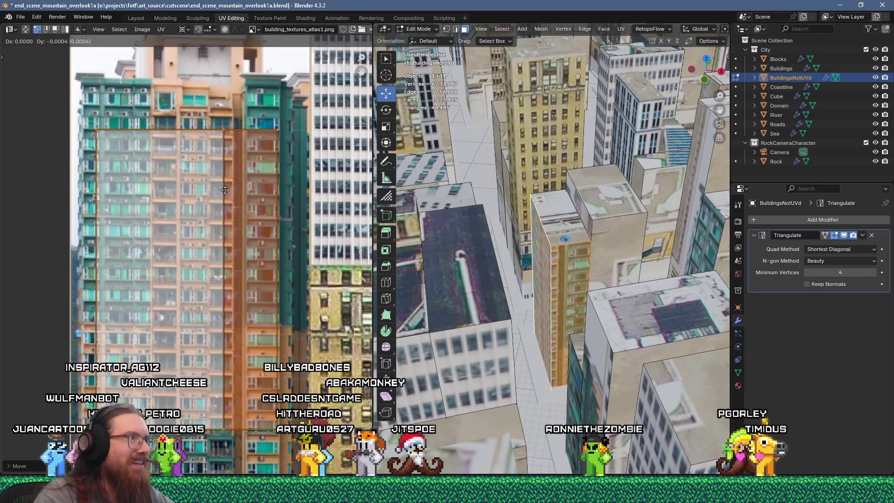
# Move the building's roof face UVs onto a rooftop image in the atlas.
pyautogui.click(546, 216)
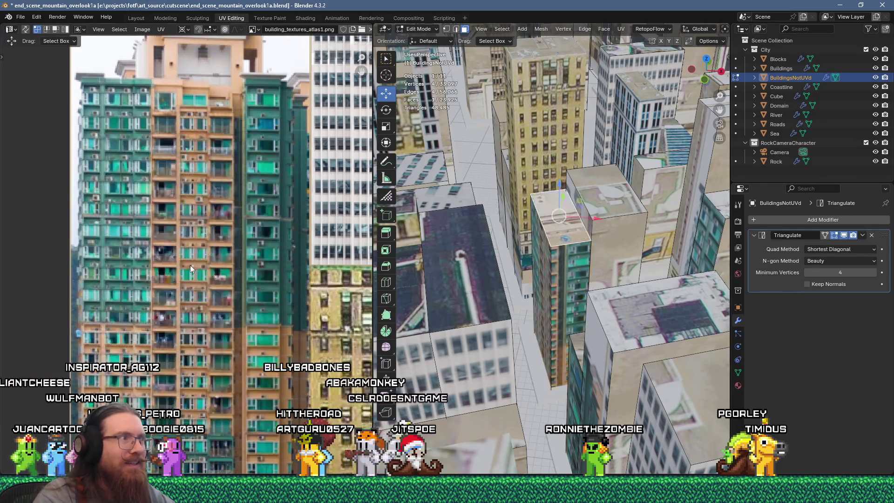
pyautogui.scroll(-3, 279, 204)
pyautogui.moveTo(368, 205); pyautogui.dragTo(284, 203, button='middle')
pyautogui.scroll(2, 284, 203)
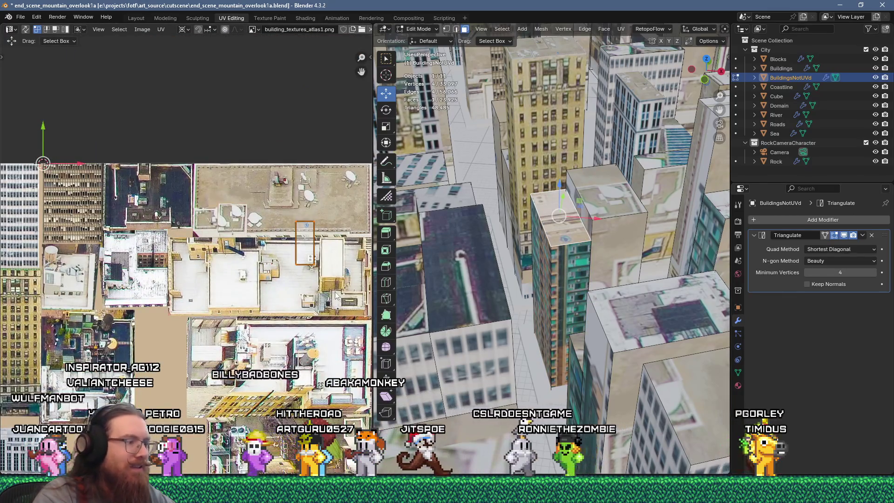
pyautogui.press('g')
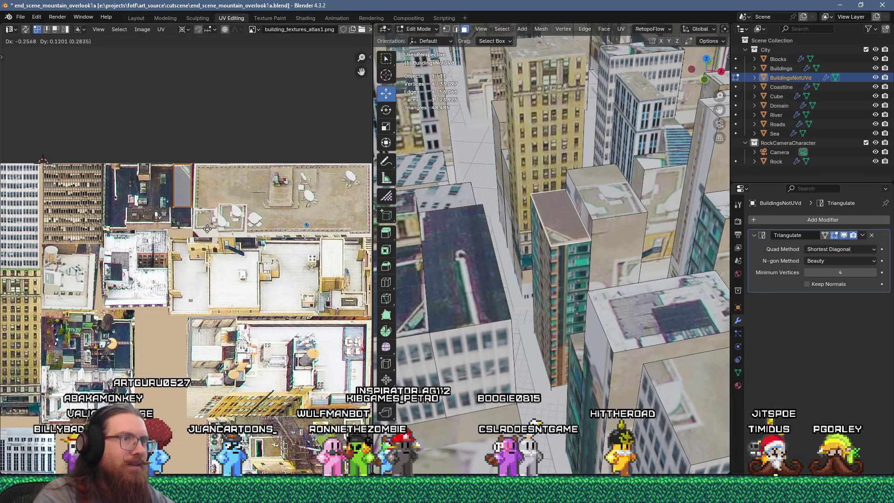
pyautogui.click(594, 198)
pyautogui.scroll(-2, 261, 251)
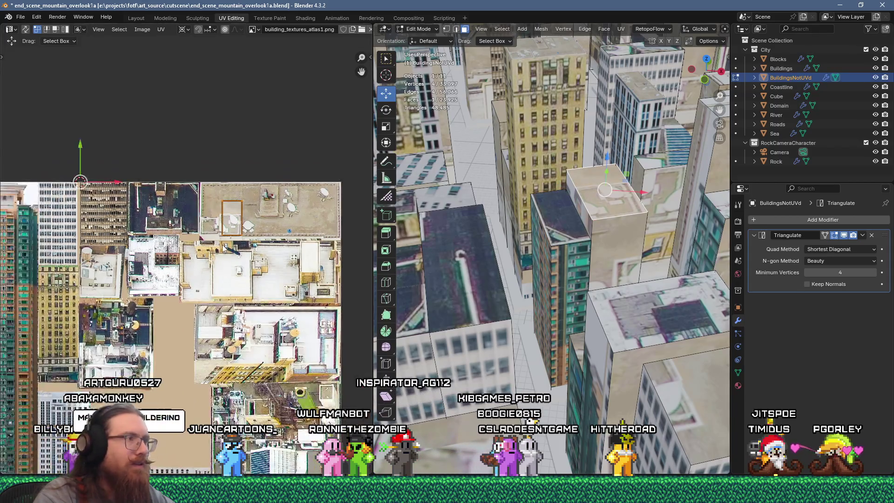
# Flow-unwrap the roof and side faces together and scale the island to 0.25.
pyautogui.scroll(2, 255, 251)
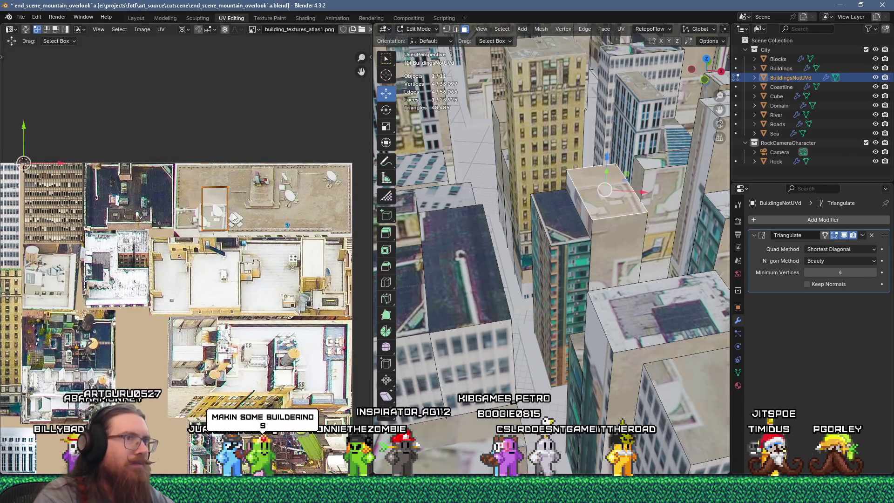
pyautogui.keyDown('shift'); pyautogui.click(610, 231); pyautogui.keyUp('shift')
pyautogui.press('u')
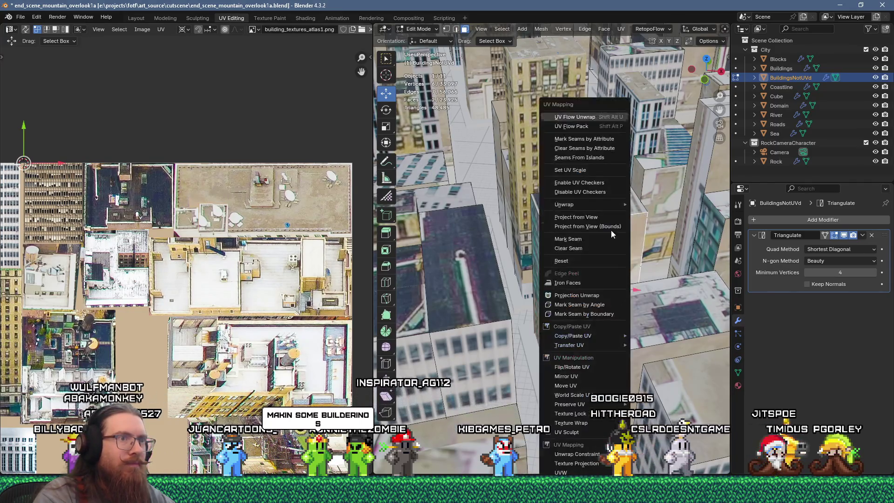
pyautogui.click(587, 117)
pyautogui.scroll(-4, 93, 160)
pyautogui.scroll(2, 94, 161)
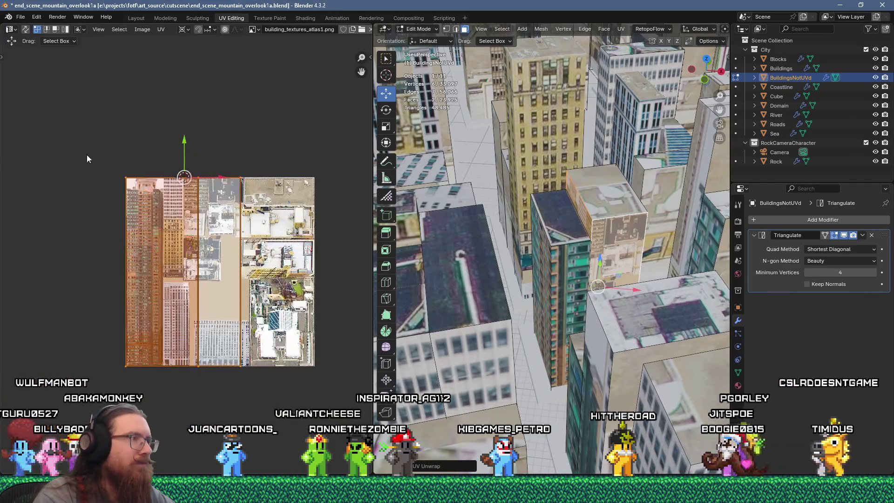
pyautogui.scroll(2, 198, 315)
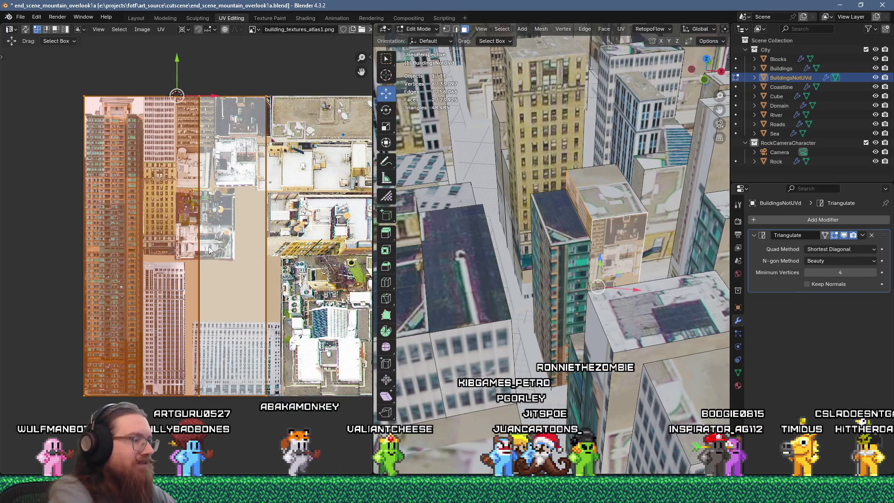
pyautogui.write('0.25')
pyautogui.press('Return')
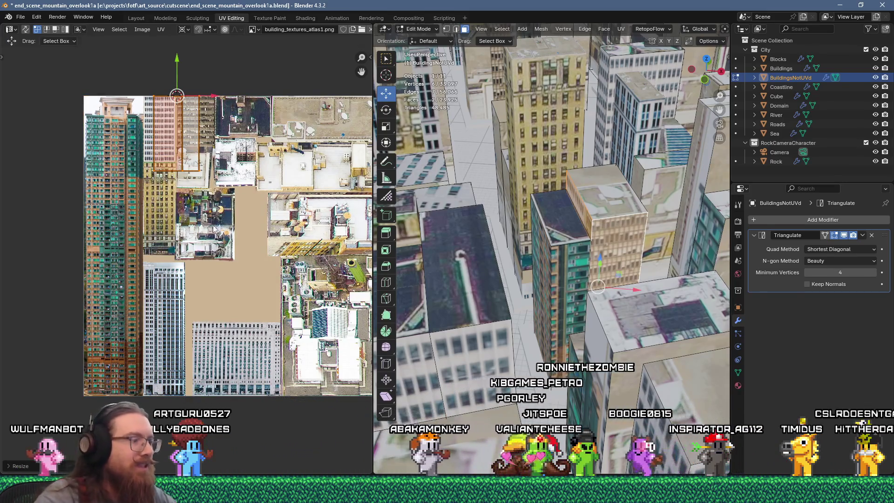
# Move the facade island over the brown office tower, aligning it with the windows.
pyautogui.scroll(1, 215, 174)
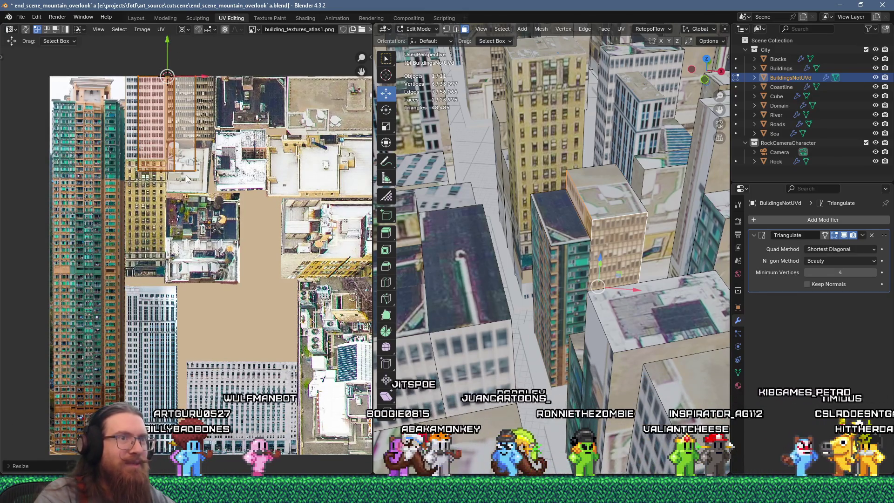
pyautogui.scroll(2, 200, 224)
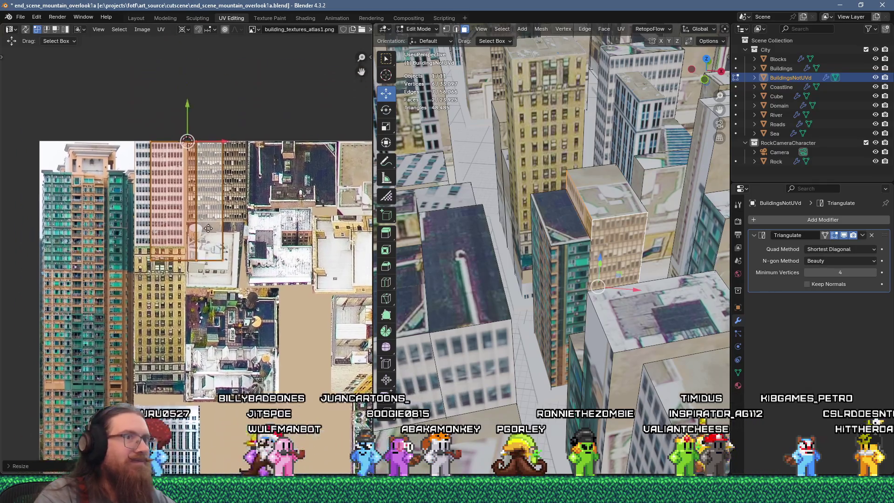
pyautogui.press('g')
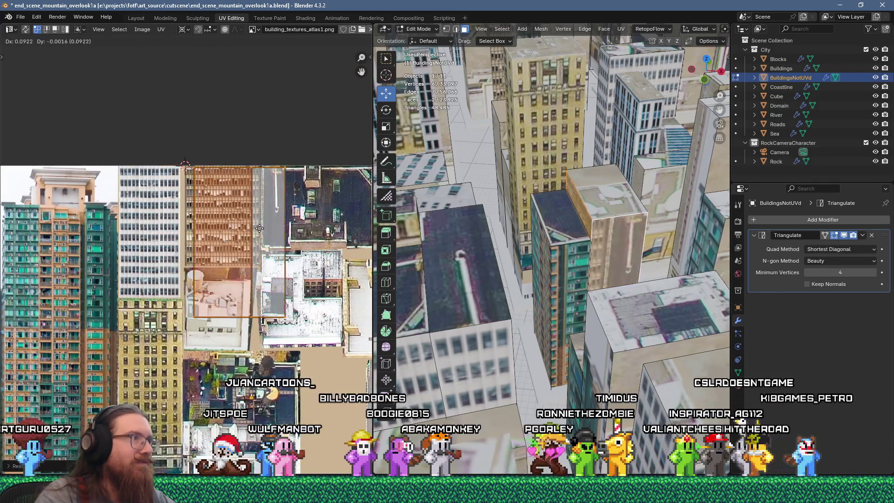
pyautogui.click(254, 226)
pyautogui.scroll(5, 254, 226)
pyautogui.press('g')
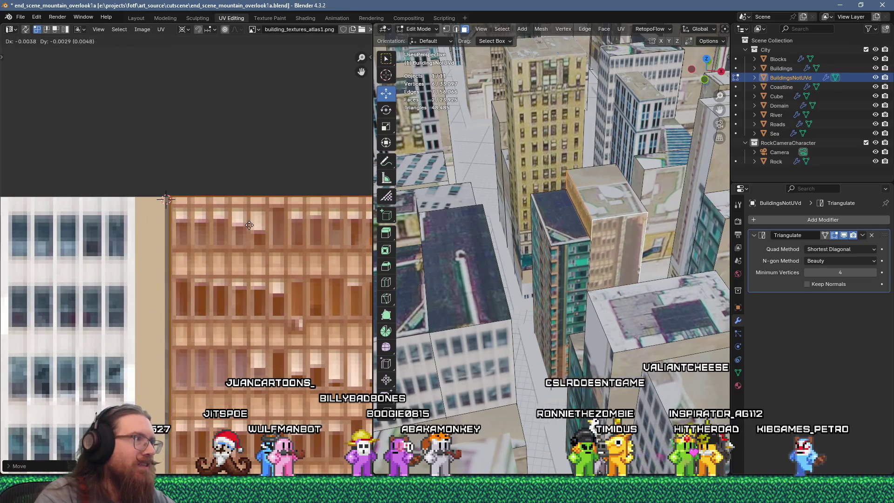
pyautogui.click(246, 226)
pyautogui.scroll(-4, 245, 227)
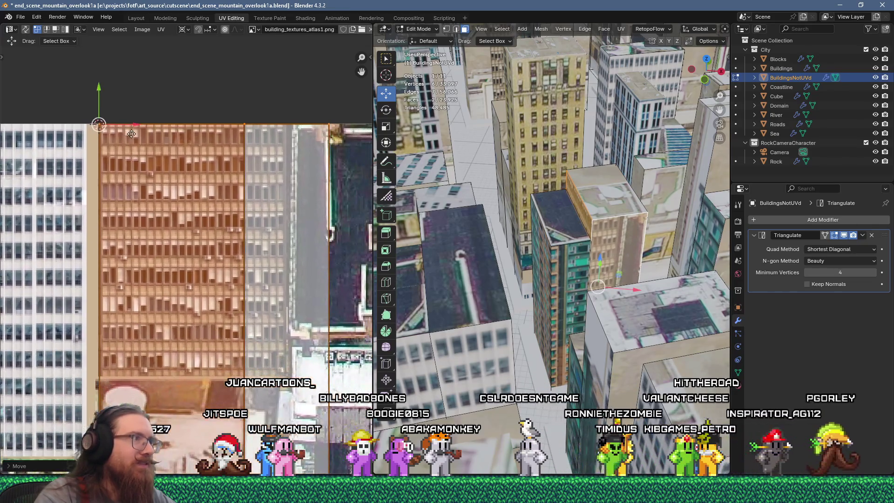
pyautogui.scroll(-4, 226, 220)
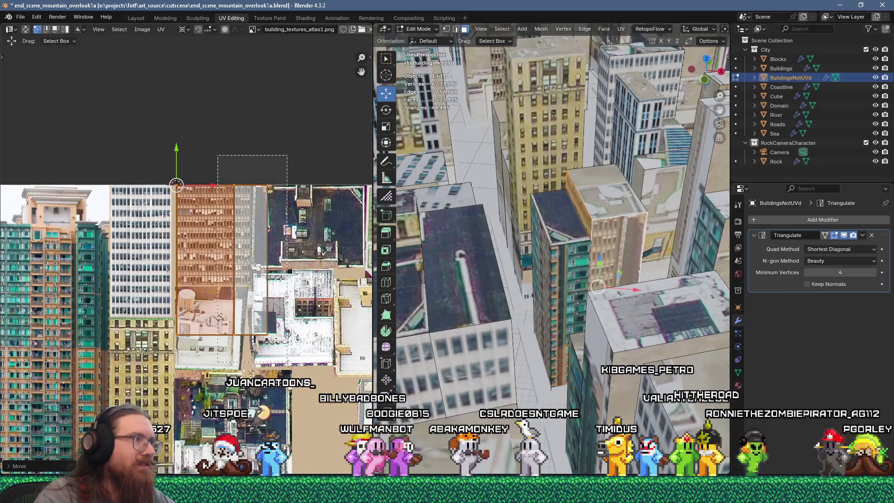
pyautogui.scroll(3, 252, 189)
pyautogui.scroll(-2, 268, 219)
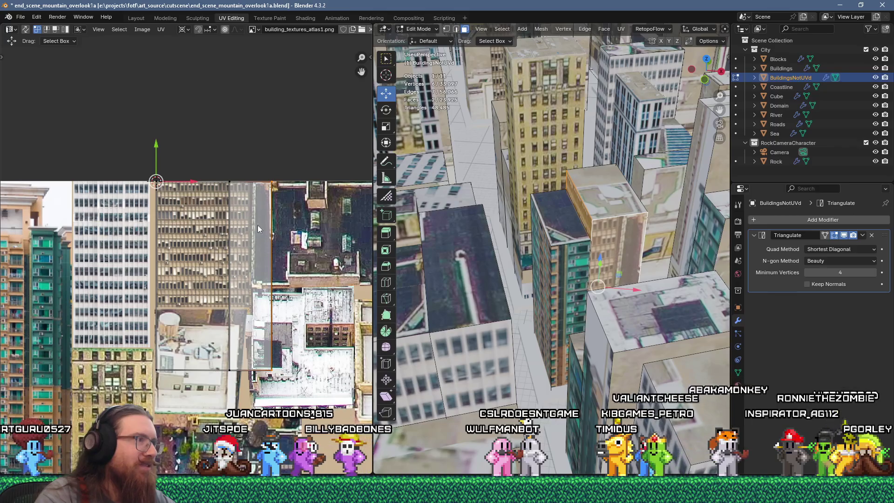
pyautogui.press('g')
pyautogui.scroll(3, 195, 186)
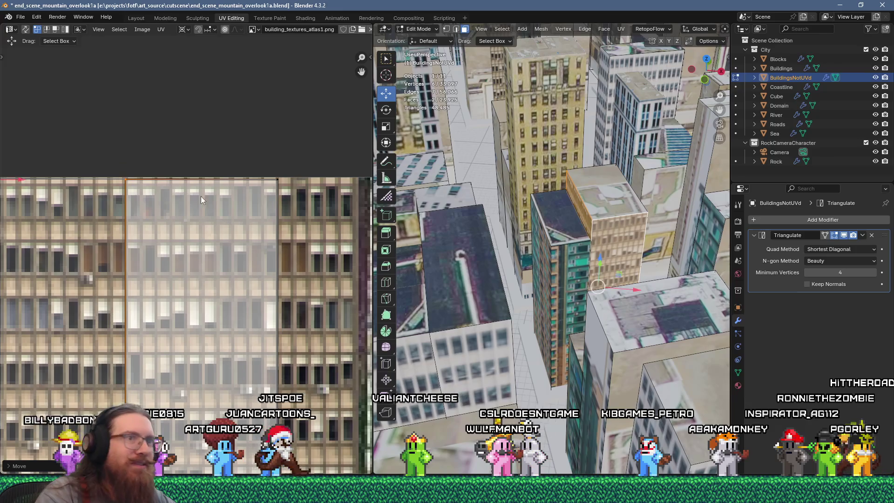
# Select a face on another building and apply UV Flow Unwrap to it.
pyautogui.click(651, 190)
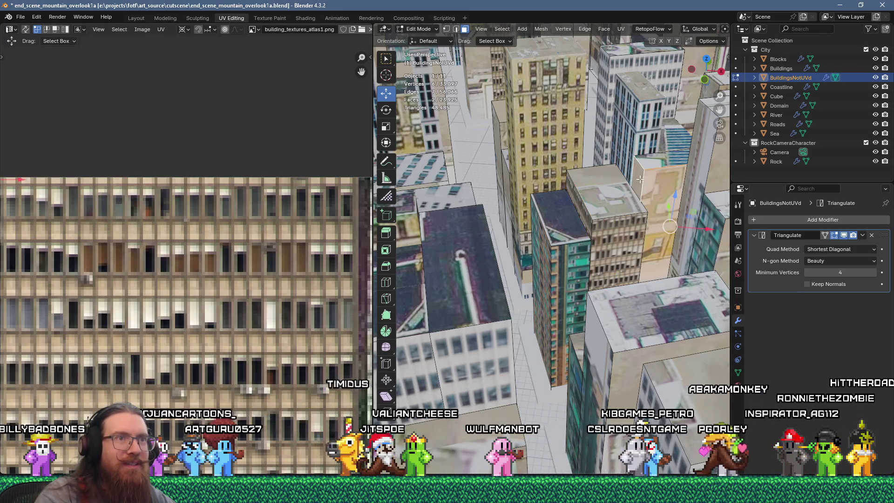
pyautogui.press('u')
pyautogui.click(618, 118)
pyautogui.scroll(-5, 619, 118)
pyautogui.scroll(-5, 289, 244)
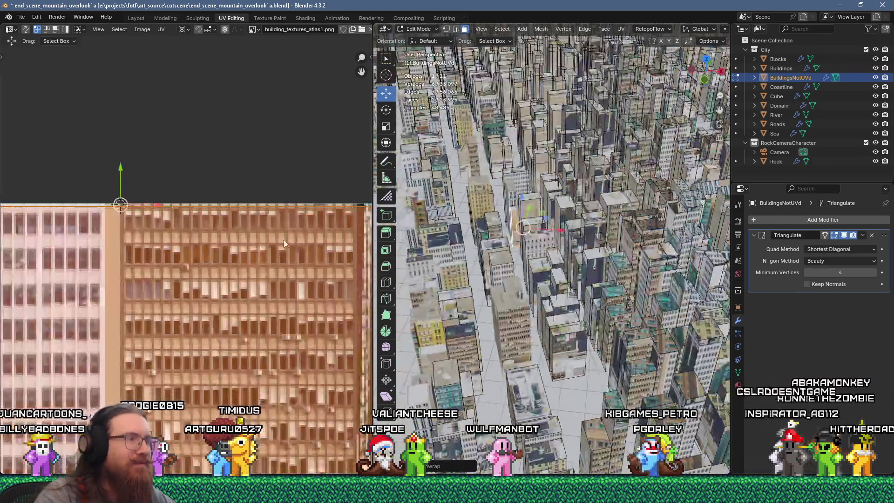
# Scale the newly unwrapped building's UV island down to 0.2 on the atlas.
pyautogui.scroll(4, 288, 243)
pyautogui.scroll(-1, 264, 238)
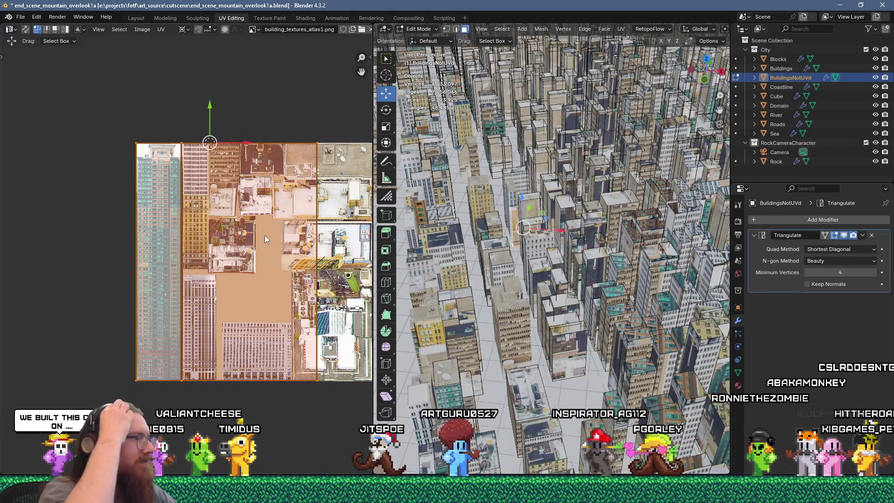
pyautogui.scroll(8, 530, 223)
pyautogui.scroll(5, 530, 223)
pyautogui.moveTo(310, 277); pyautogui.dragTo(283, 296, button='middle')
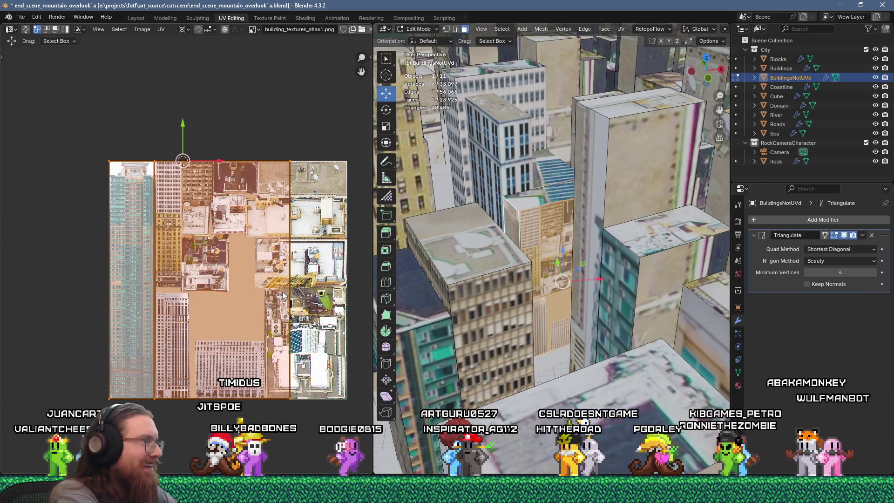
pyautogui.write('.2')
pyautogui.press('Return')
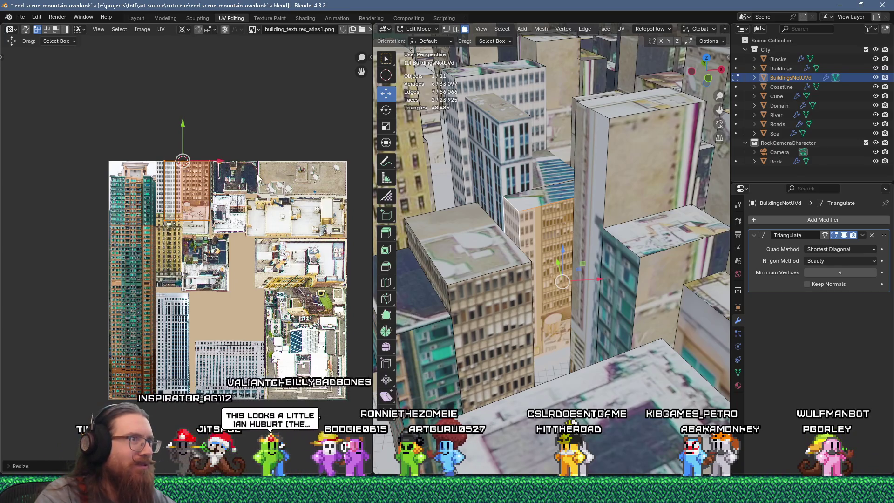
# Align the island with the windows of the white office tower facade in the atlas.
pyautogui.press('g')
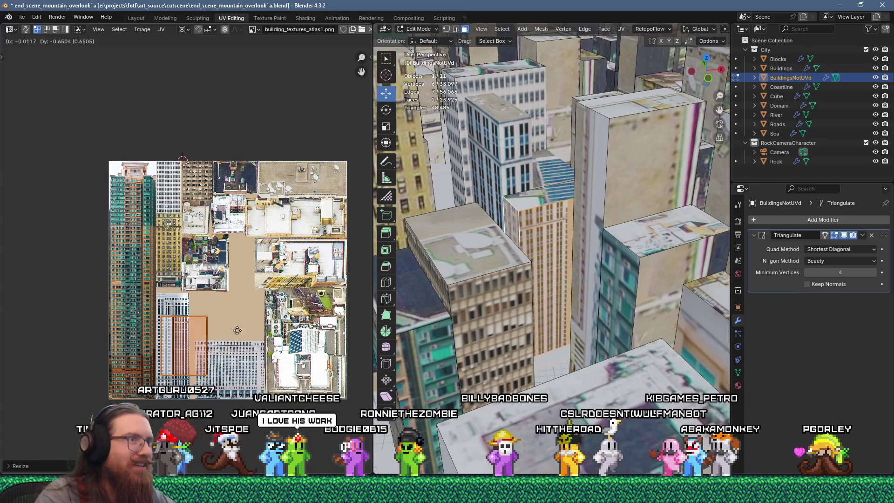
pyautogui.click(187, 303)
pyautogui.scroll(4, 187, 307)
pyautogui.scroll(4, 188, 307)
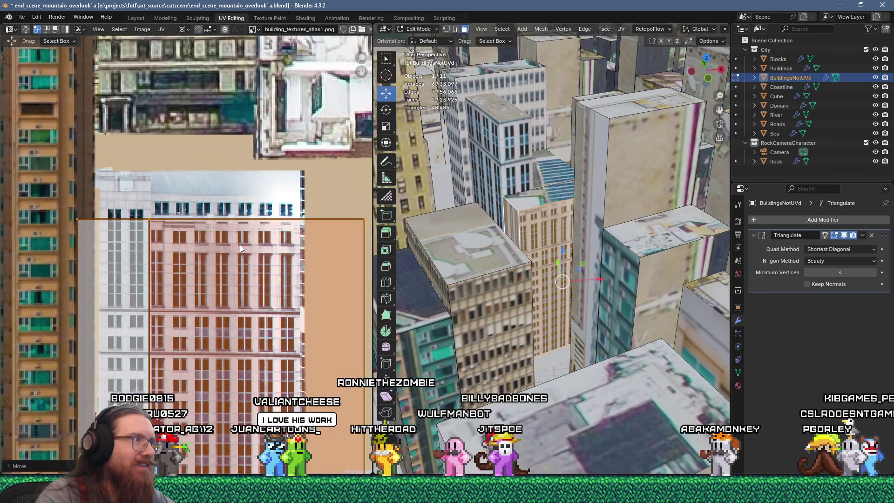
pyautogui.press('g')
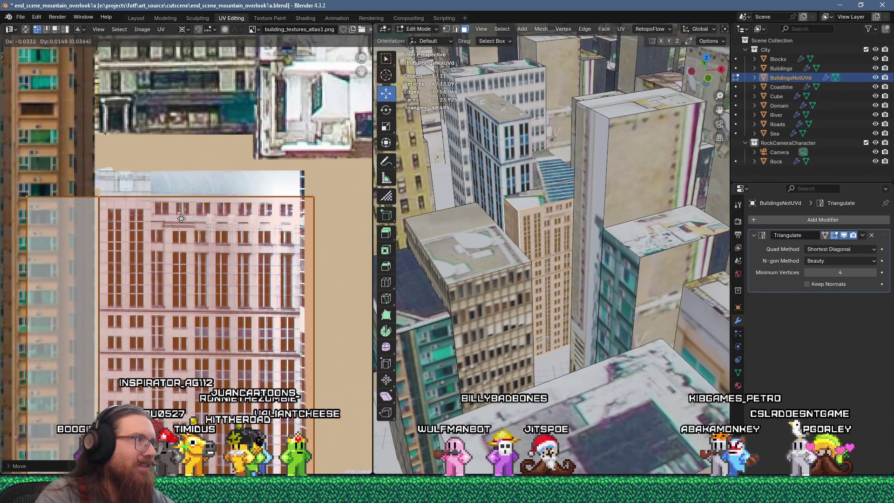
pyautogui.click(182, 216)
pyautogui.scroll(-4, 181, 216)
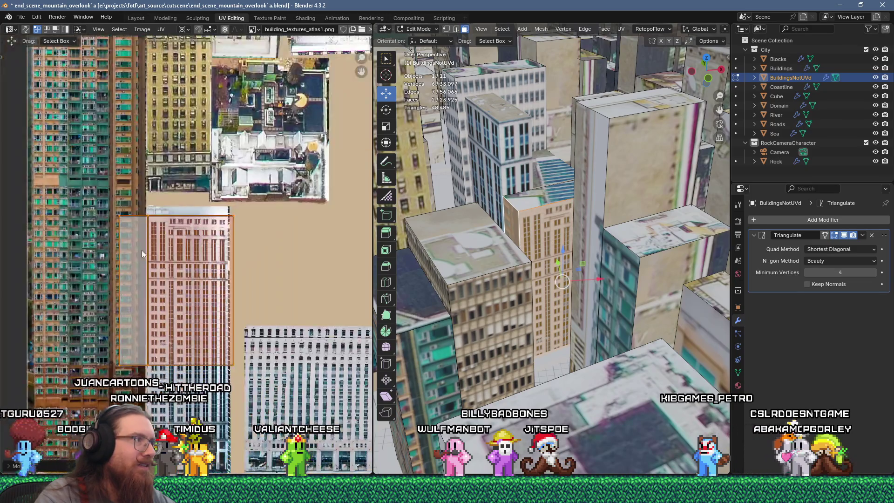
pyautogui.scroll(1, 118, 311)
pyautogui.press('g')
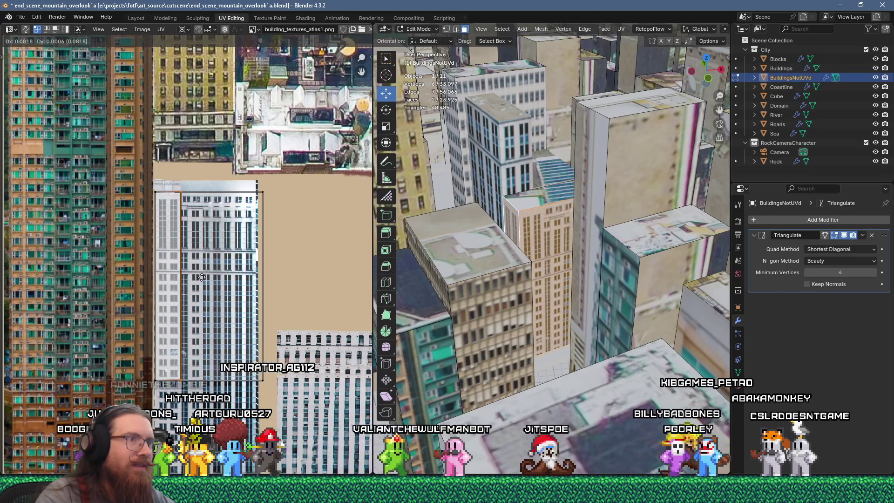
pyautogui.click(200, 278)
# Select several faces of the next building to unwrap.
pyautogui.click(530, 202)
pyautogui.keyDown('shift'); pyautogui.click(554, 168); pyautogui.keyUp('shift')
pyautogui.moveTo(553, 171)
pyautogui.mouseDown(button='middle')
pyautogui.moveTo(548, 225)
pyautogui.moveTo(527, 272)
pyautogui.mouseUp(button='middle')
pyautogui.click(548, 225)
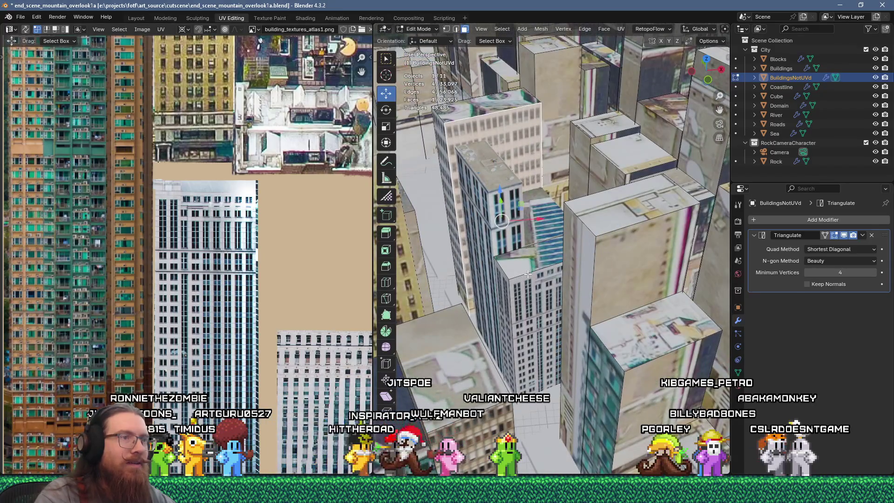
pyautogui.keyDown('shift'); pyautogui.click(502, 135); pyautogui.keyUp('shift')
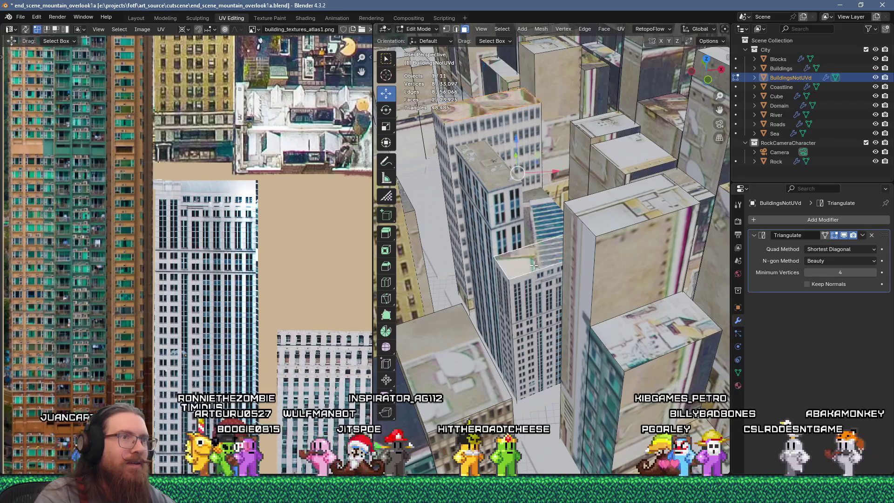
# Flow-unwrap the selected building faces, scale the island to 0.25 and rotate it 90 degrees.
pyautogui.press('u')
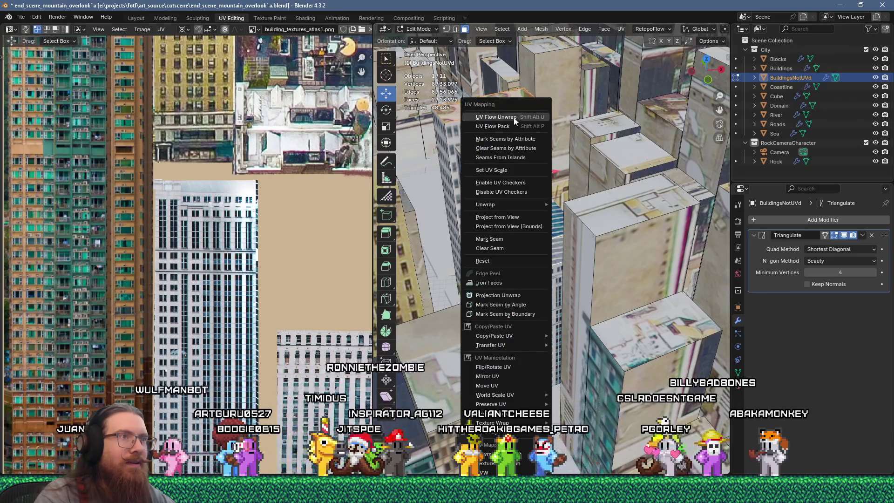
pyautogui.click(507, 117)
pyautogui.scroll(-4, 224, 262)
pyautogui.write('s')
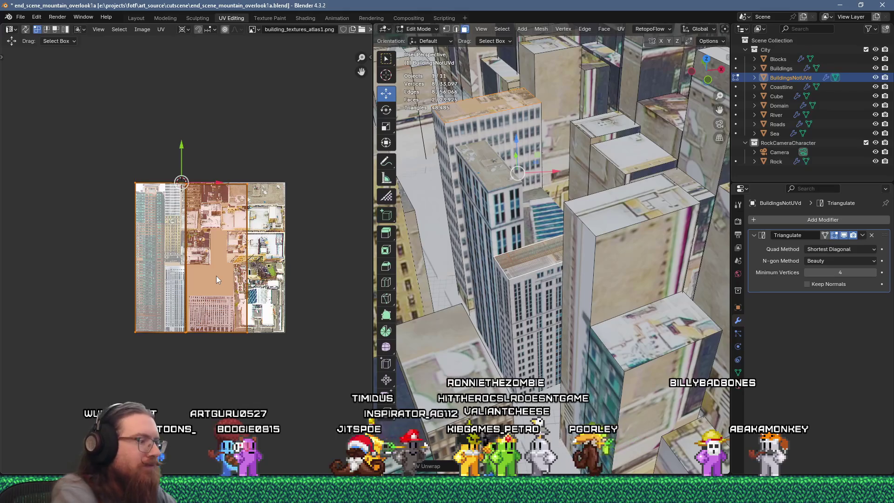
pyautogui.write('25')
pyautogui.press('Return')
pyautogui.write('r90')
pyautogui.press('Return')
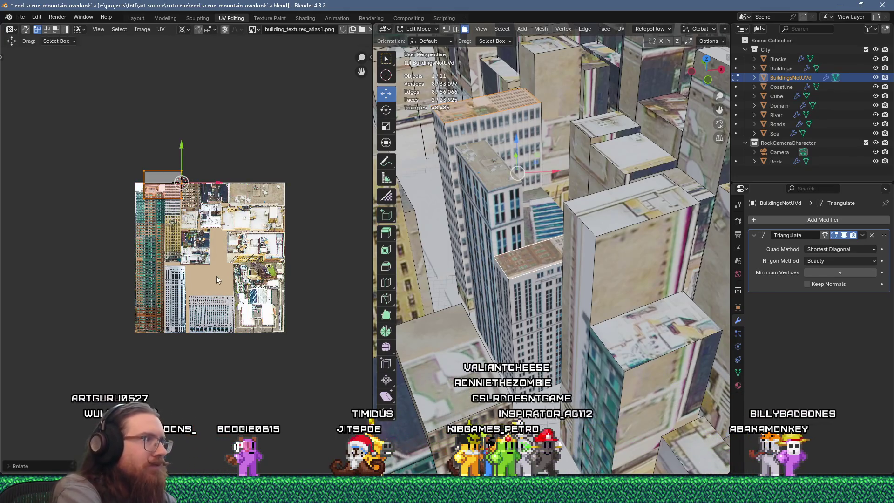
# Place the rotated island over a rooftop patch near the atlas's upper edge.
pyautogui.scroll(4, 216, 276)
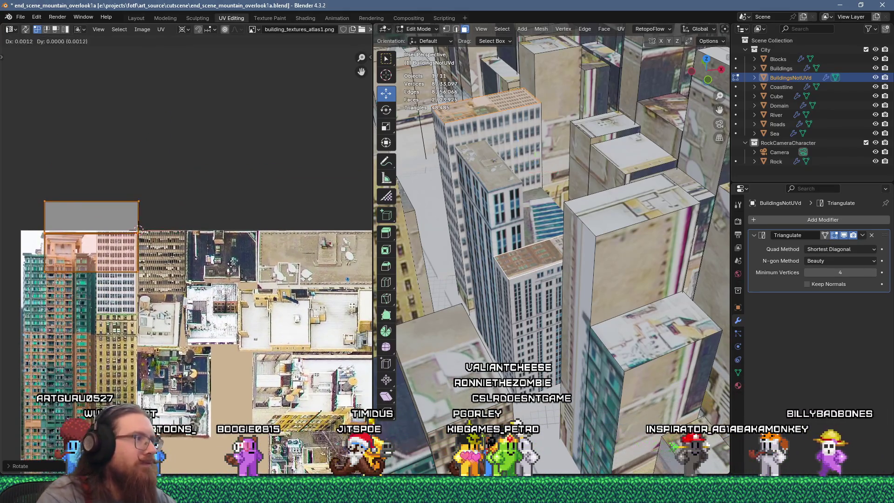
pyautogui.press('g')
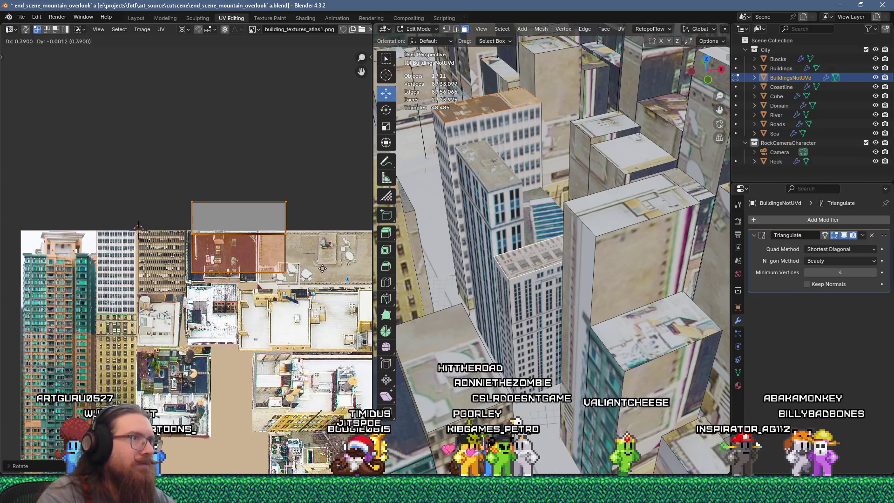
pyautogui.click(321, 269)
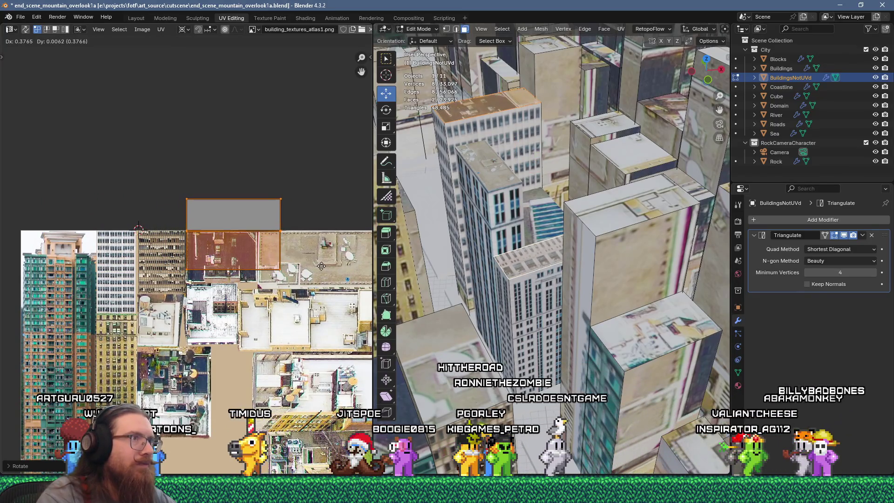
pyautogui.scroll(4, 261, 229)
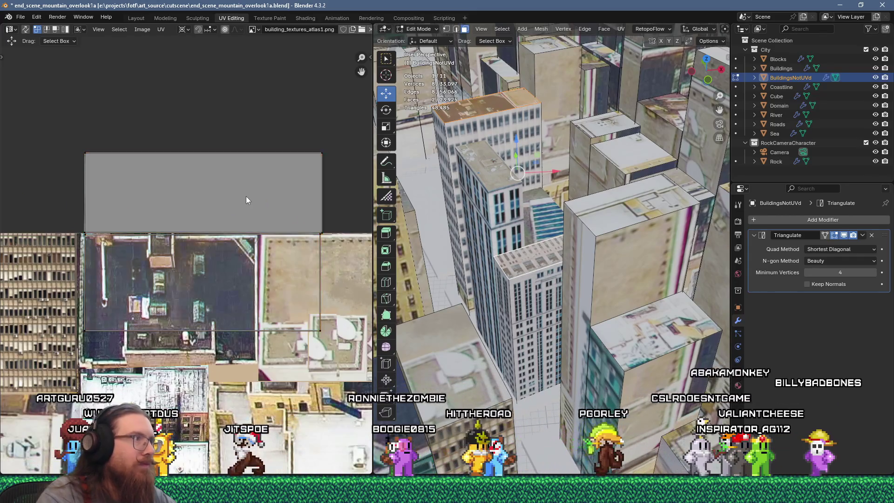
pyautogui.scroll(-4, 222, 211)
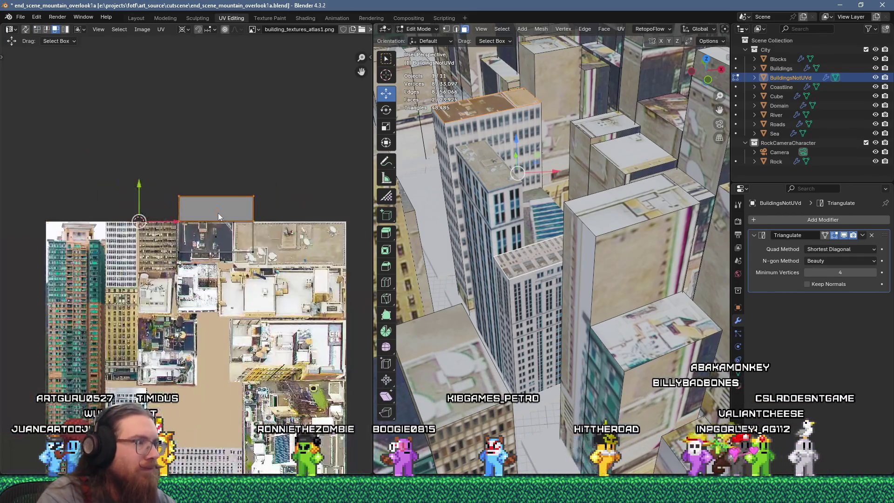
pyautogui.press('g')
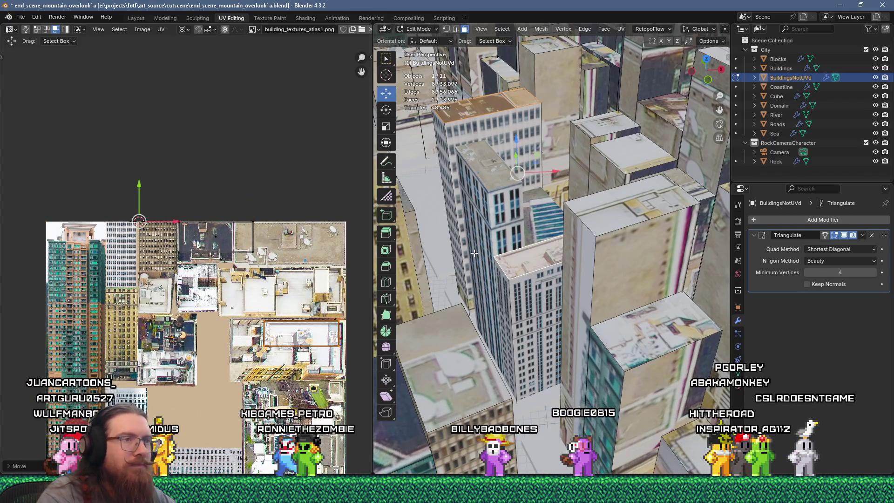
# Select the tall building's facade and rooftop, then its whole linked mesh.
pyautogui.click(538, 214)
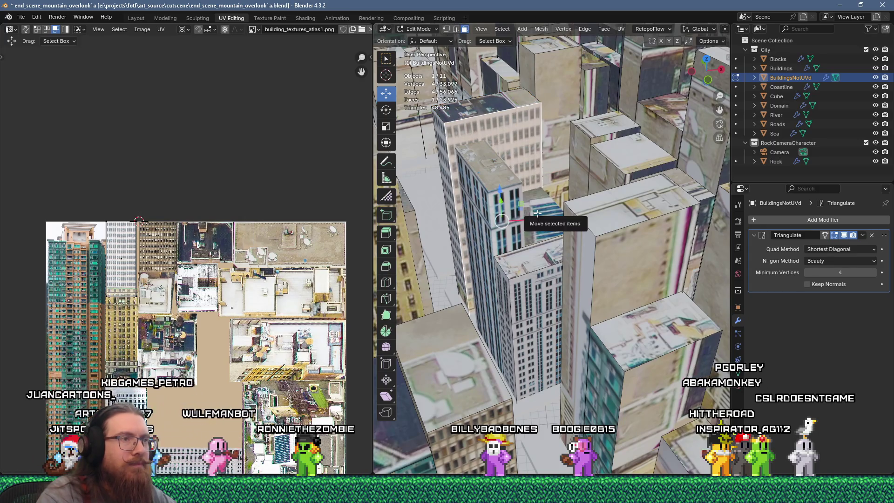
pyautogui.keyDown('ctrl'); pyautogui.click(532, 264); pyautogui.keyUp('ctrl')
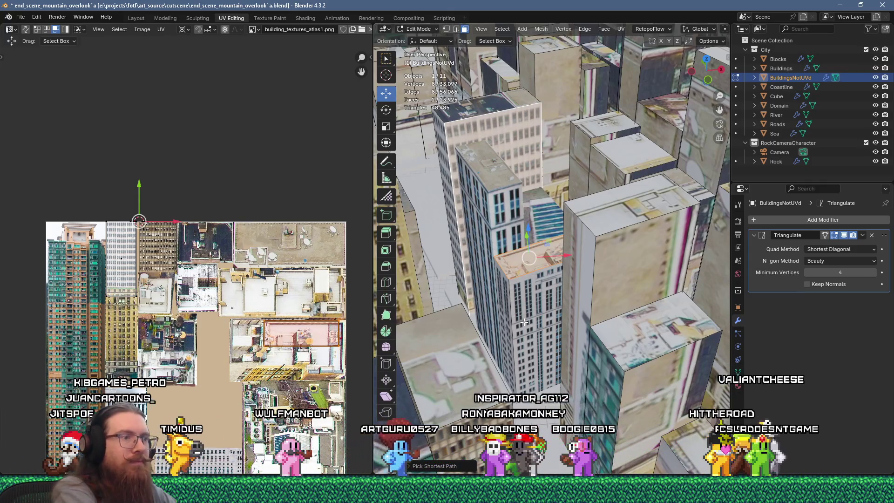
pyautogui.hotkey('ctrl', 'l')
# Separate the tall building into its own object, BuildingsNotUVd.001, and leave Edit Mode.
pyautogui.press('p')
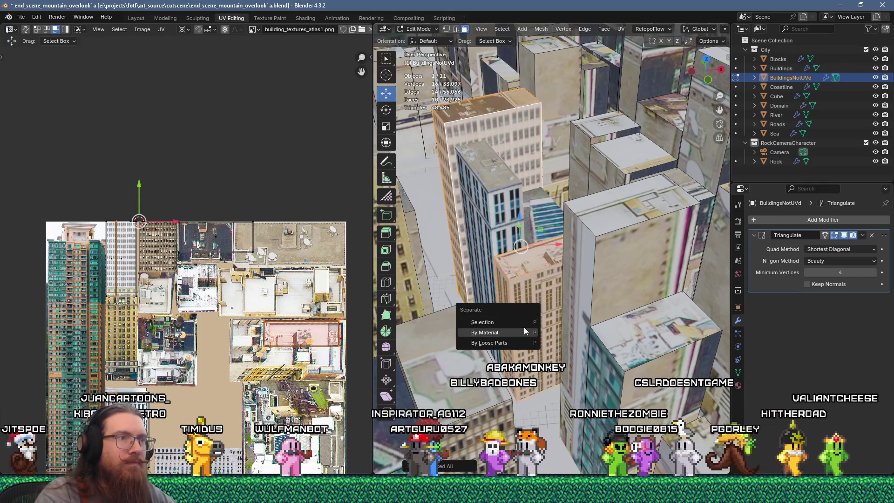
pyautogui.click(521, 317)
pyautogui.press('Tab')
# Unwrap the Buildings object's glass-roof face and scale its UVs by 0.25.
pyautogui.click(541, 230)
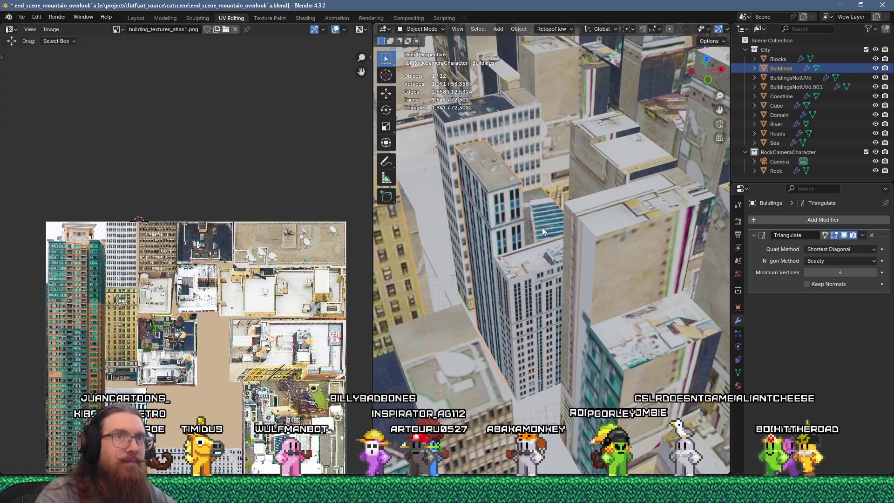
pyautogui.press('Tab')
pyautogui.click(542, 227)
pyautogui.rightClick(542, 226)
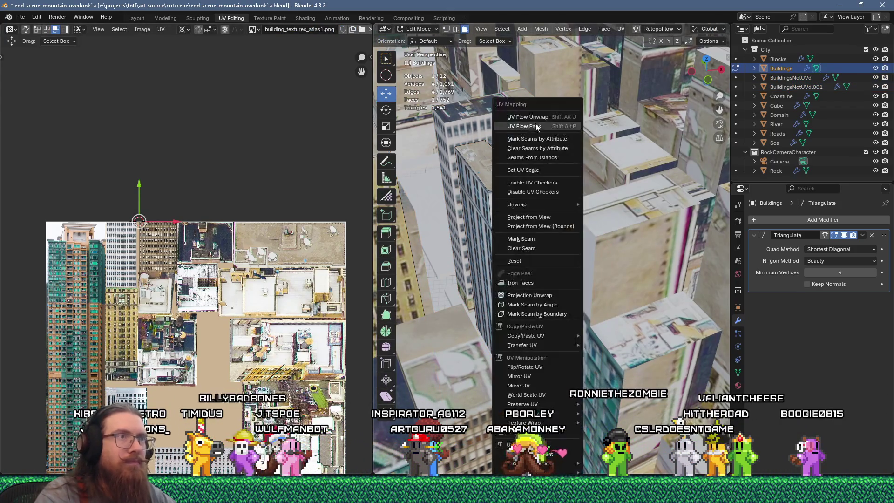
pyautogui.click(535, 123)
pyautogui.scroll(-4, 255, 333)
pyautogui.write('s.25')
# Move the roof island onto a grey atlas rooftop tile and raise its bottom edge.
pyautogui.scroll(7, 255, 333)
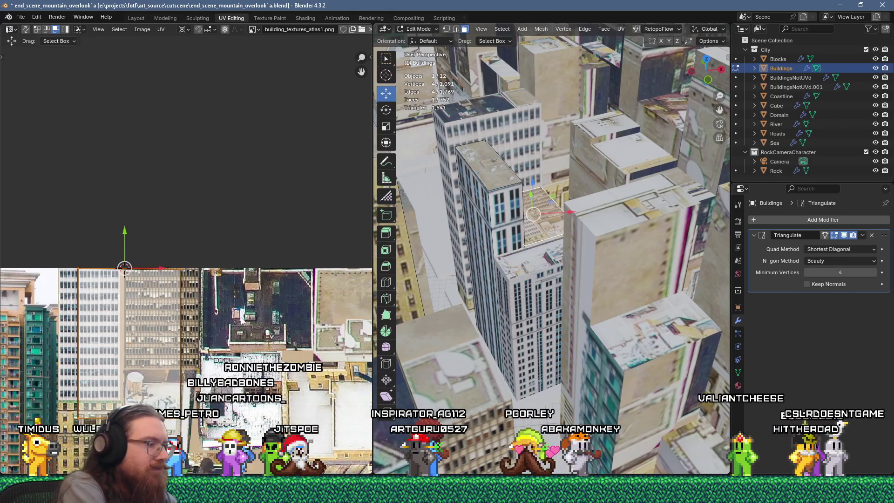
pyautogui.press('g')
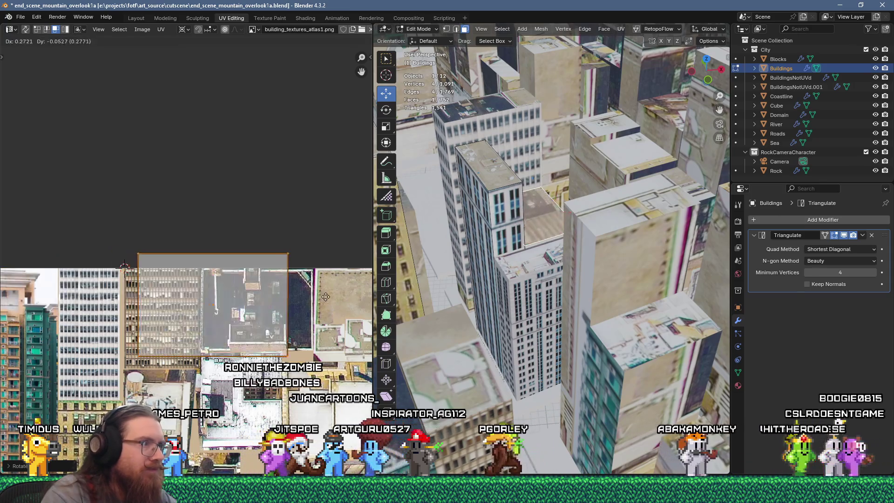
pyautogui.click(388, 311)
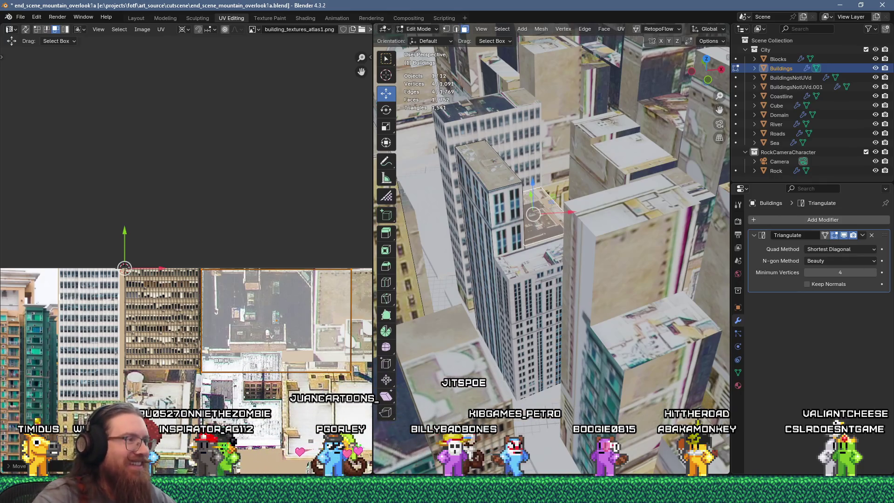
pyautogui.moveTo(199, 277); pyautogui.dragTo(126, 282, button='middle')
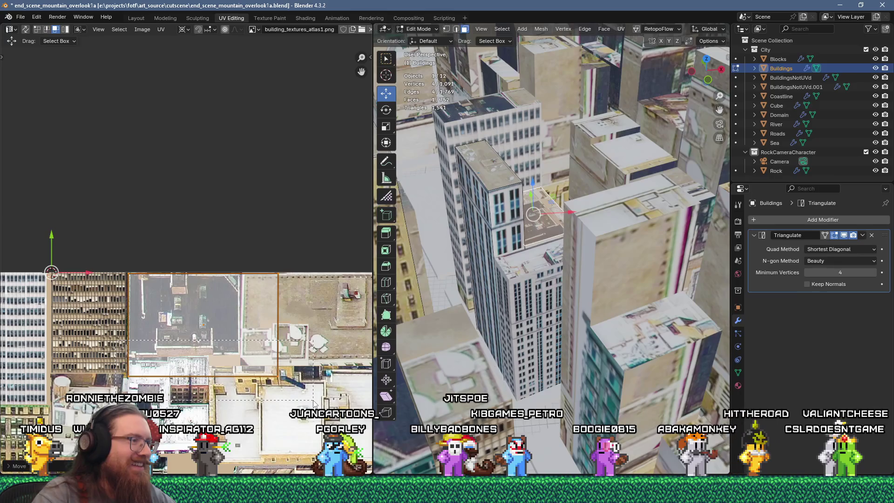
pyautogui.press('1')
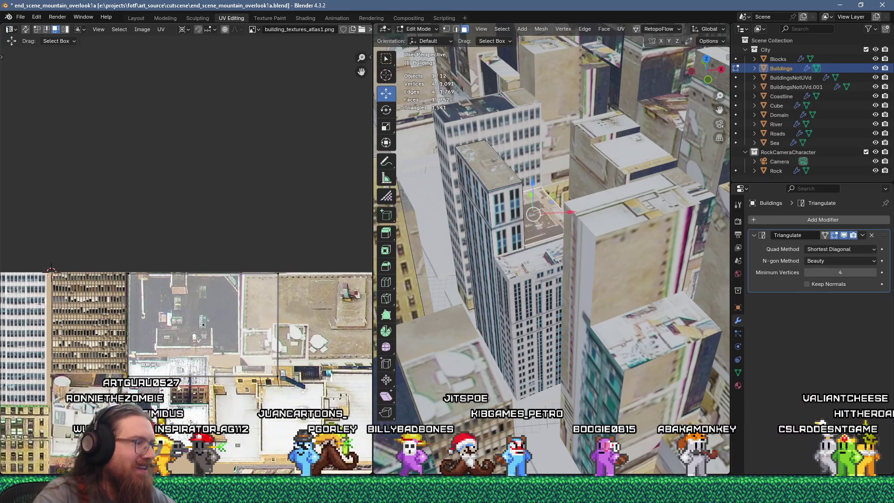
pyautogui.press('g')
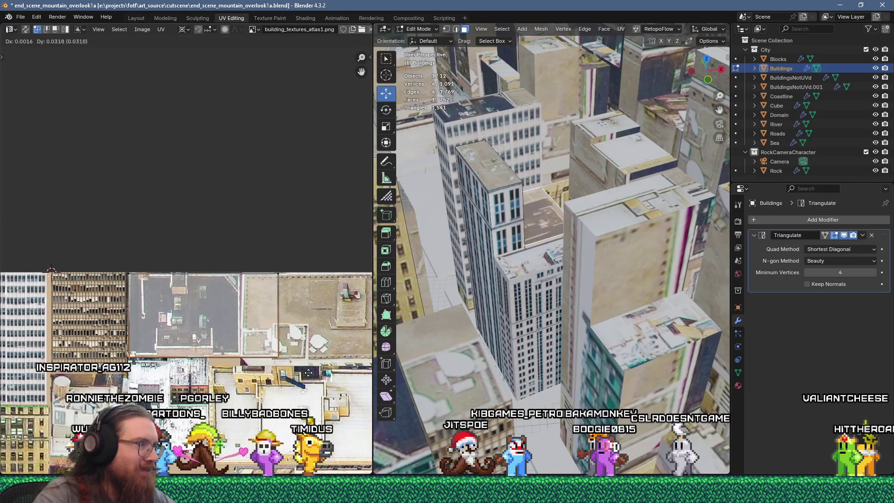
pyautogui.click(270, 283)
# Fine-tune the roof UVs' position so they sit neatly on the rooftop tile.
pyautogui.press('g')
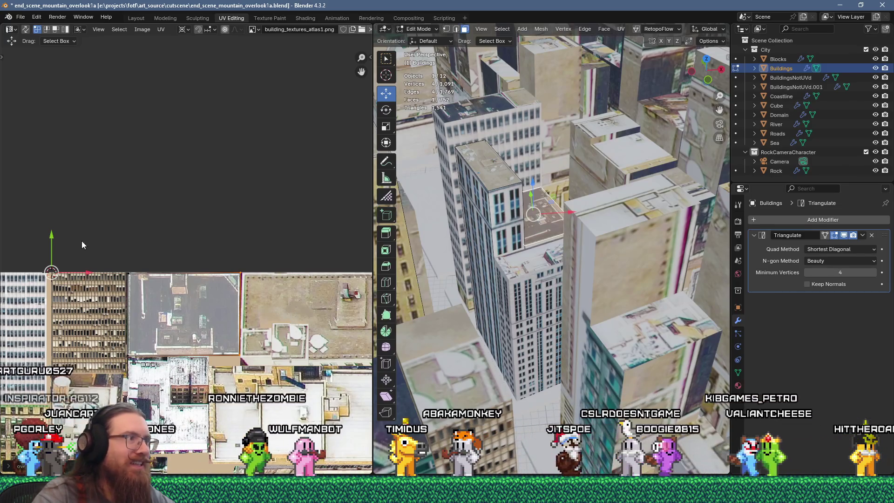
pyautogui.keyDown('shift'); pyautogui.rightClick(182, 316); pyautogui.keyUp('shift')
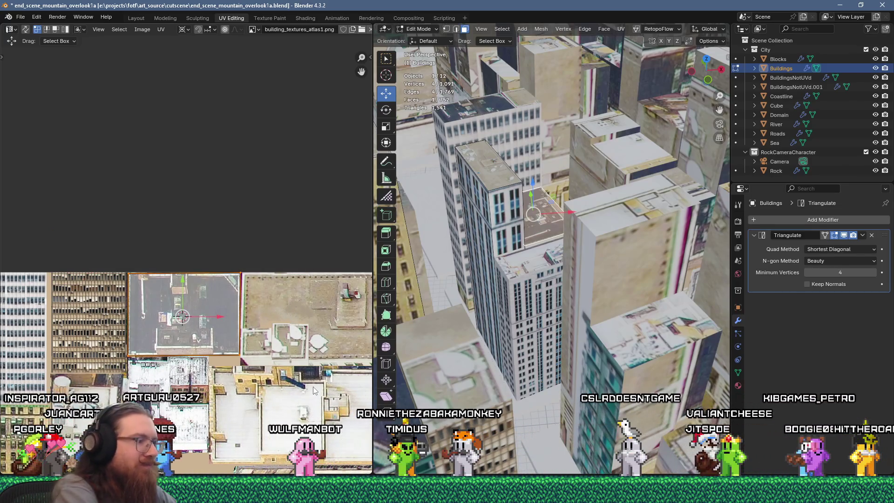
pyautogui.hotkey('ctrl', 'z')
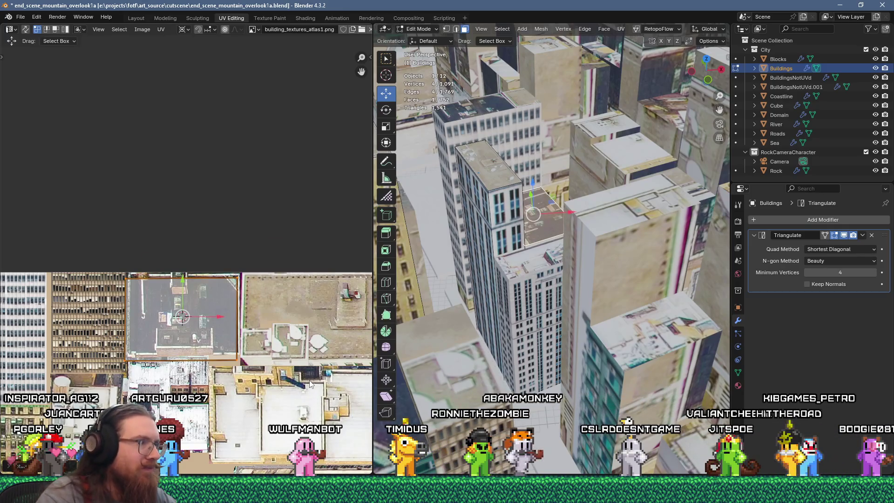
pyautogui.scroll(2, 309, 379)
pyautogui.press('g')
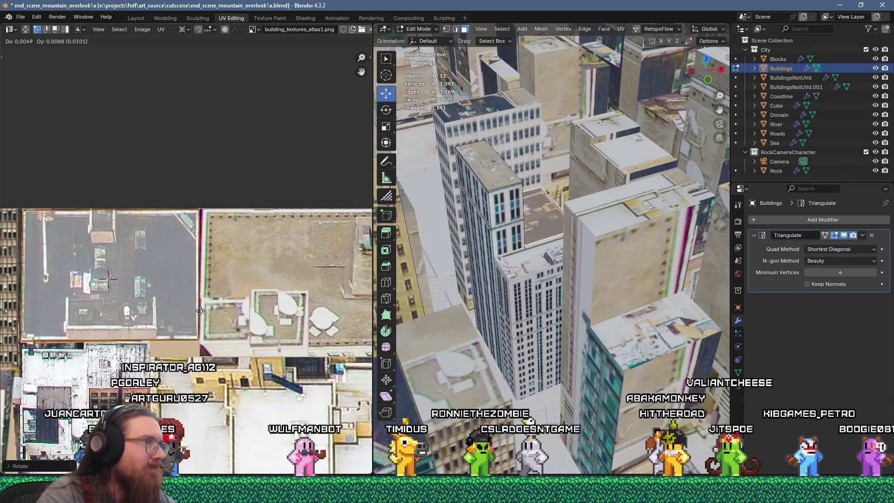
pyautogui.click(235, 343)
# Return to Object Mode and make BuildingsNotUVd the active object.
pyautogui.scroll(-6, 232, 343)
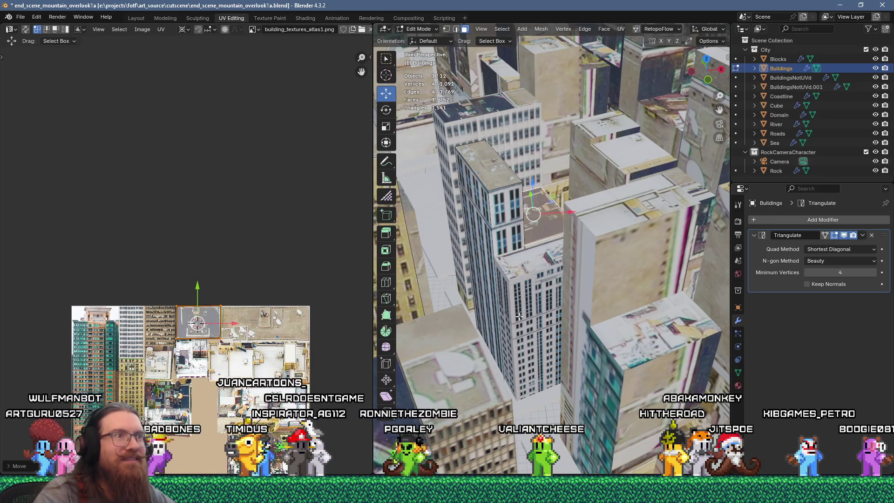
pyautogui.press('Tab')
pyautogui.click(580, 274)
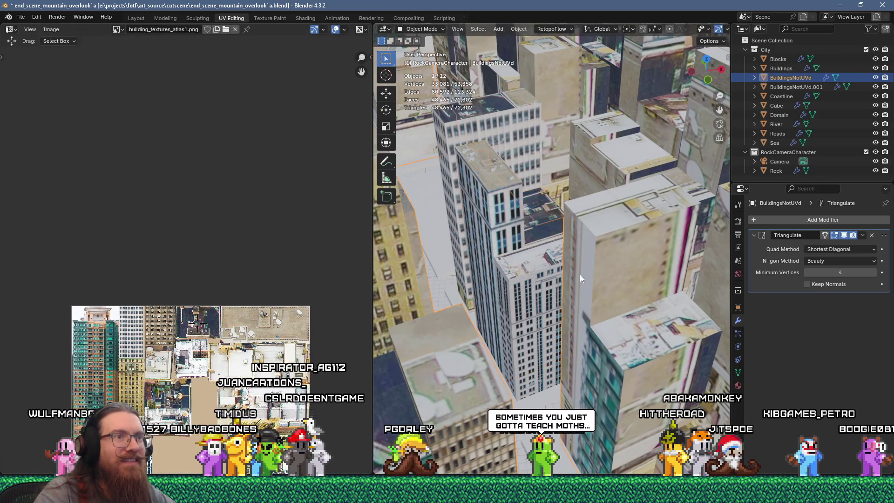
# In Edit Mode on BuildingsNotUVd, select the rooftop faces to texture.
pyautogui.press('Tab')
pyautogui.keyDown('shift'); pyautogui.click(586, 272); pyautogui.keyUp('shift')
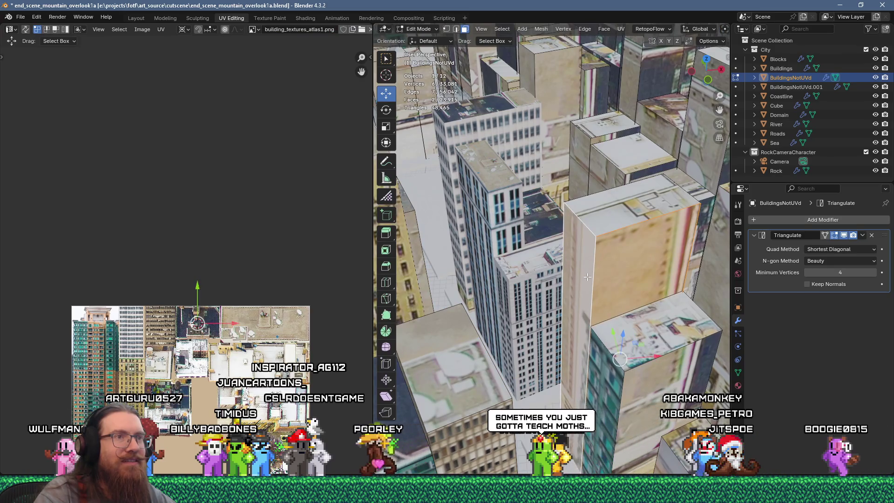
pyautogui.scroll(-5, 563, 265)
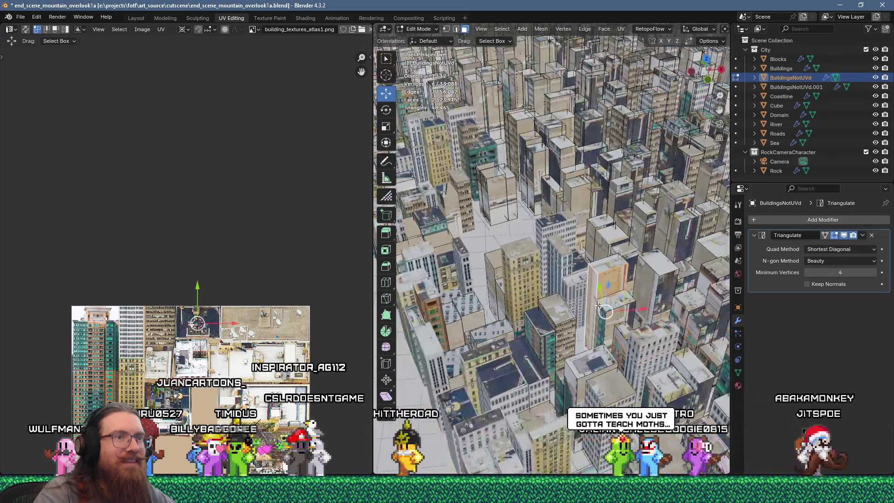
pyautogui.scroll(3, 436, 250)
pyautogui.click(493, 327)
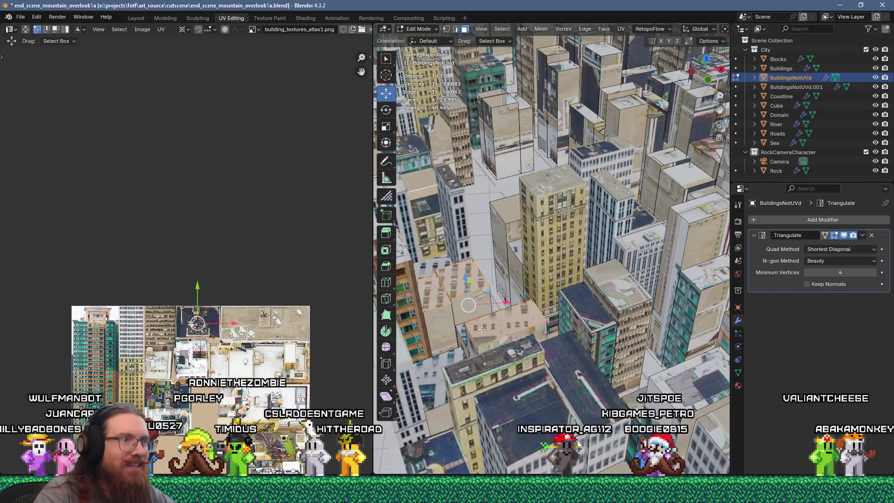
pyautogui.scroll(-4, 485, 336)
pyautogui.moveTo(491, 333)
pyautogui.mouseDown(button='middle')
pyautogui.moveTo(494, 298)
pyautogui.moveTo(550, 277)
pyautogui.moveTo(558, 279)
pyautogui.moveTo(543, 337)
pyautogui.mouseUp(button='middle')
pyautogui.scroll(2, 551, 276)
# Flow-unwrap the rooftops and shrink their UVs to 0.2 over the atlas's roof area.
pyautogui.press('u')
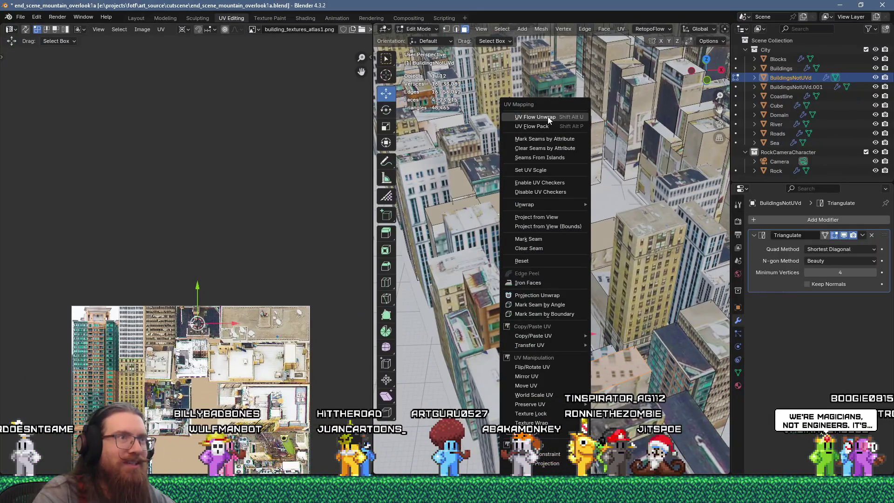
pyautogui.click(548, 117)
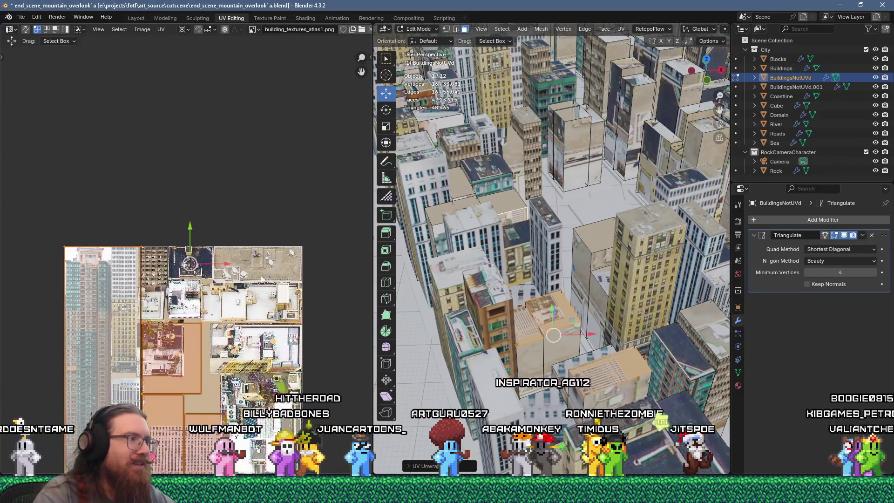
pyautogui.scroll(-2, 252, 335)
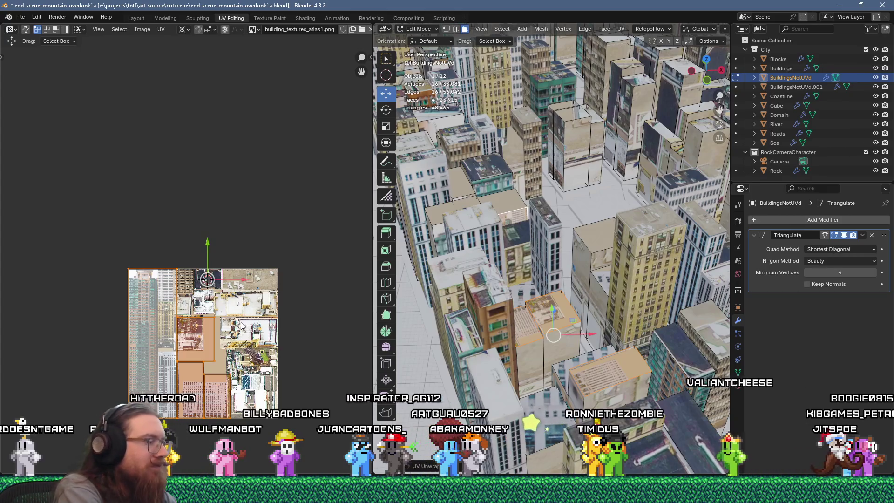
pyautogui.write('s.2')
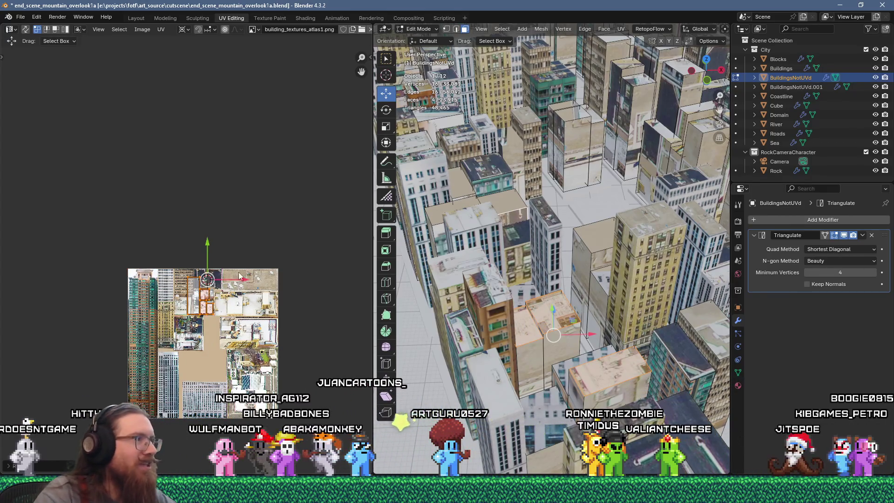
pyautogui.press('Return')
pyautogui.scroll(2, 206, 296)
pyautogui.press('g')
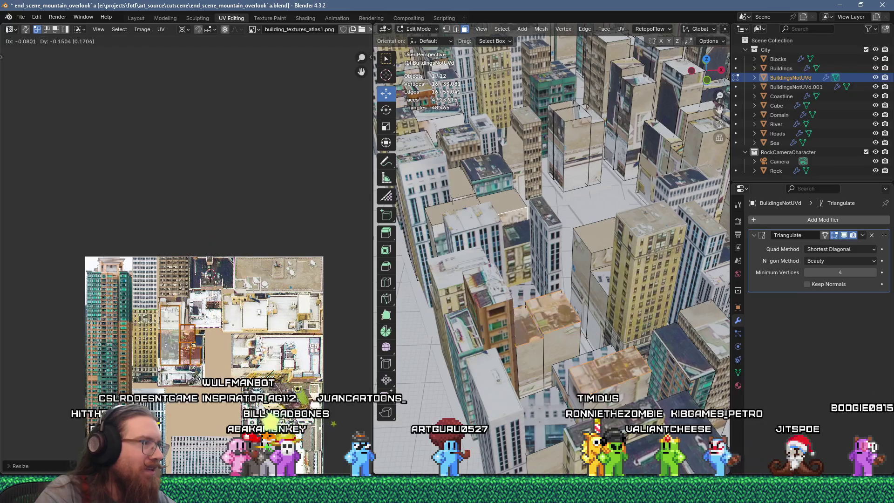
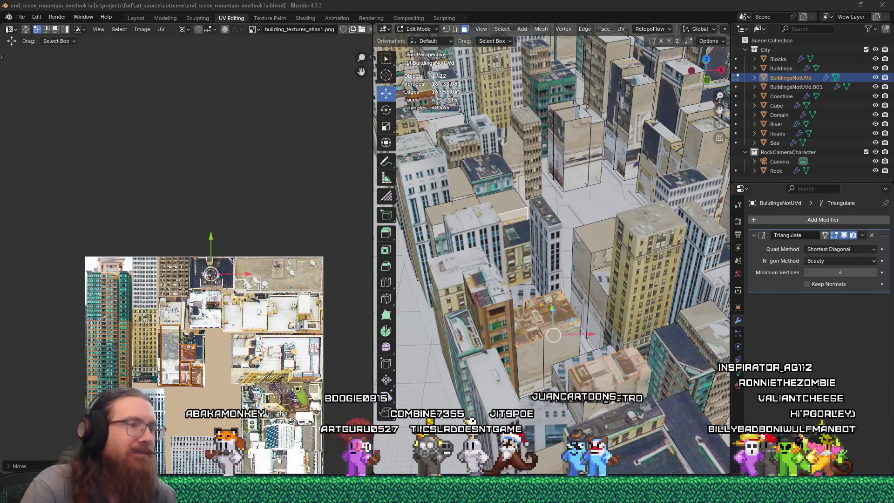
# Select a single building face and project its UVs from the view.
pyautogui.moveTo(558, 349); pyautogui.dragTo(526, 284, button='middle')
pyautogui.scroll(-5, 521, 274)
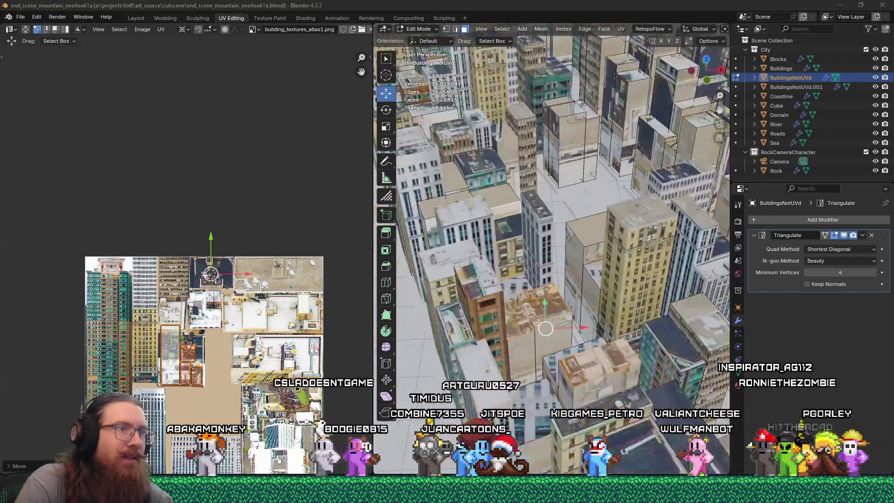
pyautogui.scroll(3, 521, 275)
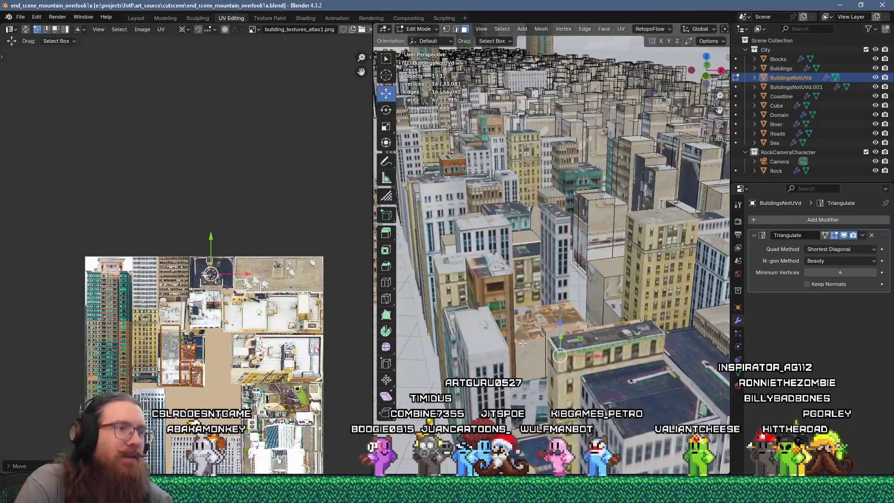
pyautogui.click(555, 334)
pyautogui.rightClick(557, 332)
pyautogui.press('Escape')
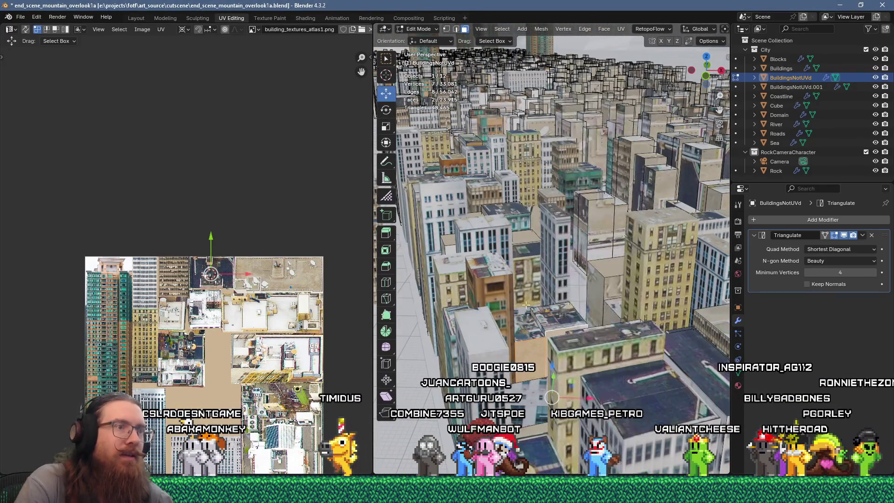
pyautogui.moveTo(554, 326); pyautogui.dragTo(543, 314, button='middle')
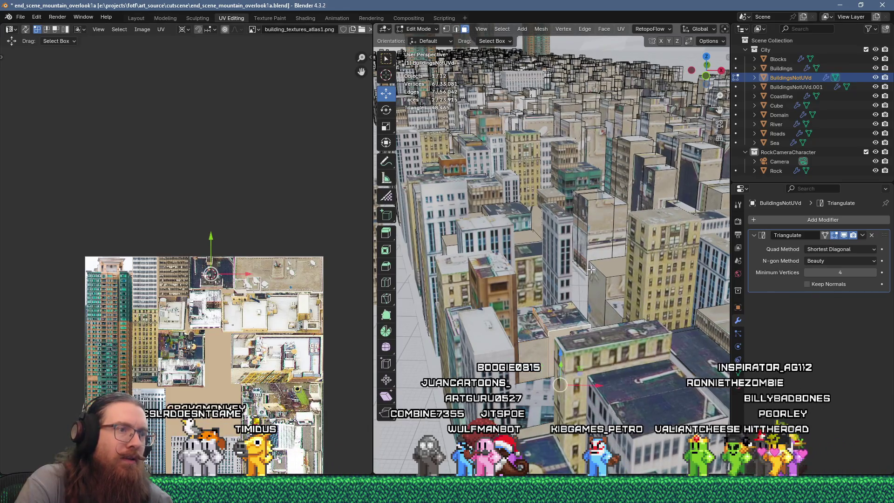
pyautogui.press('u')
pyautogui.click(605, 122)
# Scale and move the projected island over a tall facade photo in building_textures_atlas1.png.
pyautogui.moveTo(227, 318); pyautogui.dragTo(232, 320)
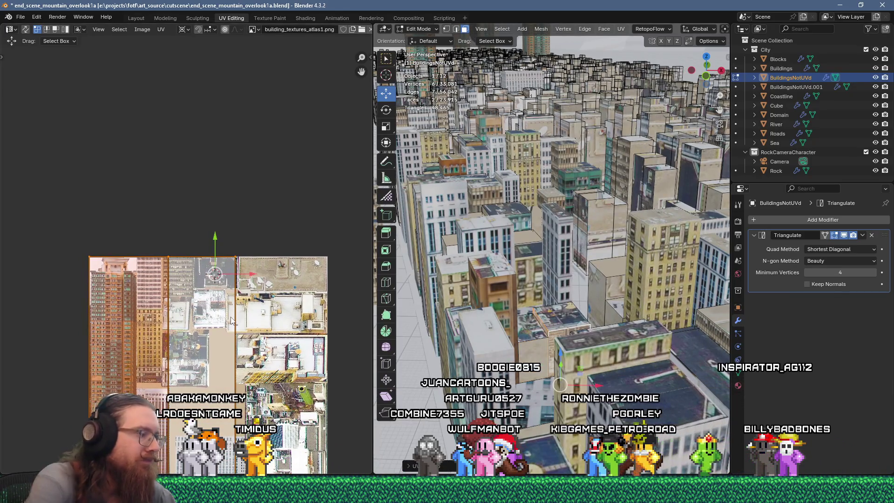
pyautogui.write('2')
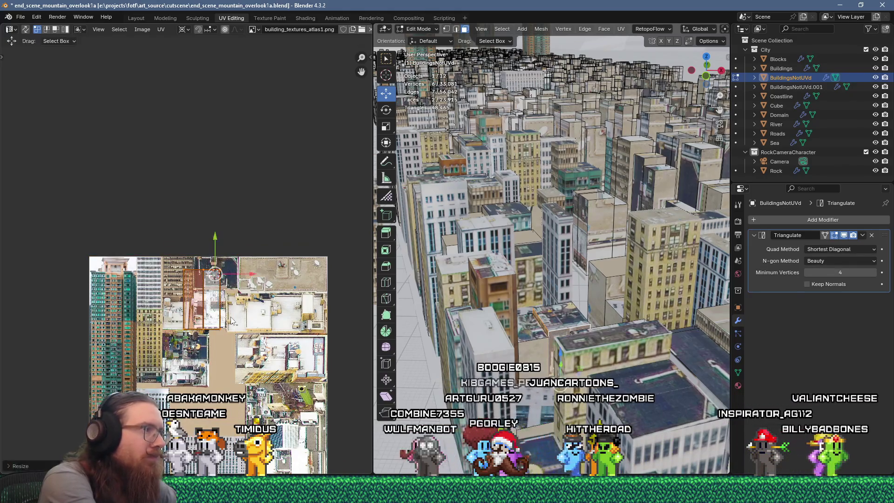
pyautogui.scroll(3, 231, 320)
pyautogui.press('g')
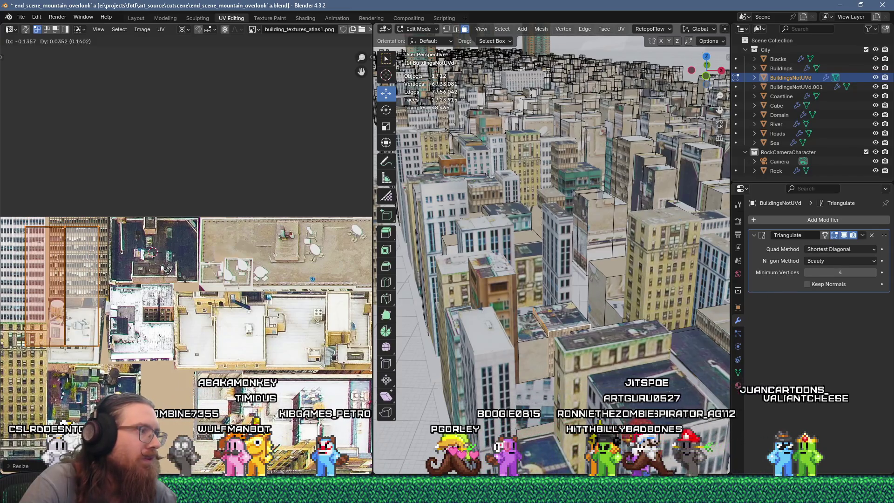
pyautogui.click(166, 276)
pyautogui.moveTo(166, 276); pyautogui.dragTo(345, 189, button='middle')
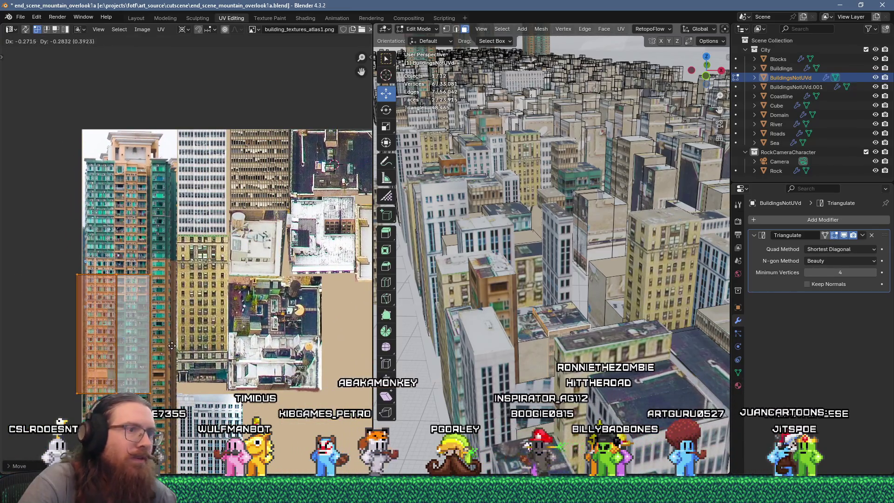
pyautogui.click(542, 365)
# Unwrap a face, scale it to 0.25, and align it on the white office facade.
pyautogui.press('u')
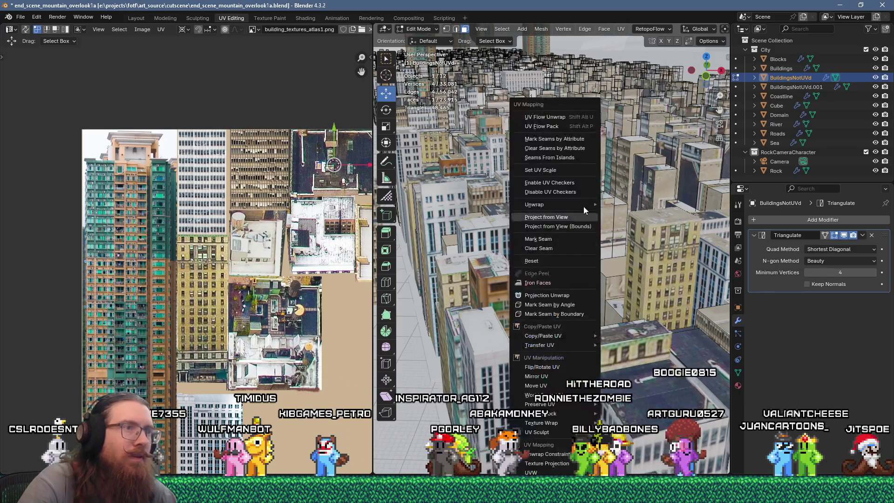
pyautogui.click(566, 111)
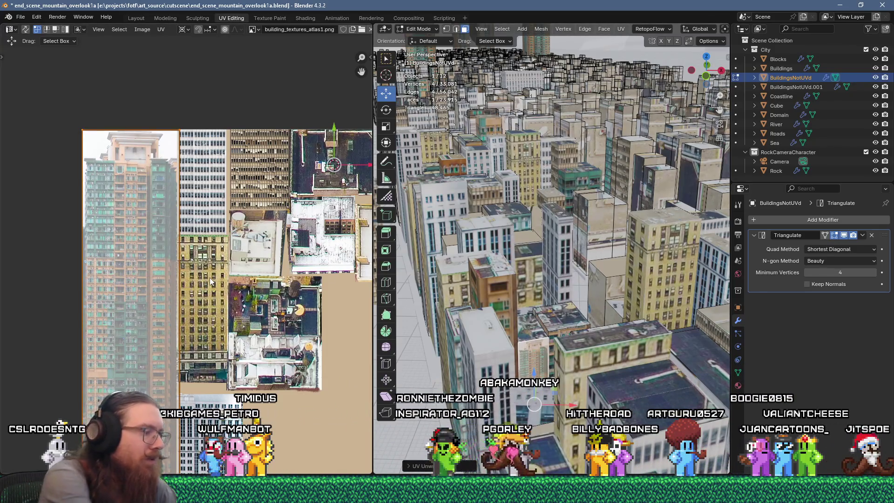
pyautogui.write('s0.25')
pyautogui.press('Return')
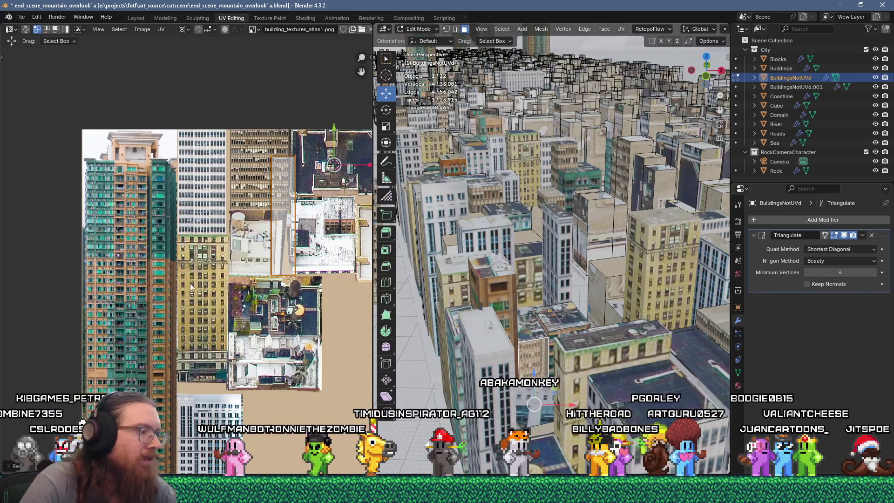
pyautogui.press('g')
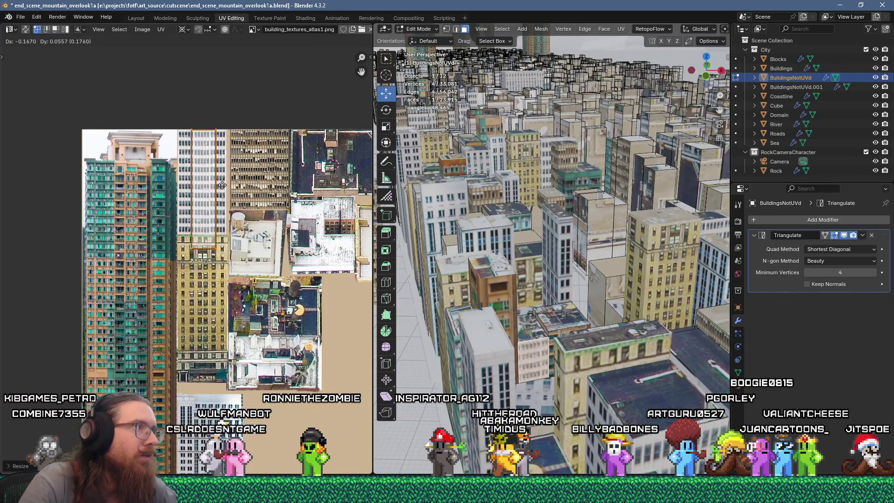
pyautogui.click(222, 185)
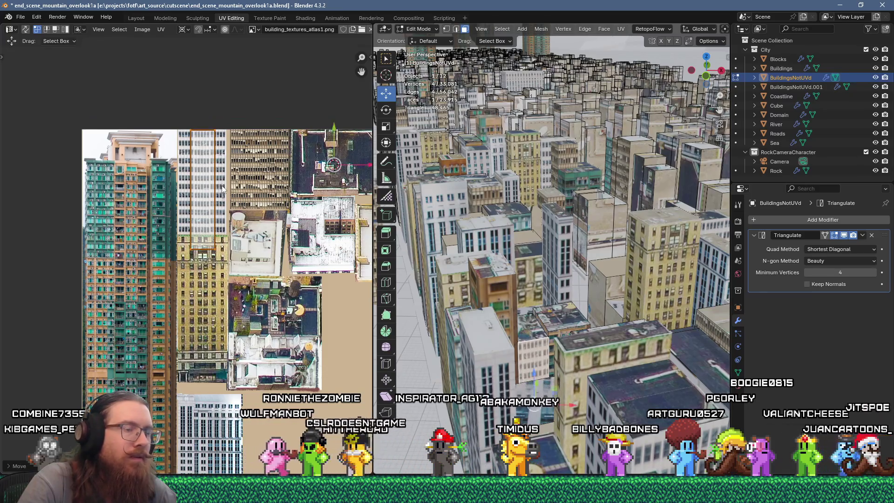
pyautogui.scroll(4, 194, 160)
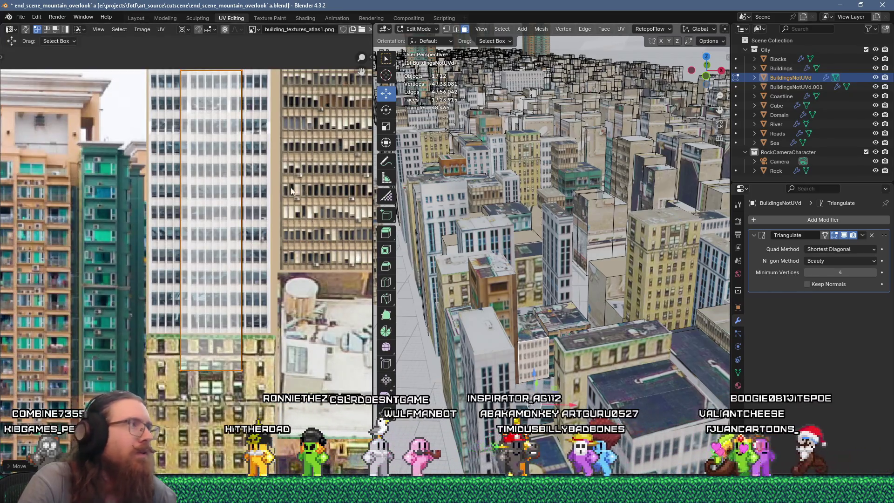
pyautogui.press('g')
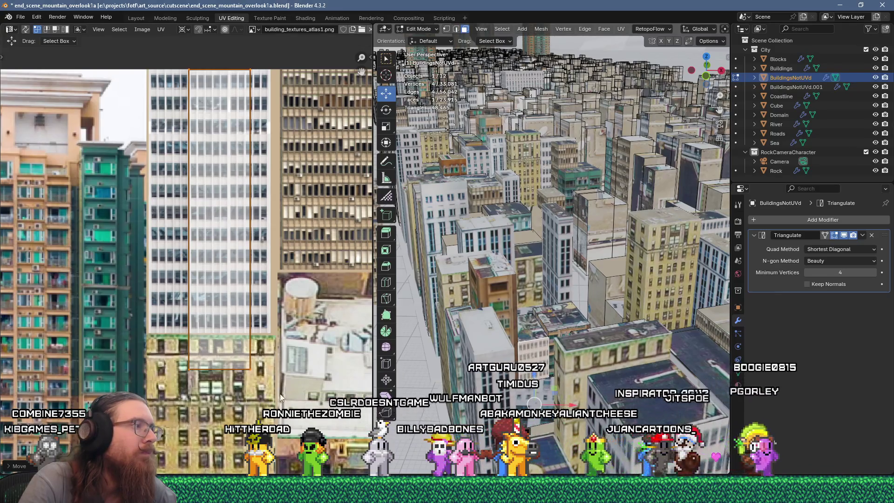
pyautogui.press('g')
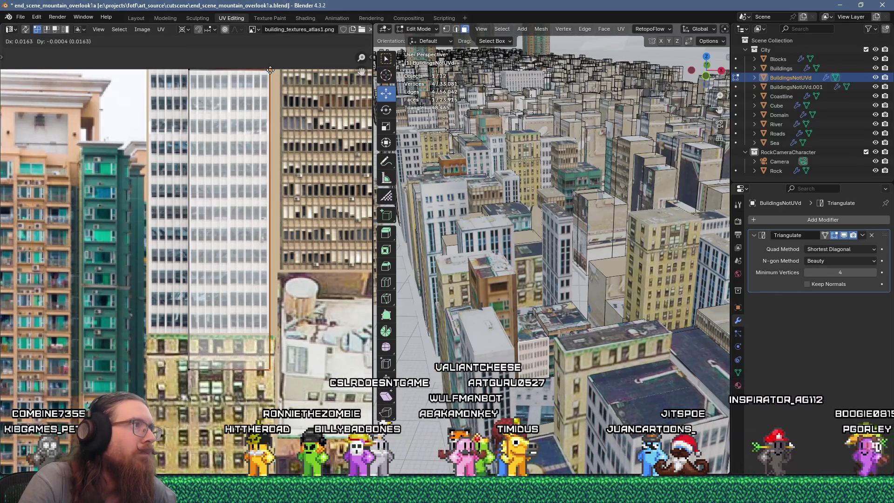
pyautogui.click(269, 72)
# Project another building face from view and fit its UV rectangle over a rooftop photo.
pyautogui.click(531, 236)
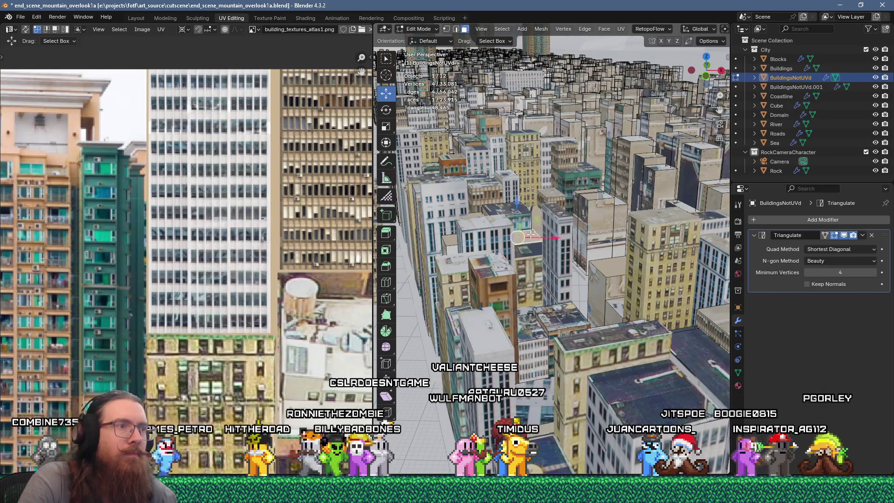
pyautogui.press('u')
pyautogui.click(577, 118)
pyautogui.scroll(-5, 197, 272)
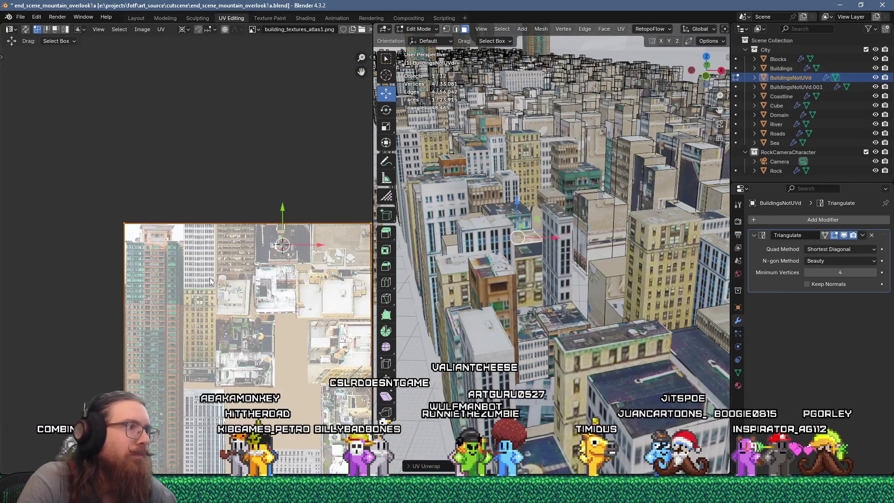
pyautogui.click(203, 294)
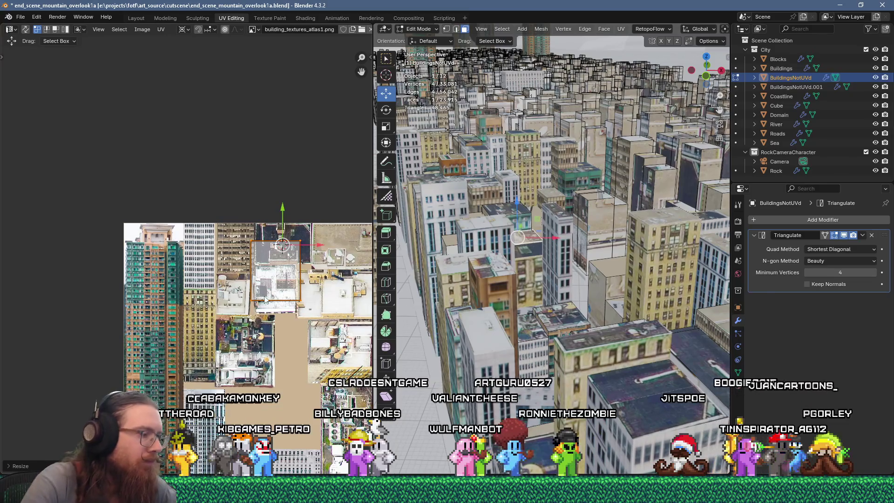
pyautogui.scroll(3, 264, 299)
pyautogui.moveTo(336, 191); pyautogui.dragTo(347, 191)
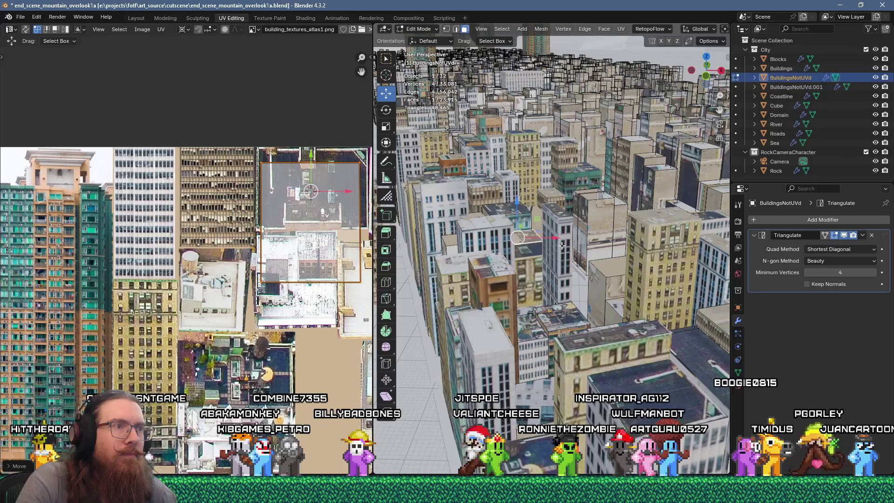
pyautogui.click(534, 269)
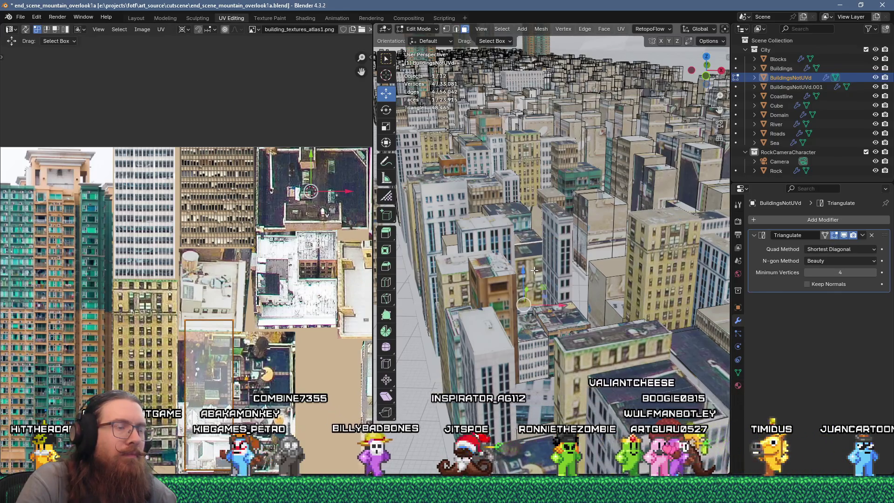
pyautogui.keyDown('shift'); pyautogui.moveTo(534, 269); pyautogui.dragTo(518, 327, button='middle'); pyautogui.keyUp('shift')
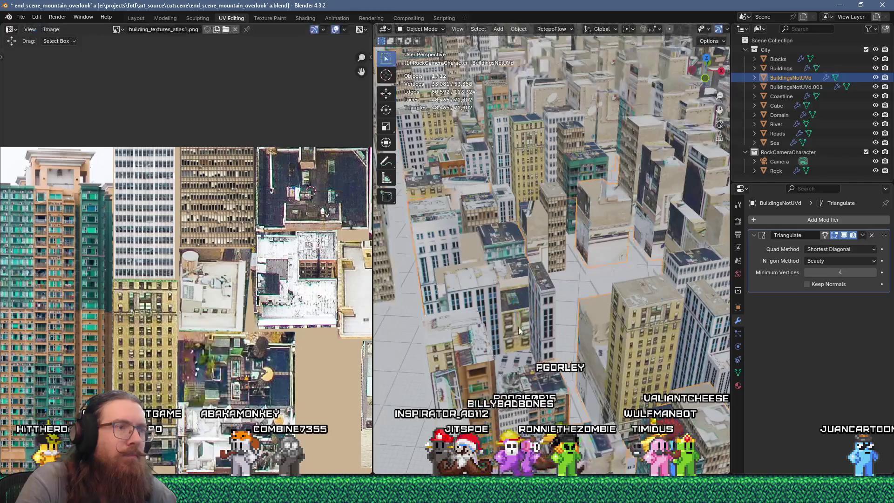
# Select another Buildings face and move its UVs left and up on the atlas.
pyautogui.click(518, 327)
pyautogui.click(518, 327)
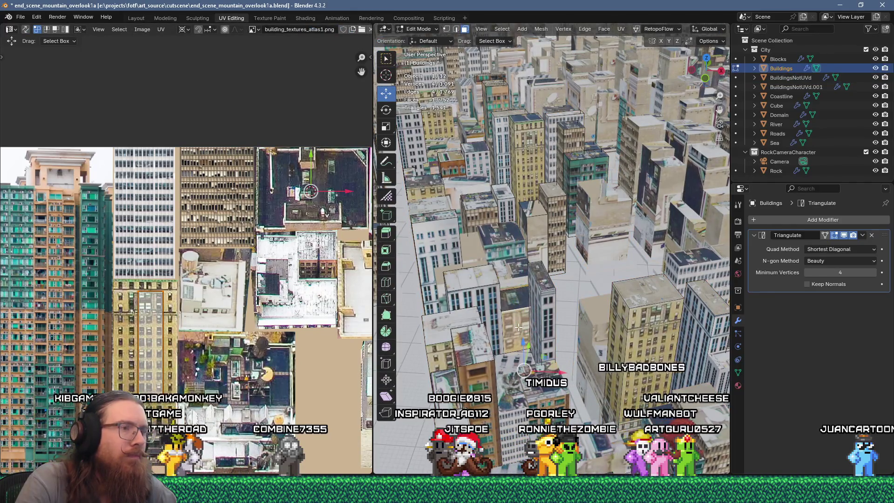
pyautogui.scroll(1, 166, 343)
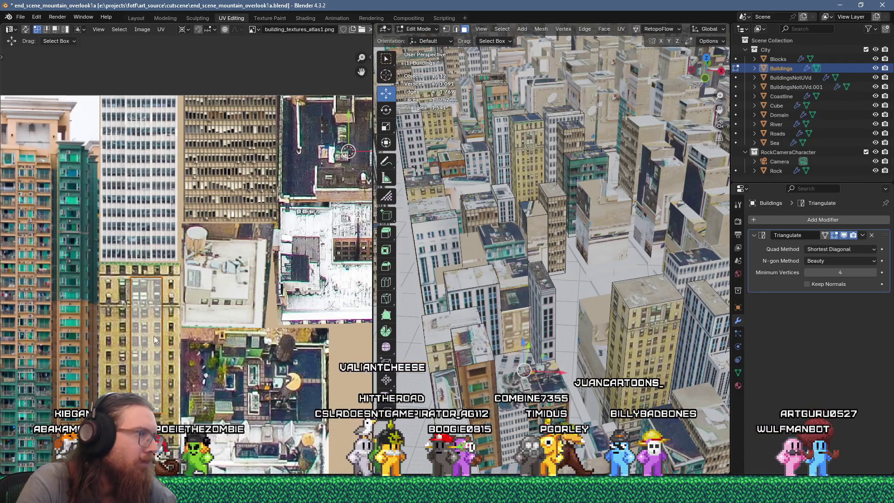
pyautogui.press('g')
pyautogui.click(124, 333)
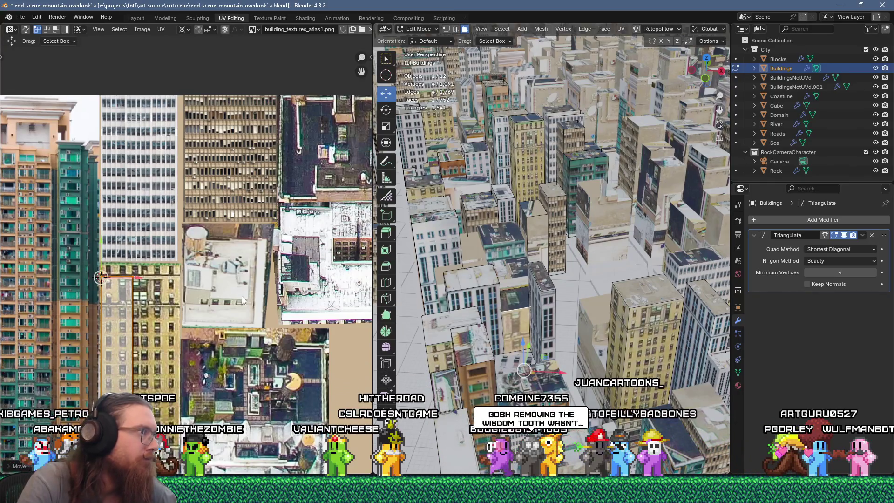
# Scale and place the island over the beige facade photo, then select BuildingsNotUVd in the Outliner.
pyautogui.press('s')
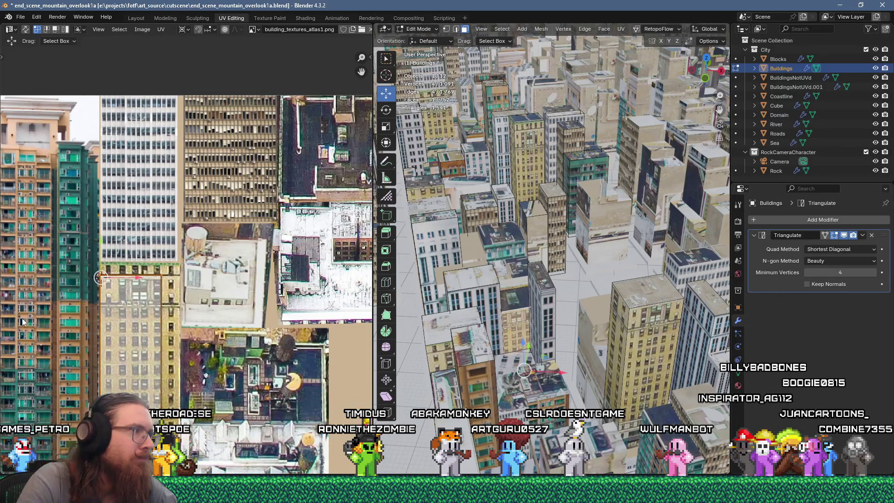
pyautogui.scroll(-2, 140, 316)
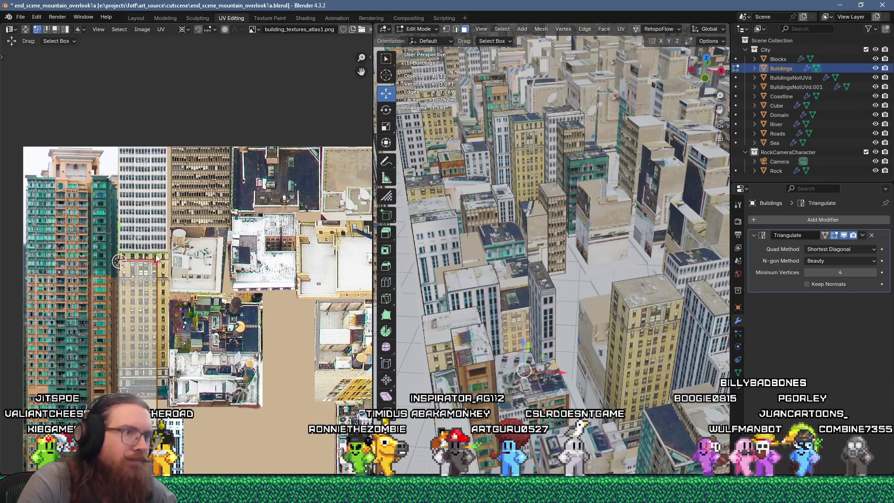
pyautogui.press('g')
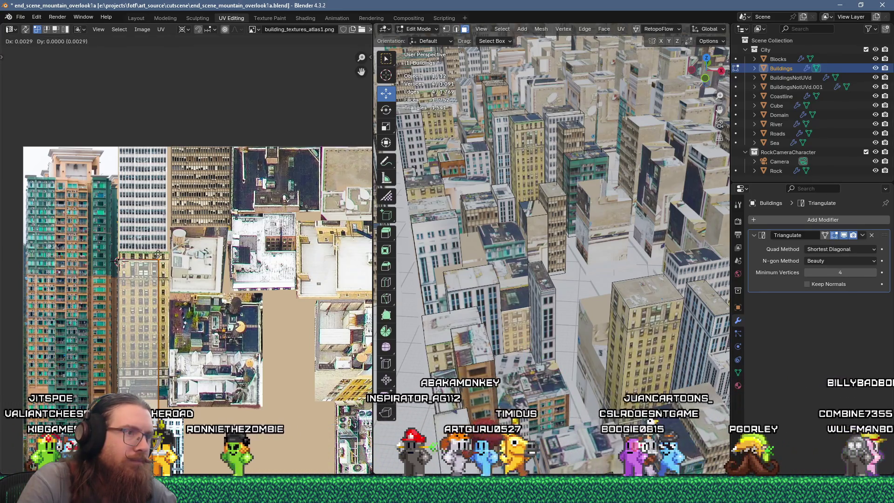
pyautogui.click(118, 261)
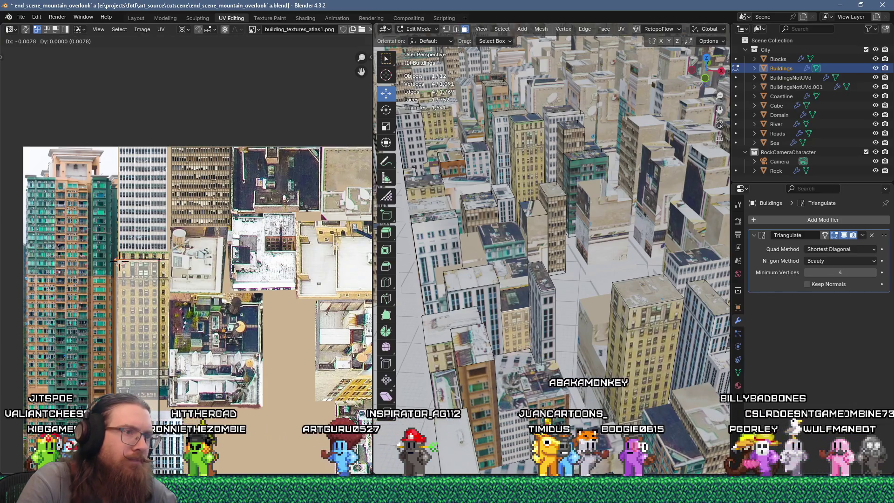
pyautogui.click(118, 262)
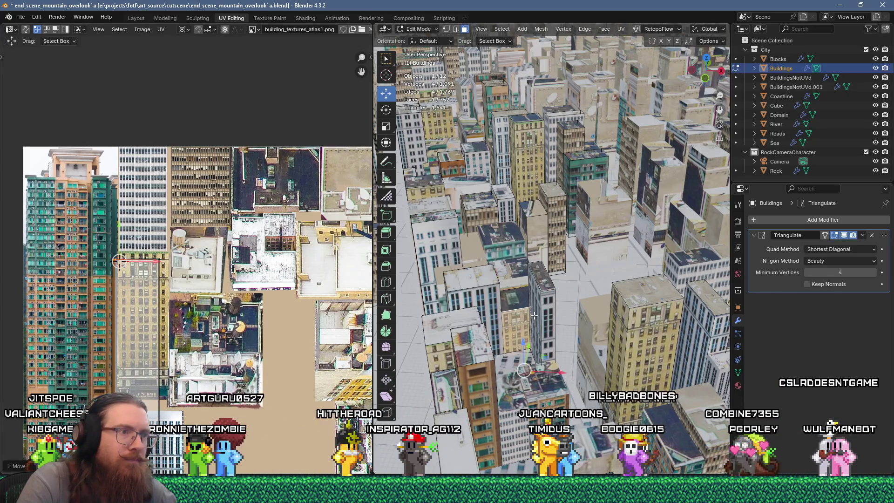
pyautogui.click(788, 78)
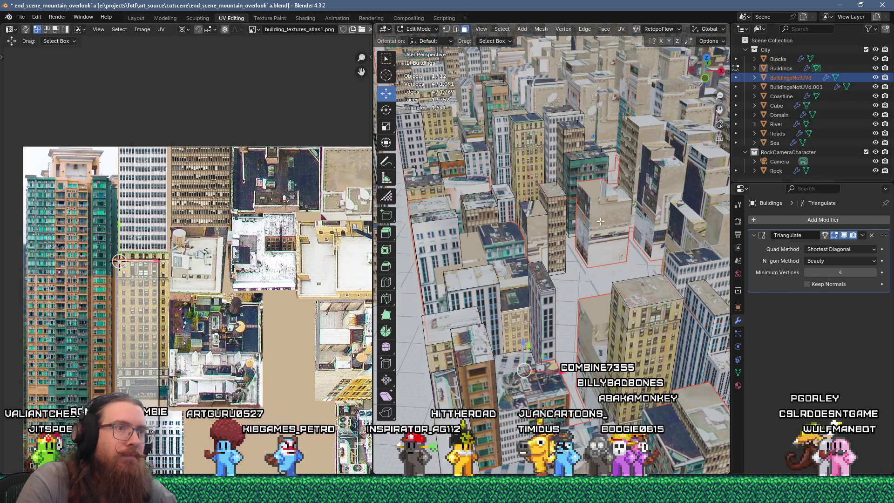
# In BuildingsNotUVd Edit Mode, unwrap two tower side faces and scale the island to 0.25.
pyautogui.click(588, 241)
pyautogui.press('Tab')
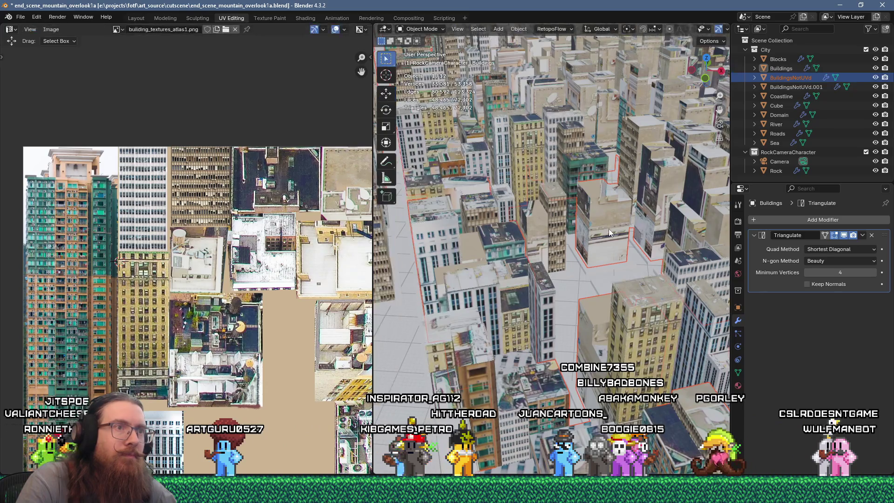
pyautogui.press('Tab')
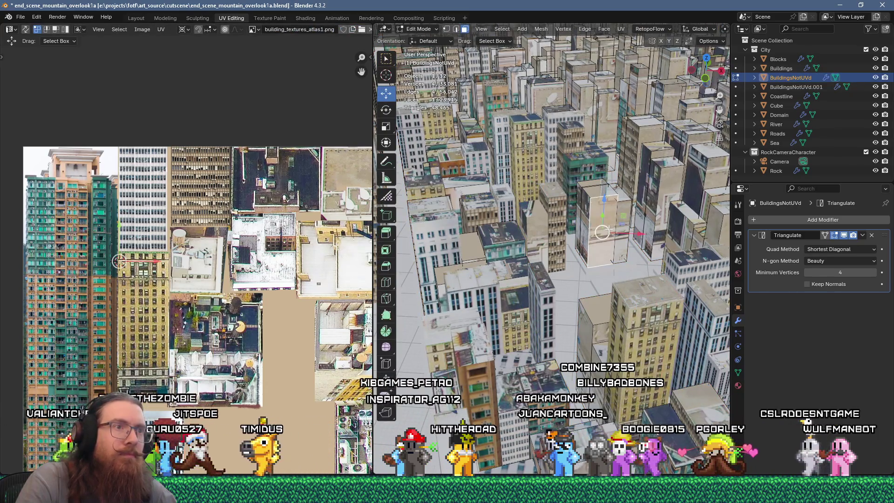
pyautogui.scroll(2, 605, 227)
pyautogui.keyDown('shift'); pyautogui.click(581, 208); pyautogui.keyUp('shift')
pyautogui.press('u')
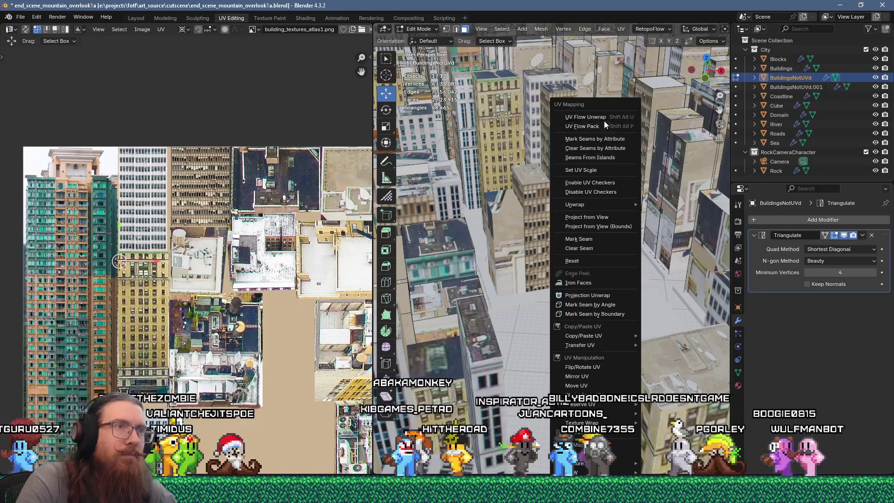
pyautogui.click(604, 121)
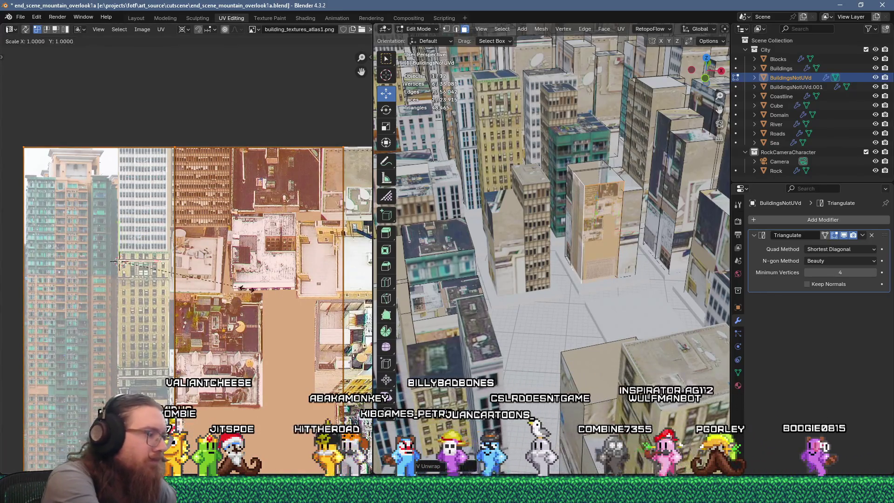
pyautogui.write('s.25')
pyautogui.press('Return')
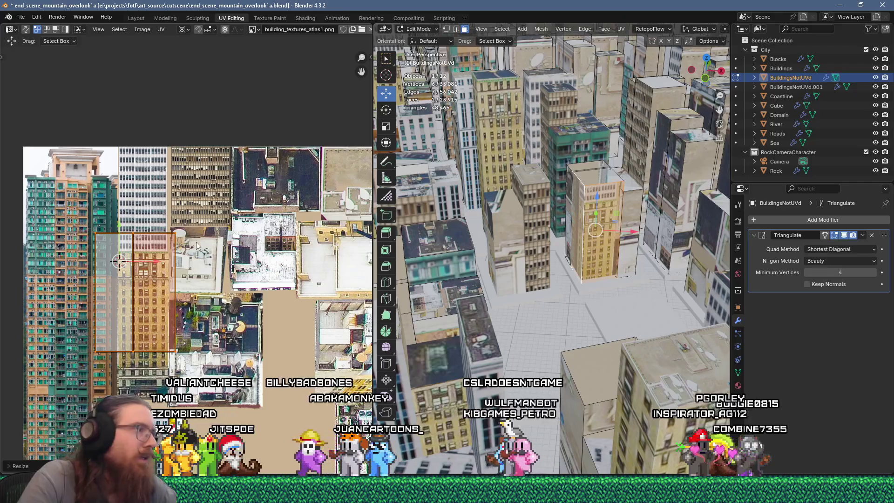
# Move the tower's front face island onto the white skyscraper photo.
pyautogui.moveTo(206, 240); pyautogui.dragTo(250, 193, button='middle')
pyautogui.press('g')
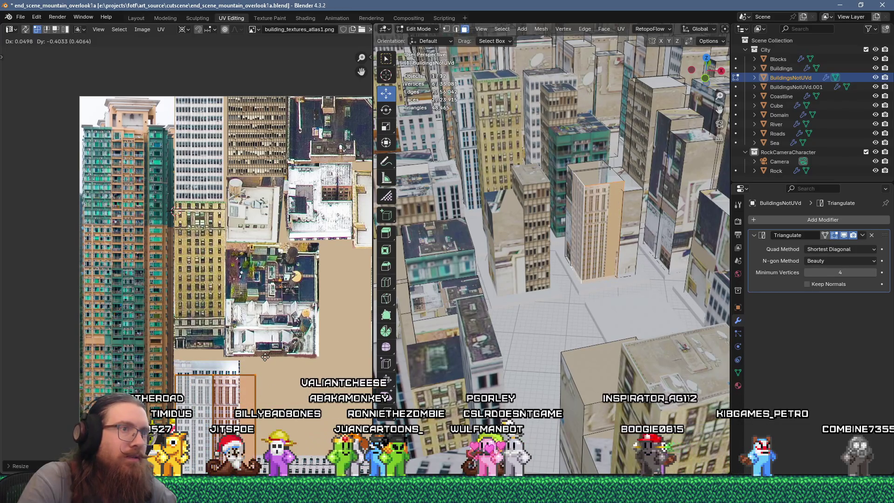
pyautogui.moveTo(267, 365); pyautogui.dragTo(303, 251, button='middle')
pyautogui.scroll(1, 303, 251)
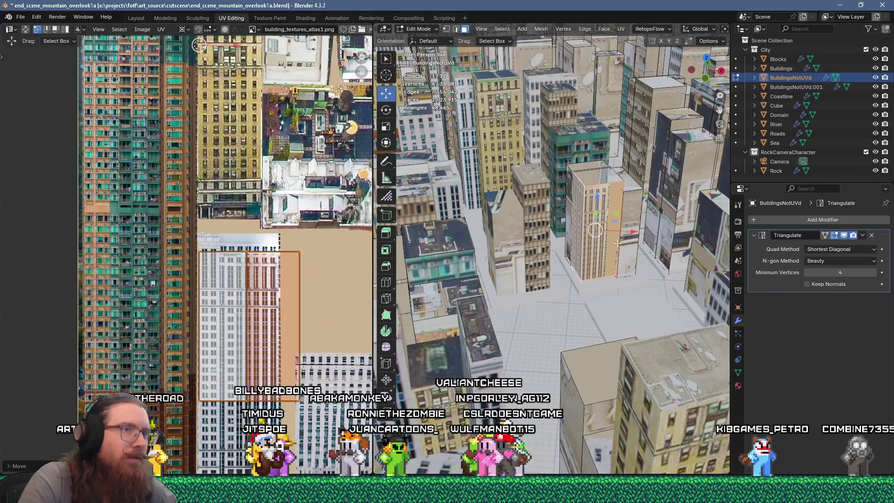
pyautogui.click(608, 230)
pyautogui.press('g')
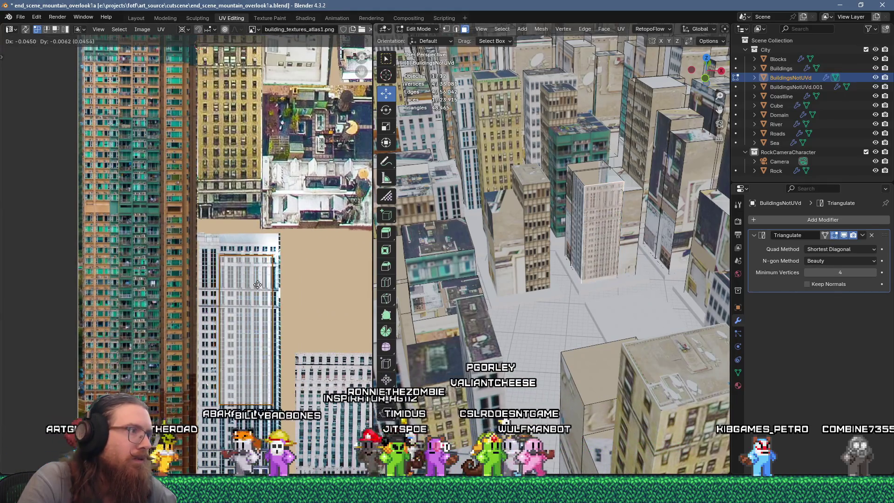
pyautogui.click(253, 282)
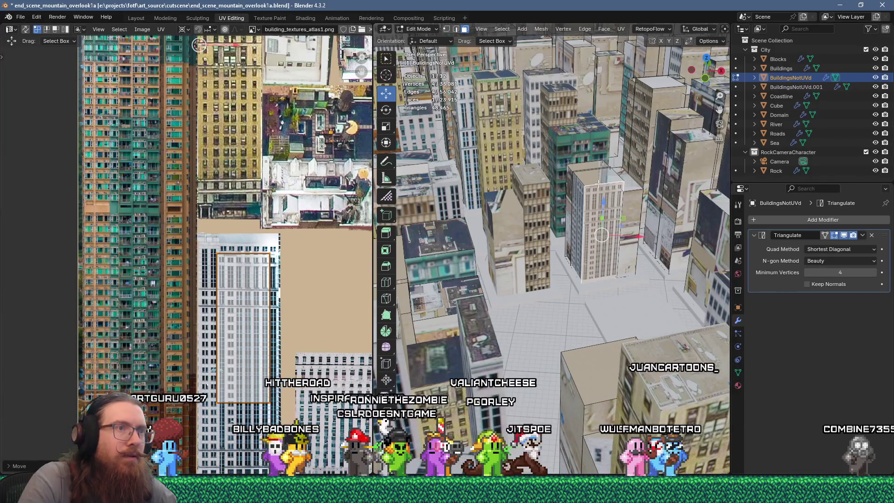
# Select three building roofs and unwrap them.
pyautogui.click(601, 170)
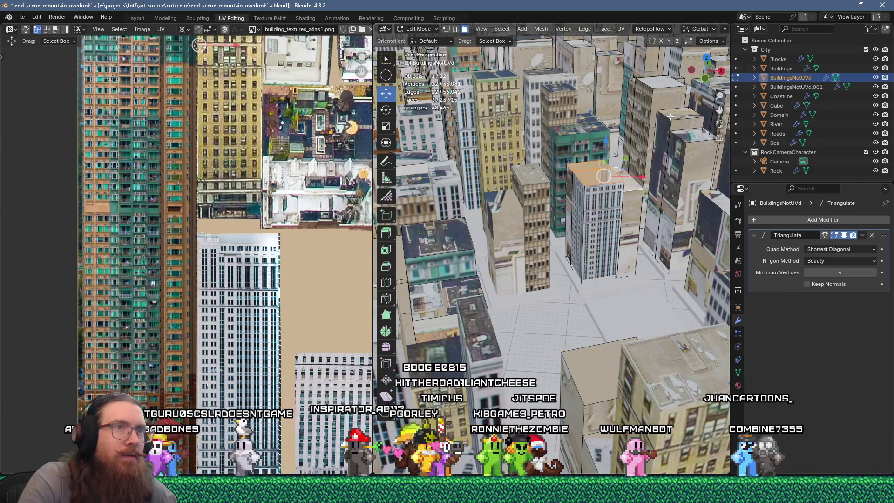
pyautogui.keyDown('shift'); pyautogui.click(684, 134); pyautogui.keyUp('shift')
pyautogui.keyDown('shift'); pyautogui.click(692, 210); pyautogui.keyUp('shift')
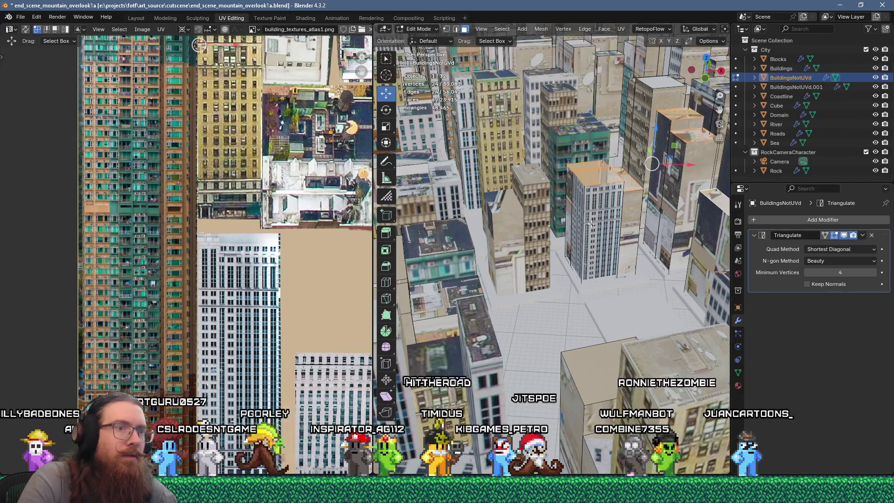
pyautogui.press('u')
pyautogui.press('Return')
pyautogui.scroll(-4, 202, 264)
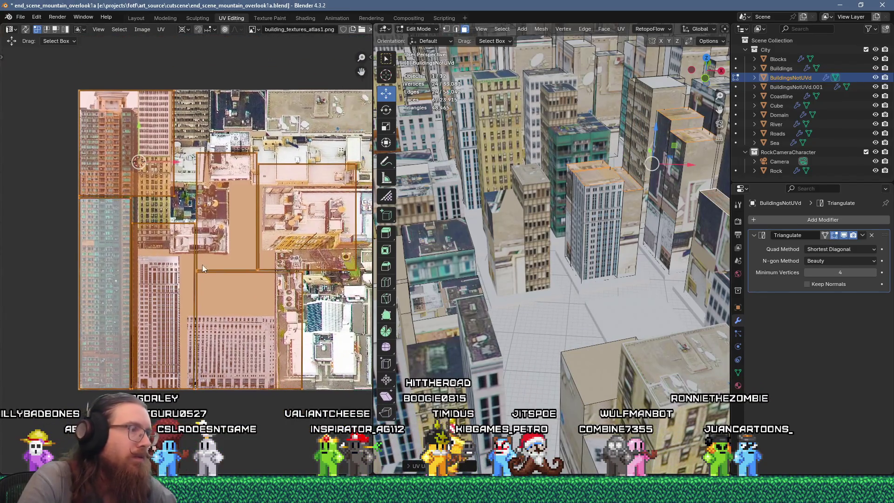
# Scale the rooftop islands to 0.3, move them onto rooftop photos, and deselect all.
pyautogui.press('3')
pyautogui.press('Return')
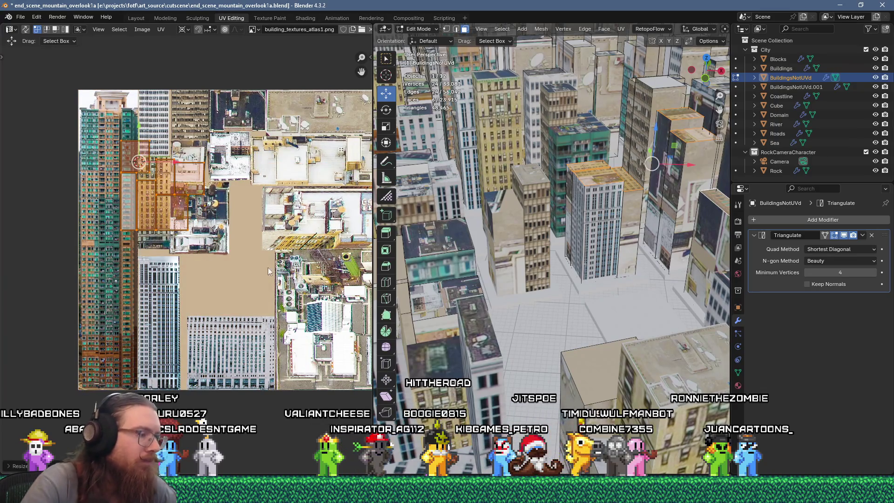
pyautogui.press('g')
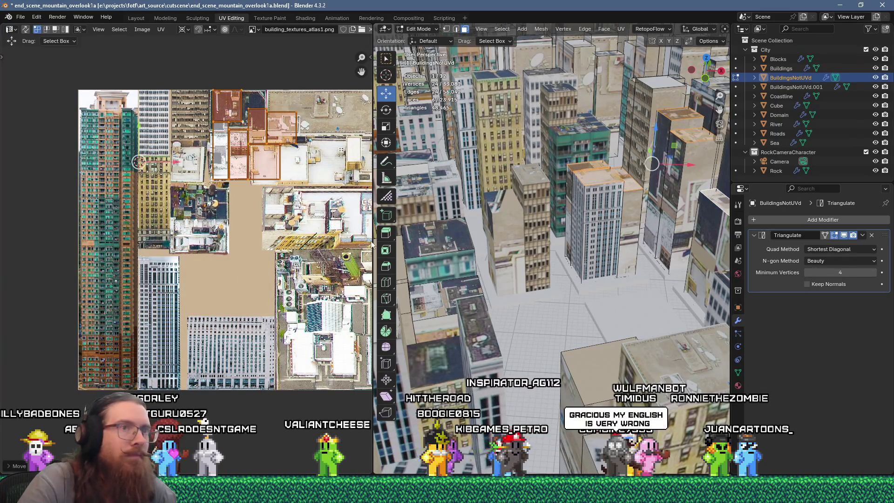
pyautogui.hotkey('alt', 'a')
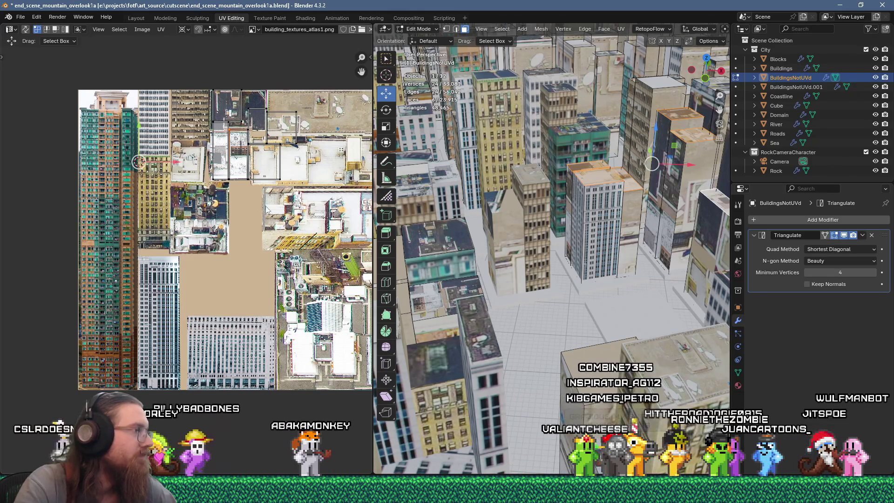
# In Buildings Edit Mode, flow-unwrap a building side face and scale it to 0.25.
pyautogui.press('Tab')
pyautogui.click(507, 231)
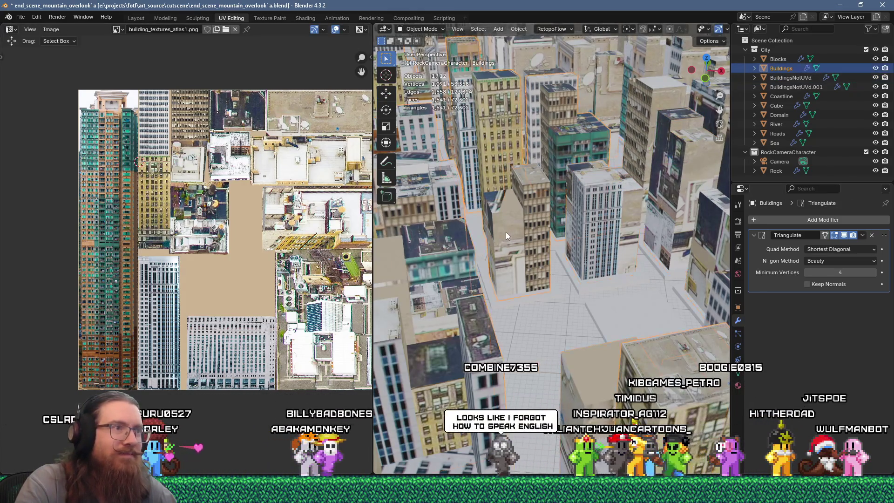
pyautogui.press('Tab')
pyautogui.click(507, 231)
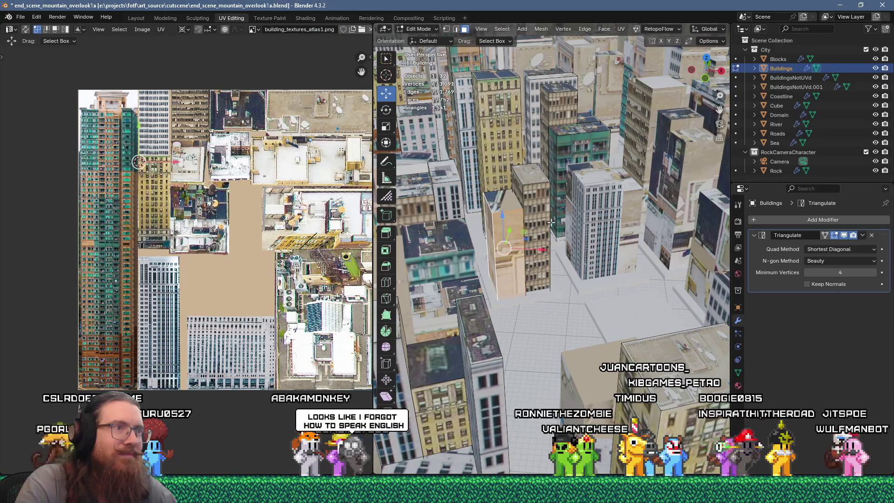
pyautogui.press('u')
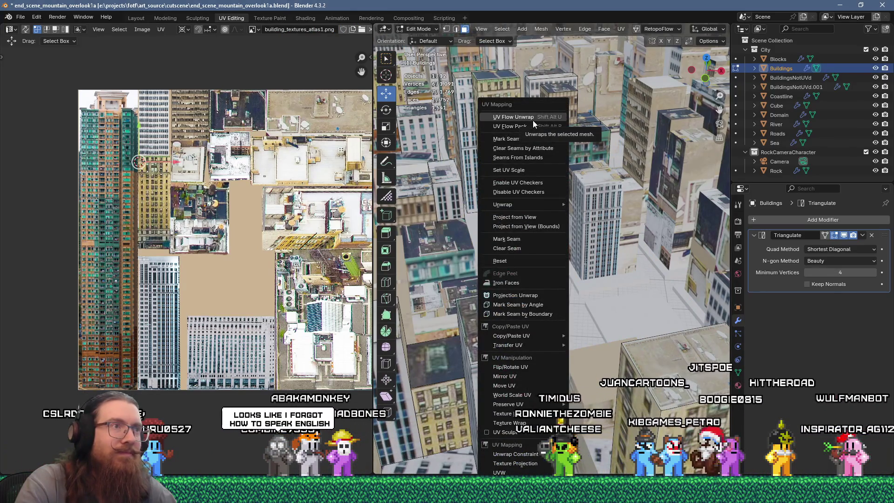
pyautogui.click(532, 120)
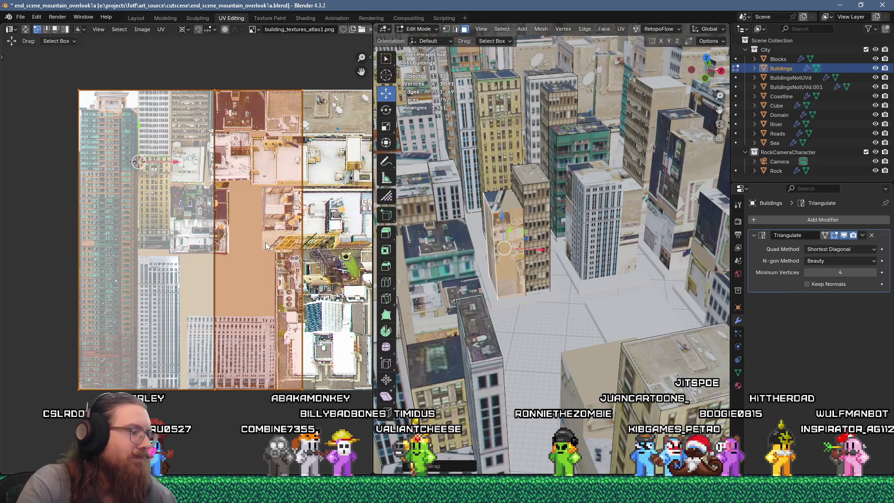
pyautogui.write('s0.25')
pyautogui.press('Return')
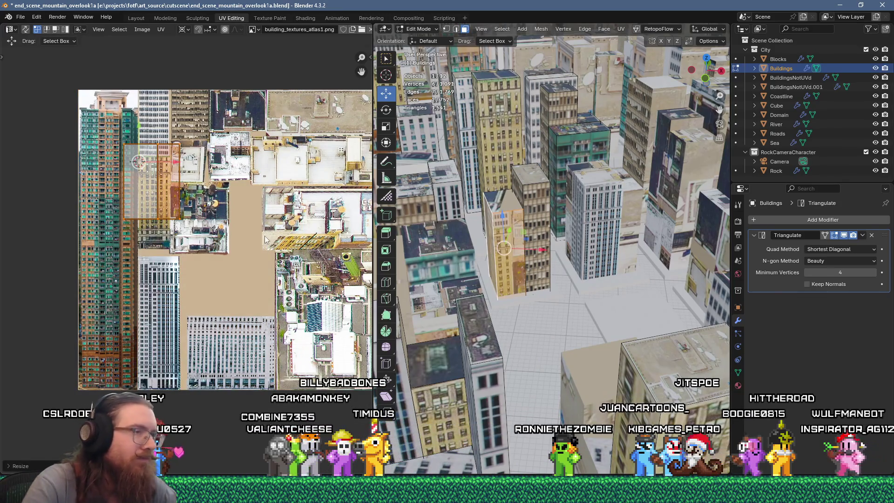
# Position the islands over the pale grey office building photo in the atlas.
pyautogui.moveTo(246, 213); pyautogui.dragTo(299, 239, button='middle')
pyautogui.press('g')
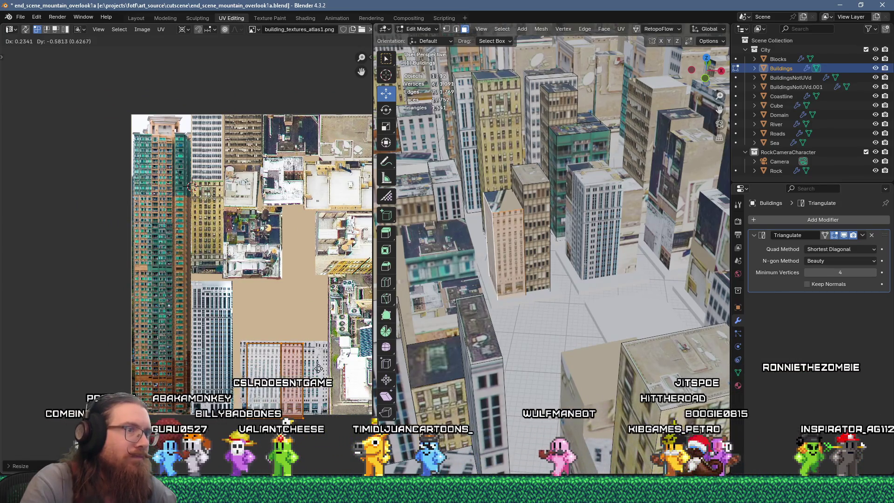
pyautogui.click(318, 367)
pyautogui.scroll(3, 318, 368)
pyautogui.press('g')
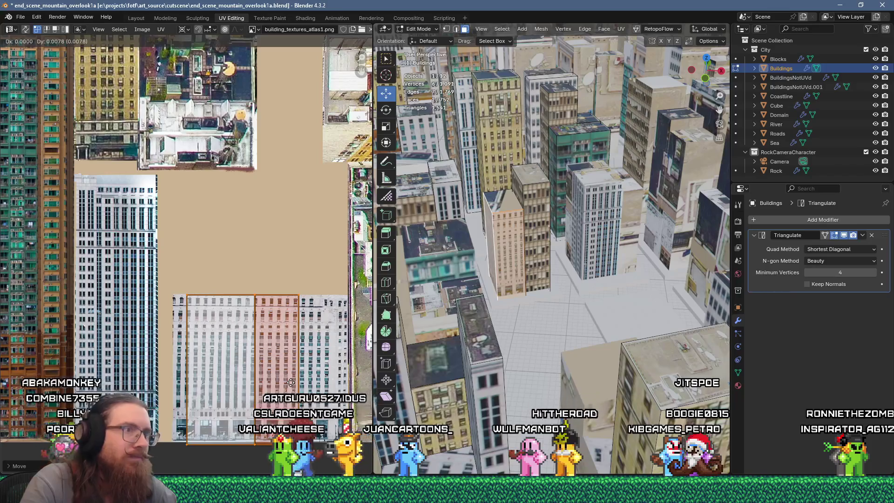
pyautogui.click(296, 383)
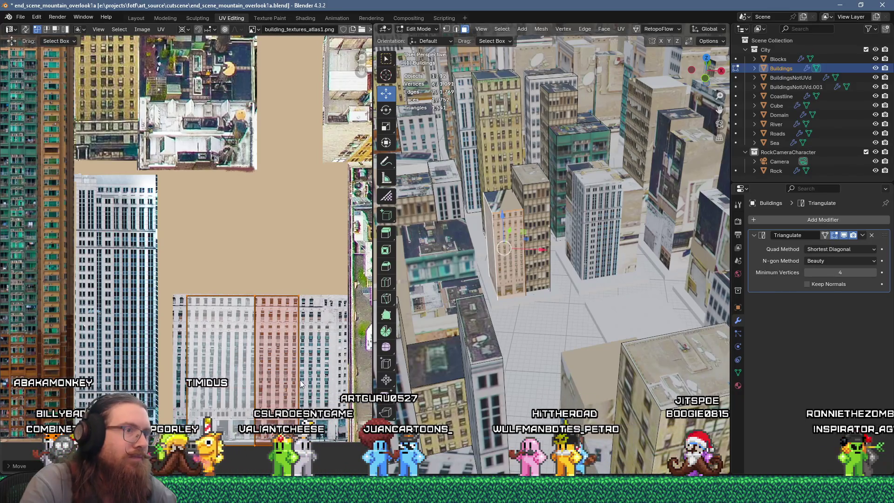
pyautogui.scroll(1, 294, 420)
pyautogui.press('g')
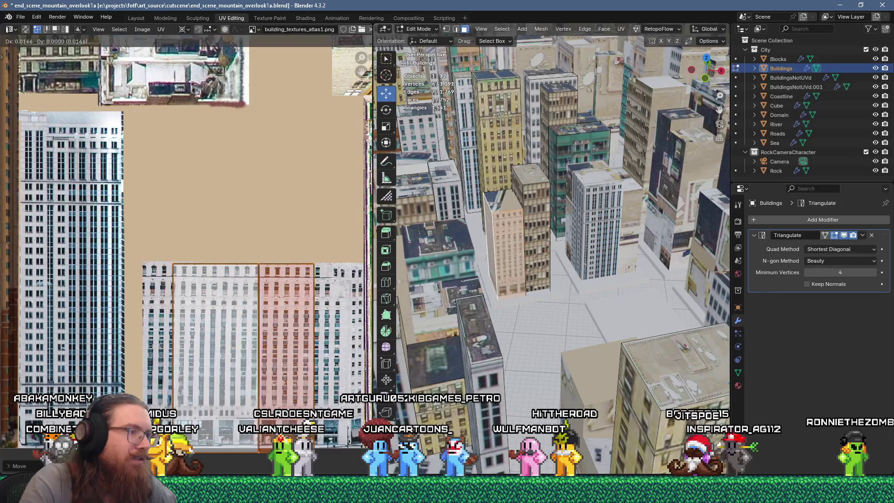
pyautogui.click(360, 412)
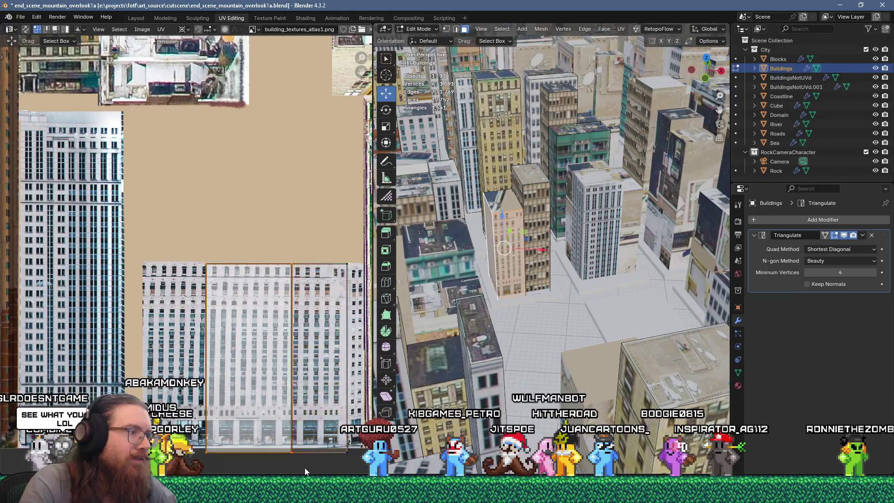
pyautogui.press('g')
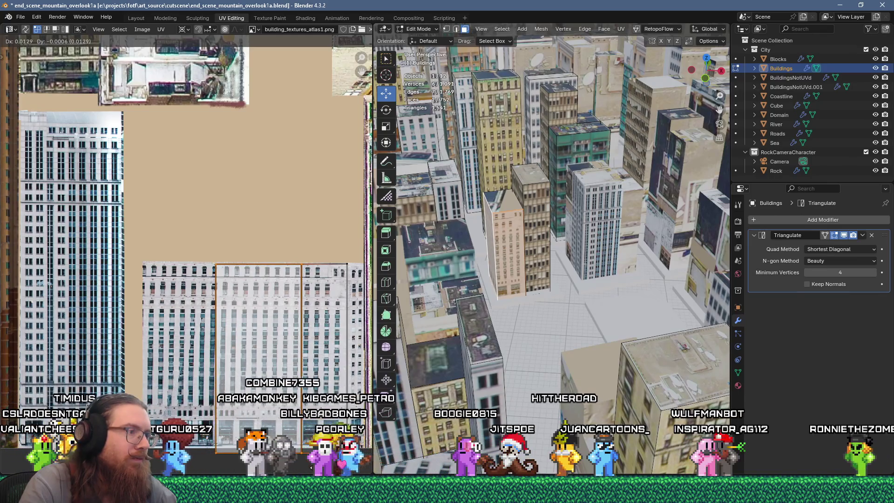
pyautogui.press('Return')
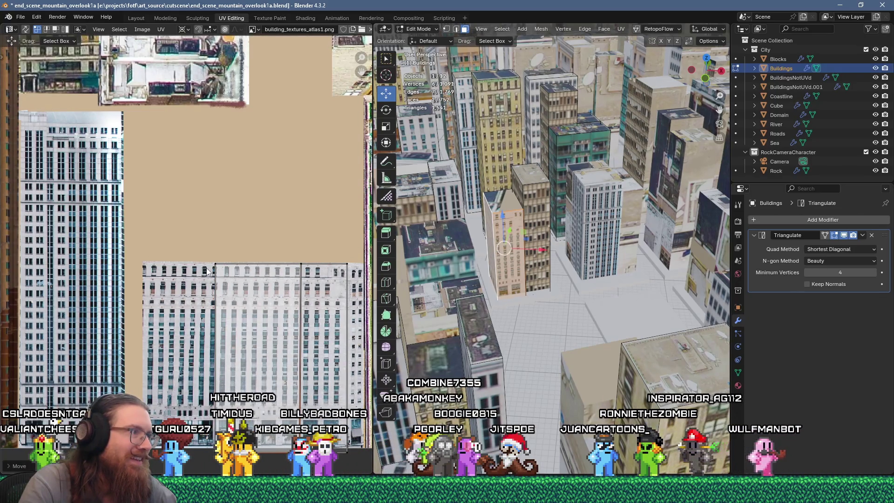
# Select a building's roof face, unwrap it, and scale its UVs down.
pyautogui.click(225, 300)
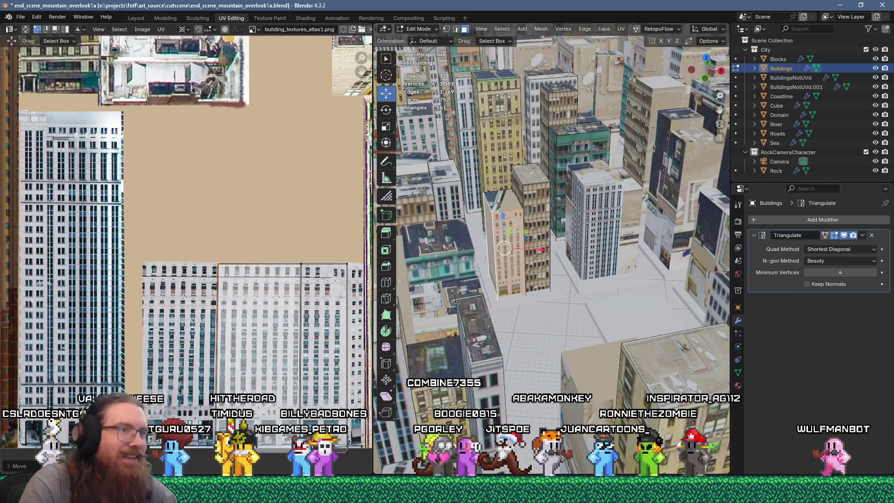
pyautogui.click(504, 201)
pyautogui.rightClick(504, 201)
pyautogui.click(543, 130)
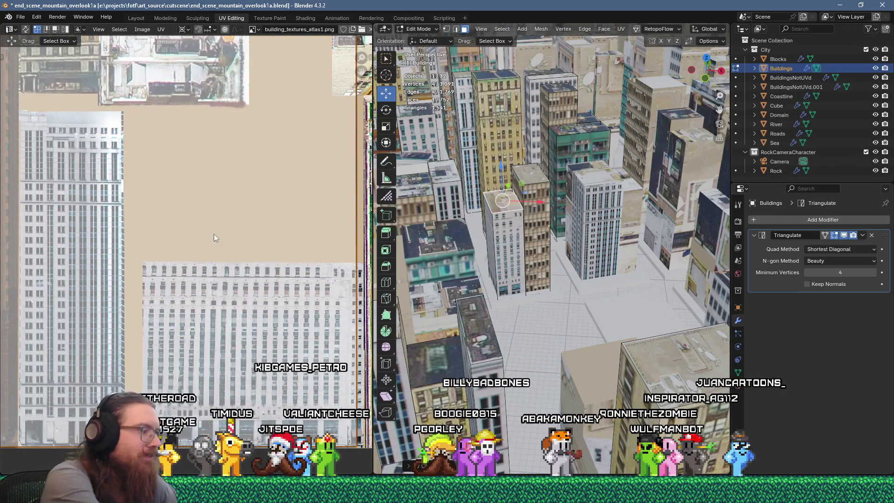
pyautogui.press('s')
pyautogui.click(214, 234)
pyautogui.scroll(-7, 213, 233)
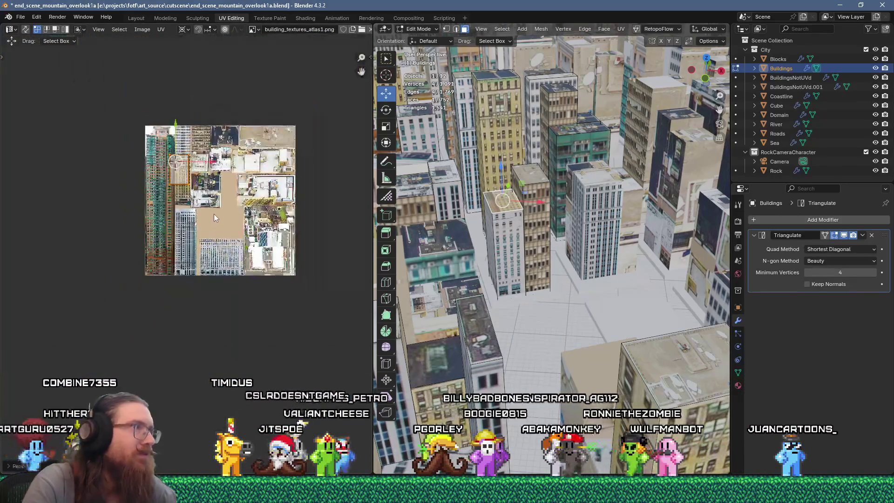
# Move the roof island onto the rooftop photo near the top of the atlas.
pyautogui.scroll(2, 213, 216)
pyautogui.press('g')
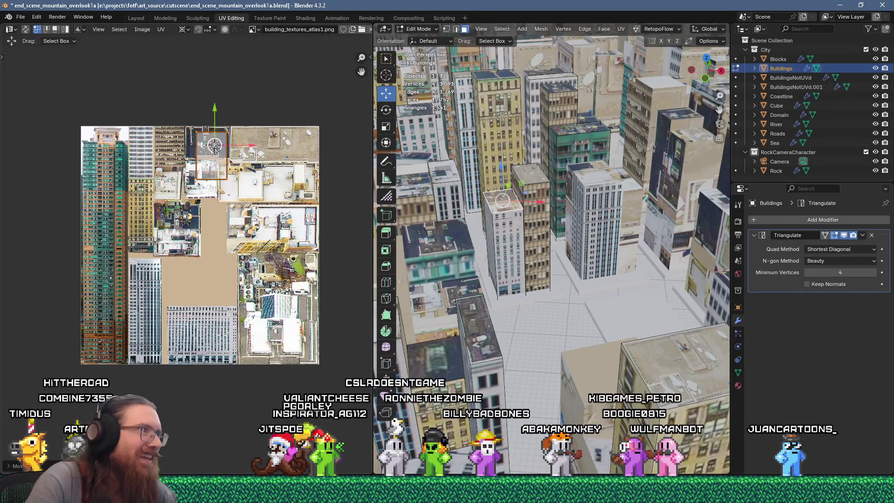
pyautogui.scroll(2, 209, 150)
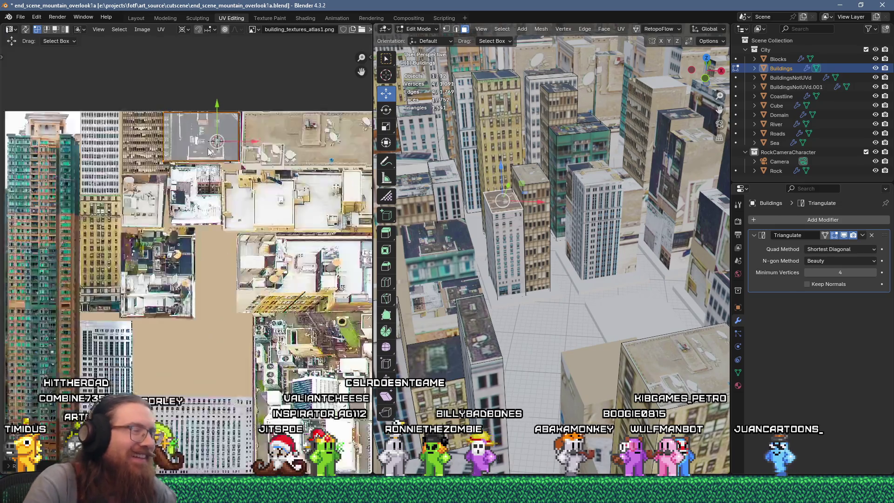
pyautogui.scroll(2, 175, 138)
pyautogui.press('g')
pyautogui.click(209, 148)
pyautogui.moveTo(157, 191); pyautogui.dragTo(167, 222)
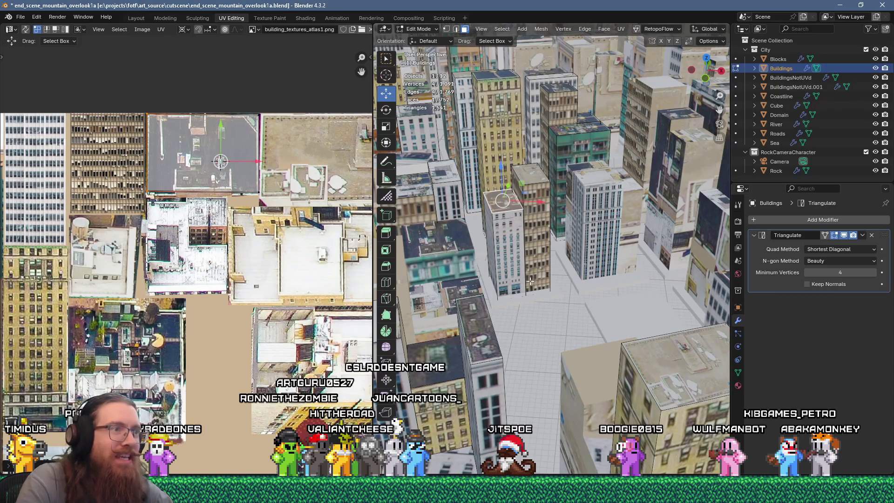
pyautogui.scroll(-2, 458, 281)
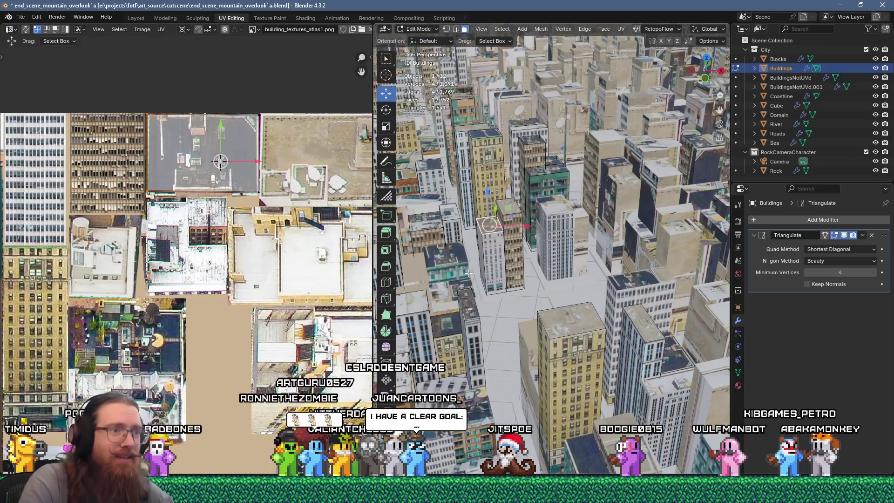
# Switch to BuildingsNotUVd, unwrap a roof face, and scale its island down.
pyautogui.keyDown('shift'); pyautogui.moveTo(459, 267); pyautogui.dragTo(523, 262, button='middle'); pyautogui.keyUp('shift')
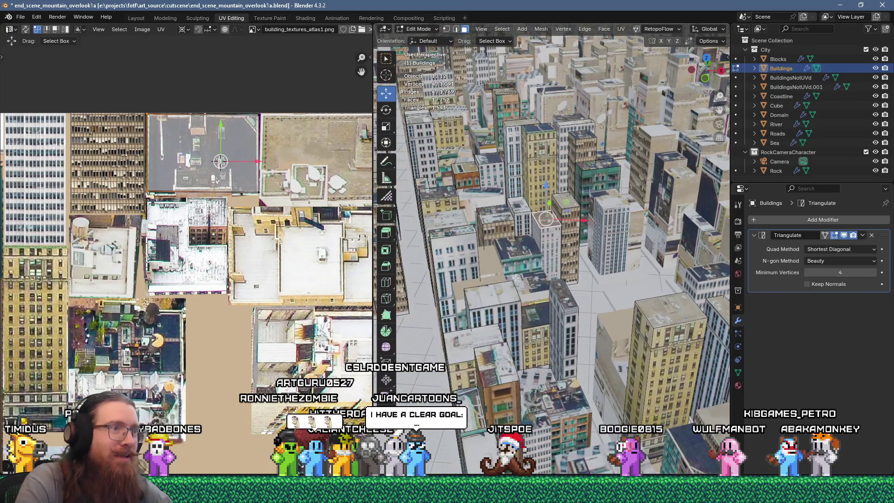
pyautogui.scroll(2, 492, 278)
pyautogui.hotkey('alt', 'q')
pyautogui.click(468, 284)
pyautogui.press('u')
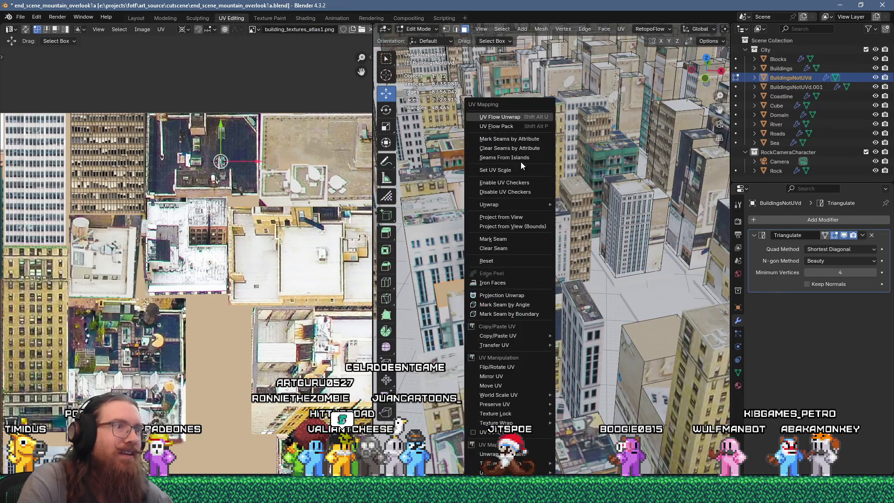
pyautogui.click(493, 204)
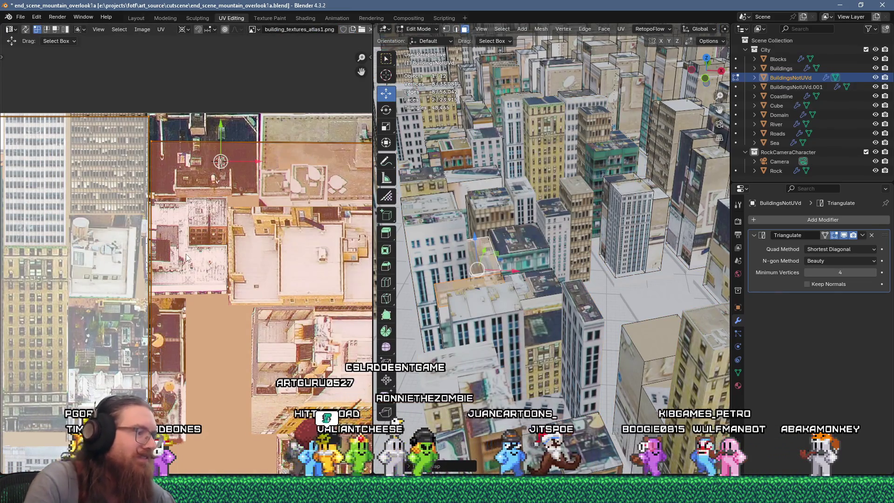
pyautogui.press('n')
pyautogui.press('n')
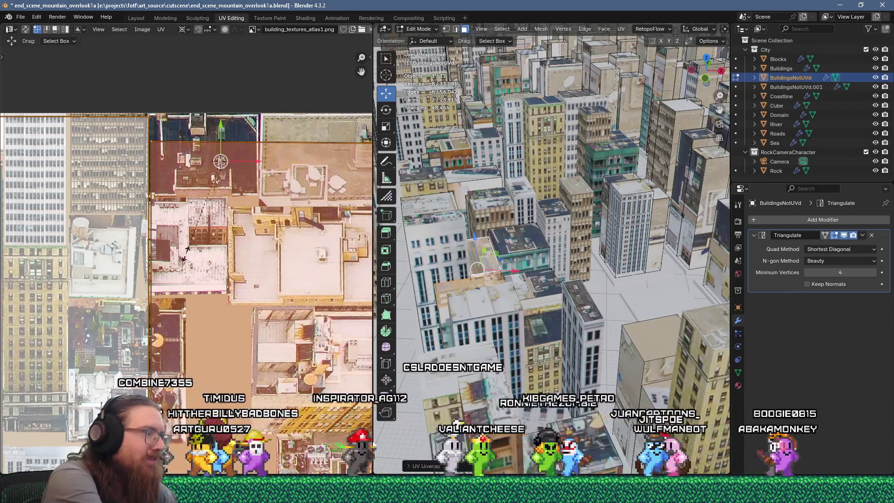
pyautogui.press('s')
pyautogui.click(186, 257)
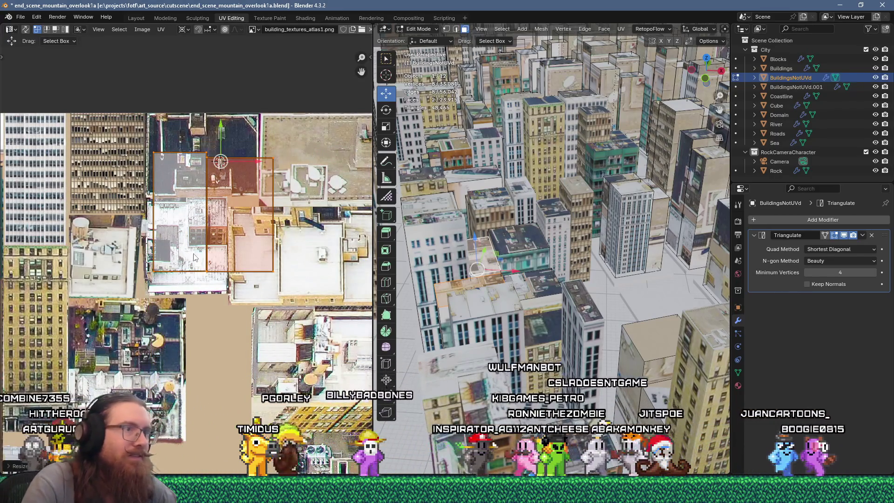
# Rotate the roof island 90° and fit both islands over rooftop photos in the atlas.
pyautogui.moveTo(231, 236); pyautogui.dragTo(225, 255, button='middle')
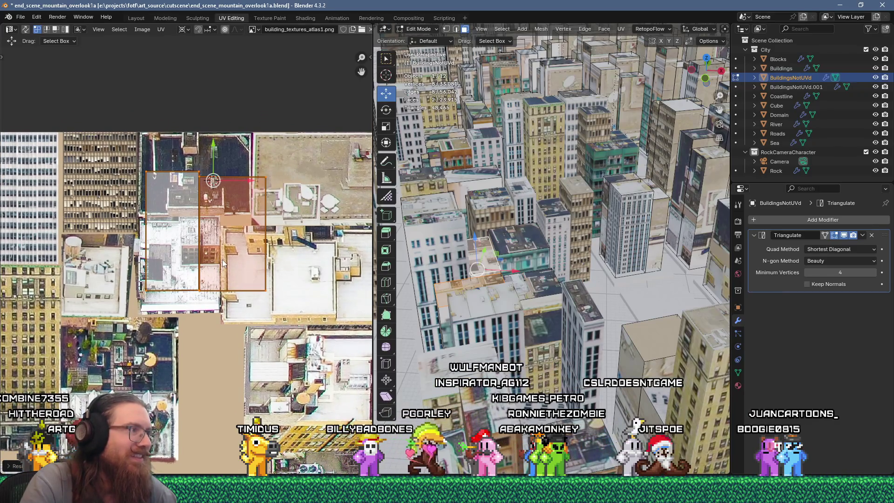
pyautogui.press('g')
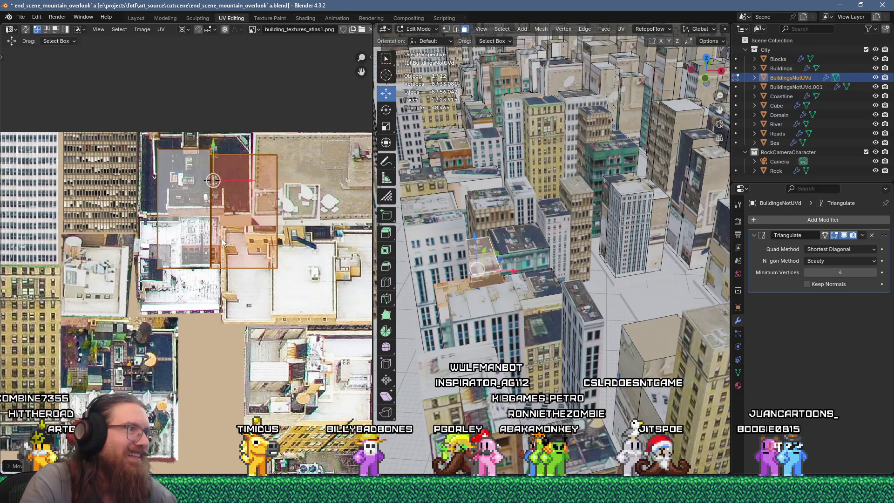
pyautogui.moveTo(222, 238); pyautogui.dragTo(166, 273, button='middle')
pyautogui.press('g')
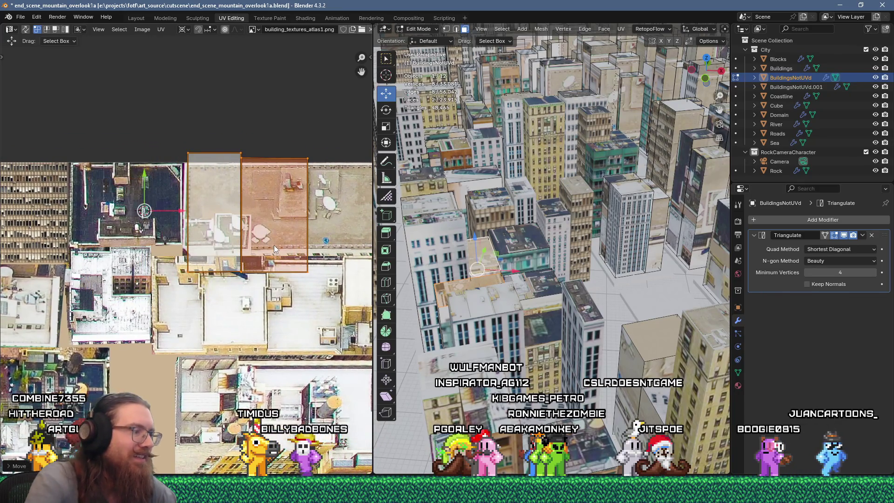
pyautogui.write('90')
pyautogui.press('Return')
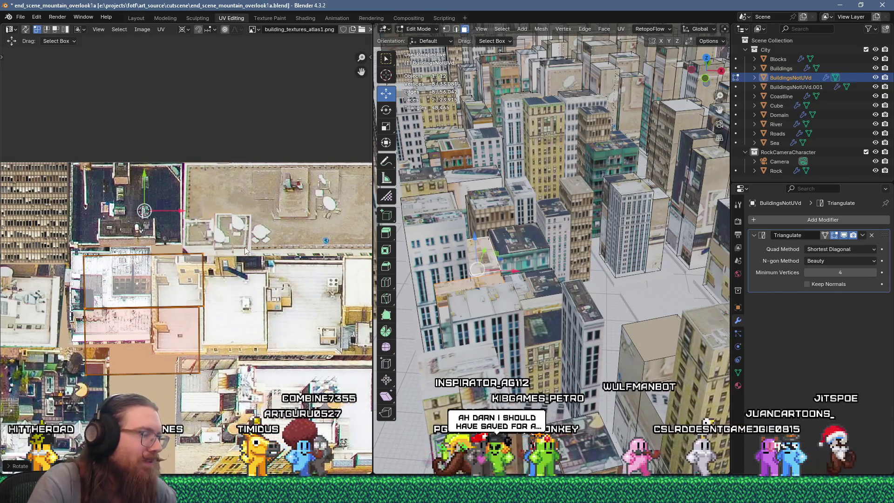
pyautogui.press('g')
pyautogui.click(366, 185)
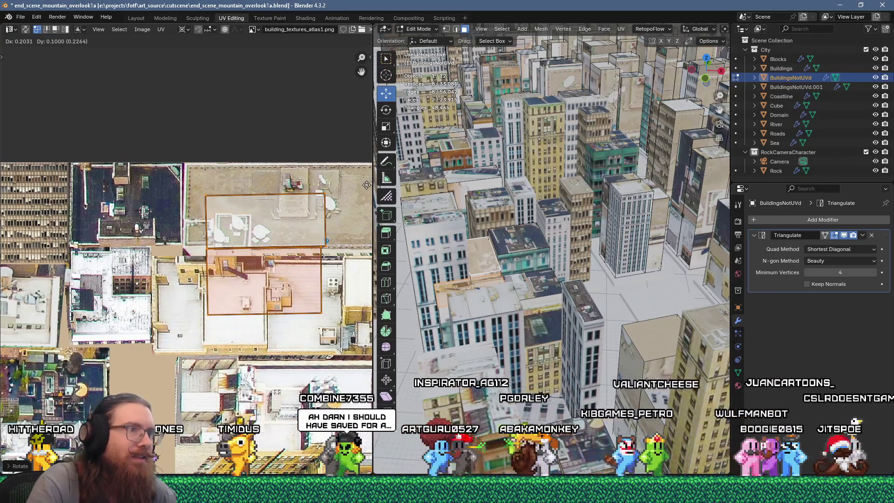
pyautogui.click(256, 289)
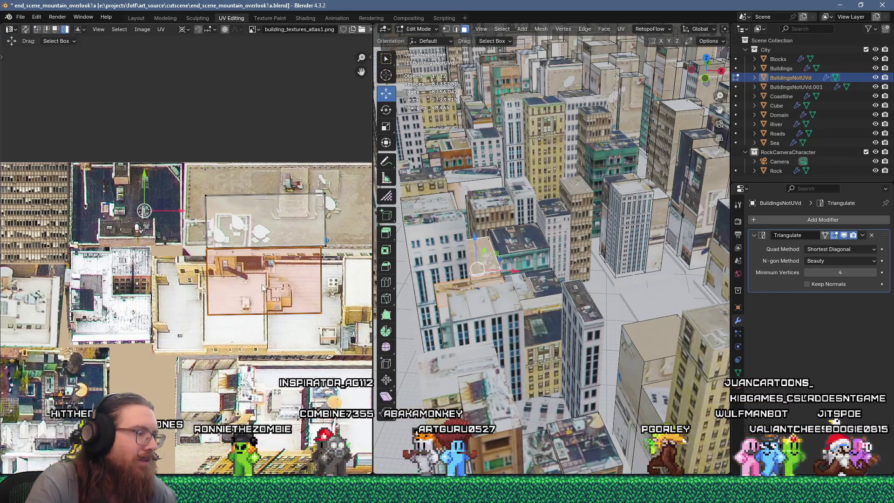
pyautogui.press('g')
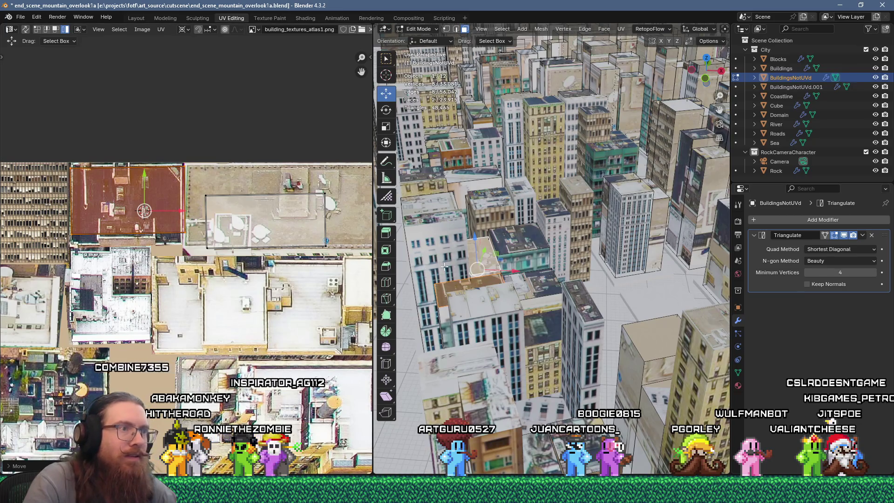
# Select another building's roof face and unwrap it.
pyautogui.press('Tab')
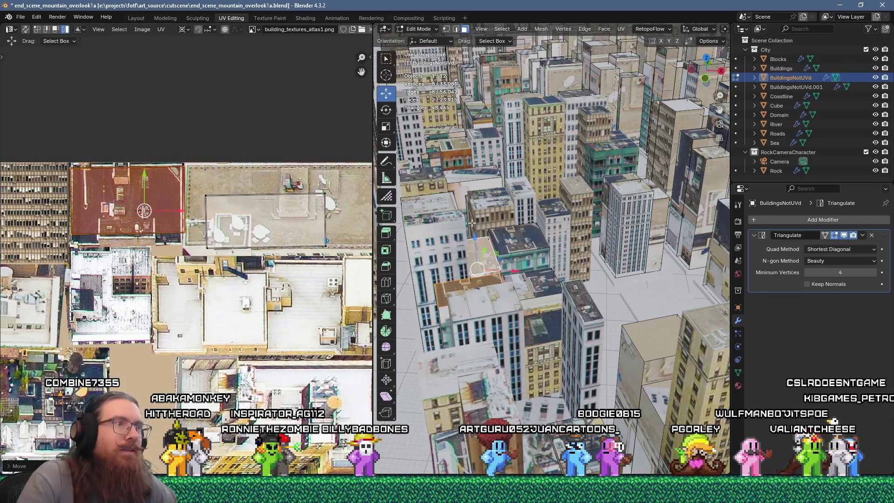
pyautogui.moveTo(488, 259); pyautogui.dragTo(451, 212, button='middle')
pyautogui.press('Tab')
pyautogui.click(451, 212)
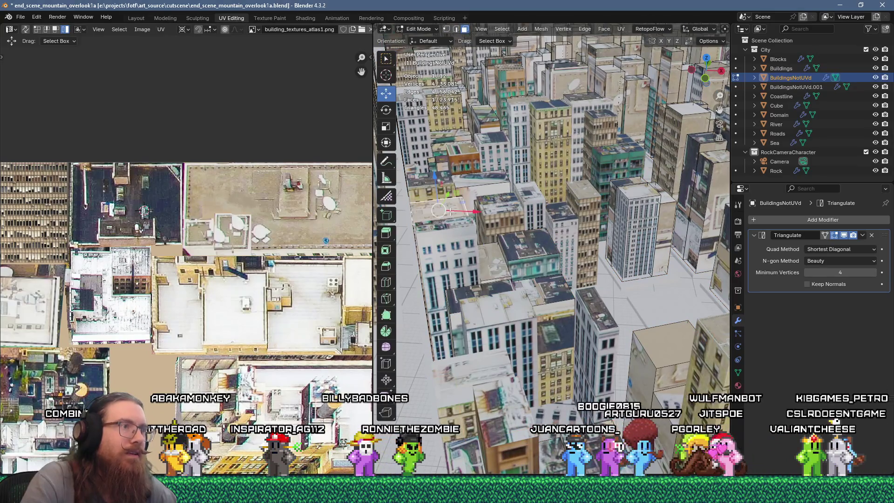
pyautogui.scroll(-2, 249, 242)
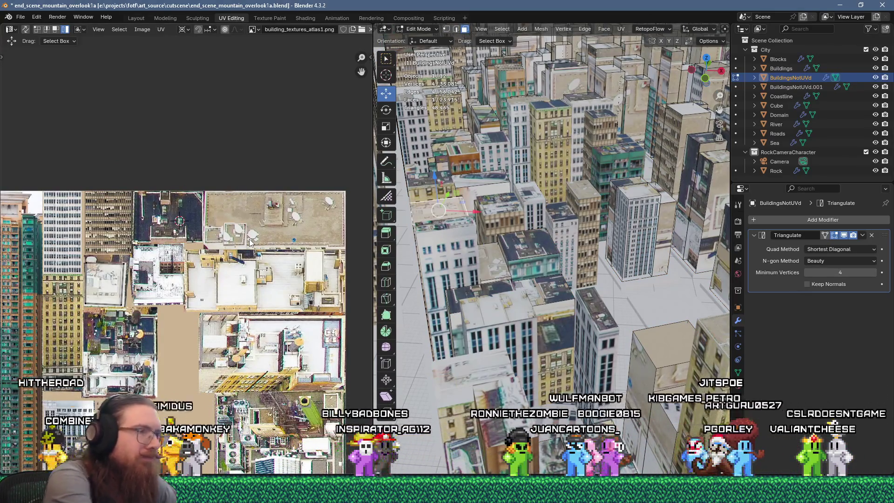
pyautogui.press('u')
pyautogui.click(566, 116)
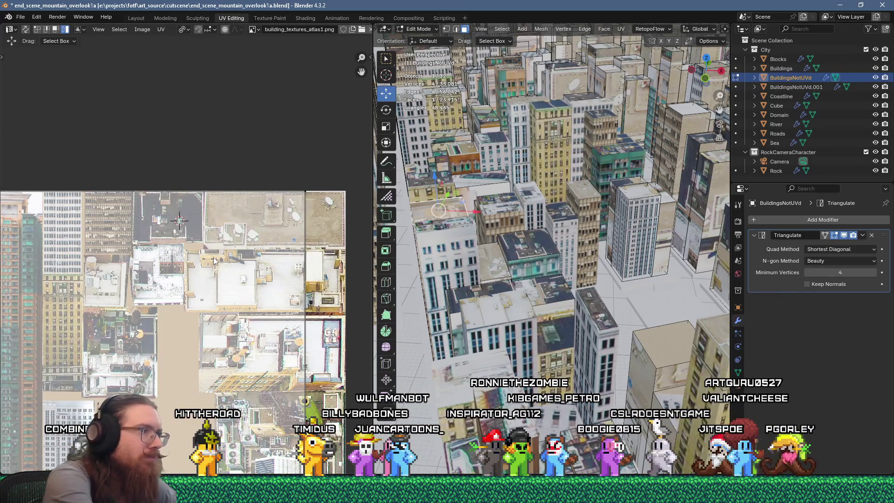
# Shrink the previous roof island and move it onto a rooftop in the upper middle of the atlas.
pyautogui.press('s')
pyautogui.click(191, 276)
pyautogui.scroll(2, 179, 366)
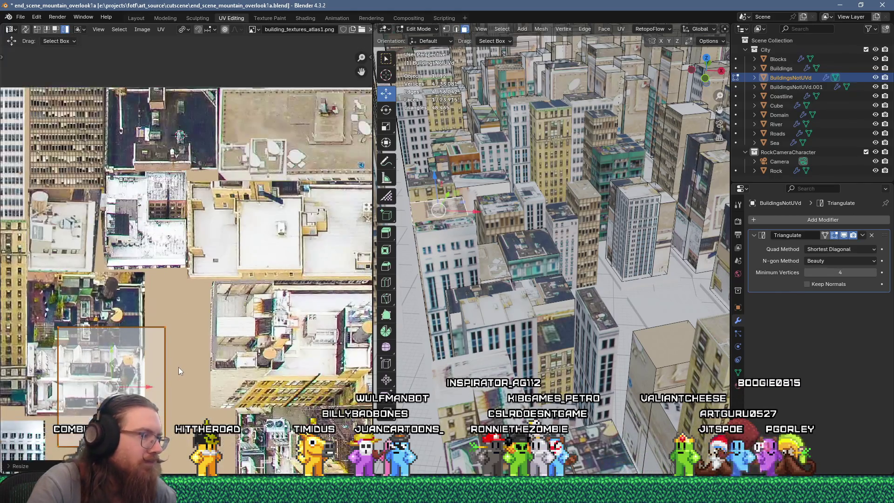
pyautogui.press('g')
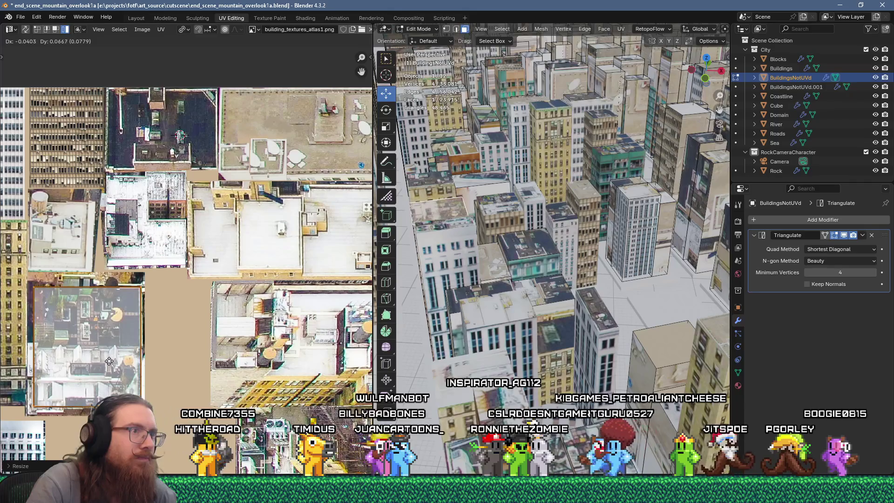
pyautogui.click(110, 361)
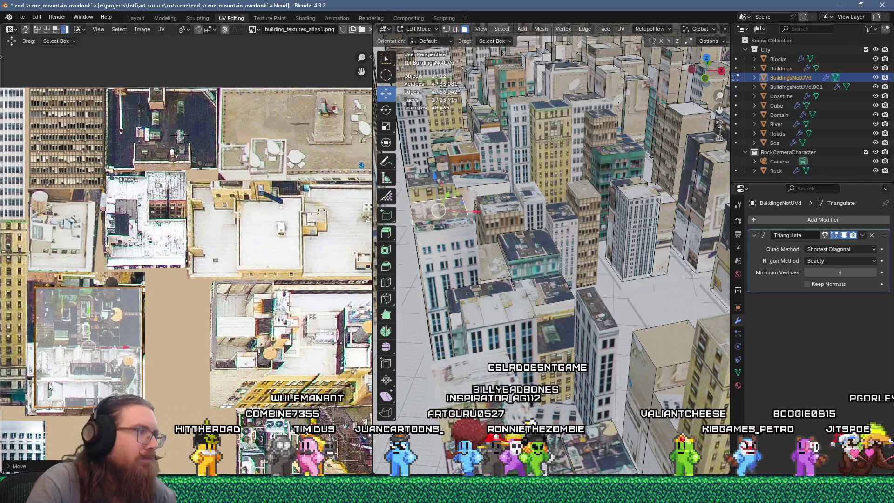
pyautogui.moveTo(106, 328); pyautogui.dragTo(102, 289)
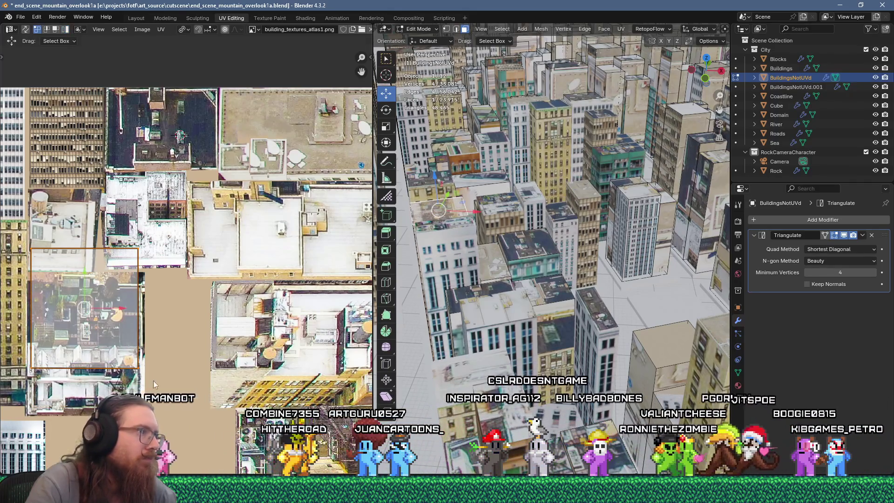
pyautogui.moveTo(24, 222); pyautogui.dragTo(165, 393)
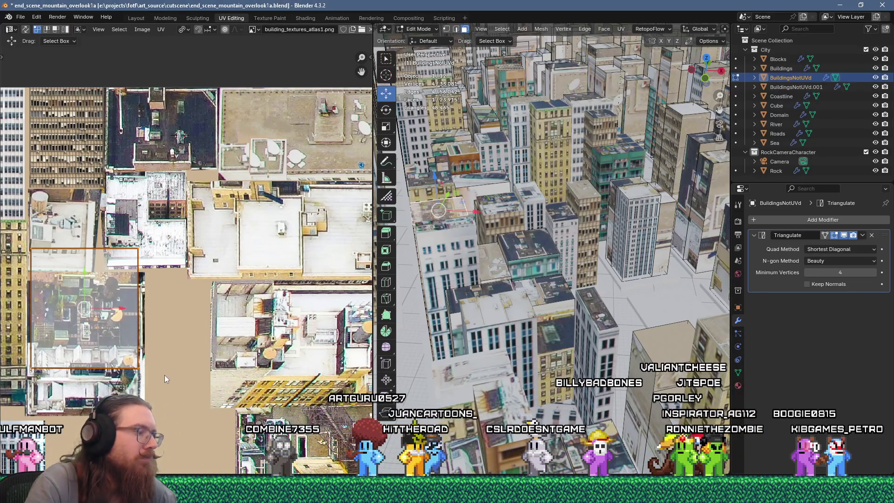
pyautogui.moveTo(142, 296); pyautogui.dragTo(218, 137)
pyautogui.press('g')
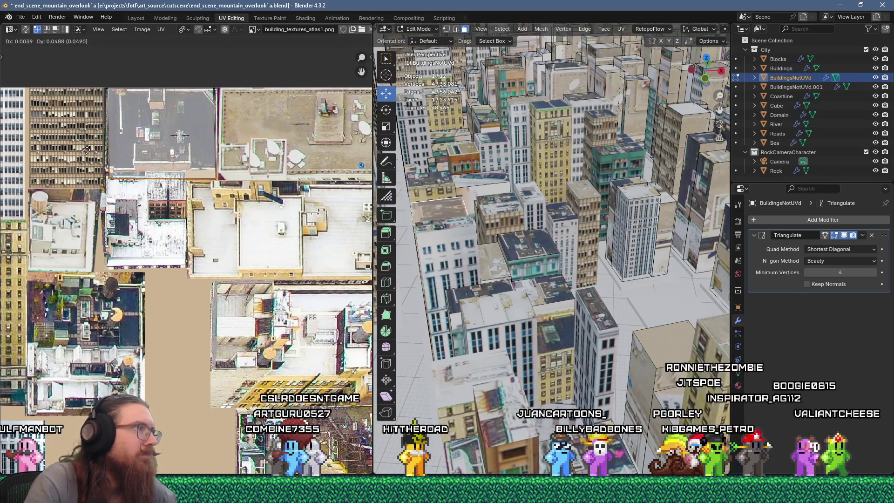
pyautogui.click(85, 143)
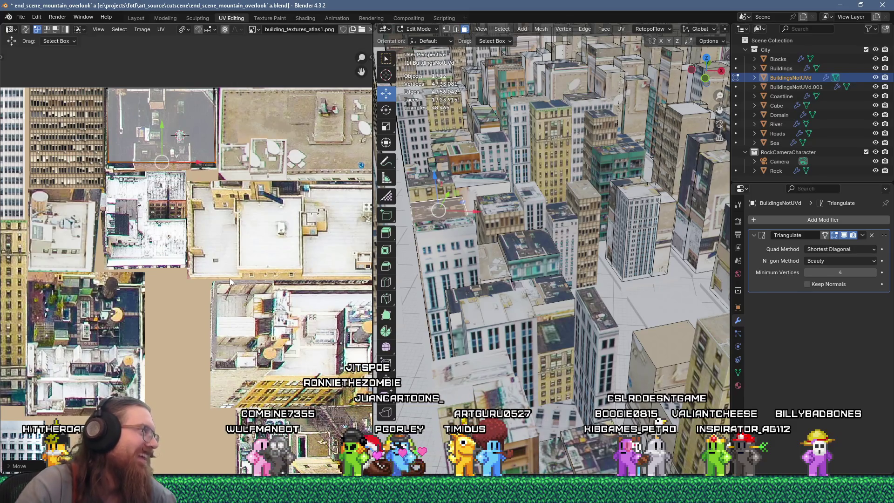
# Flow-unwrap another building's rooftop face and scale its UV island to 0.2.
pyautogui.click(492, 182)
pyautogui.press('u')
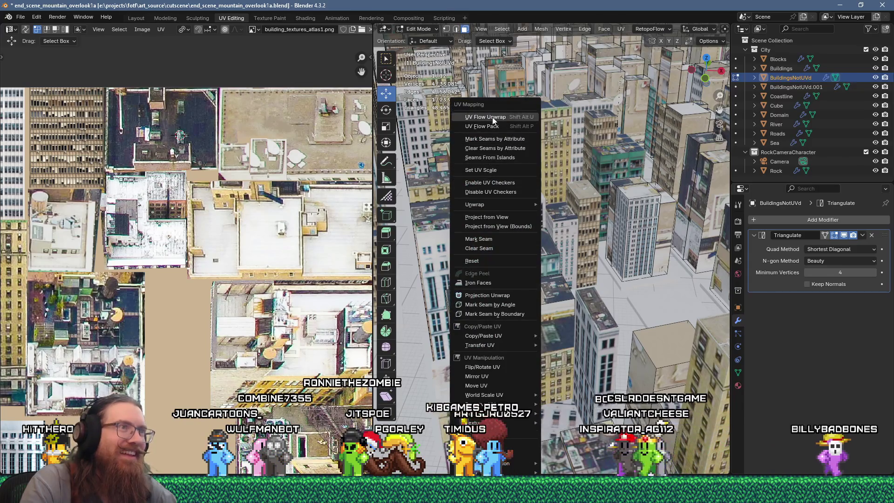
pyautogui.click(492, 116)
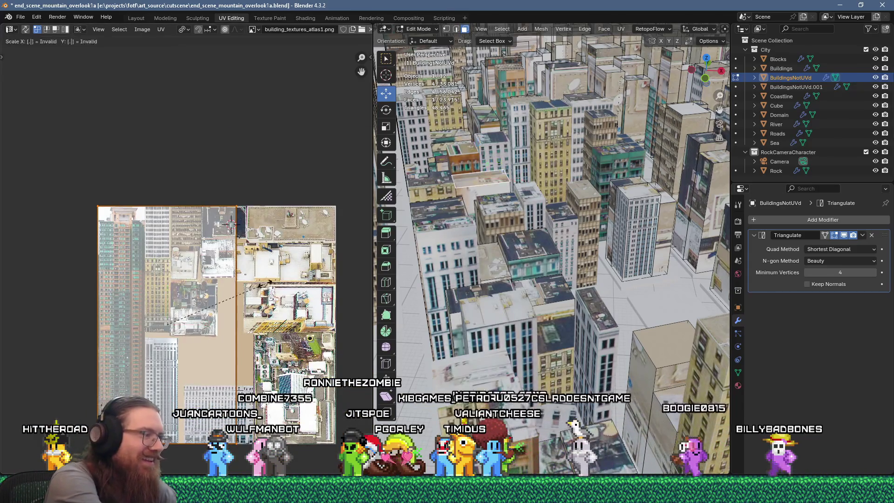
pyautogui.write('2')
pyautogui.press('Return')
pyautogui.scroll(3, 296, 291)
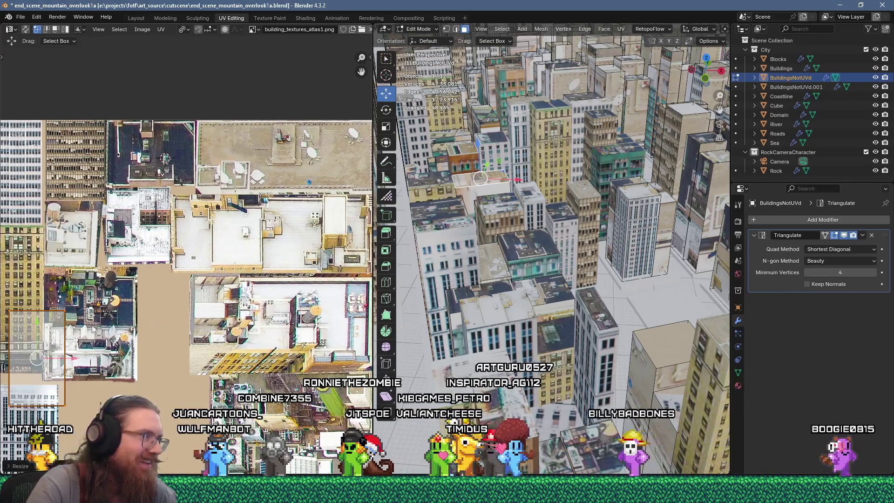
# Rotate the roof island to landscape and drop it onto a rooftop photo in the atlas.
pyautogui.press('r')
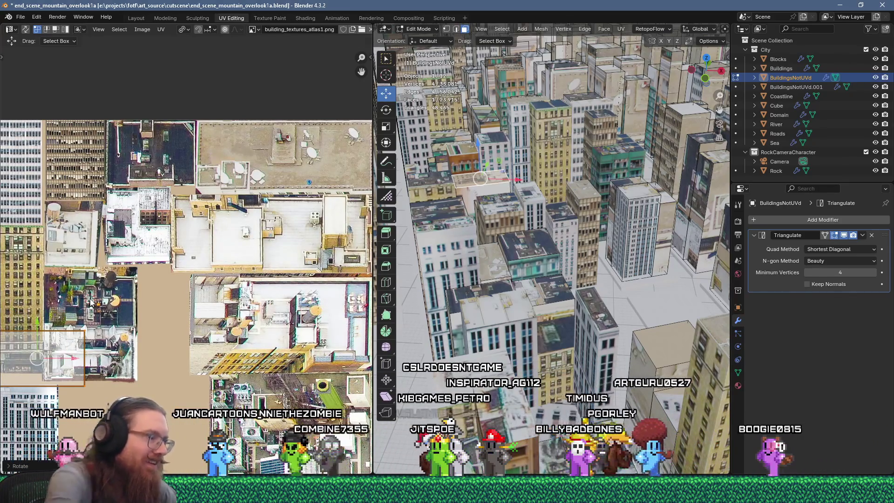
pyautogui.click(56, 366)
pyautogui.press('g')
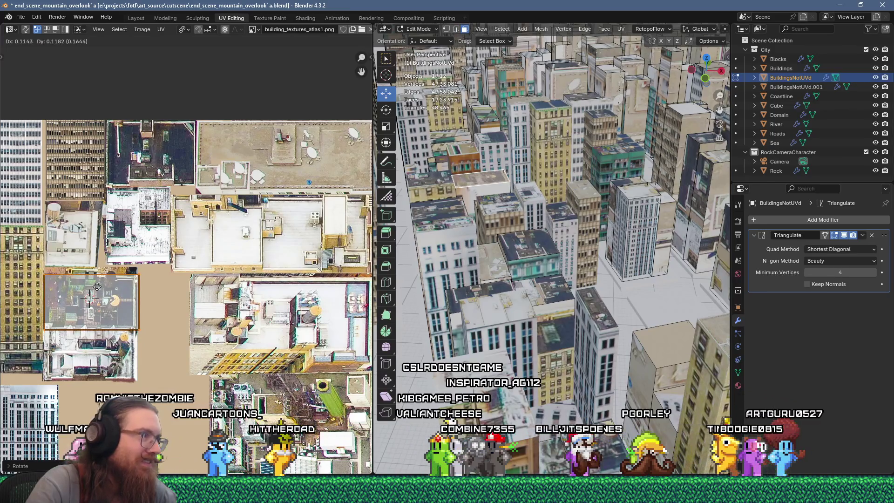
pyautogui.click(97, 286)
# Flow-unwrap the next building face, scale it to 0.2, and move it onto the pale facade photo.
pyautogui.click(484, 198)
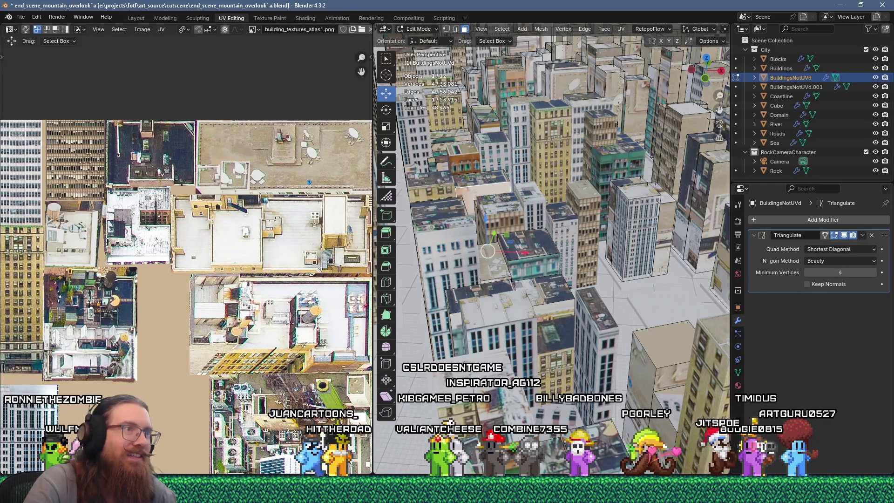
pyautogui.press('u')
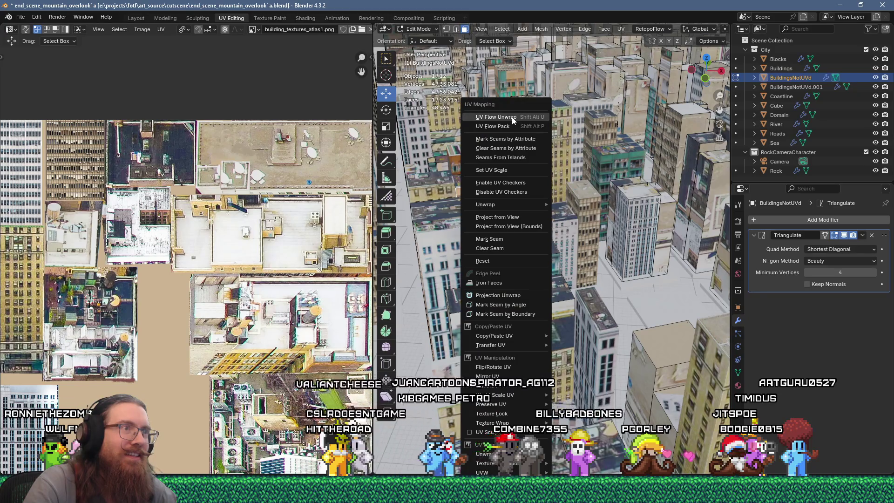
pyautogui.click(513, 120)
pyautogui.scroll(-5, 169, 307)
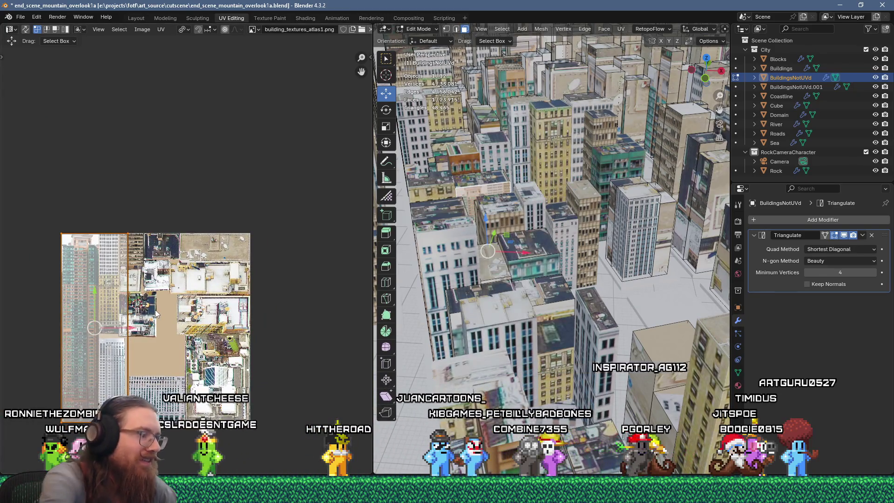
pyautogui.press('s')
pyautogui.click(157, 313)
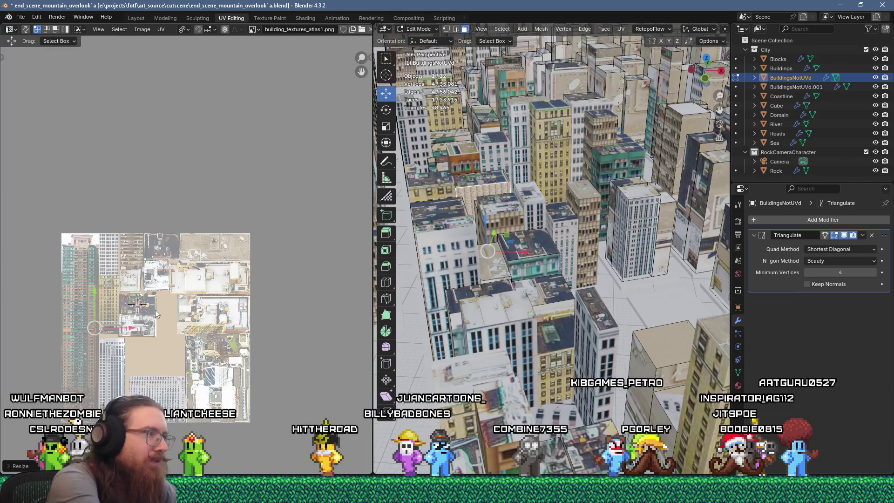
pyautogui.write('s.2')
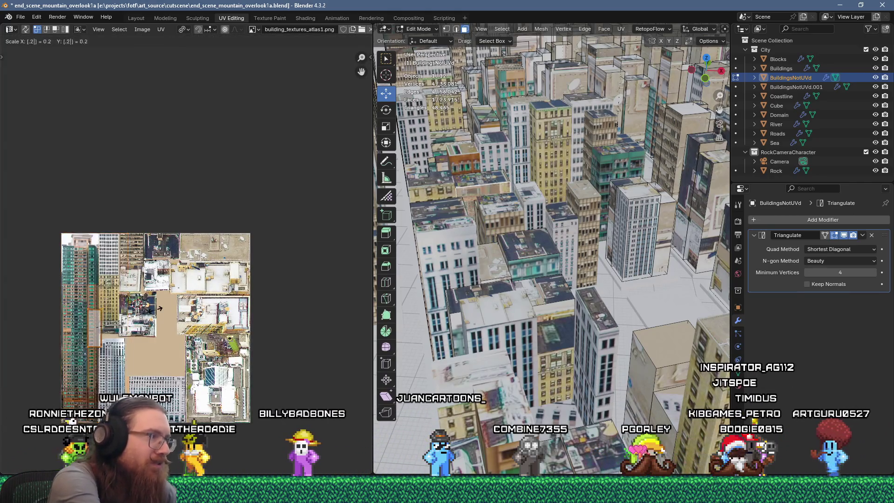
pyautogui.scroll(3, 128, 318)
pyautogui.moveTo(130, 312); pyautogui.dragTo(210, 263, button='middle')
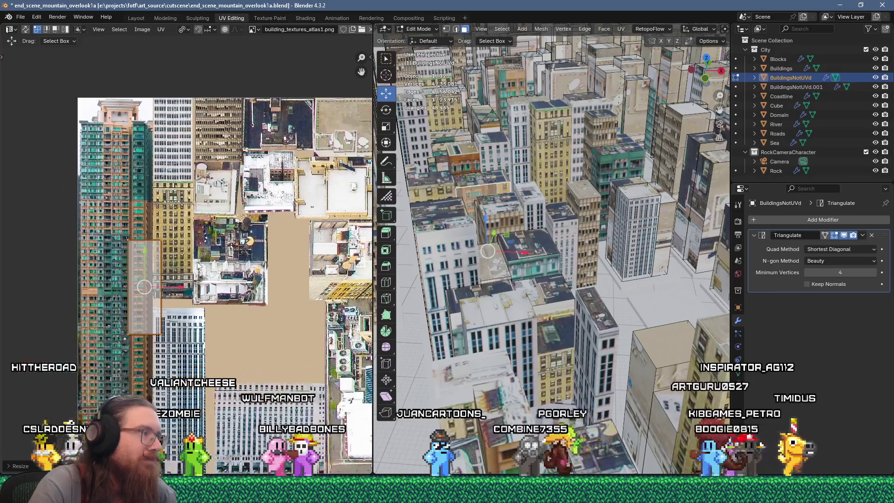
pyautogui.press('g')
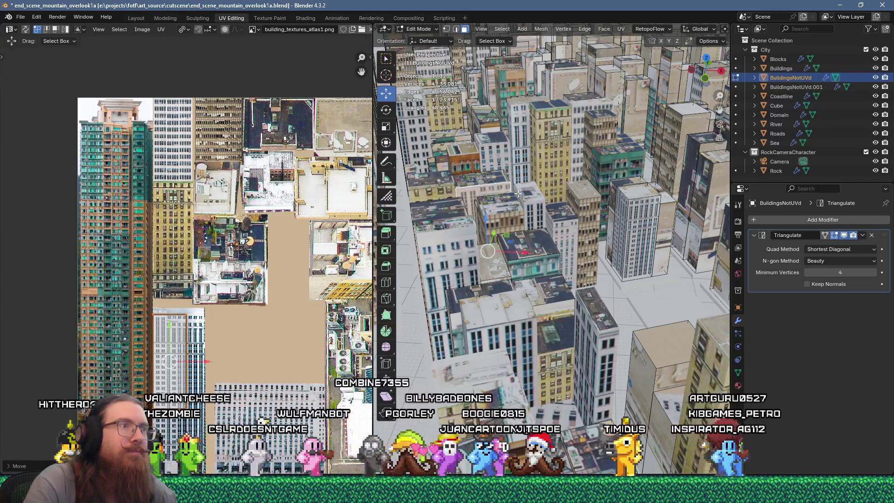
# Unwrap another selected building face in the viewport.
pyautogui.click(445, 138)
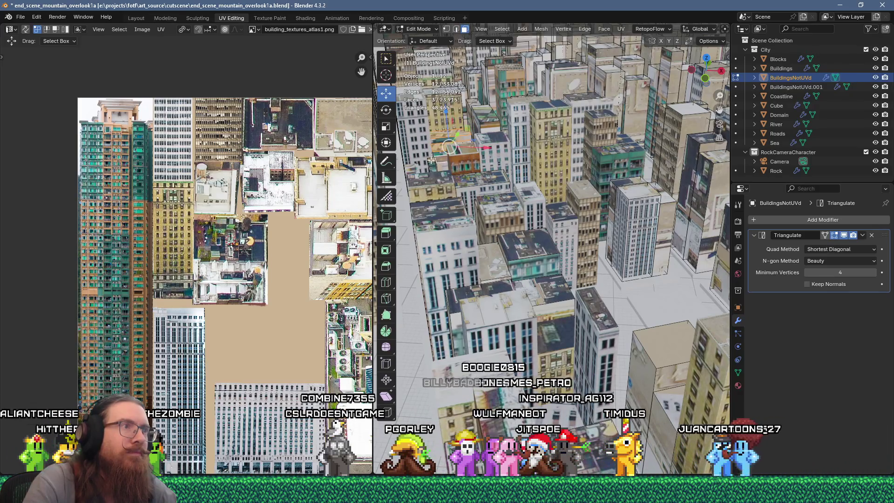
pyautogui.press('u')
pyautogui.click(563, 119)
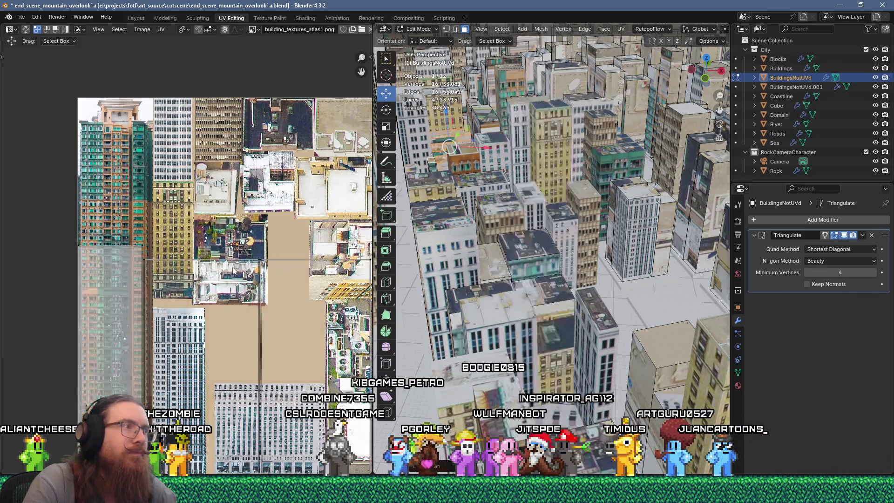
pyautogui.scroll(-6, 241, 263)
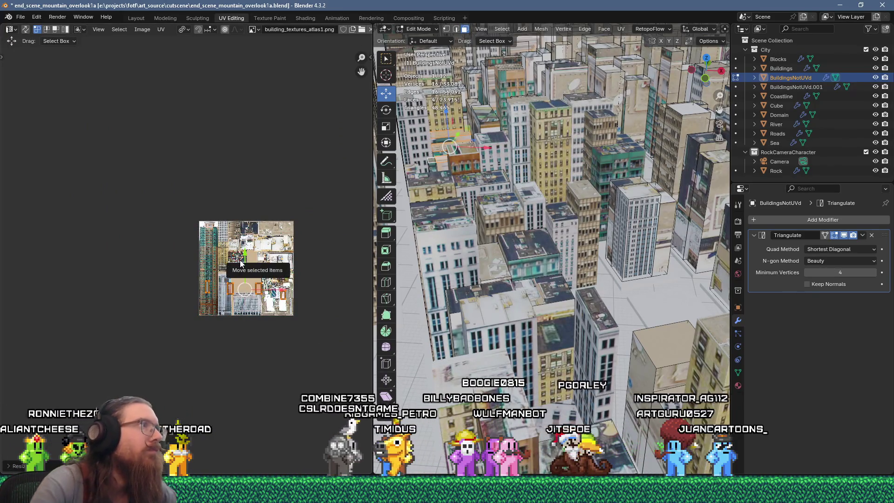
pyautogui.click(186, 29)
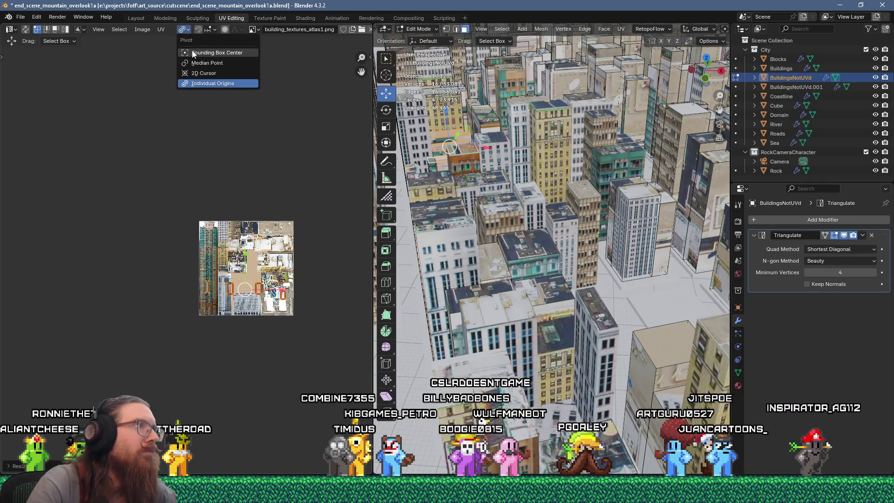
# With Individual Origins pivot and face select, rotate four facade UV faces 90° each.
pyautogui.click(219, 80)
pyautogui.scroll(3, 268, 280)
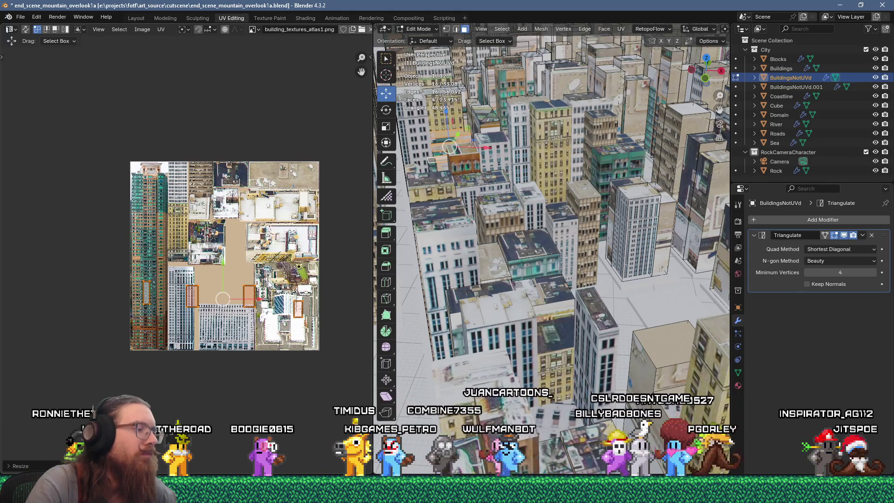
pyautogui.press('3')
pyautogui.click(146, 292)
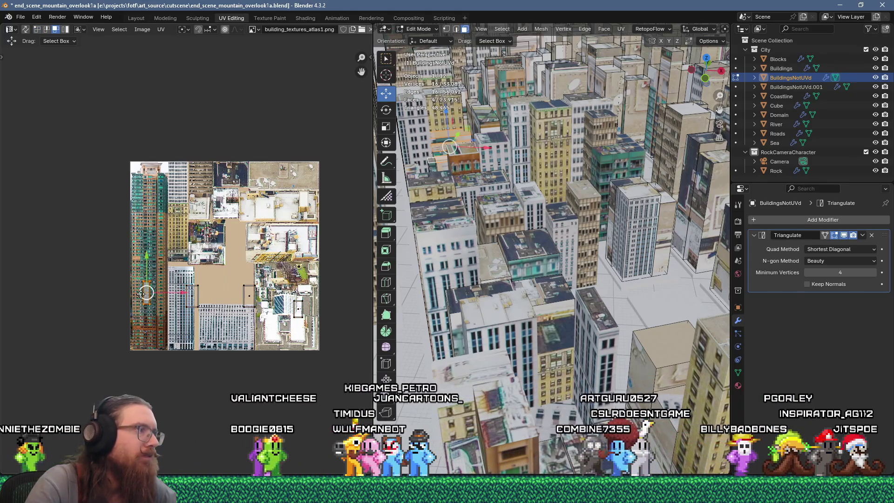
pyautogui.moveTo(308, 345); pyautogui.dragTo(321, 340)
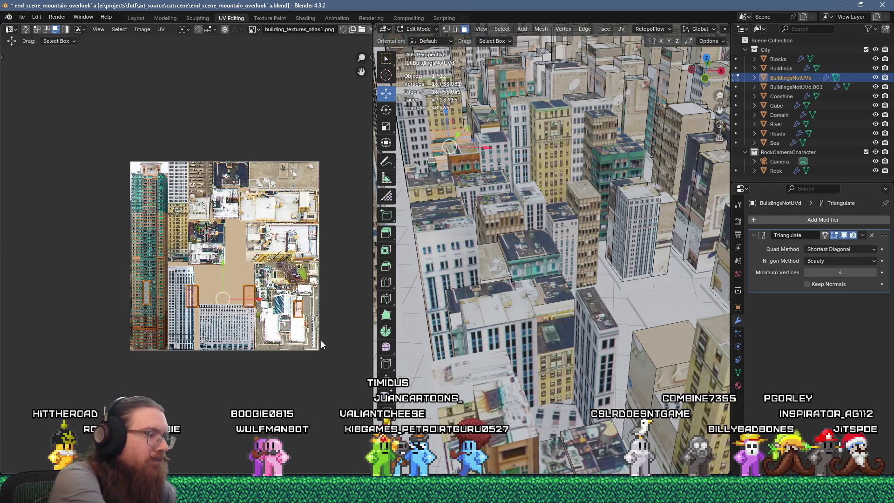
pyautogui.write('r90')
pyautogui.press('Return')
# Select four building faces in the viewport and flow-unwrap them.
pyautogui.click(226, 223)
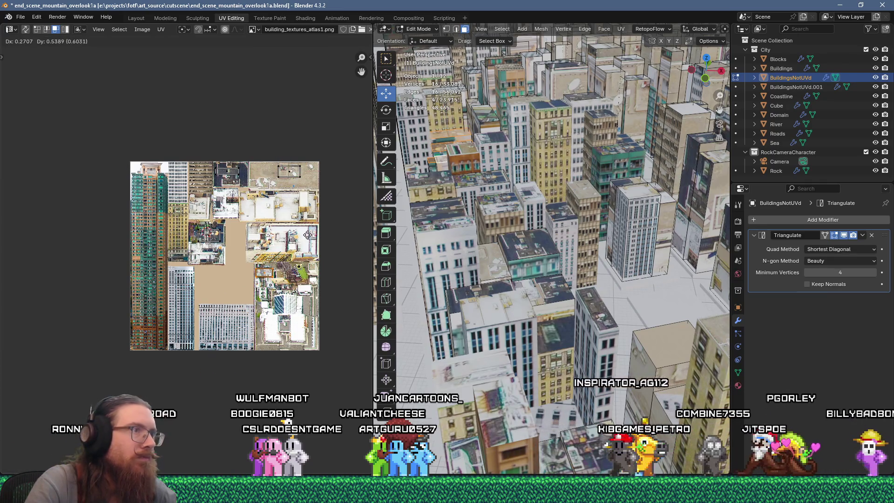
pyautogui.click(474, 101)
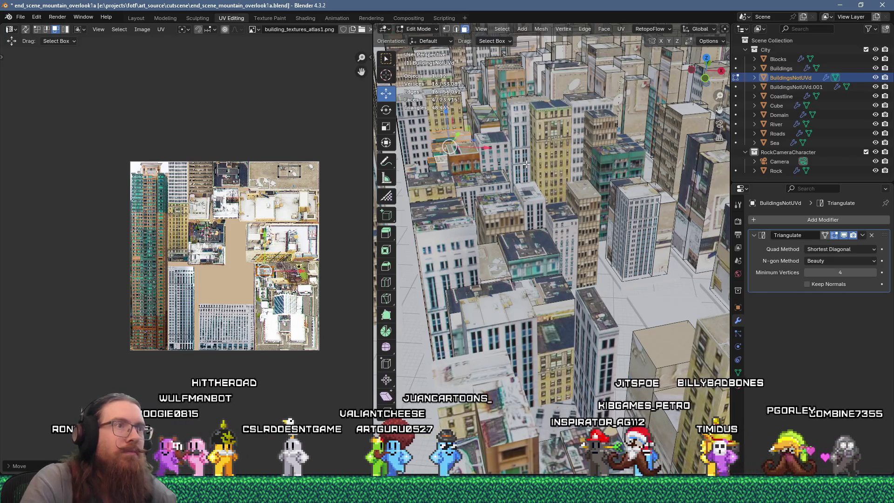
pyautogui.hotkey('ctrl', 'z')
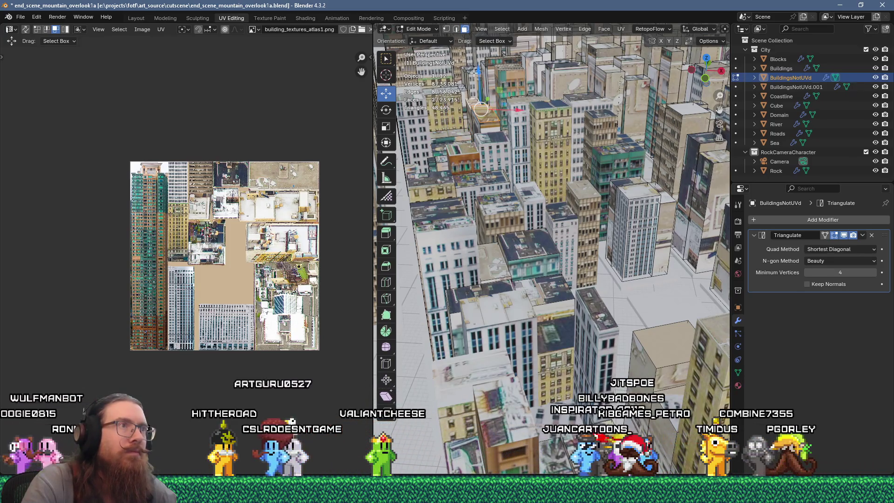
pyautogui.keyDown('shift'); pyautogui.click(492, 64); pyautogui.keyUp('shift')
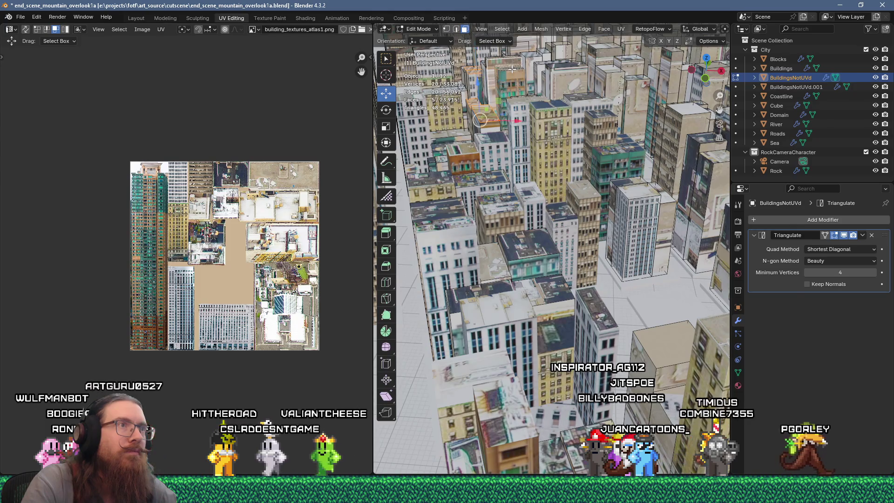
pyautogui.hotkey('ctrl', 'z')
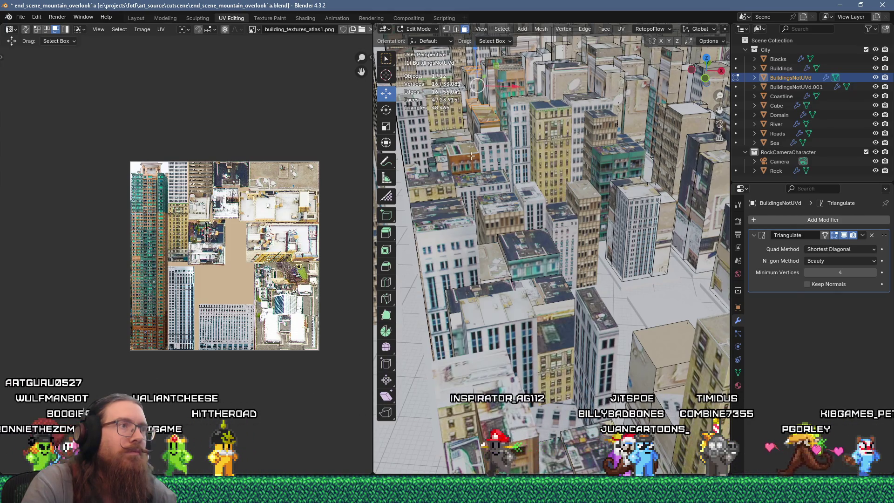
pyautogui.press('u')
pyautogui.click(478, 117)
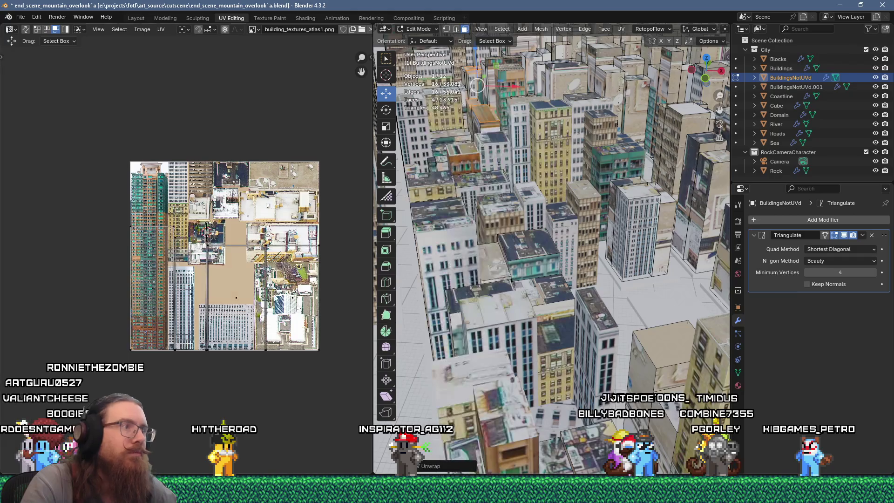
# Scale the four new islands to 0.2 and place them on the rooftop texture.
pyautogui.write('0.2')
pyautogui.press('Return')
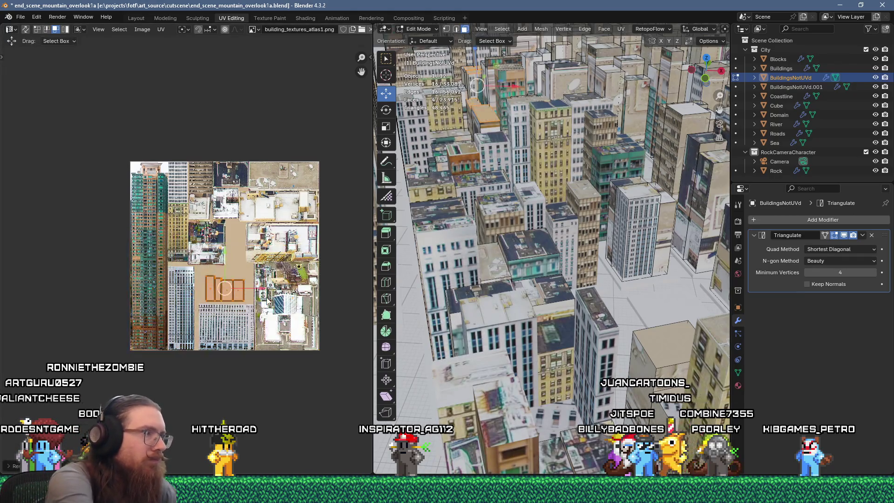
pyautogui.scroll(2, 255, 310)
pyautogui.press('g')
pyautogui.click(272, 278)
# Shrink the roof islands slightly more and drop them on the top rooftop photo.
pyautogui.press('s')
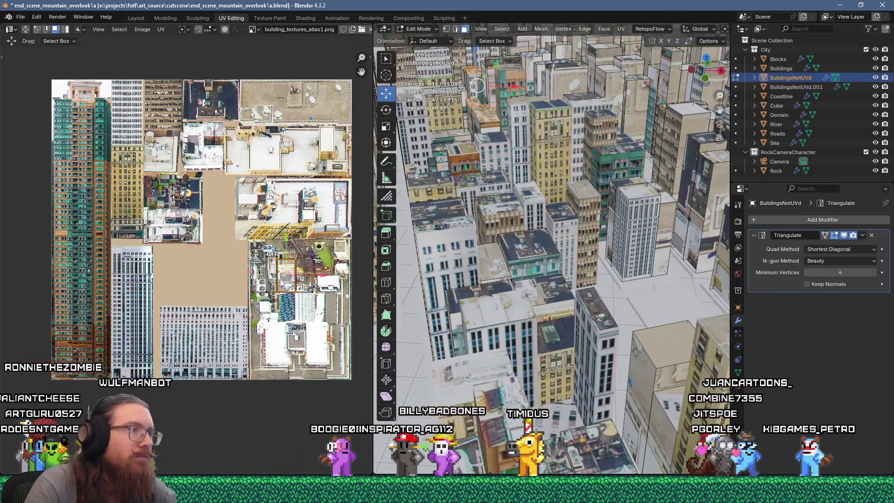
pyautogui.click(298, 278)
pyautogui.press('g')
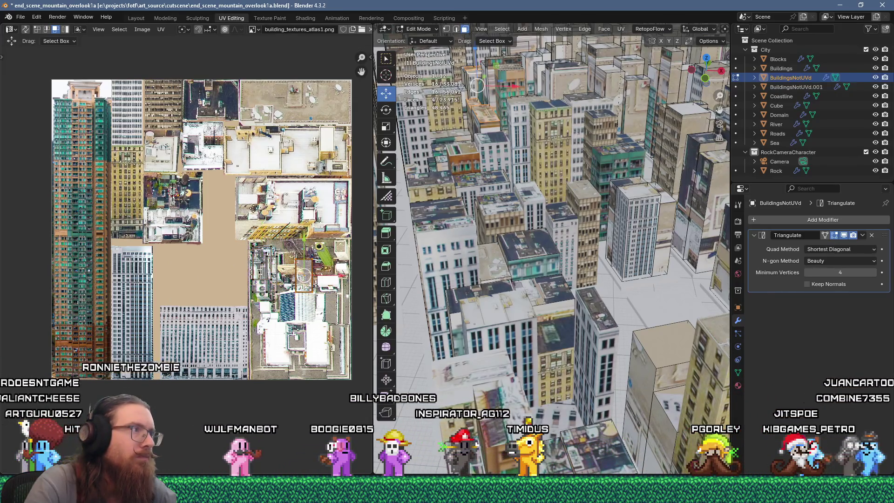
pyautogui.click(210, 74)
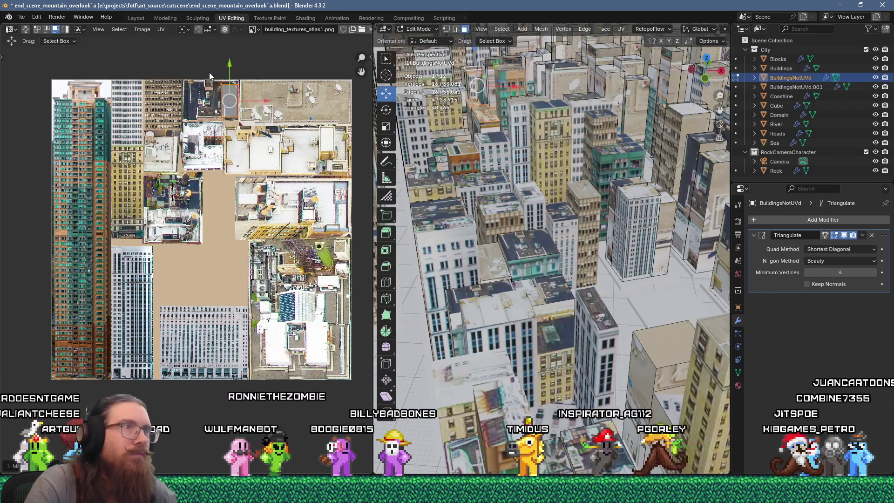
# Unwrap a wall face, scale it to 0.2, and place it on the tall tower facade at left.
pyautogui.click(489, 69)
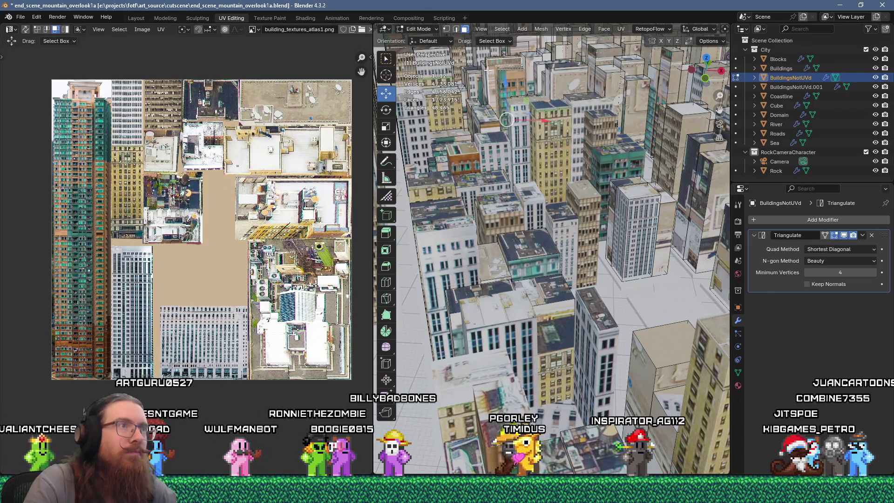
pyautogui.press('u')
pyautogui.click(539, 83)
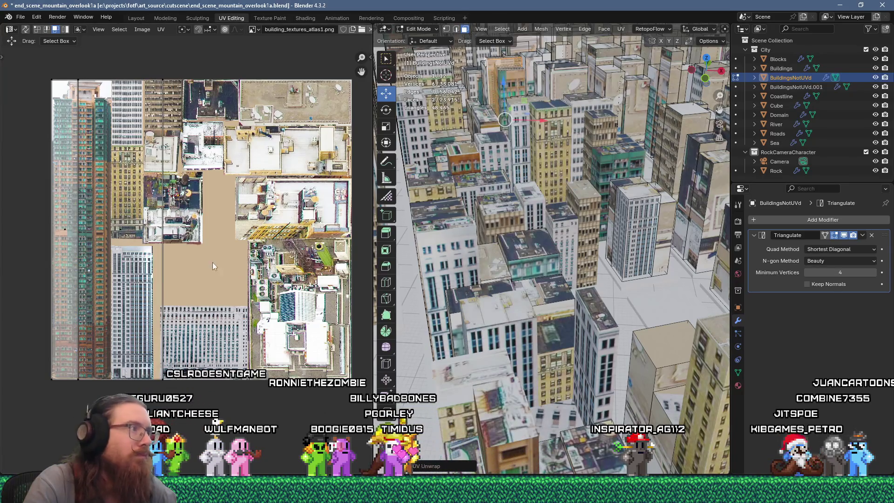
pyautogui.write('s0.2')
pyautogui.press('Return')
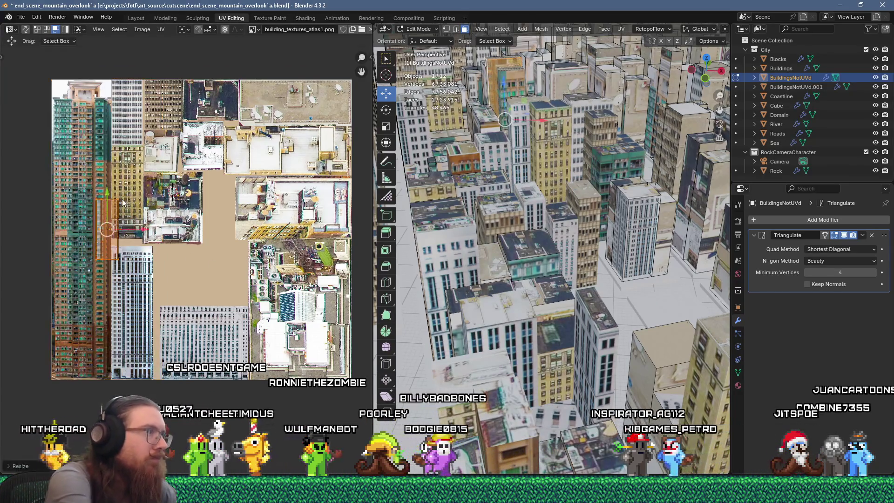
pyautogui.scroll(1, 162, 200)
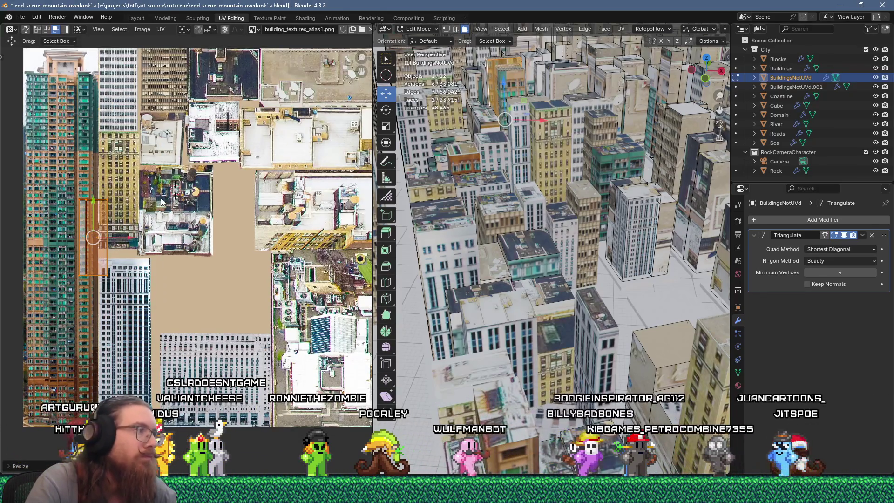
pyautogui.press('s')
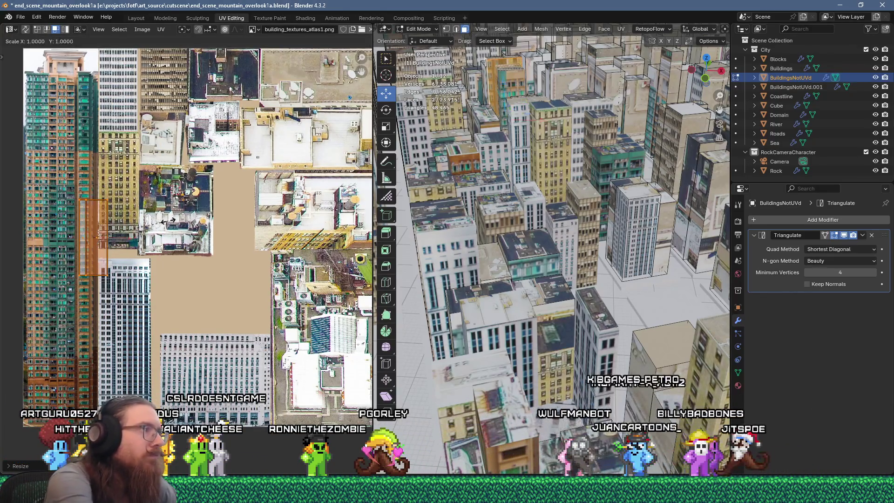
pyautogui.press('g')
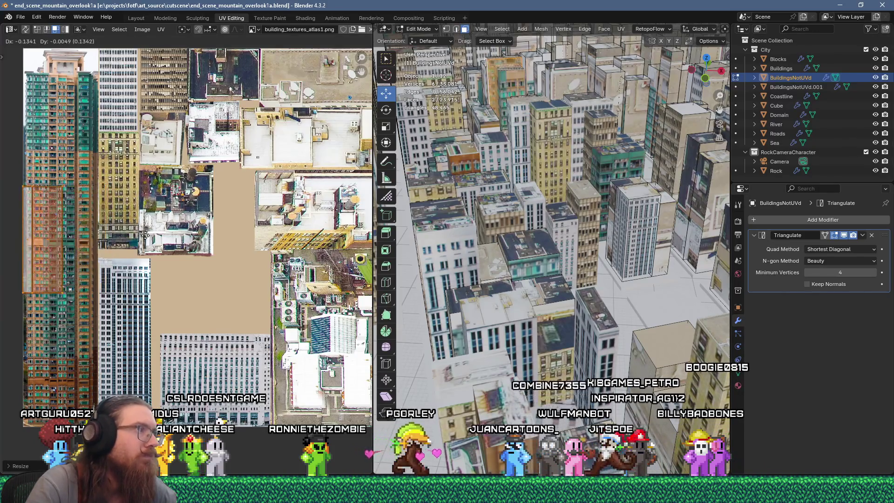
pyautogui.click(157, 244)
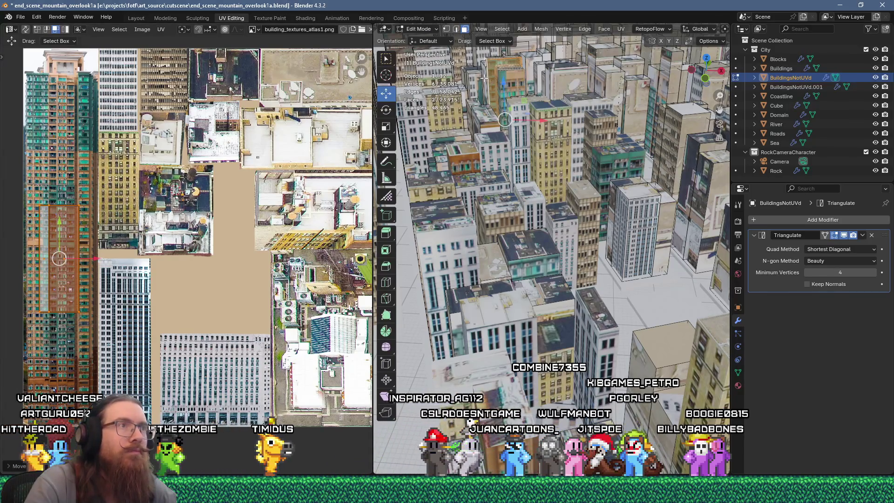
pyautogui.click(490, 94)
pyautogui.rightClick(523, 99)
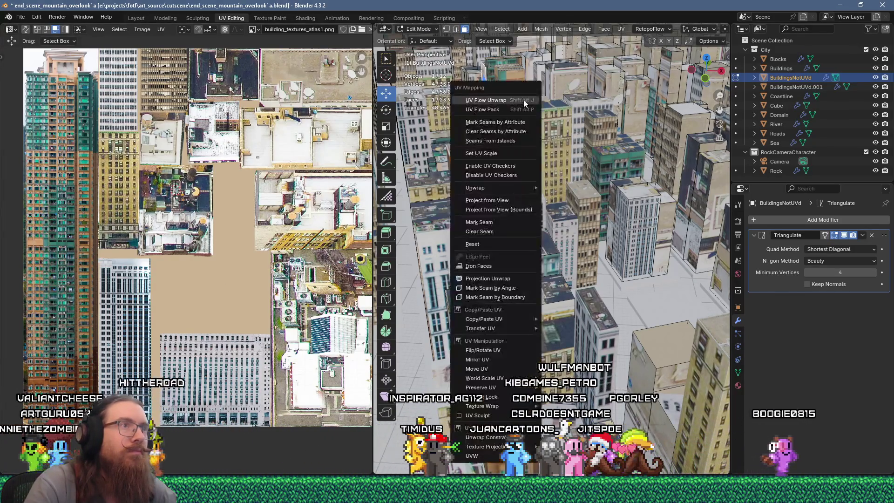
# Unwrap the new face, scale it to 0.2, and nudge its island slightly right.
pyautogui.click(523, 100)
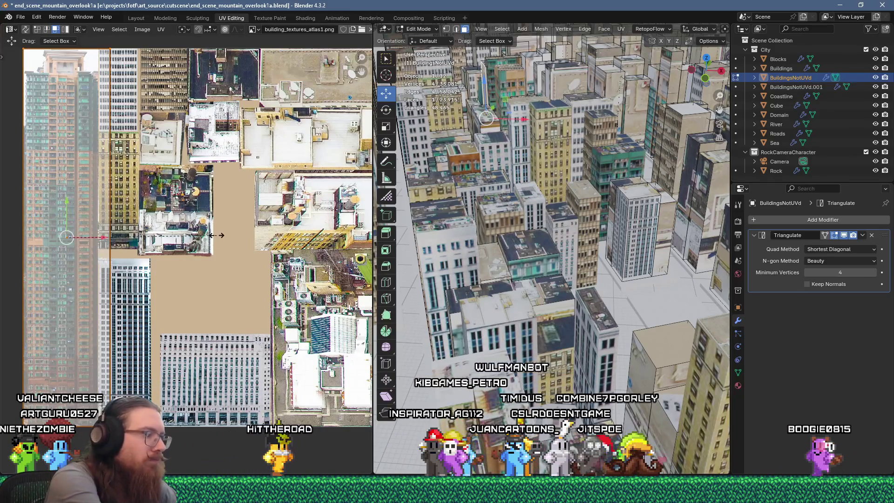
pyautogui.write('s')
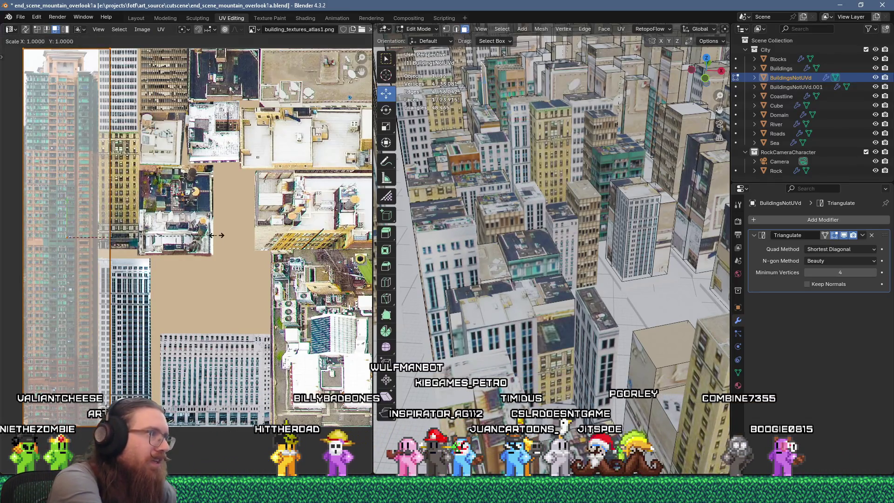
pyautogui.write('.2')
pyautogui.scroll(2, 217, 236)
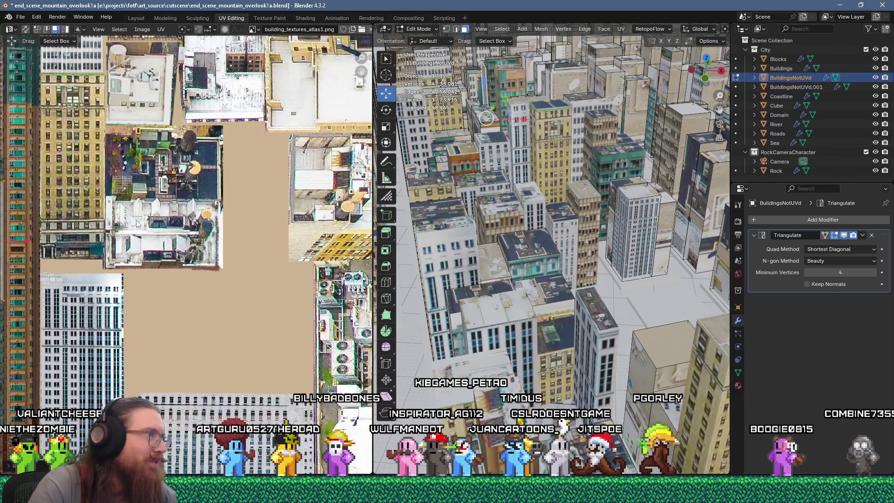
pyautogui.press('g')
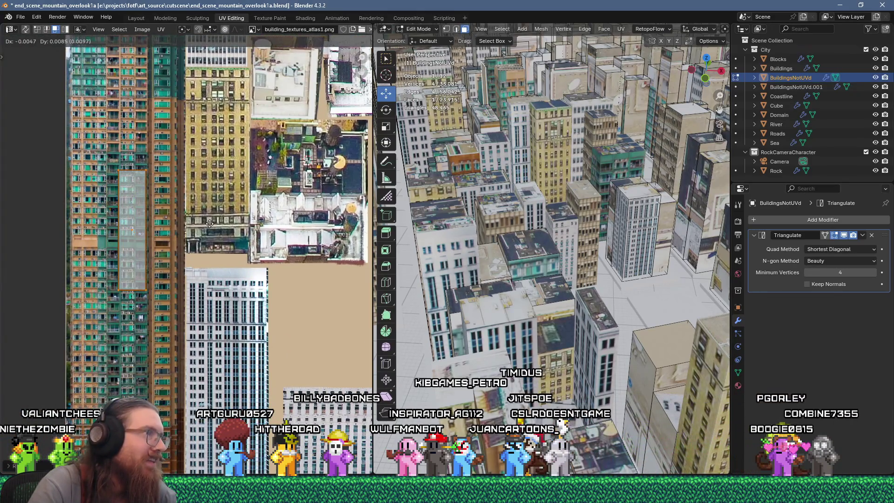
pyautogui.click(210, 228)
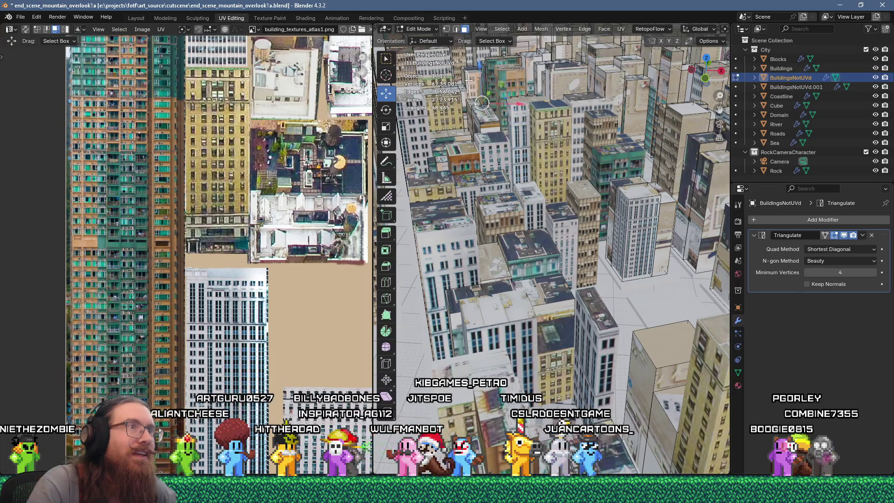
# Unwrap the selected faces and place the island on the left tower facade.
pyautogui.rightClick(492, 91)
pyautogui.click(493, 90)
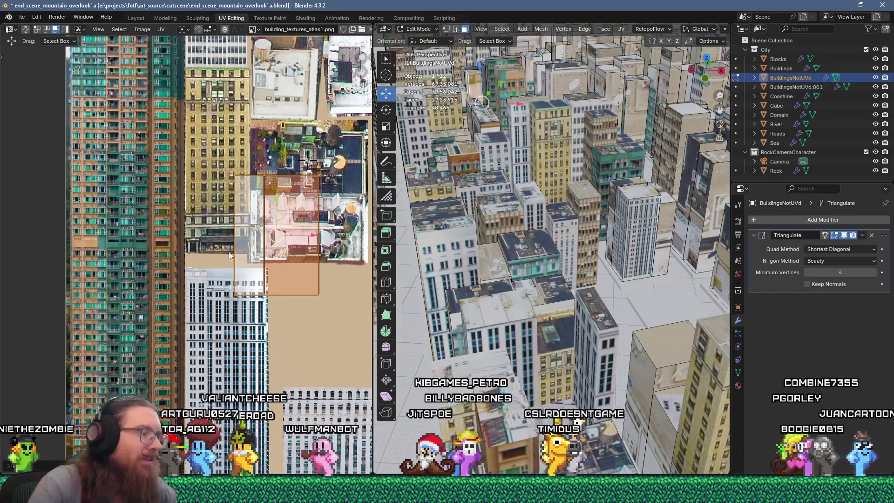
pyautogui.press('g')
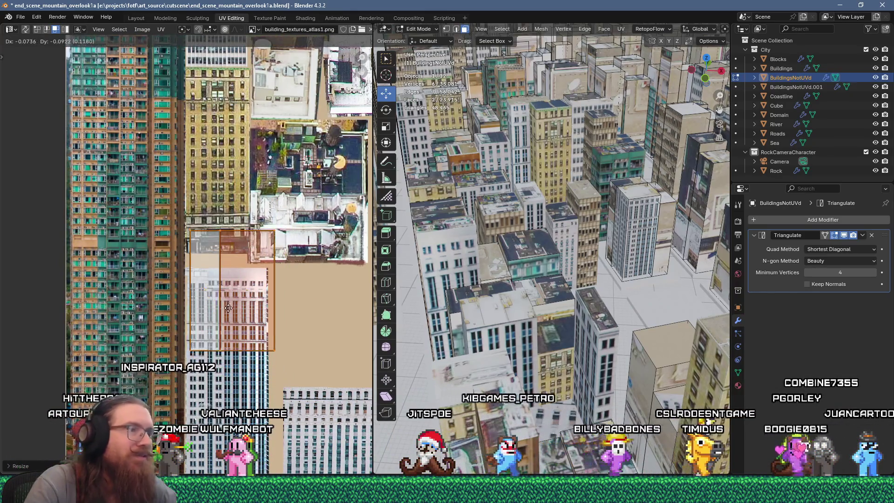
pyautogui.click(108, 324)
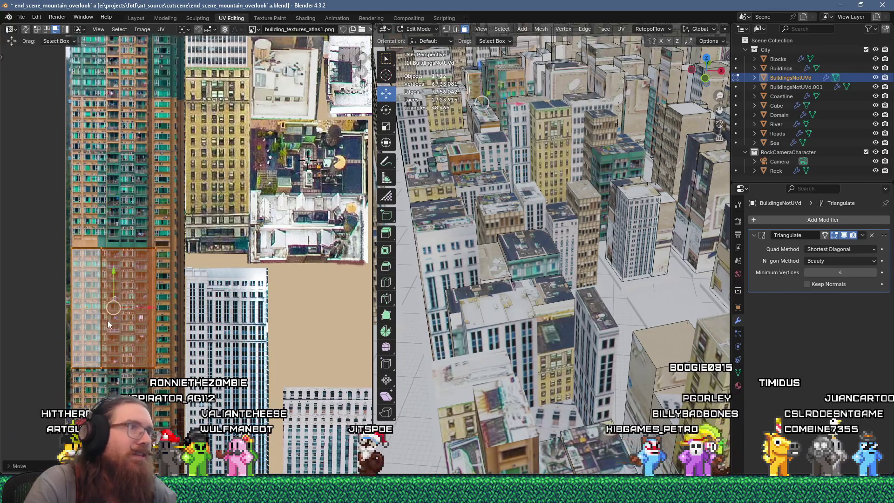
# Unwrap two more faces, scale them to 0.25, and position them on the facade photo.
pyautogui.click(633, 109)
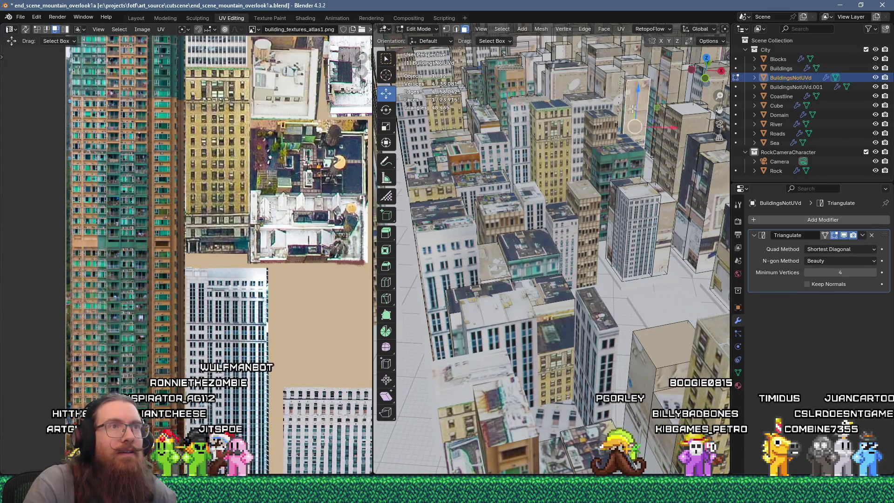
pyautogui.keyDown('shift'); pyautogui.click(645, 91); pyautogui.keyUp('shift')
pyautogui.press('u')
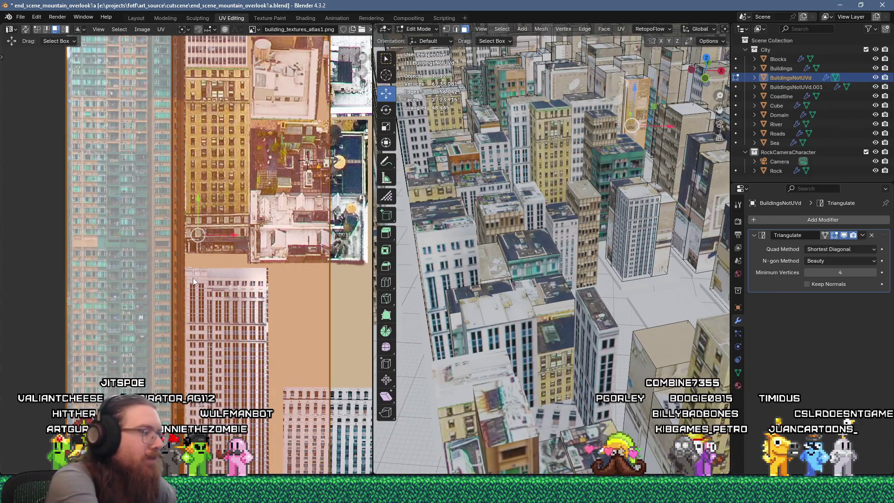
pyautogui.write('s.25')
pyautogui.press('Return')
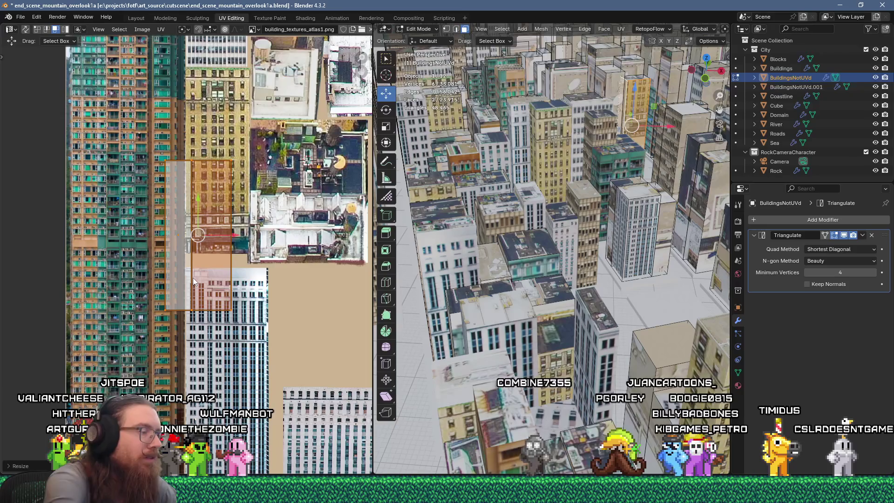
pyautogui.press('g')
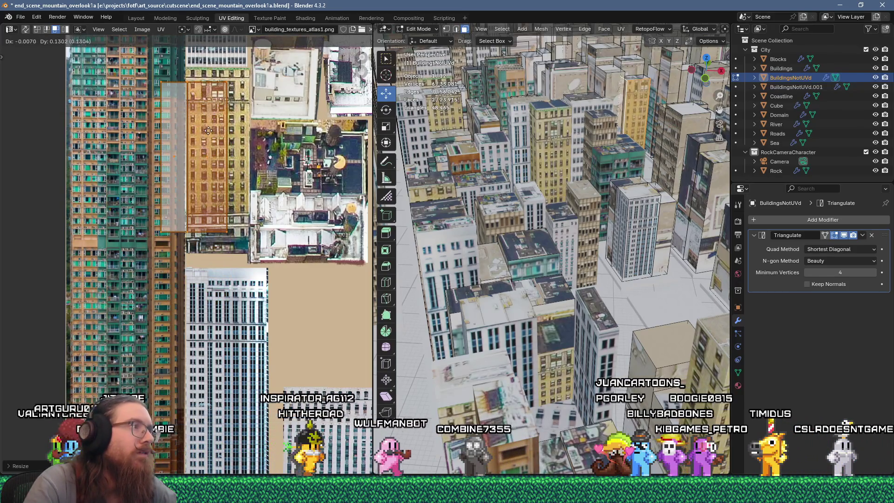
pyautogui.click(205, 133)
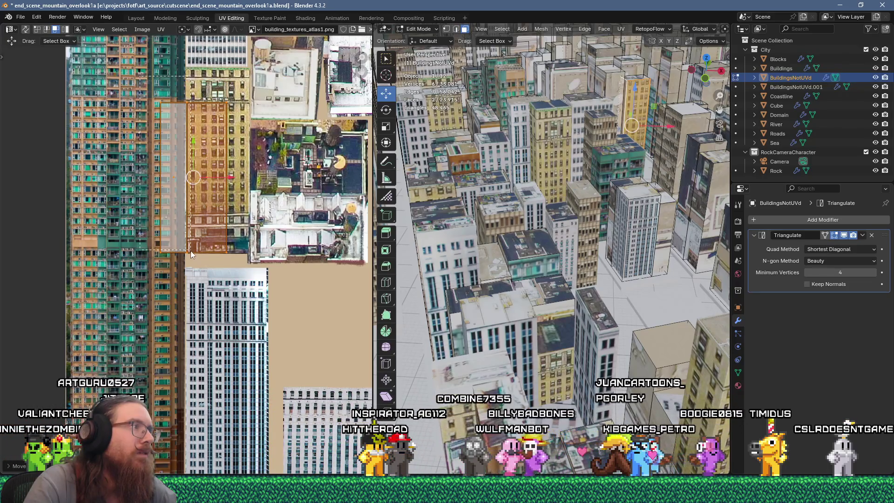
pyautogui.press('g')
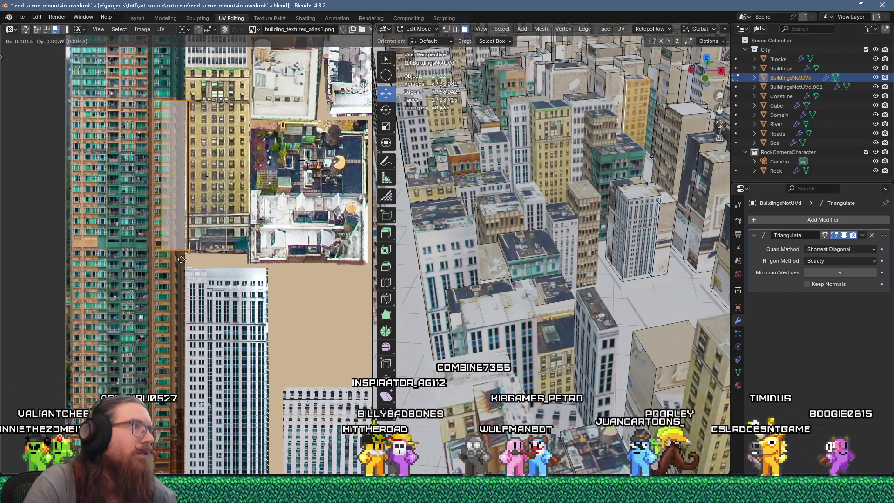
pyautogui.click(181, 261)
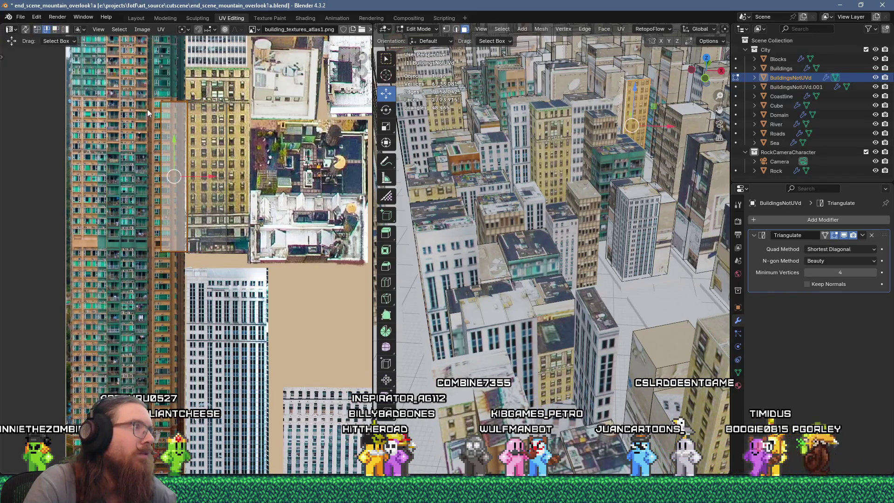
pyautogui.press('g')
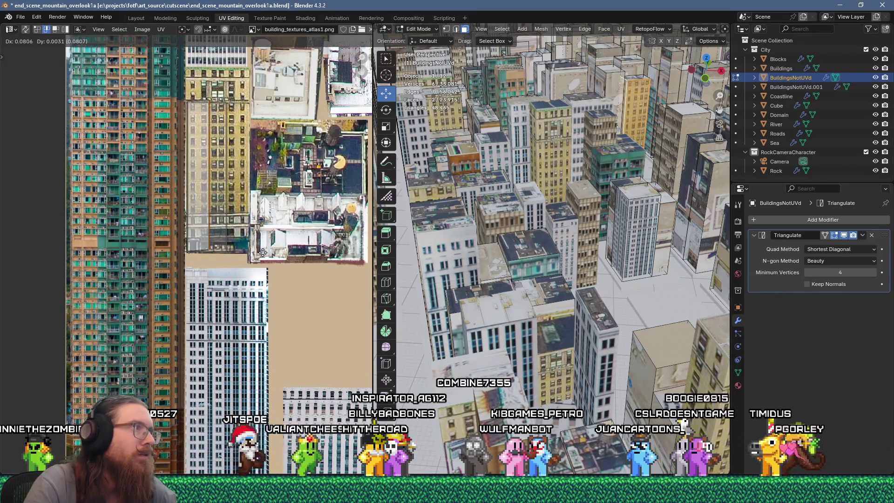
pyautogui.click(279, 253)
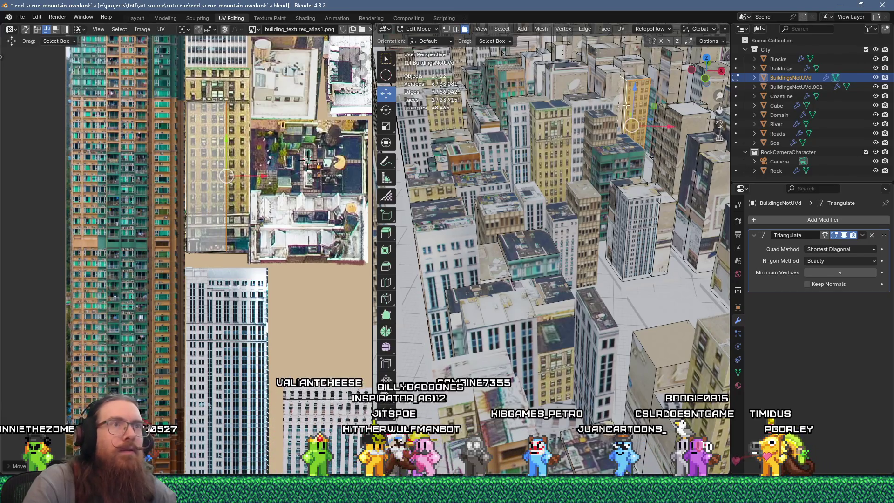
# Unwrap another face, scale its UVs to 0.25, and move them up the atlas.
pyautogui.click(600, 78)
pyautogui.rightClick(630, 80)
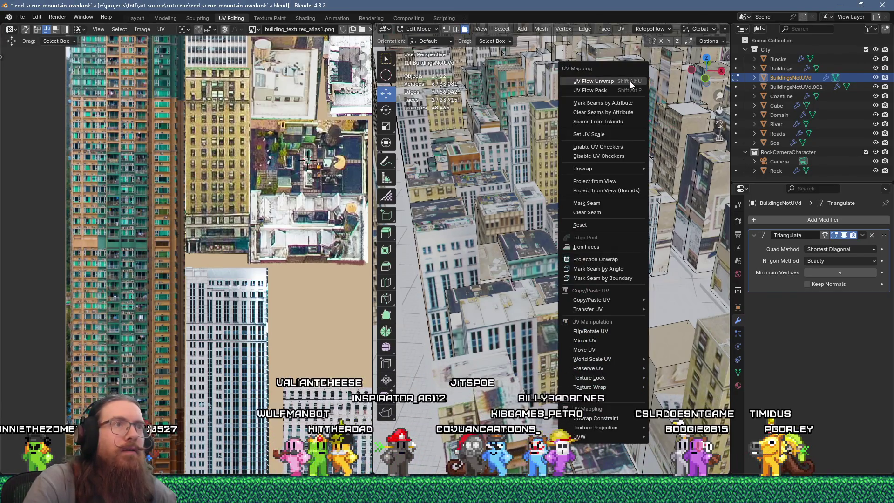
pyautogui.click(248, 219)
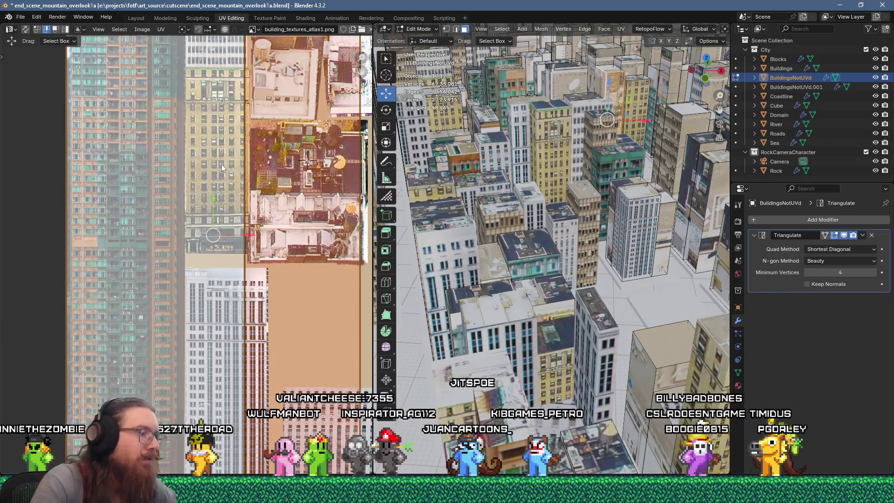
pyautogui.write('s.25')
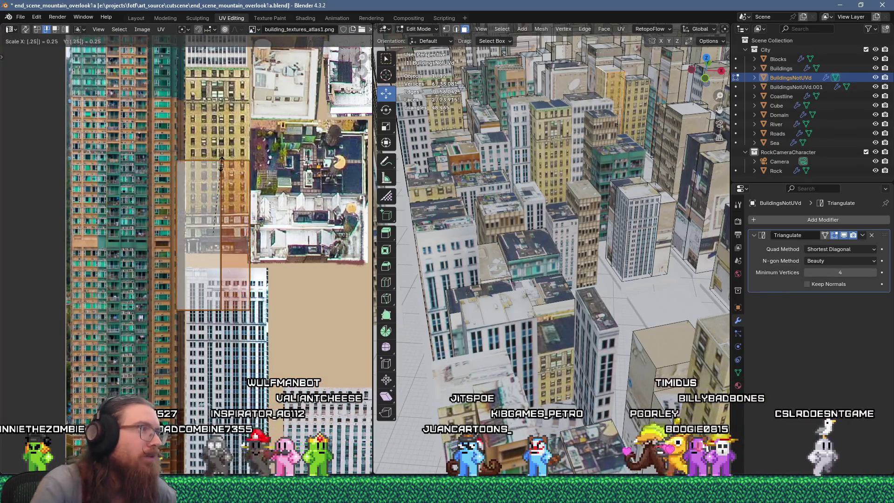
pyautogui.press('Return')
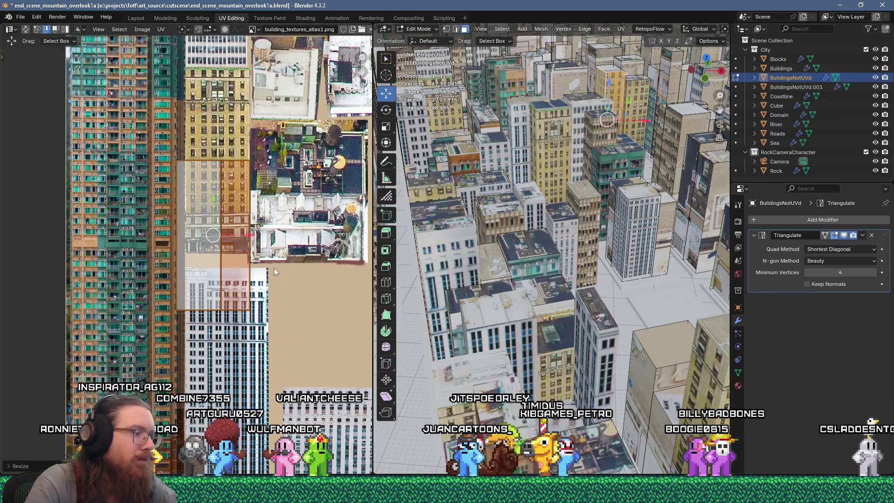
pyautogui.press('g')
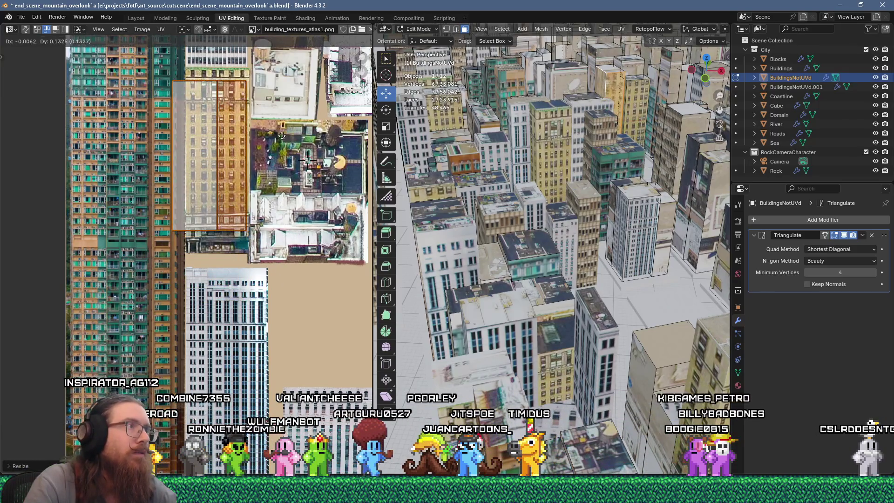
pyautogui.click(288, 127)
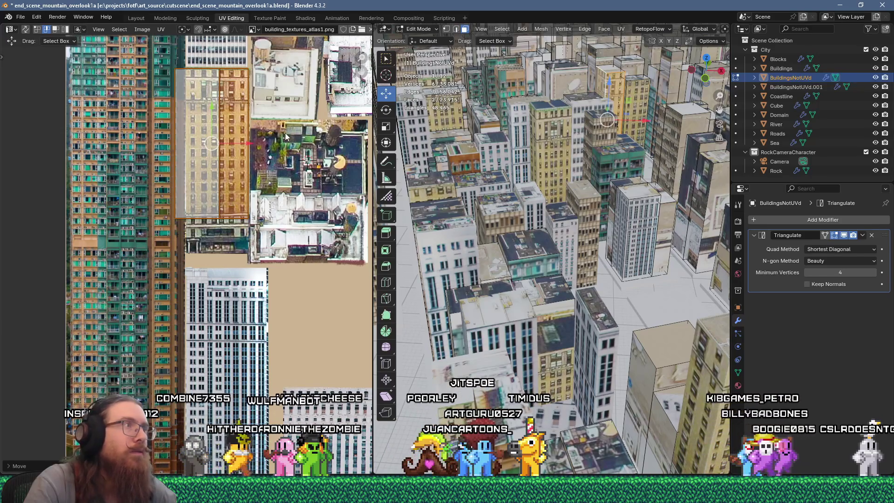
pyautogui.scroll(1, 280, 140)
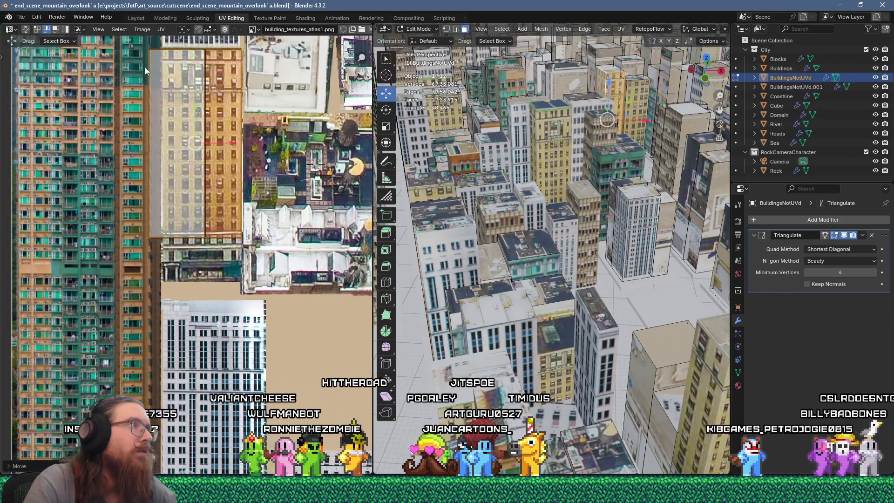
# In vertex select mode, reposition individual face islands on the tan window facade.
pyautogui.press('1')
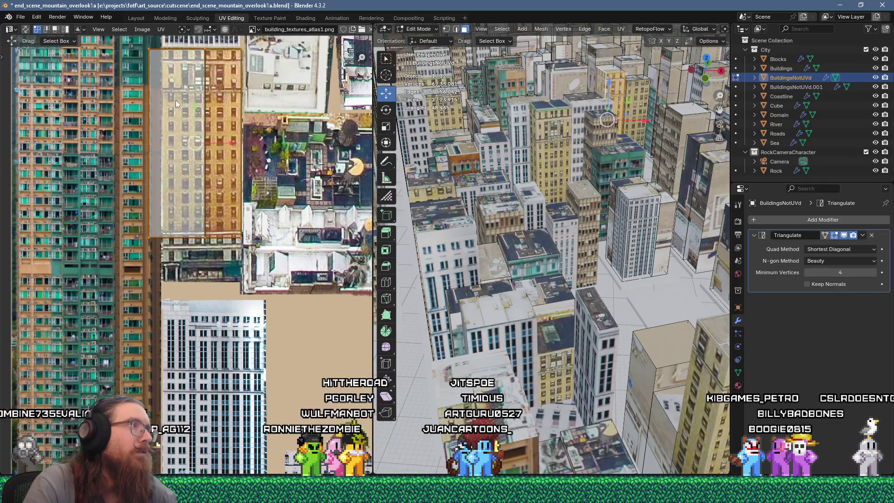
pyautogui.click(555, 114)
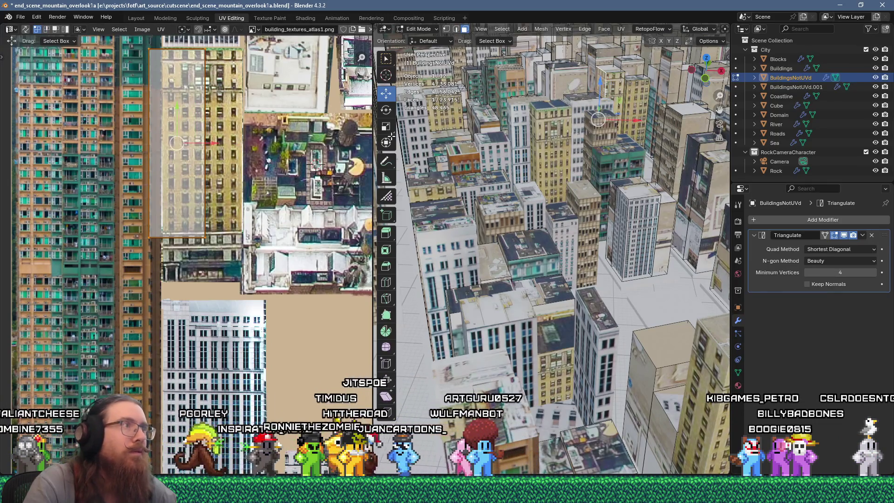
pyautogui.press('g')
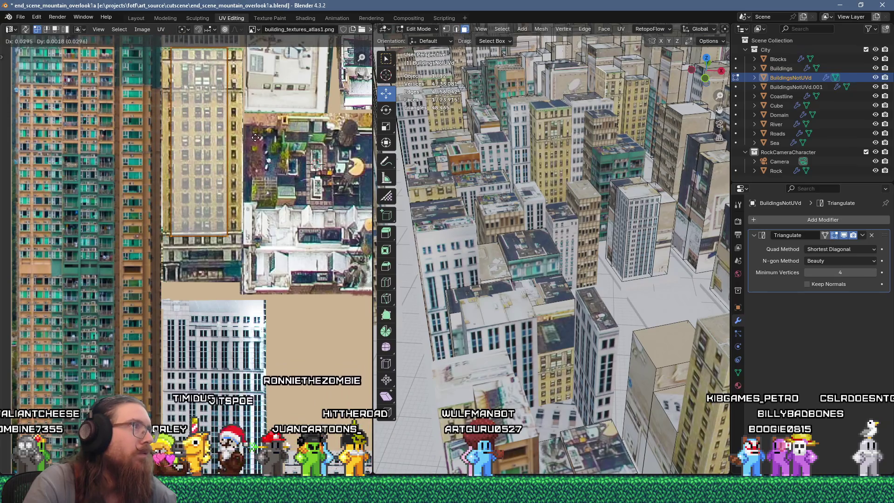
pyautogui.click(257, 137)
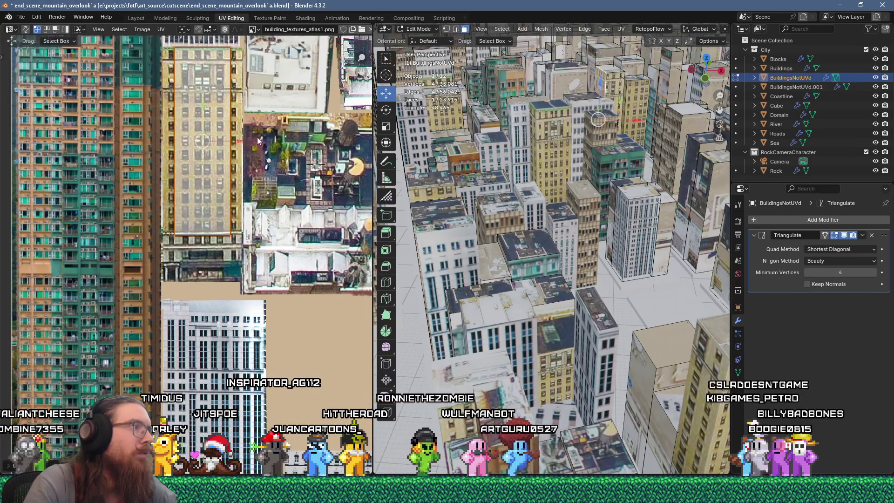
pyautogui.click(617, 83)
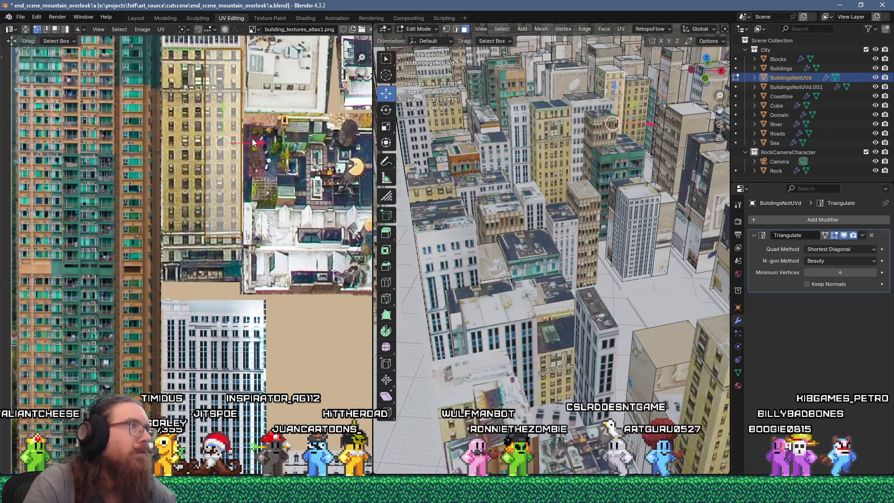
pyautogui.press('g')
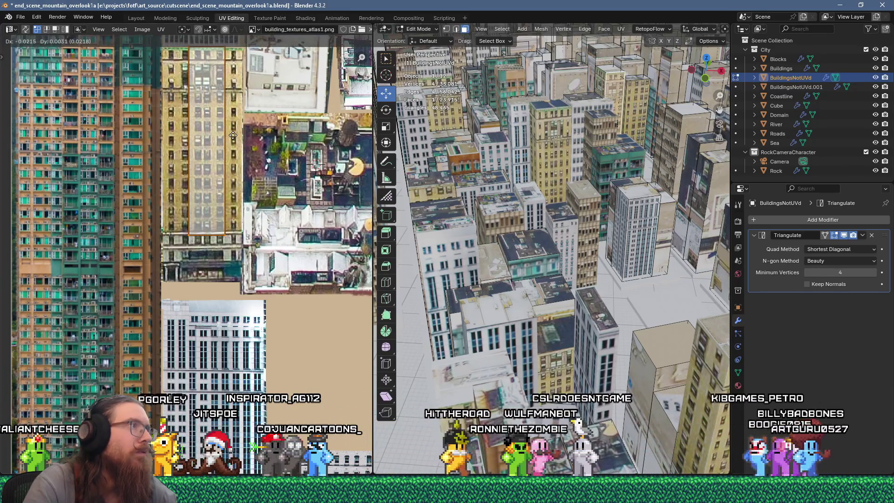
pyautogui.click(235, 139)
pyautogui.click(610, 68)
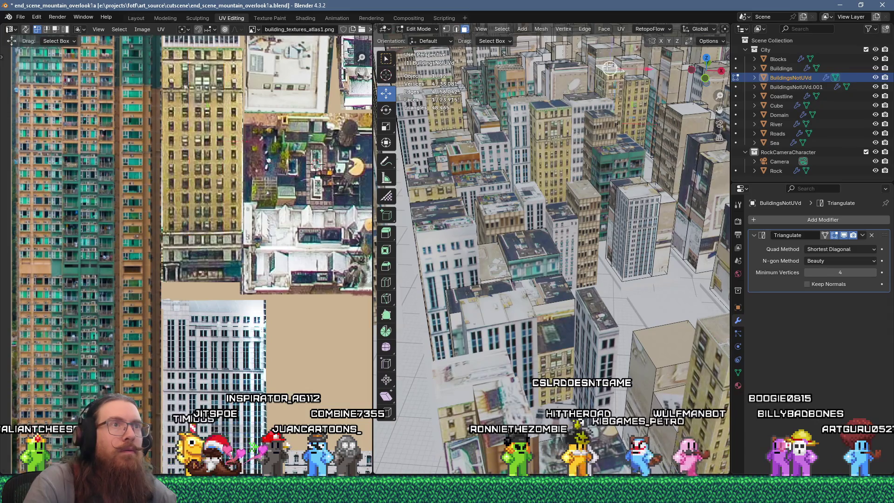
pyautogui.rightClick(625, 88)
# Unwrap the selected face and scale its UV island to half size.
pyautogui.click(600, 113)
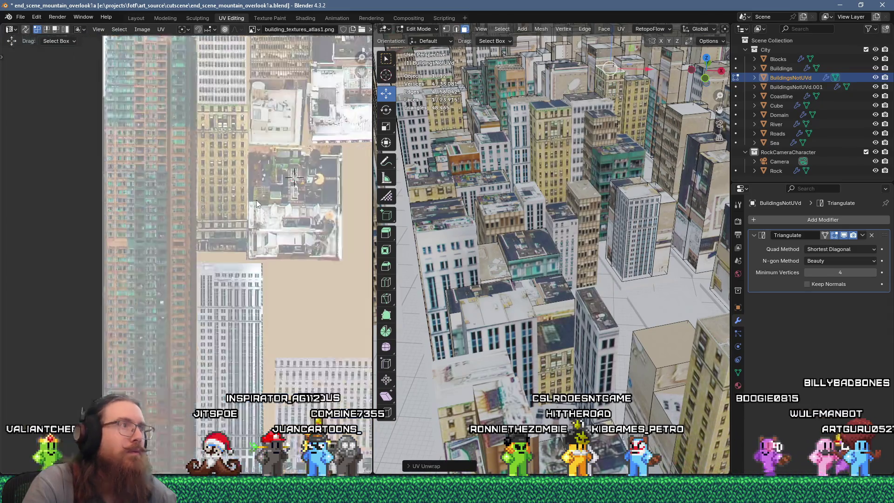
pyautogui.scroll(-2, 256, 204)
pyautogui.press('s')
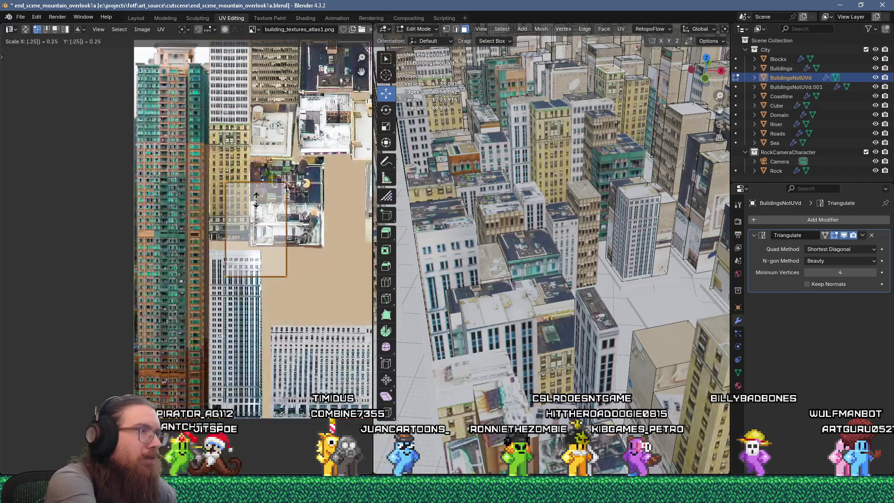
pyautogui.click(256, 204)
pyautogui.moveTo(313, 239); pyautogui.dragTo(228, 312, button='middle')
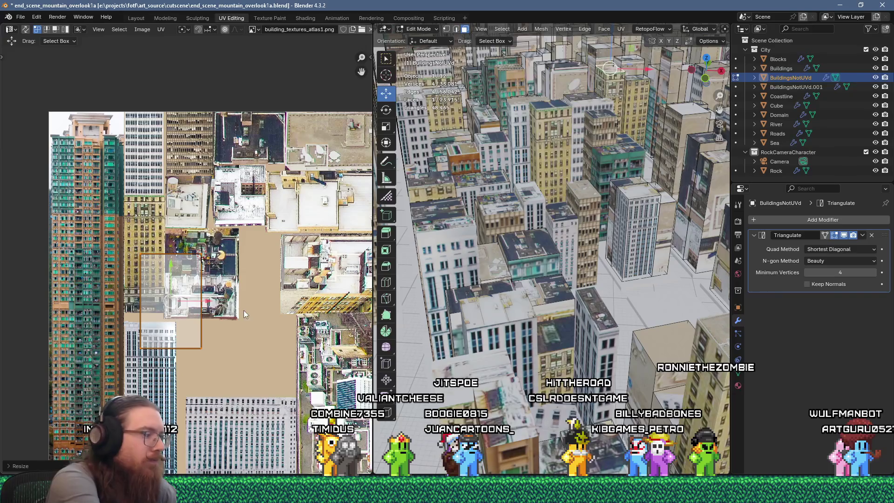
pyautogui.press('Return')
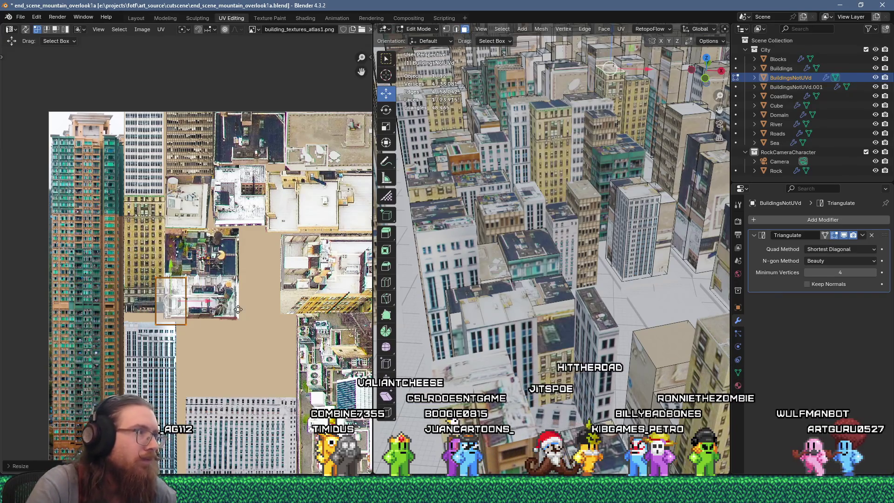
pyautogui.press('g')
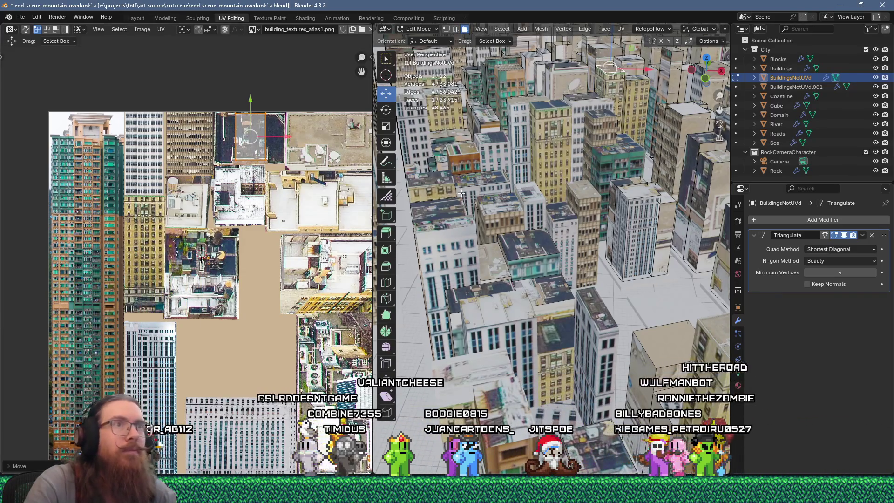
pyautogui.press('Escape')
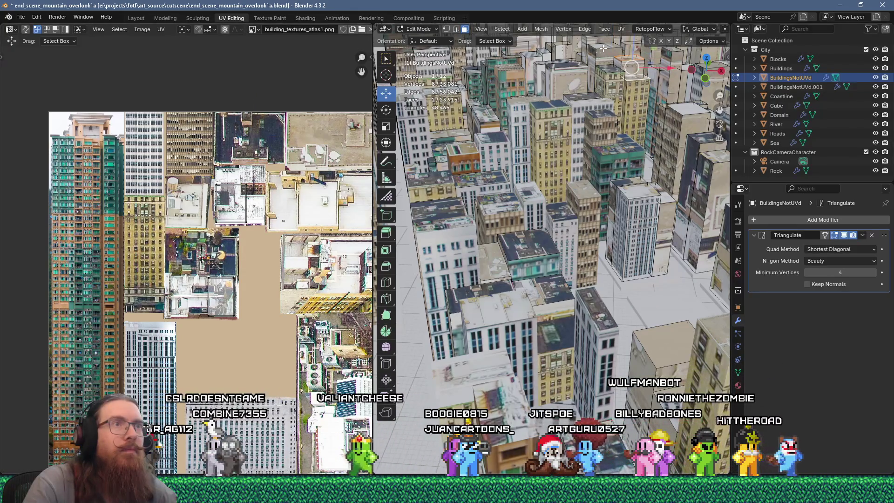
# Unwrap ten roof faces, shrink them into a cluster, and place them on a rooftop photo.
pyautogui.keyDown('shift'); pyautogui.click(574, 63); pyautogui.keyUp('shift')
pyautogui.keyDown('shift'); pyautogui.click(541, 58); pyautogui.keyUp('shift')
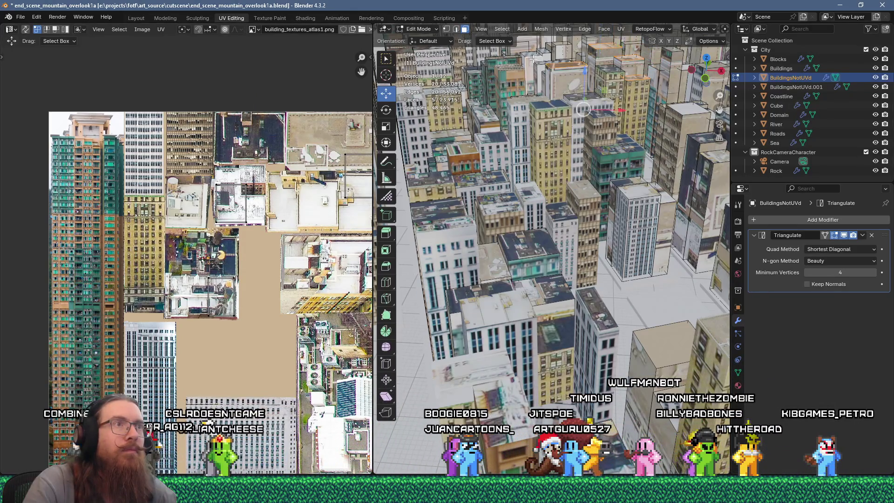
pyautogui.keyDown('shift'); pyautogui.click(536, 59); pyautogui.keyUp('shift')
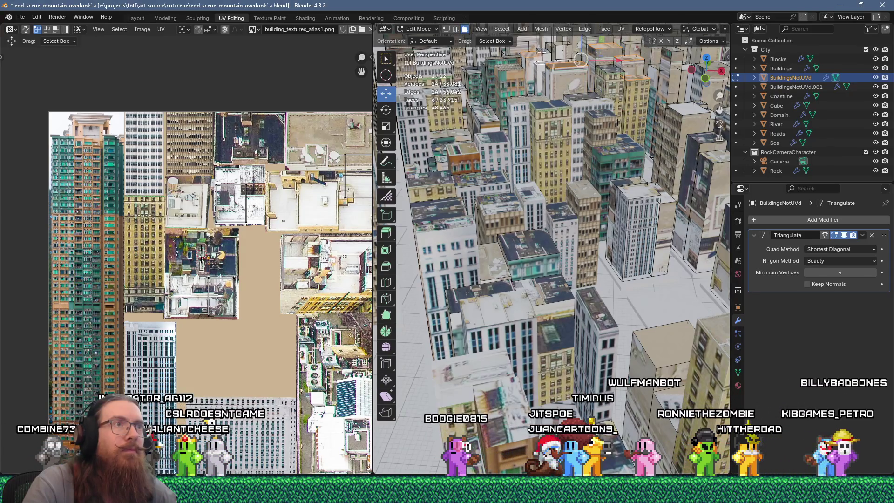
pyautogui.keyDown('shift'); pyautogui.click(681, 111); pyautogui.keyUp('shift')
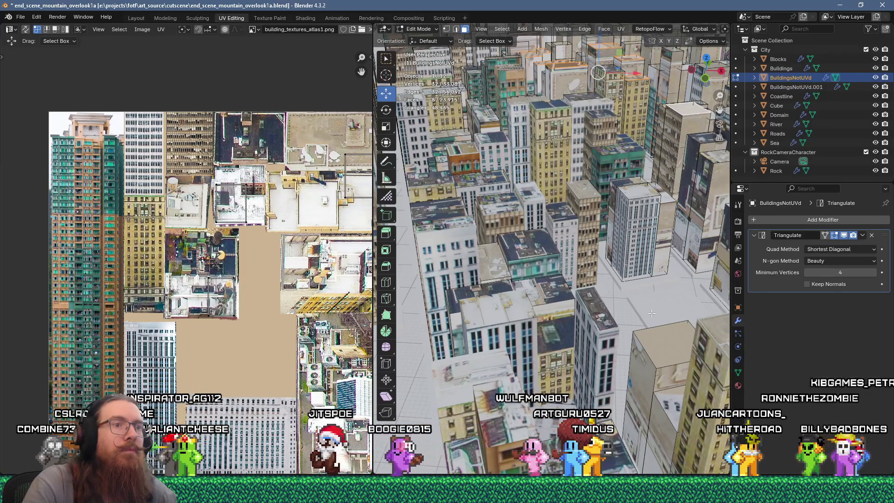
pyautogui.keyDown('shift'); pyautogui.click(659, 349); pyautogui.keyUp('shift')
pyautogui.keyDown('shift'); pyautogui.click(594, 201); pyautogui.keyUp('shift')
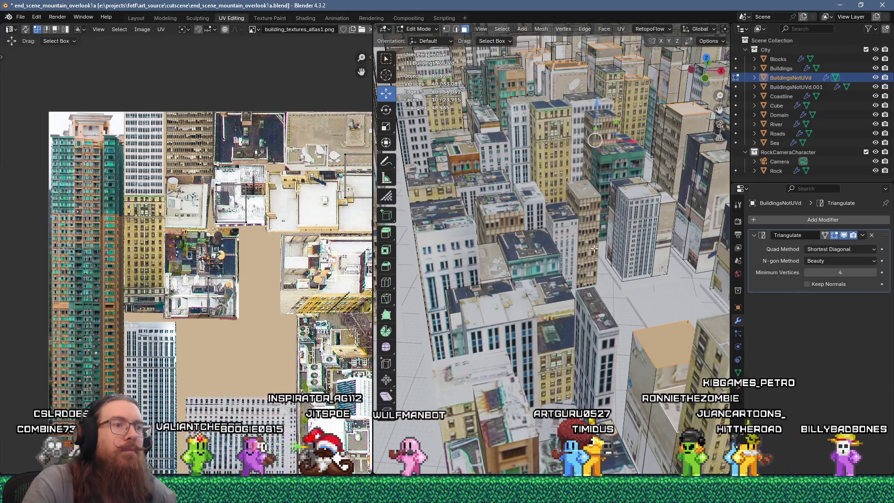
pyautogui.press('u')
pyautogui.click(566, 121)
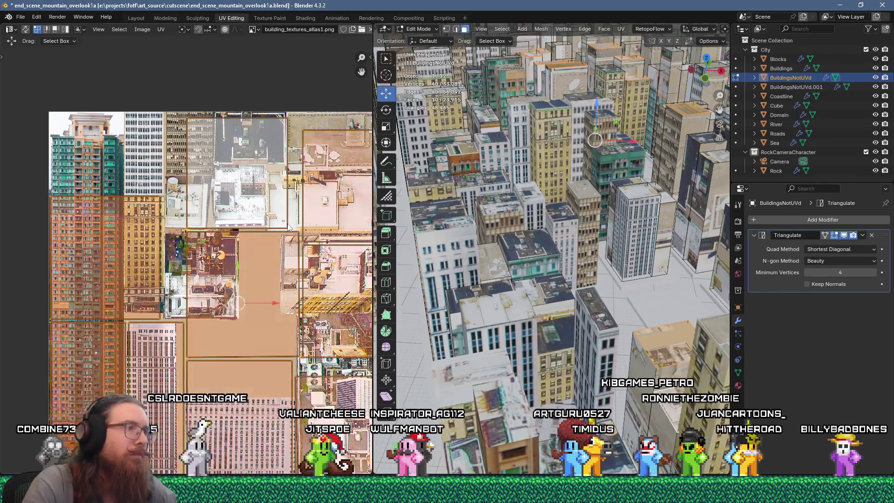
pyautogui.write('25')
pyautogui.press('Return')
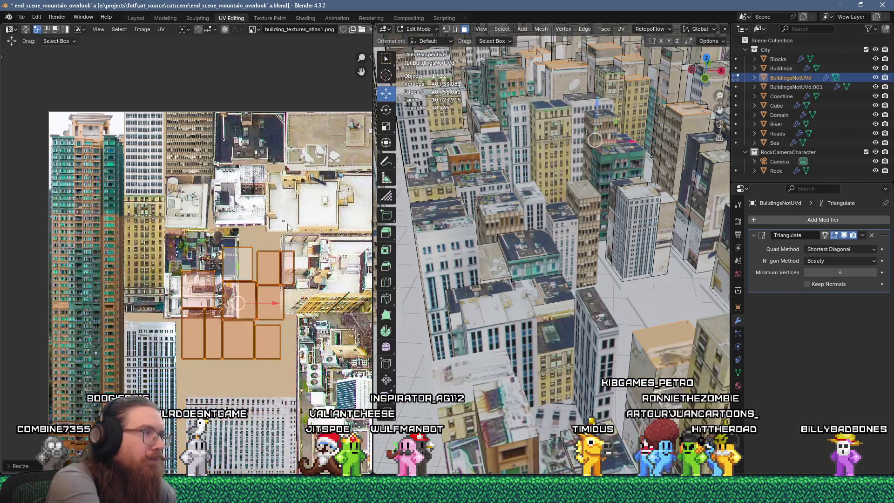
pyautogui.press('g')
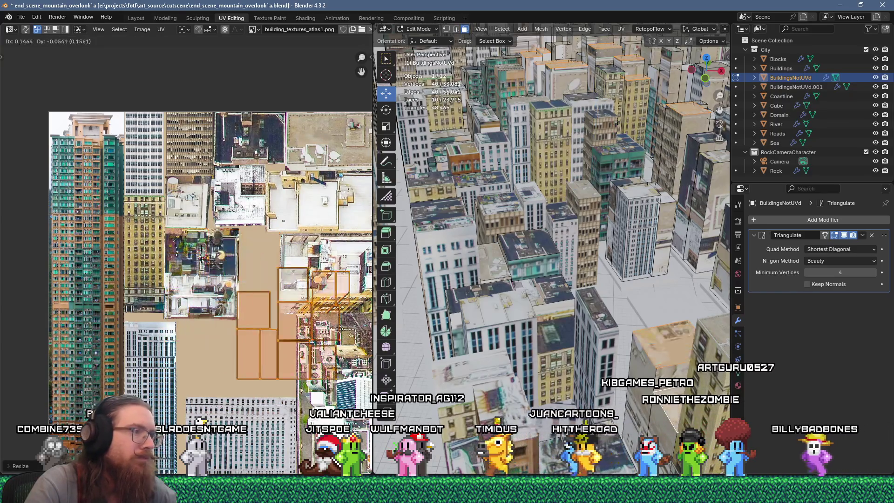
pyautogui.click(379, 349)
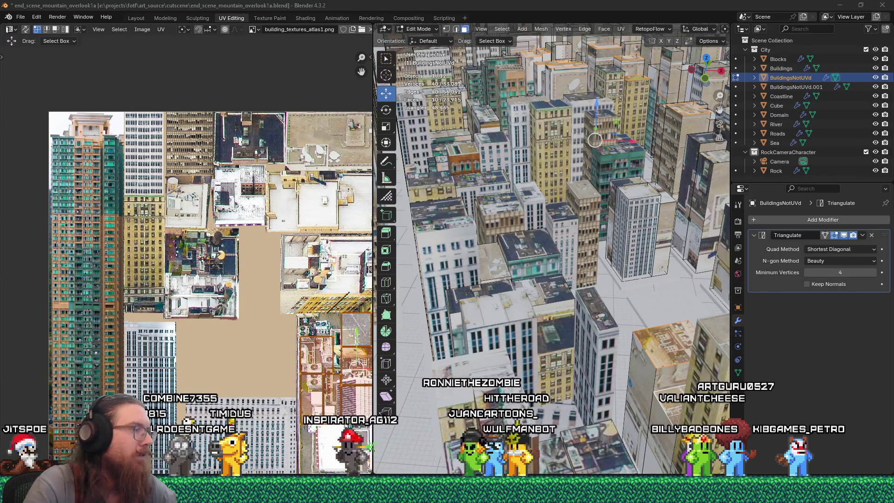
# Pan to other buildings, deselect all UVs, and select two faces on one building.
pyautogui.moveTo(446, 493)
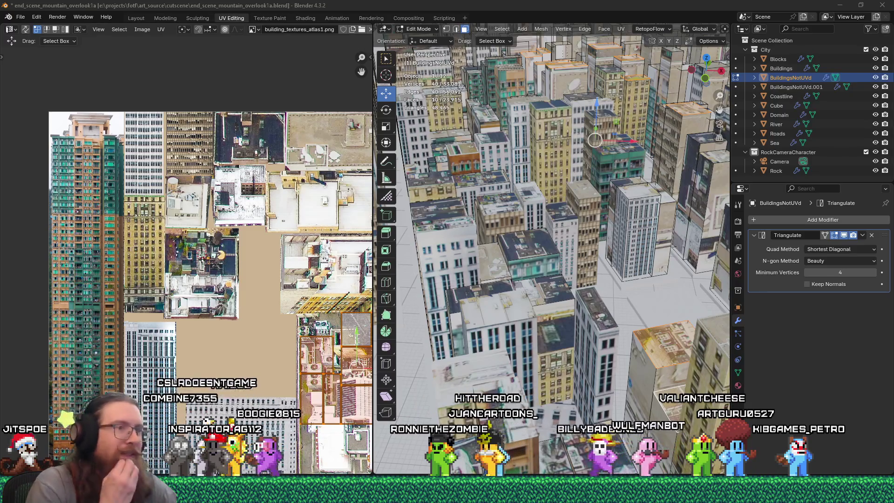
pyautogui.moveTo(675, 358)
pyautogui.keyDown('shift'); pyautogui.mouseDown(button='middle')
pyautogui.moveTo(530, 363)
pyautogui.moveTo(549, 342)
pyautogui.mouseUp(button='middle'); pyautogui.keyUp('shift')
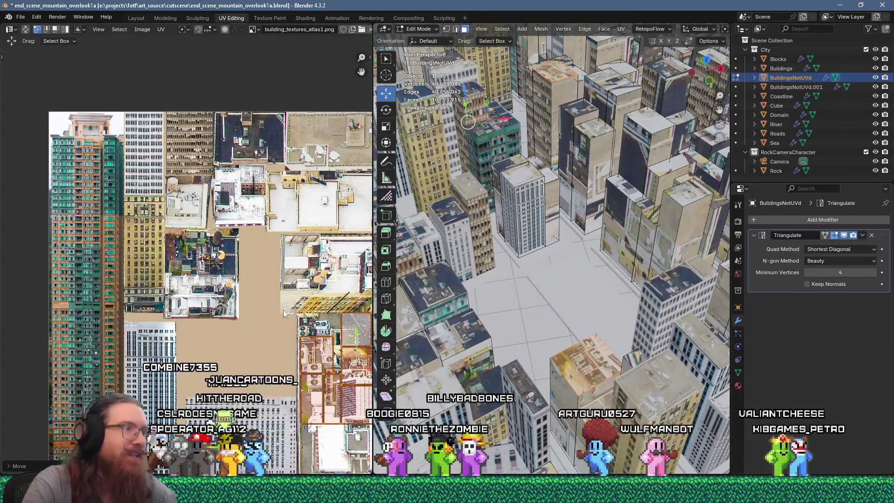
pyautogui.moveTo(294, 312); pyautogui.dragTo(212, 265, button='middle')
pyautogui.scroll(2, 282, 349)
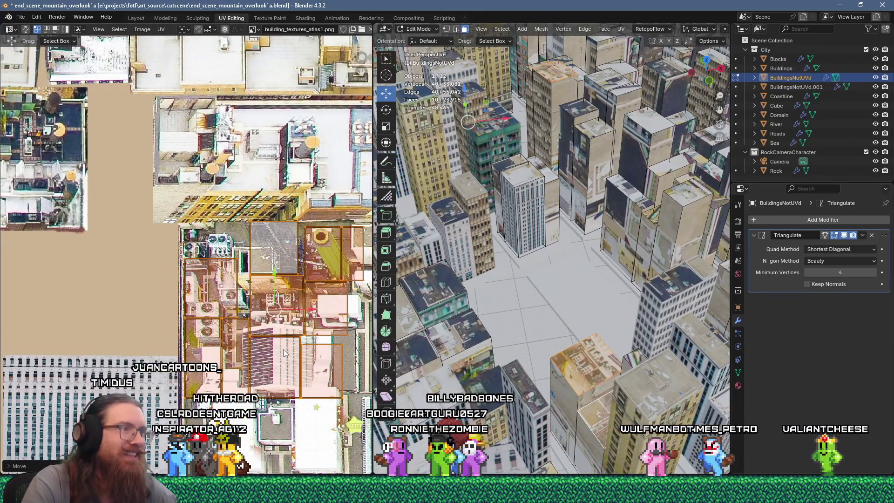
pyautogui.hotkey('alt', 'a')
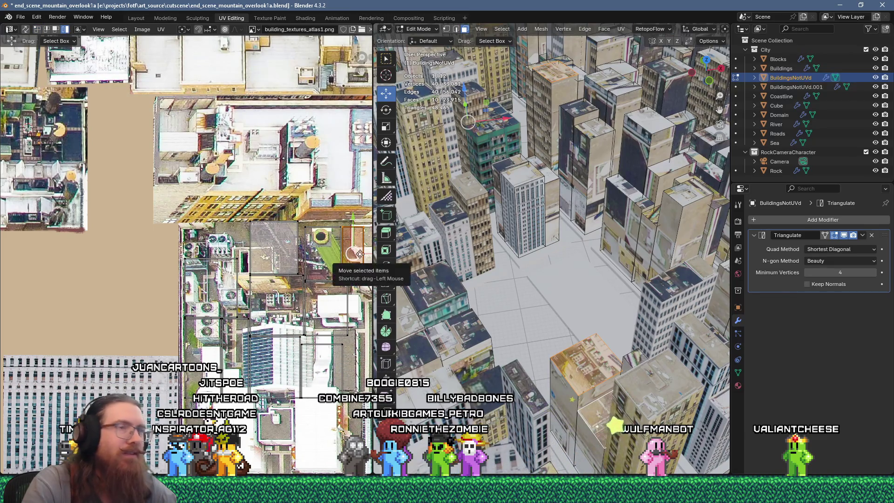
pyautogui.moveTo(501, 301)
pyautogui.keyDown('shift'); pyautogui.mouseDown(button='middle')
pyautogui.moveTo(585, 345)
pyautogui.moveTo(589, 361)
pyautogui.mouseUp(button='middle'); pyautogui.keyUp('shift')
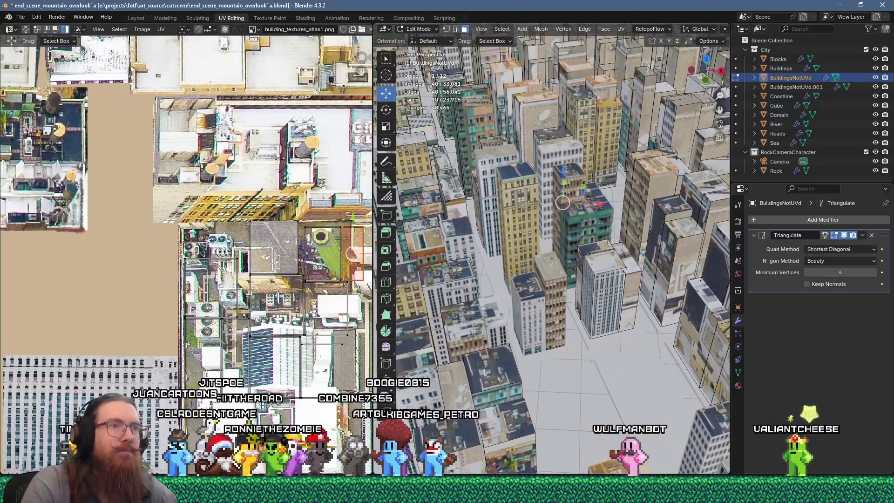
pyautogui.click(652, 190)
pyautogui.scroll(2, 585, 253)
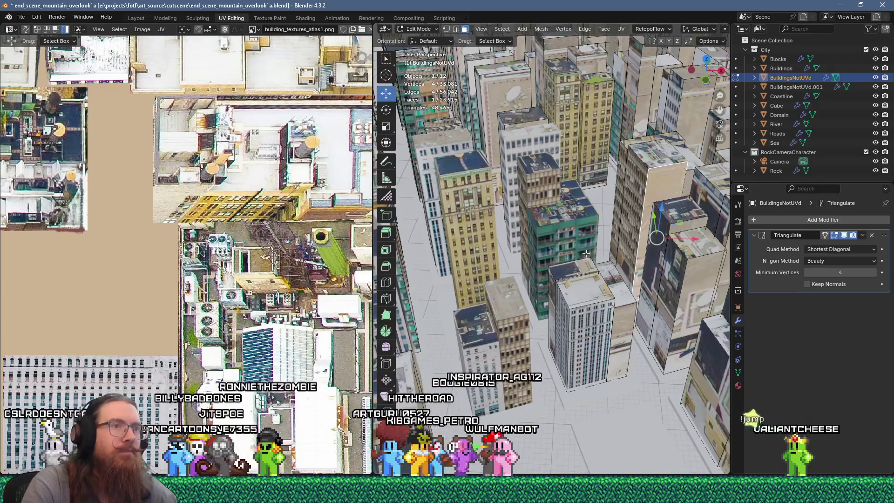
pyautogui.scroll(-2, 611, 228)
pyautogui.keyDown('shift'); pyautogui.click(622, 182); pyautogui.keyUp('shift')
# Flow-unwrap the selected building faces and scale the UV island to 0.25.
pyautogui.press('u')
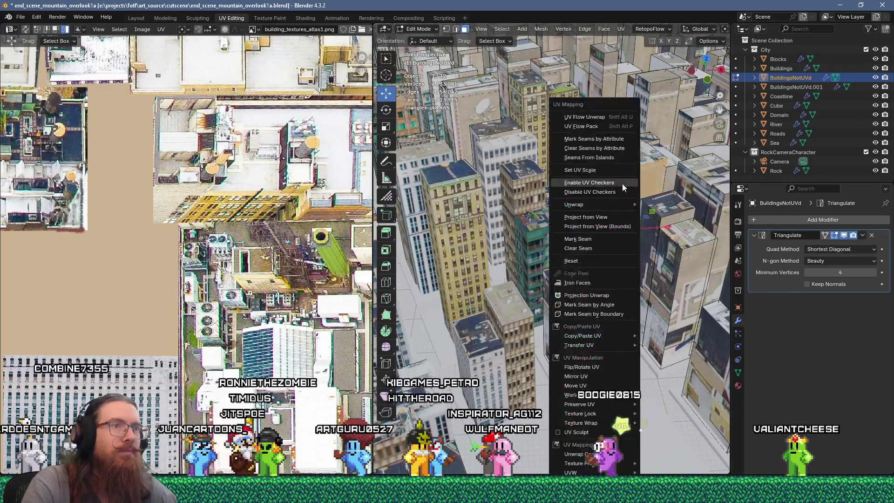
pyautogui.click(600, 117)
pyautogui.scroll(-8, 143, 263)
pyautogui.scroll(5, 144, 263)
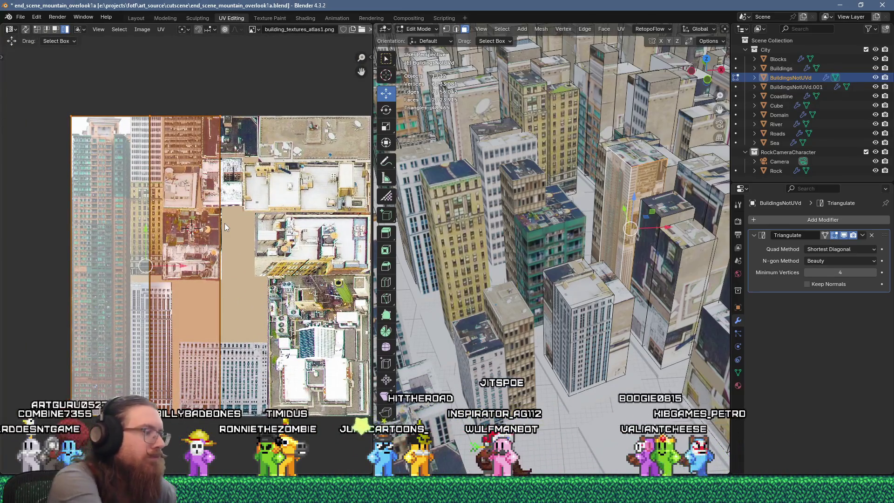
pyautogui.write('s.25')
pyautogui.press('Return')
# Move the shrunken island onto the brown building facade in the atlas.
pyautogui.scroll(2, 217, 217)
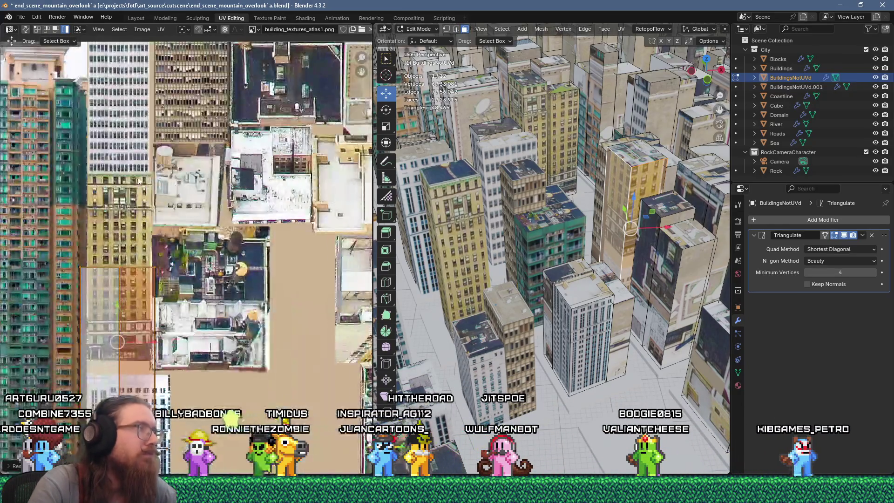
pyautogui.press('g')
pyautogui.click(279, 116)
pyautogui.scroll(2, 280, 116)
pyautogui.moveTo(187, 377); pyautogui.dragTo(166, 316)
pyautogui.scroll(2, 248, 318)
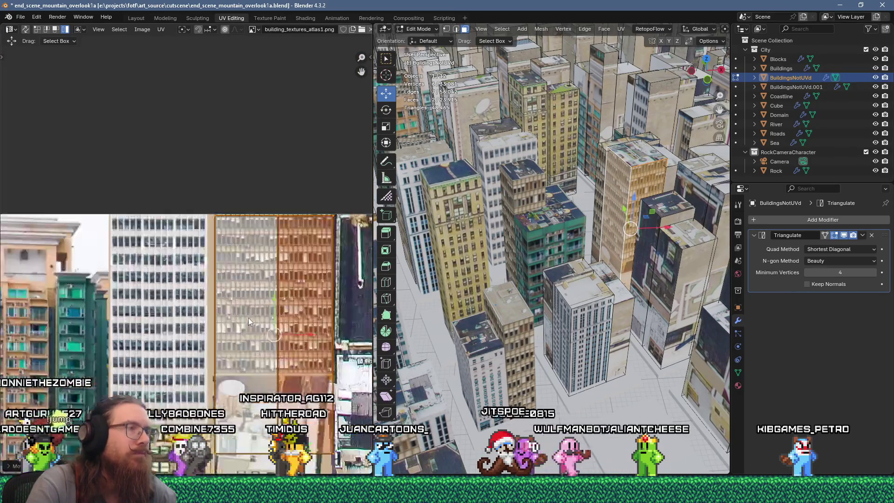
pyautogui.scroll(2, 252, 328)
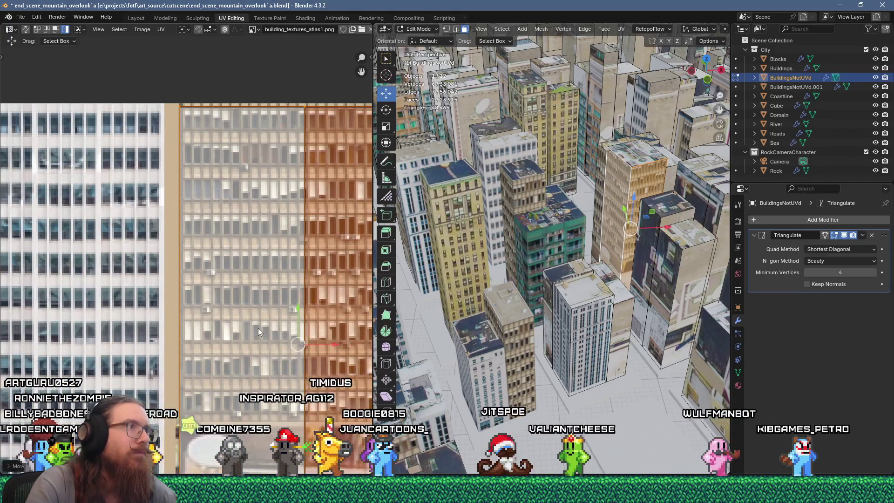
pyautogui.scroll(-3, 259, 342)
pyautogui.click(268, 356)
pyautogui.moveTo(268, 356); pyautogui.dragTo(261, 319, button='middle')
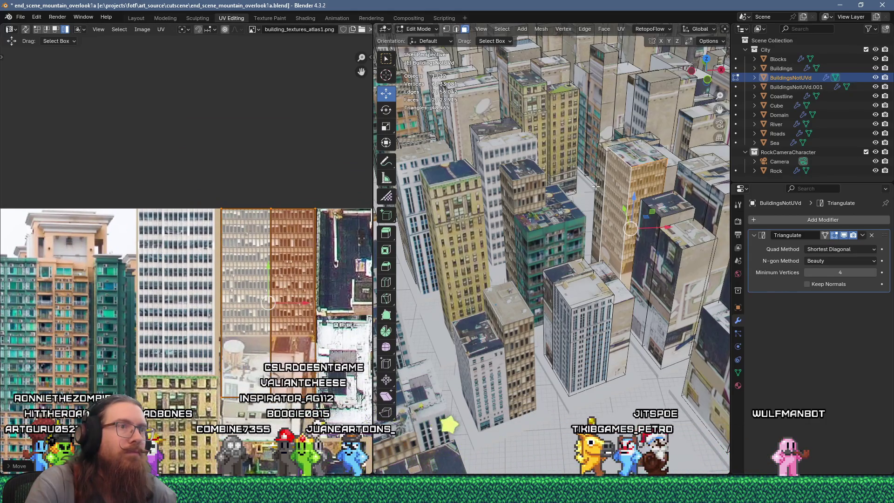
# Flow-unwrap a different building face, then select one of its side faces.
pyautogui.click(599, 184)
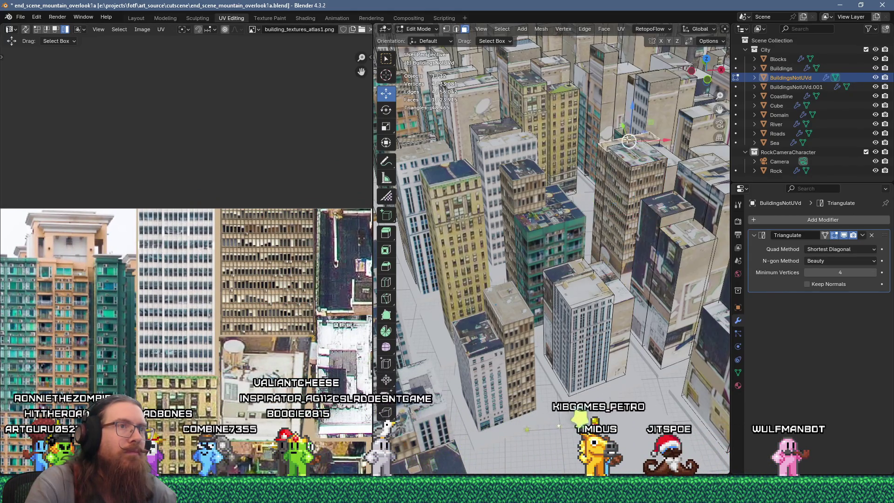
pyautogui.press('u')
pyautogui.click(641, 118)
pyautogui.scroll(-1, 245, 311)
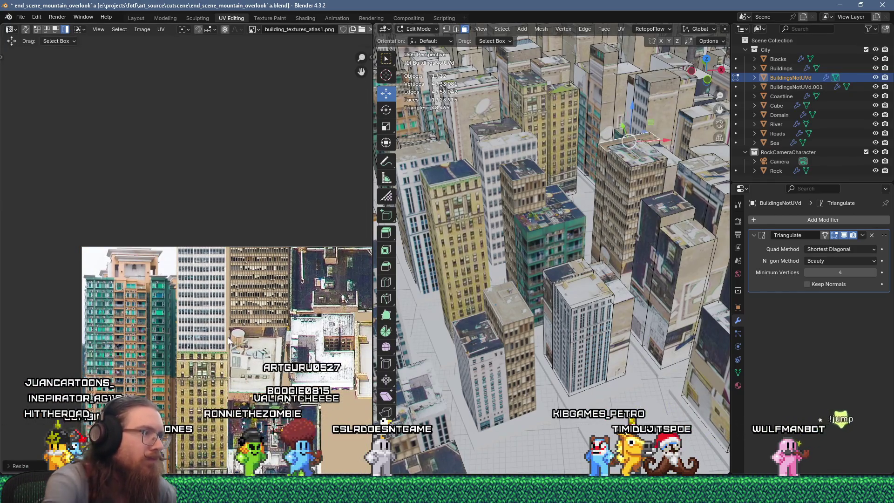
pyautogui.scroll(-4, 228, 337)
pyautogui.moveTo(229, 347); pyautogui.dragTo(190, 241, button='middle')
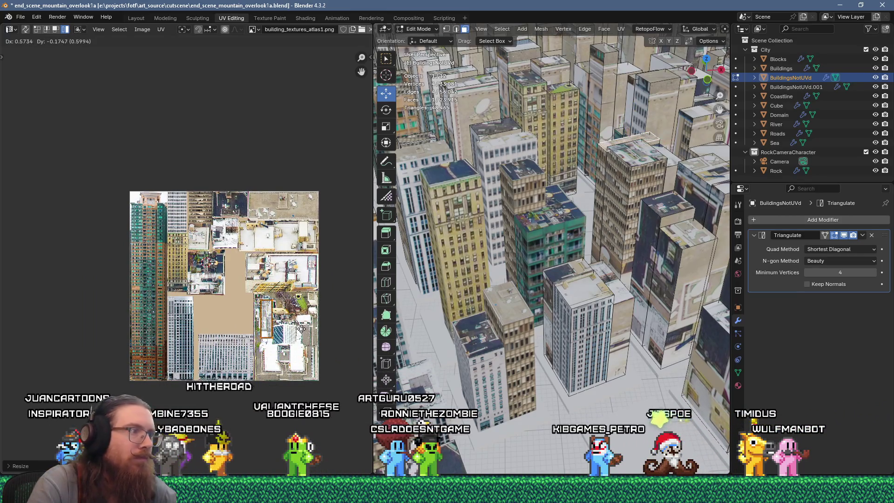
pyautogui.click(600, 179)
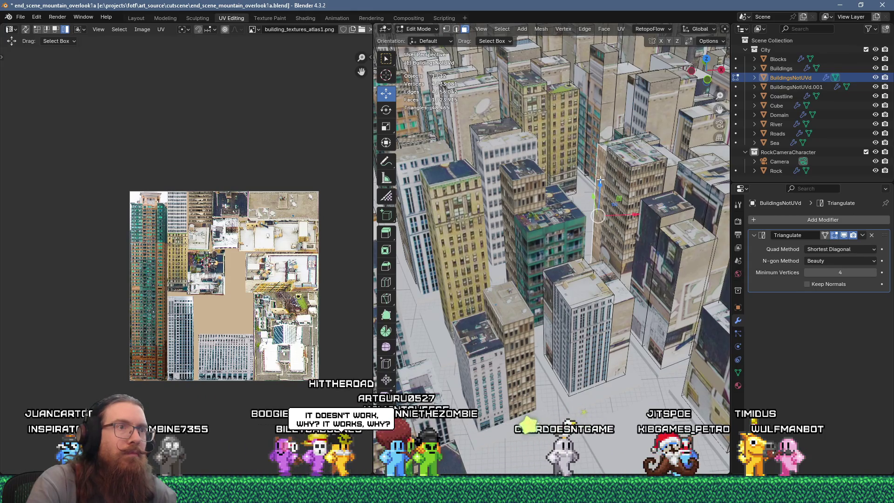
# Flow-unwrap the side face, scale it to 0.2 and place it on a facade photo.
pyautogui.press('u')
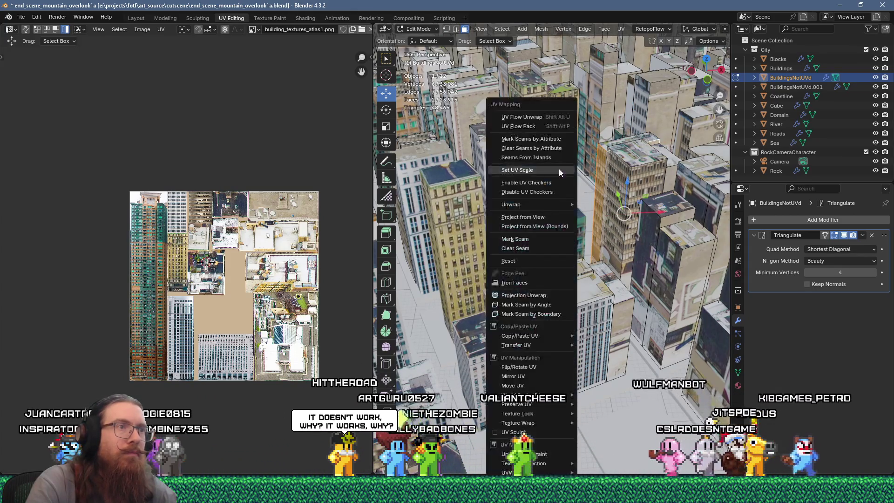
pyautogui.click(530, 119)
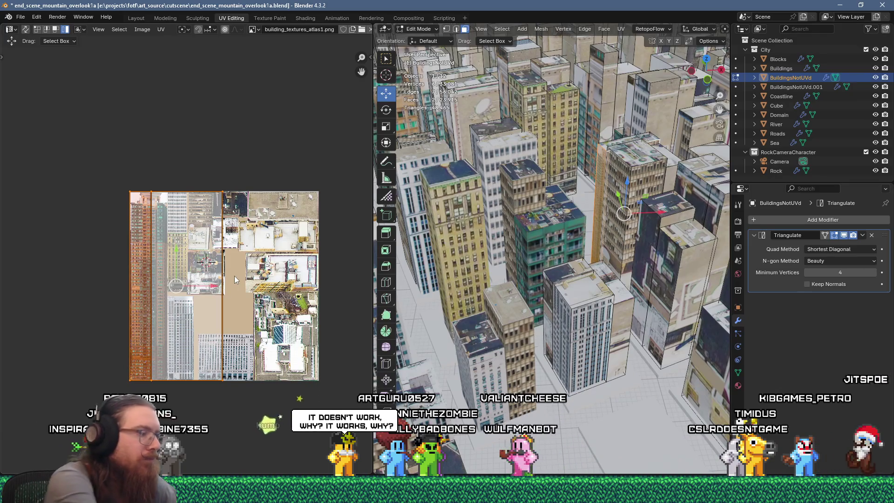
pyautogui.write('s.2')
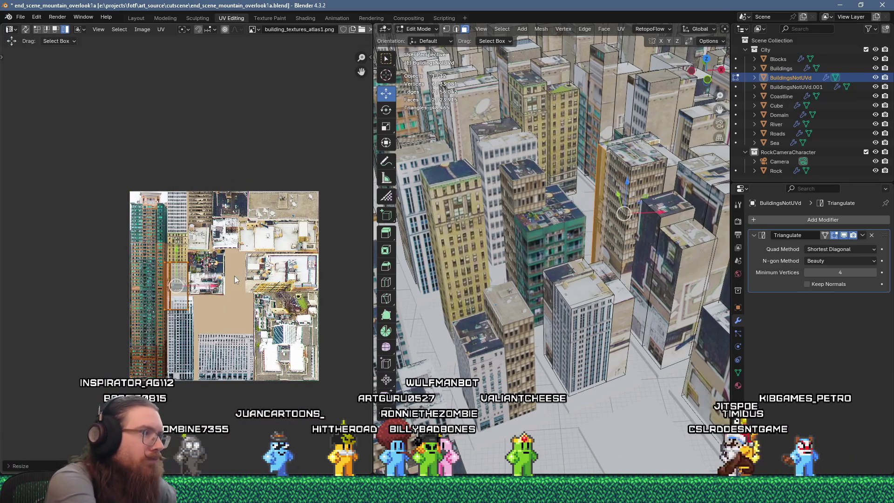
pyautogui.scroll(5, 180, 289)
pyautogui.press('g')
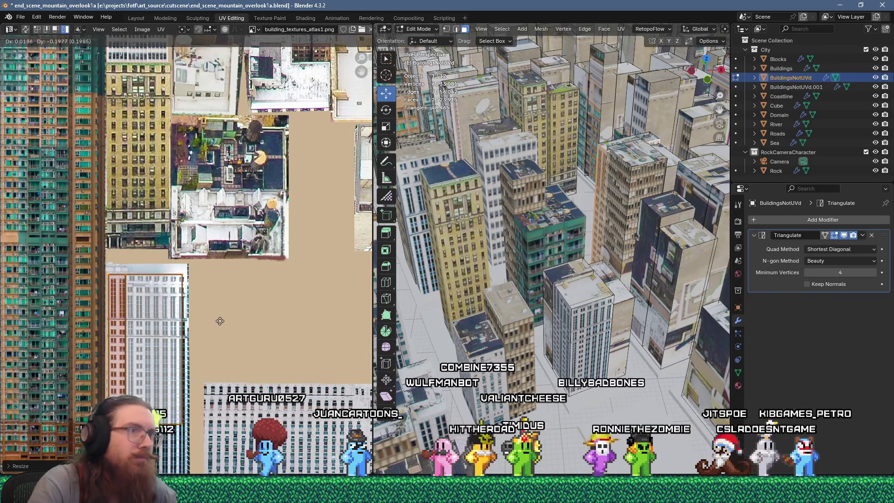
pyautogui.click(220, 320)
pyautogui.scroll(3, 220, 324)
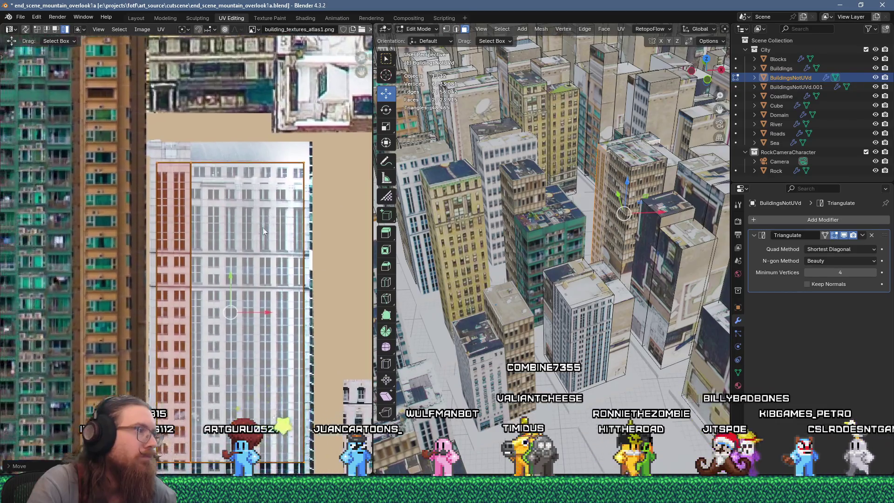
pyautogui.press('g')
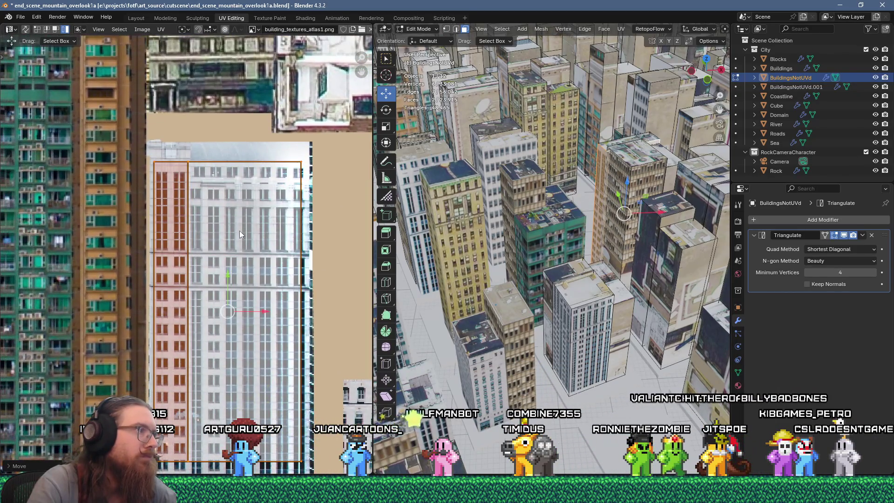
# Flow-unwrap two neighbouring faces on another building, shrink them and place them on a facade.
pyautogui.moveTo(578, 206)
pyautogui.keyDown('shift'); pyautogui.mouseDown(button='middle')
pyautogui.moveTo(586, 228)
pyautogui.moveTo(647, 263)
pyautogui.mouseUp(button='middle'); pyautogui.keyUp('shift')
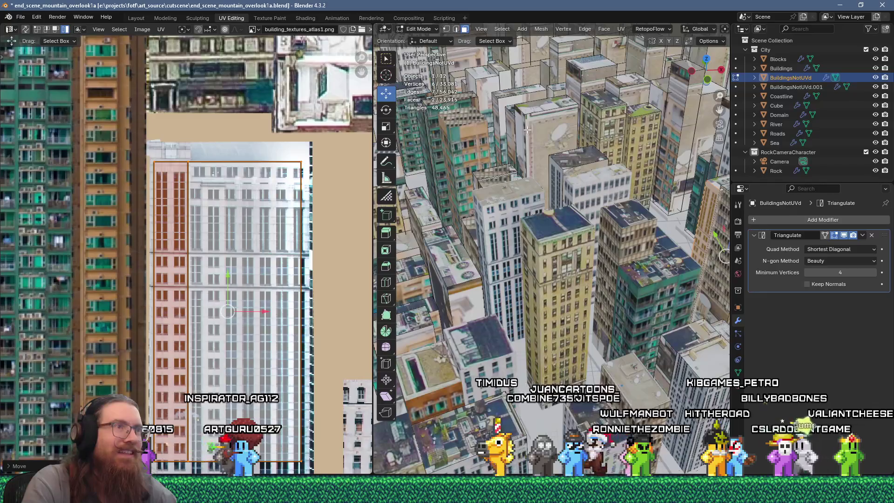
pyautogui.click(524, 127)
pyautogui.keyDown('shift'); pyautogui.click(533, 126); pyautogui.keyUp('shift')
pyautogui.press('u')
pyautogui.click(505, 120)
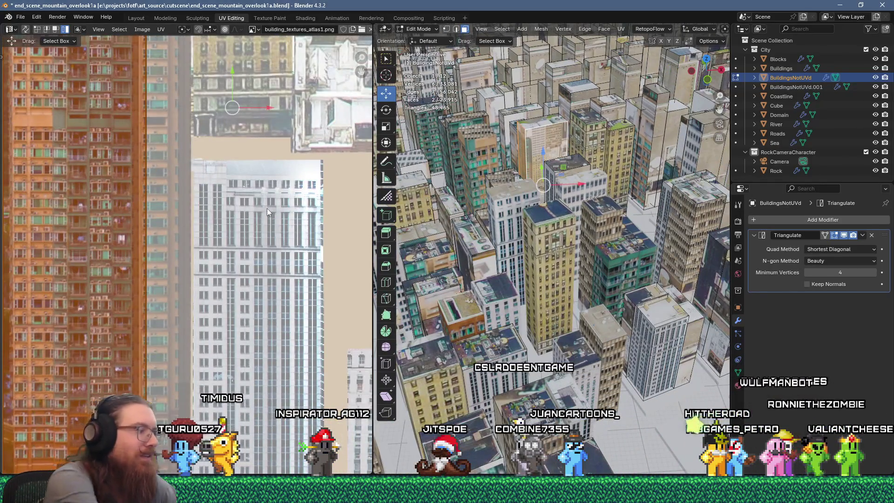
pyautogui.press('s')
pyautogui.click(267, 208)
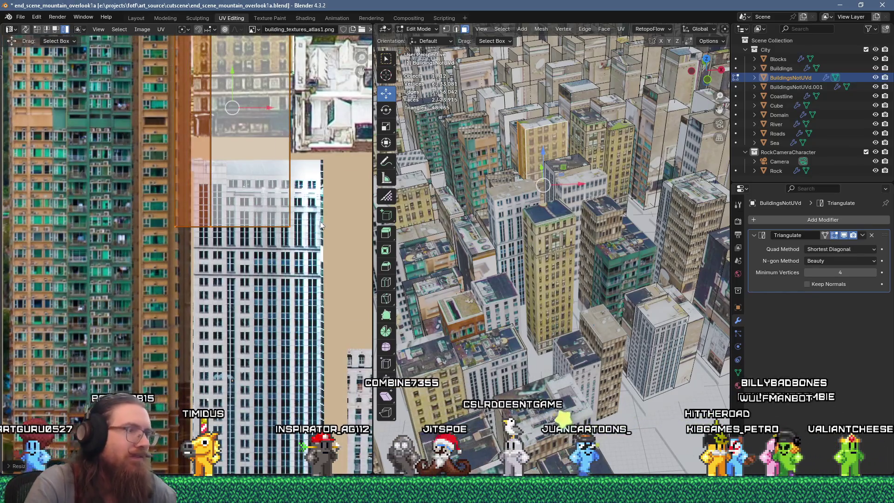
pyautogui.scroll(-3, 320, 225)
pyautogui.press('g')
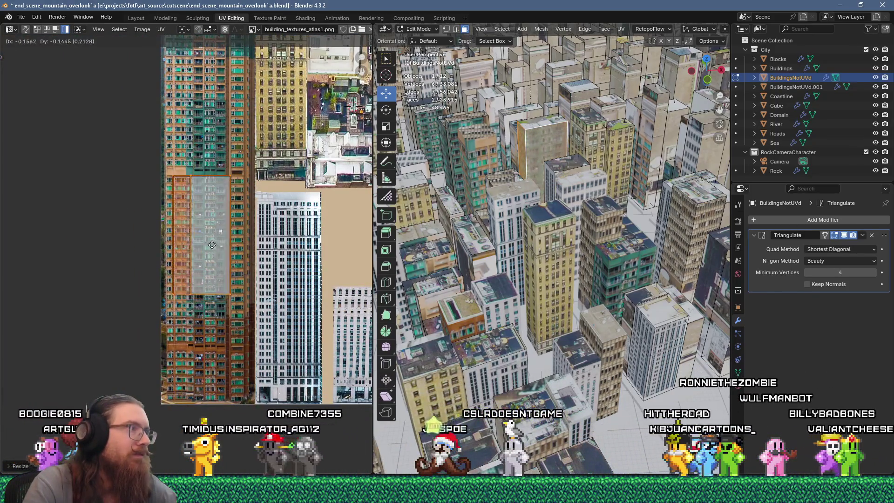
pyautogui.click(199, 241)
# Select another building face and switch editing to the Buildings object with Alt+Q.
pyautogui.moveTo(200, 241); pyautogui.dragTo(260, 298, button='middle')
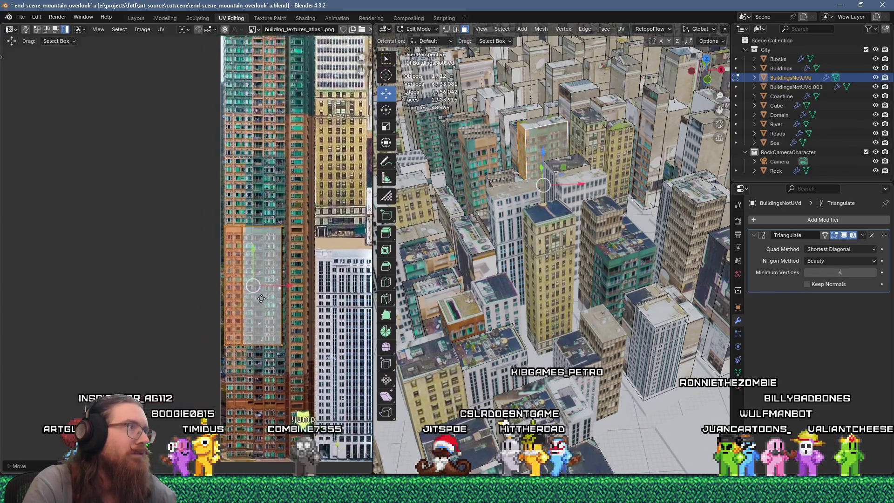
pyautogui.scroll(2, 261, 298)
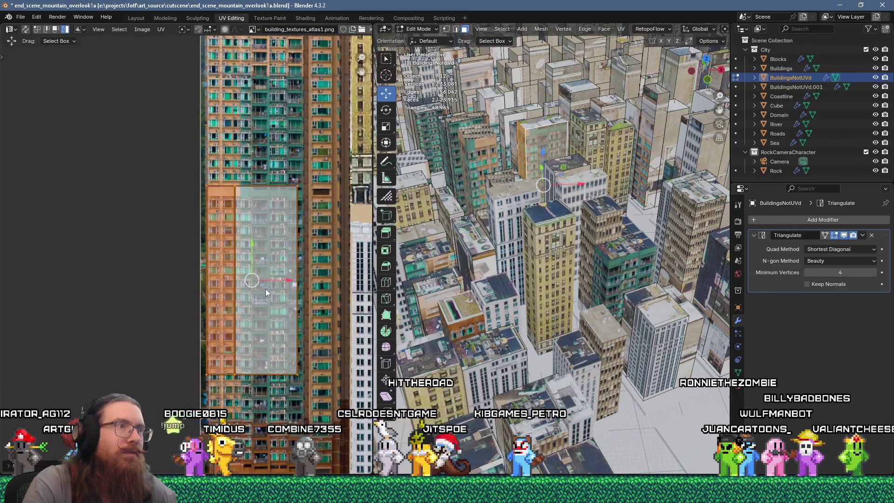
pyautogui.click(475, 135)
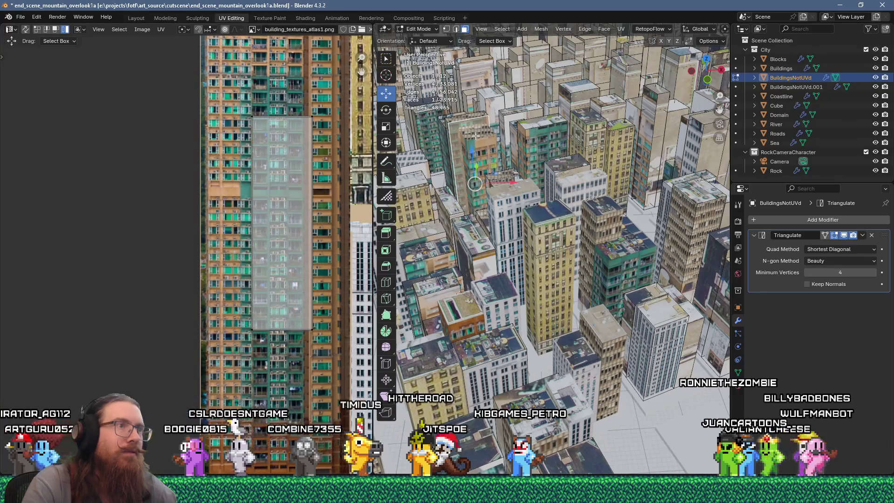
pyautogui.hotkey('alt', 'q')
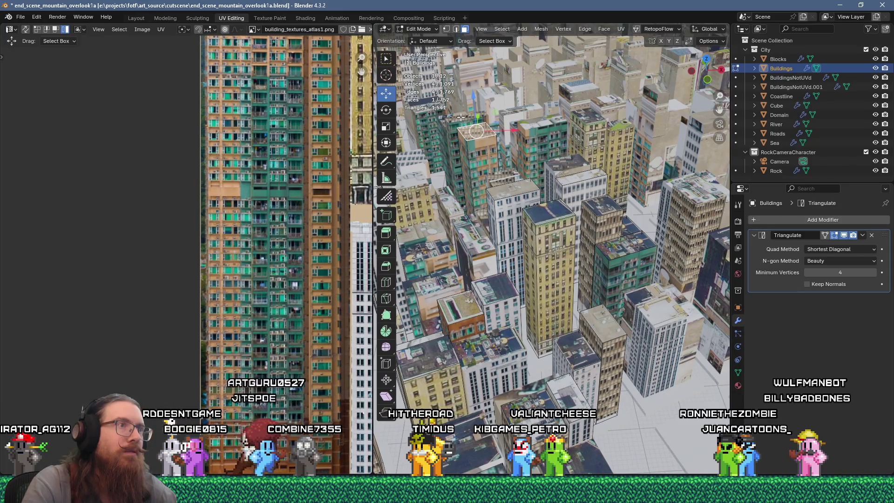
# Flow-unwrap the selected rooftop face, scale it to 0.2 and move it onto the atlas.
pyautogui.press('u')
pyautogui.click(496, 117)
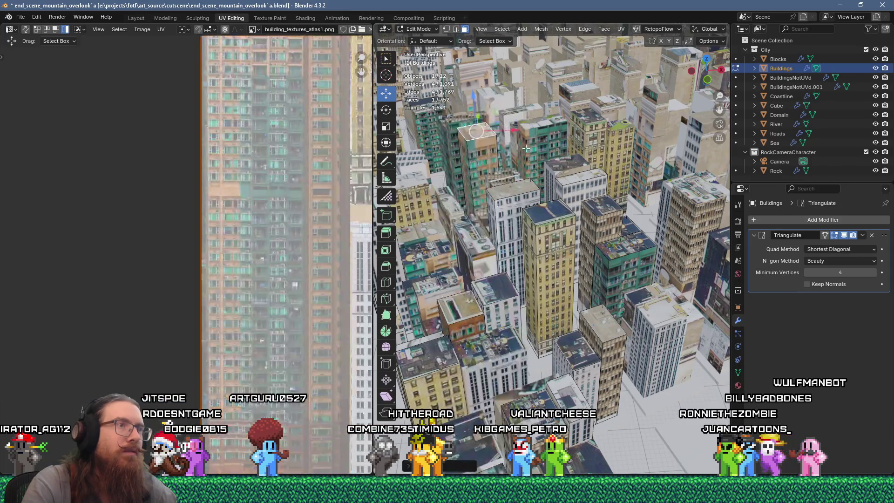
pyautogui.press('Home')
pyautogui.write('s')
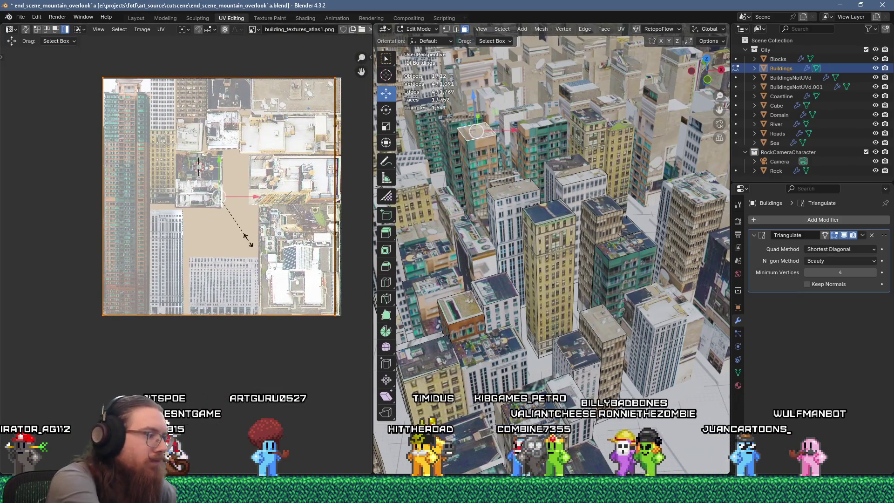
pyautogui.write('.2')
pyautogui.press('Return')
pyautogui.scroll(3, 249, 239)
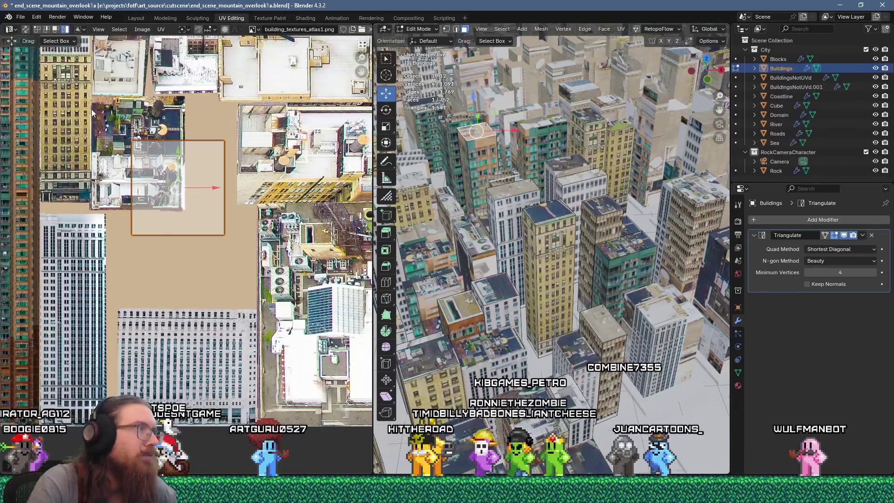
pyautogui.press('g')
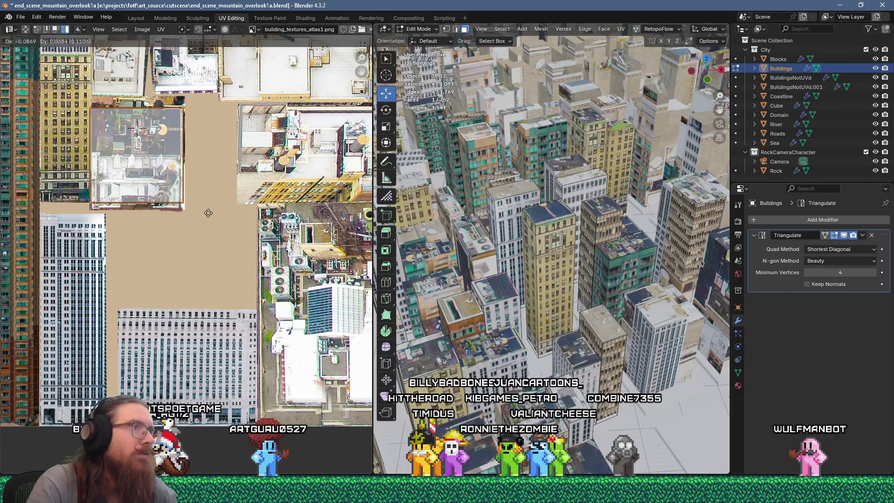
pyautogui.click(208, 218)
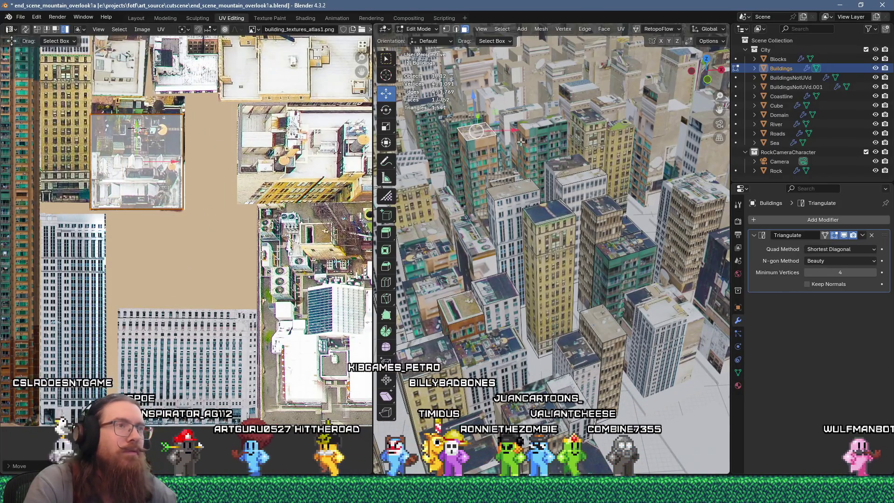
# On BuildingsNotUVd, unwrap a rooftop face, shrink it and rotate it 90°.
pyautogui.press('Tab')
pyautogui.click(535, 124)
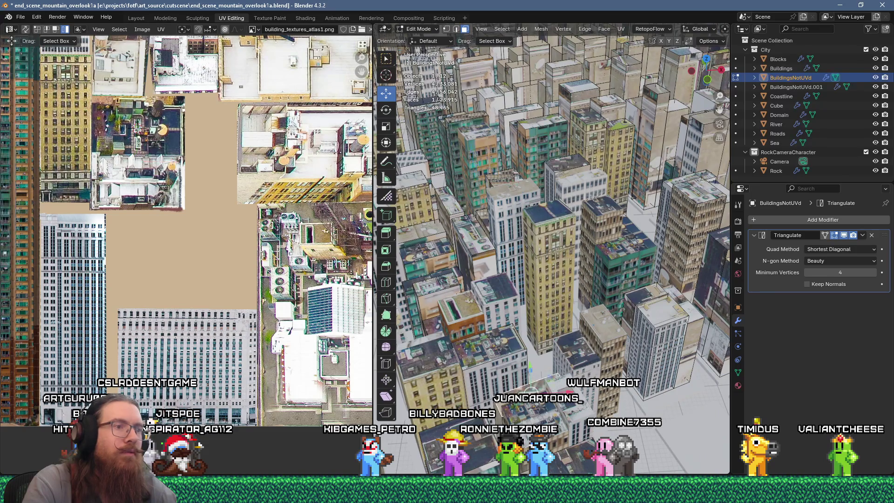
pyautogui.press('u')
pyautogui.click(583, 117)
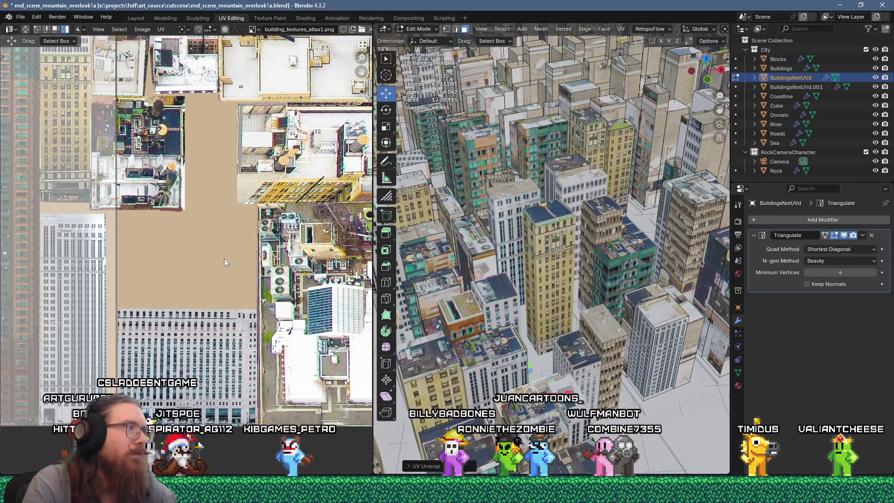
pyautogui.press('s')
pyautogui.press('Return')
pyautogui.write('r90')
pyautogui.press('Return')
# Position the rotated island over a rooftop photo at the atlas's upper left, then pick another roof.
pyautogui.press('g')
pyautogui.click(298, 196)
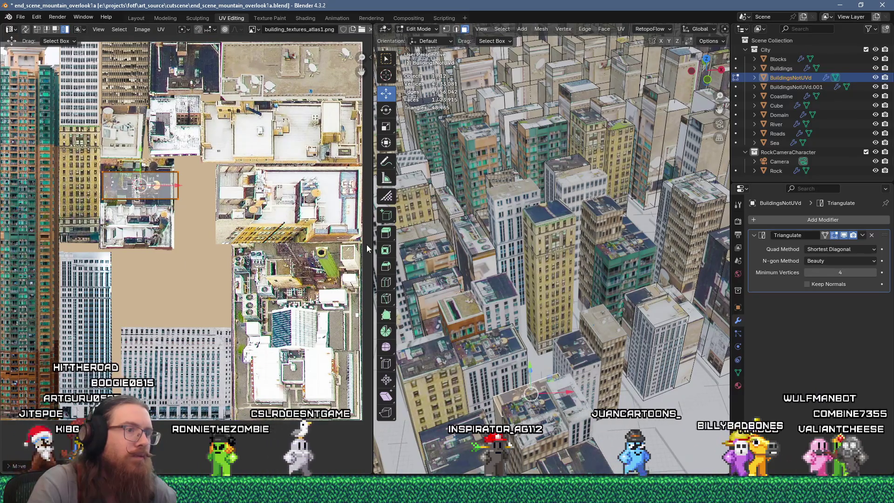
pyautogui.scroll(3, 169, 195)
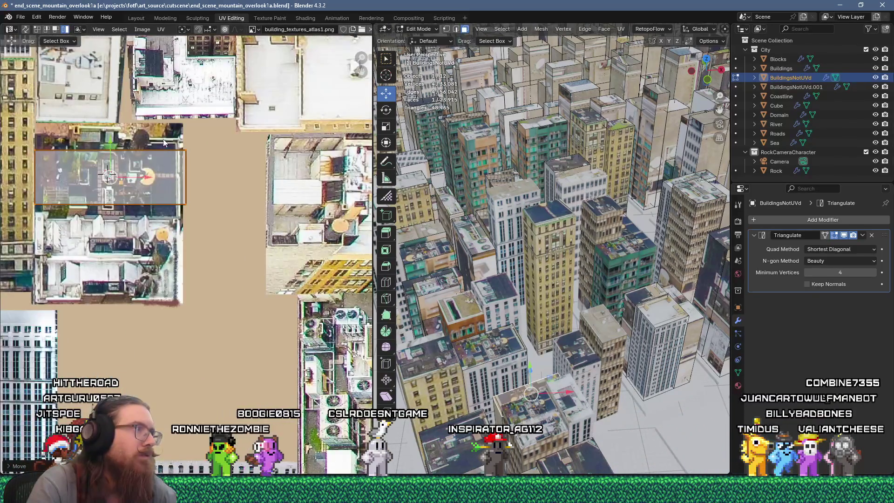
pyautogui.press('g')
pyautogui.click(207, 218)
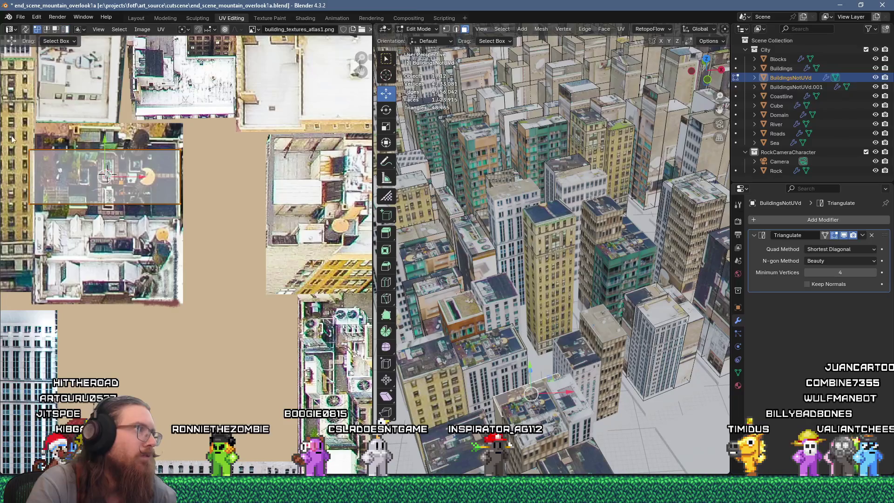
pyautogui.press('g')
pyautogui.click(67, 223)
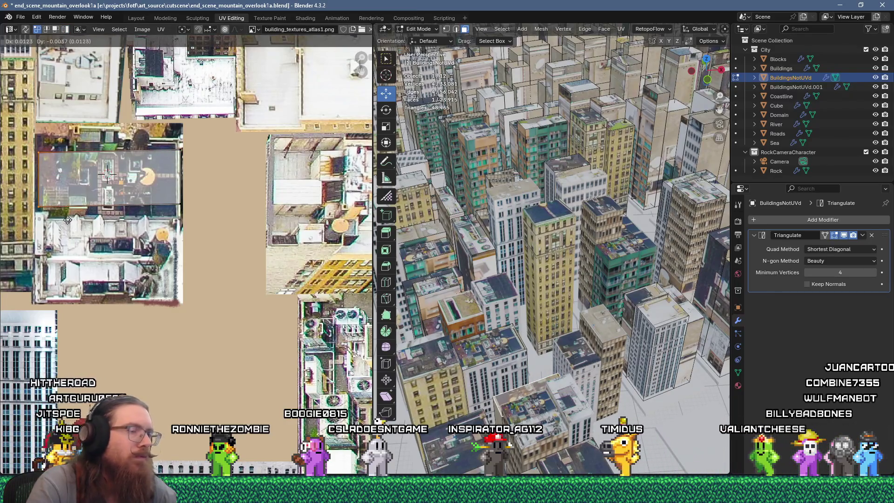
pyautogui.keyDown('shift'); pyautogui.moveTo(581, 349); pyautogui.dragTo(636, 396, button='middle'); pyautogui.keyUp('shift')
pyautogui.click(547, 213)
pyautogui.press('Tab')
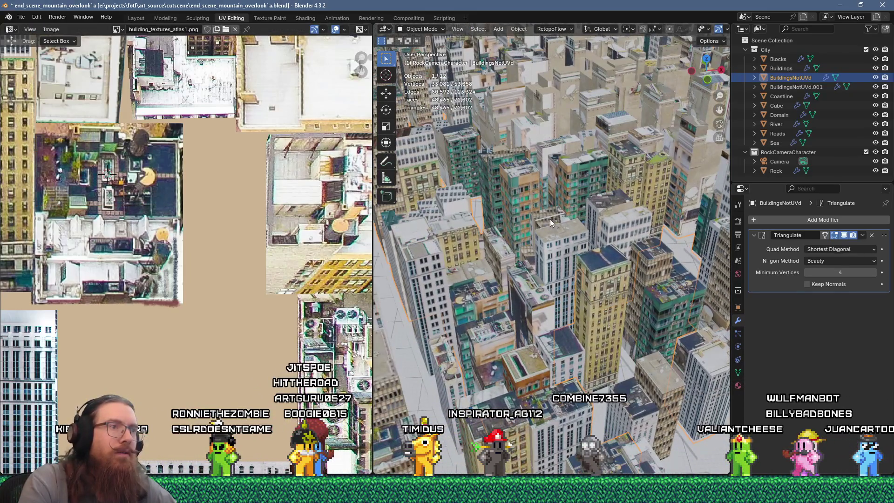
# Enter Edit Mode and add about fifteen rooftop faces across the nearby city blocks to the selection.
pyautogui.press('Tab')
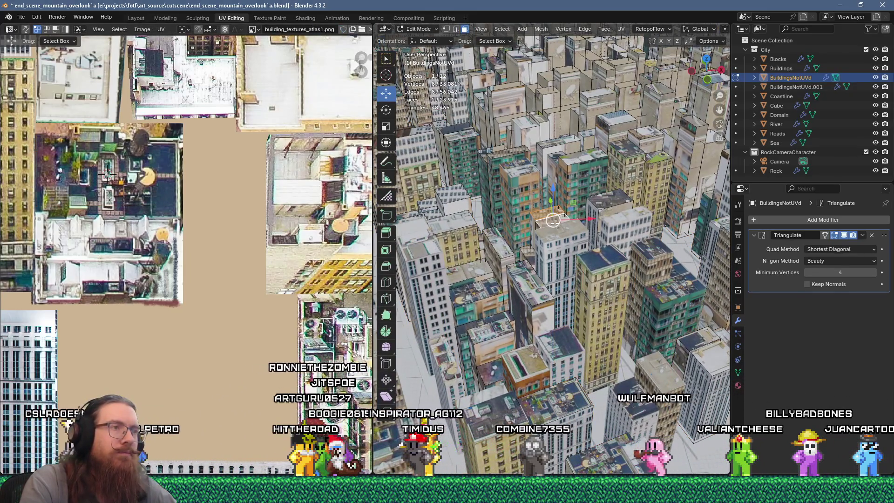
pyautogui.keyDown('shift'); pyautogui.click(454, 199); pyautogui.keyUp('shift')
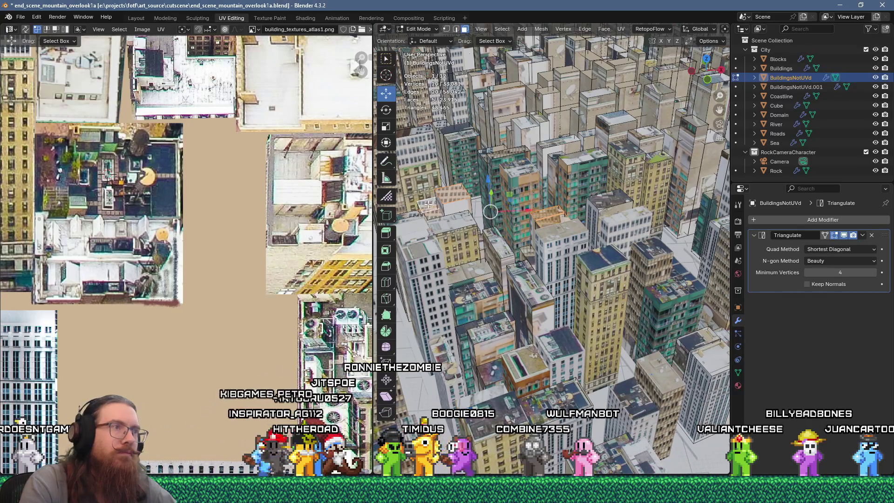
pyautogui.moveTo(465, 198); pyautogui.dragTo(474, 252, button='middle')
pyautogui.keyDown('shift'); pyautogui.click(473, 257); pyautogui.keyUp('shift')
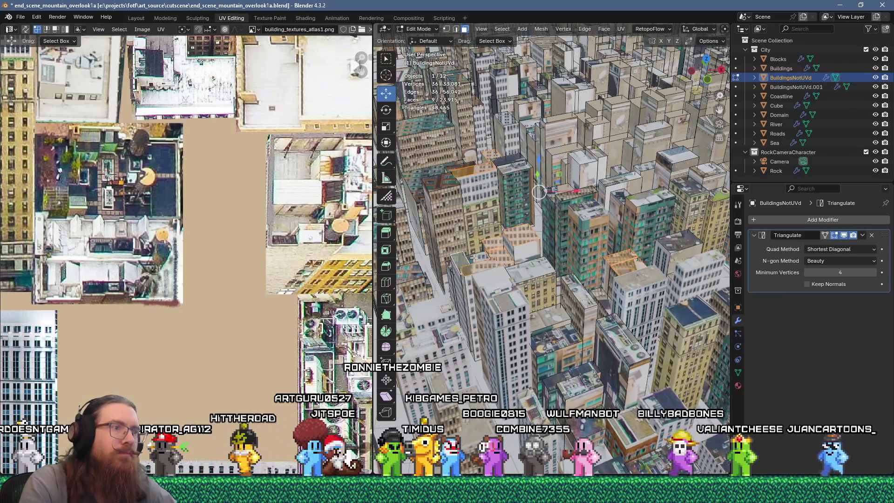
pyautogui.keyDown('shift'); pyautogui.click(433, 179); pyautogui.keyUp('shift')
pyautogui.keyDown('shift'); pyautogui.click(459, 171); pyautogui.keyUp('shift')
pyautogui.keyDown('shift'); pyautogui.click(485, 165); pyautogui.keyUp('shift')
pyautogui.keyDown('shift'); pyautogui.click(425, 128); pyautogui.keyUp('shift')
pyautogui.moveTo(425, 128); pyautogui.dragTo(480, 252, button='middle')
pyautogui.keyDown('shift'); pyautogui.click(480, 253); pyautogui.keyUp('shift')
pyautogui.keyDown('shift'); pyautogui.click(468, 260); pyautogui.keyUp('shift')
pyautogui.keyDown('shift'); pyautogui.click(512, 254); pyautogui.keyUp('shift')
pyautogui.keyDown('shift'); pyautogui.click(482, 210); pyautogui.keyUp('shift')
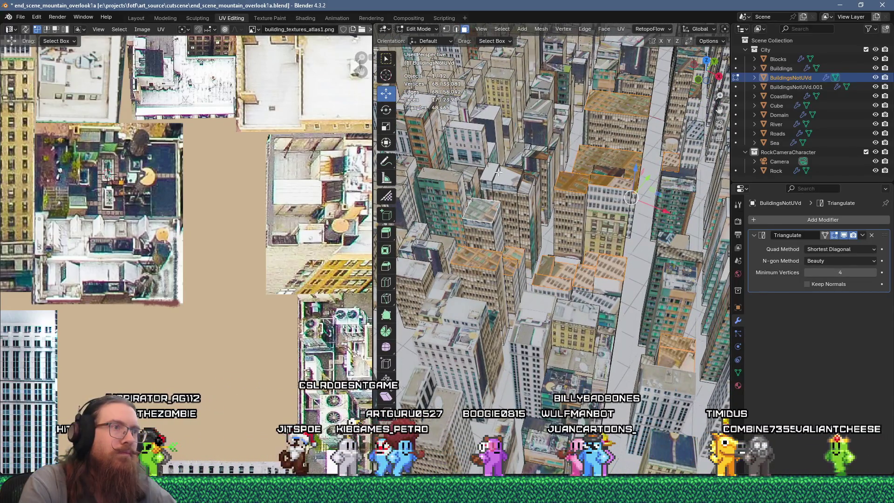
pyautogui.keyDown('shift'); pyautogui.click(529, 187); pyautogui.keyUp('shift')
pyautogui.keyDown('shift'); pyautogui.click(537, 157); pyautogui.keyUp('shift')
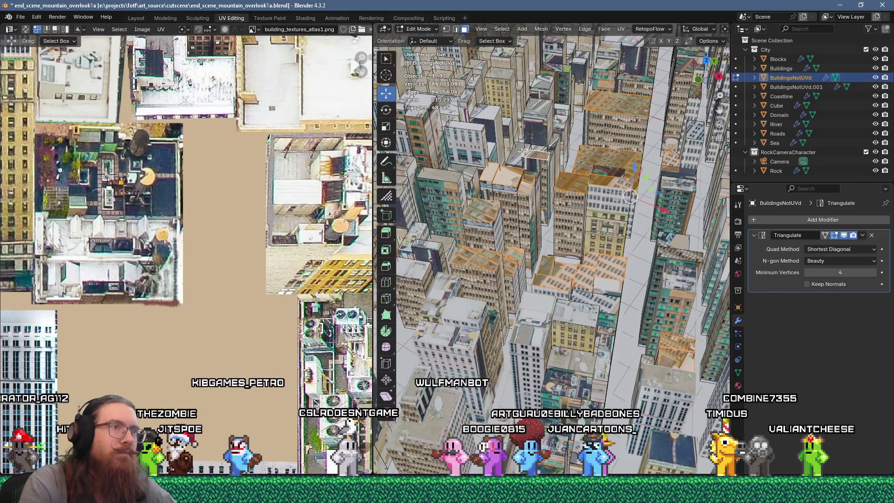
pyautogui.keyDown('shift'); pyautogui.click(540, 146); pyautogui.keyUp('shift')
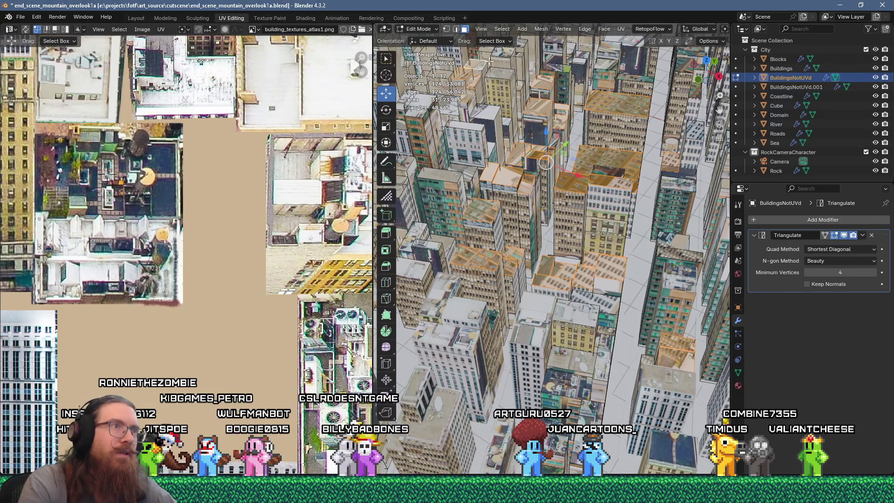
# Extend the selection with roof faces on the farther buildings of BuildingsNotUVd.
pyautogui.keyDown('shift'); pyautogui.moveTo(500, 95); pyautogui.dragTo(524, 112, button='middle'); pyautogui.keyUp('shift')
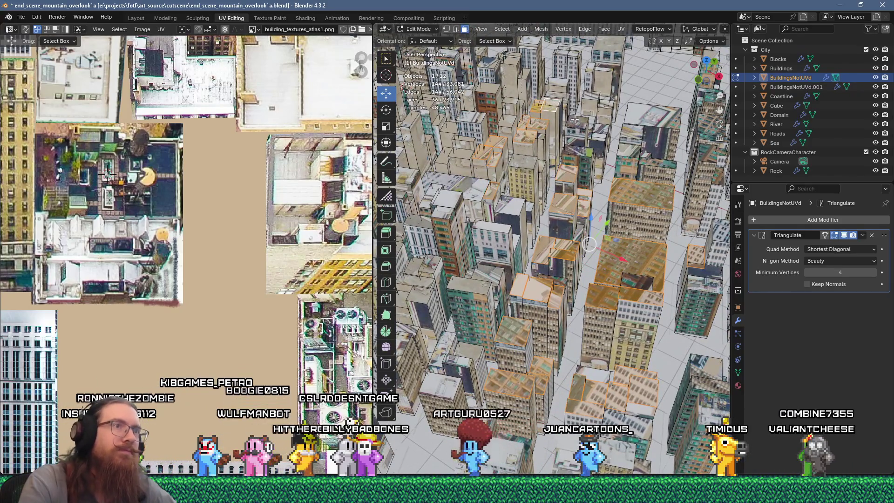
pyautogui.keyDown('shift'); pyautogui.click(580, 152); pyautogui.keyUp('shift')
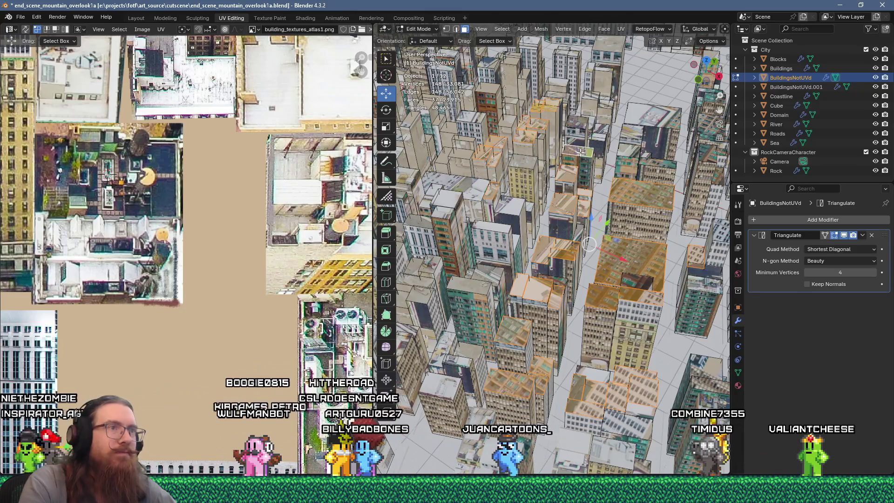
pyautogui.keyDown('shift'); pyautogui.click(457, 190); pyautogui.keyUp('shift')
pyautogui.keyDown('shift'); pyautogui.moveTo(456, 190); pyautogui.dragTo(508, 204, button='middle'); pyautogui.keyUp('shift')
pyautogui.keyDown('shift'); pyautogui.click(517, 165); pyautogui.keyUp('shift')
pyautogui.keyDown('shift'); pyautogui.click(484, 153); pyautogui.keyUp('shift')
pyautogui.keyDown('shift'); pyautogui.click(501, 142); pyautogui.keyUp('shift')
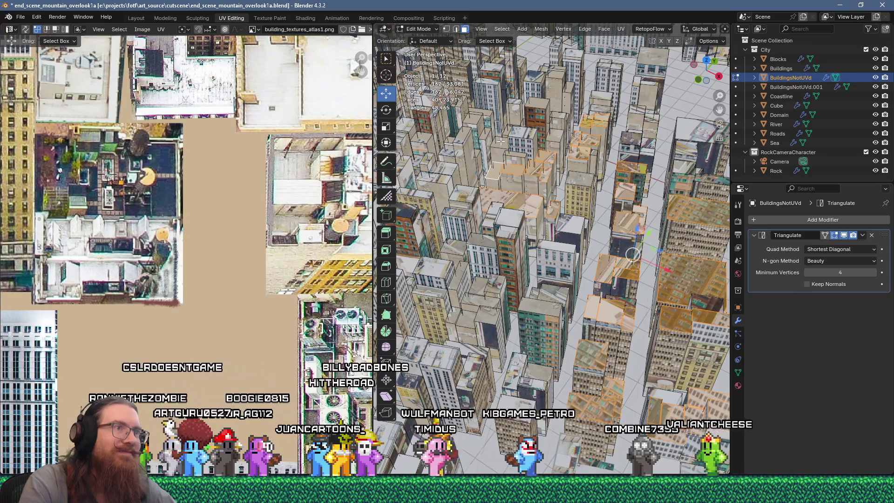
pyautogui.keyDown('shift'); pyautogui.click(463, 136); pyautogui.keyUp('shift')
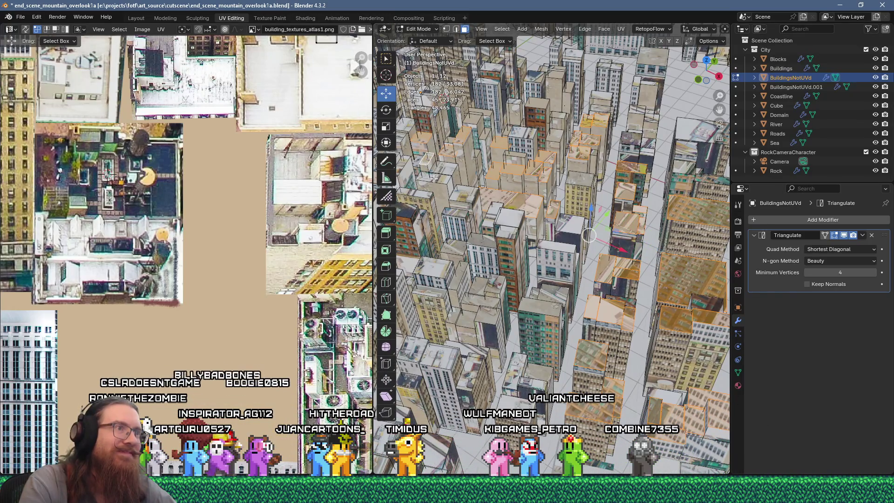
pyautogui.keyDown('shift'); pyautogui.moveTo(433, 175); pyautogui.dragTo(450, 174, button='middle'); pyautogui.keyUp('shift')
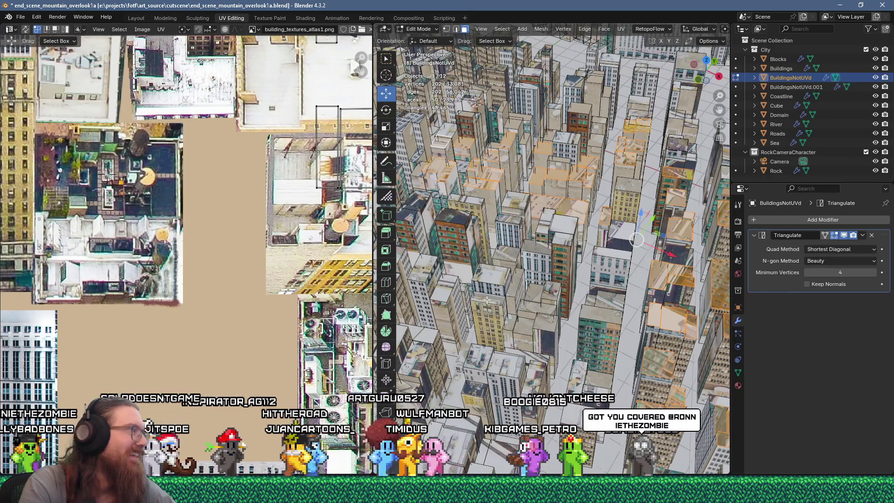
pyautogui.moveTo(579, 266); pyautogui.dragTo(554, 296, button='middle')
pyautogui.keyDown('shift'); pyautogui.click(555, 296); pyautogui.keyUp('shift')
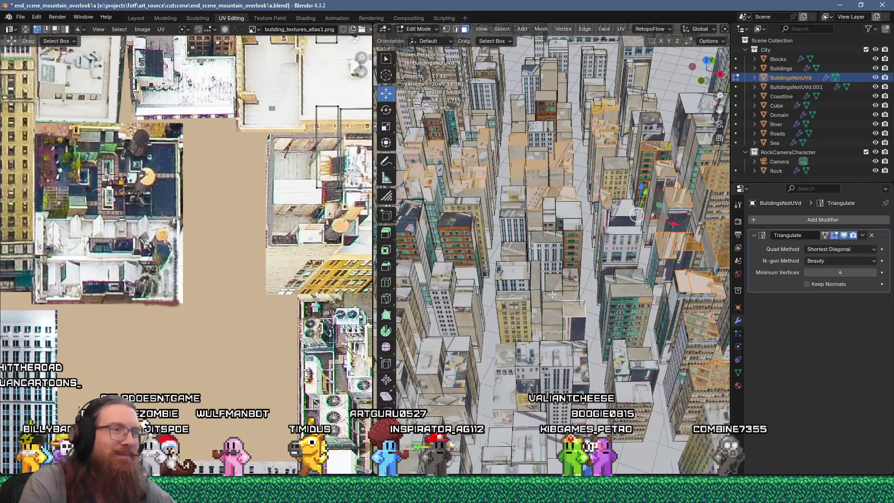
pyautogui.keyDown('ctrl'); pyautogui.click(563, 275); pyautogui.keyUp('ctrl')
pyautogui.keyDown('shift'); pyautogui.click(567, 210); pyautogui.keyUp('shift')
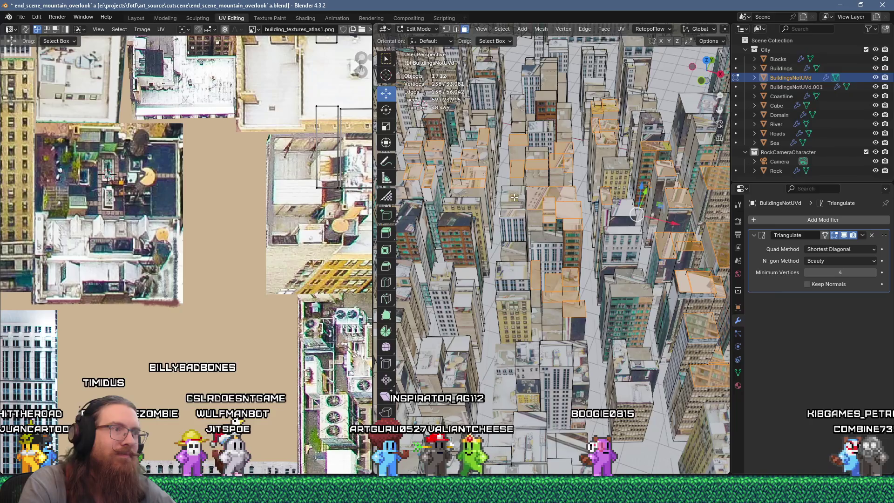
pyautogui.moveTo(464, 291); pyautogui.dragTo(488, 297, button='middle')
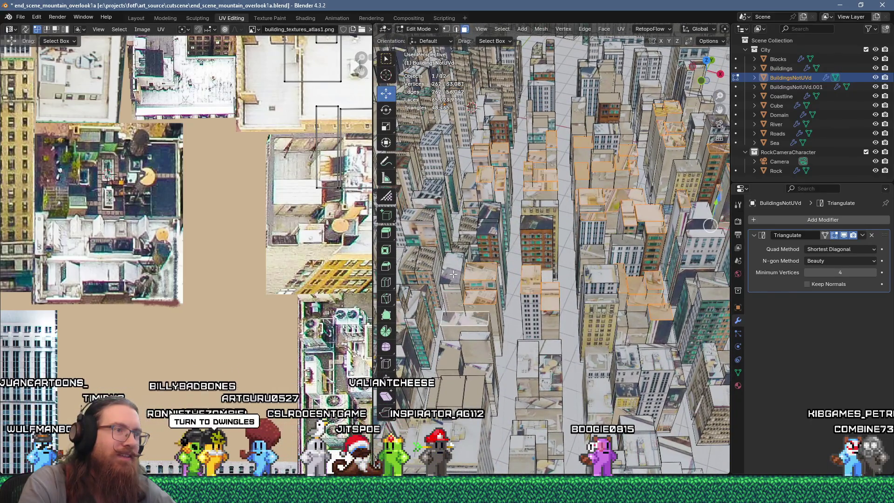
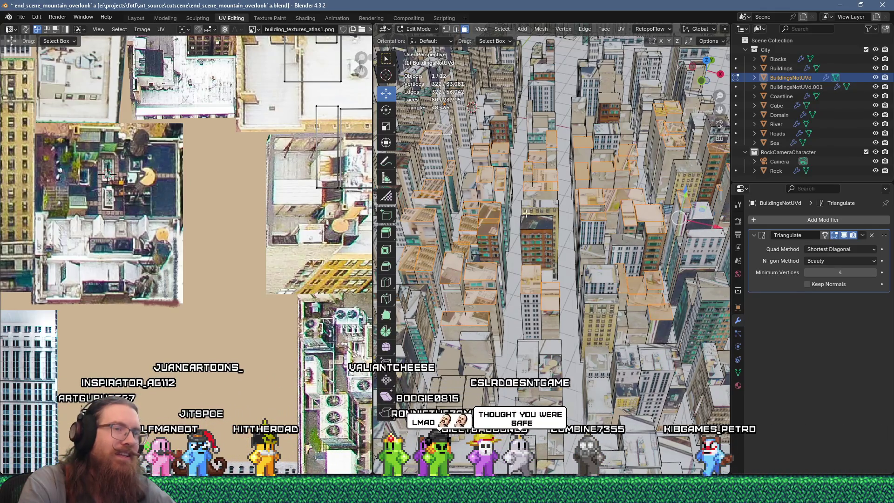
# Flow-unwrap the buildings faces with UV Flow Unwrap, then try a 0.5 UV scale and cancel it.
pyautogui.press('u')
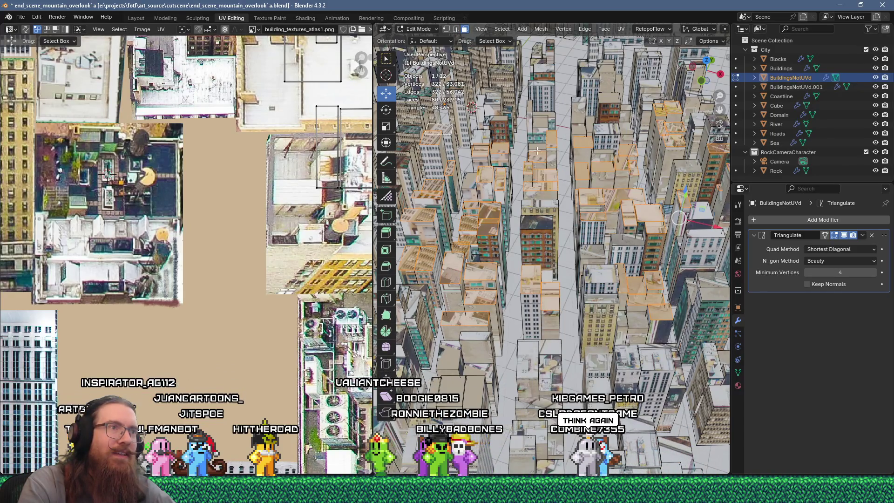
pyautogui.press('u')
pyautogui.click(524, 119)
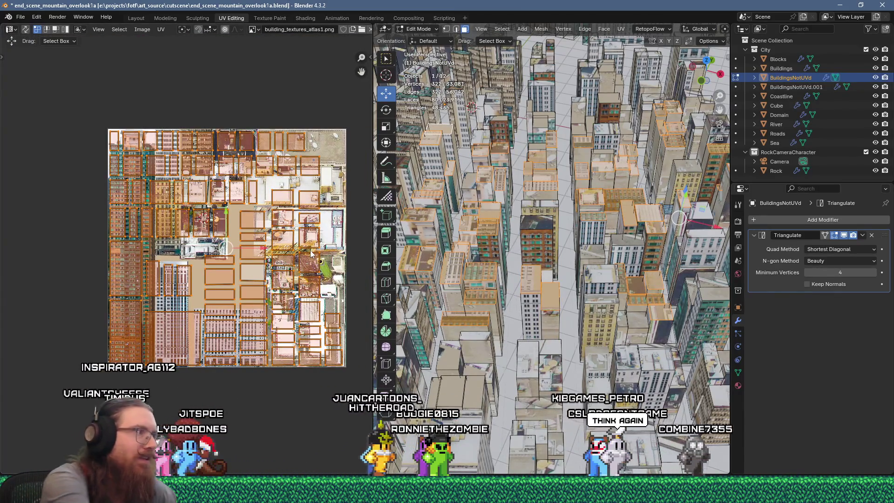
pyautogui.write('s')
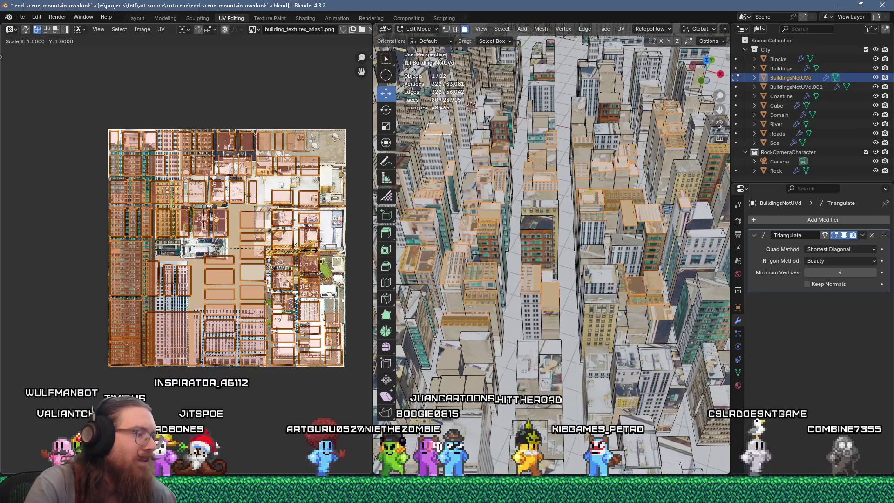
pyautogui.write('.5')
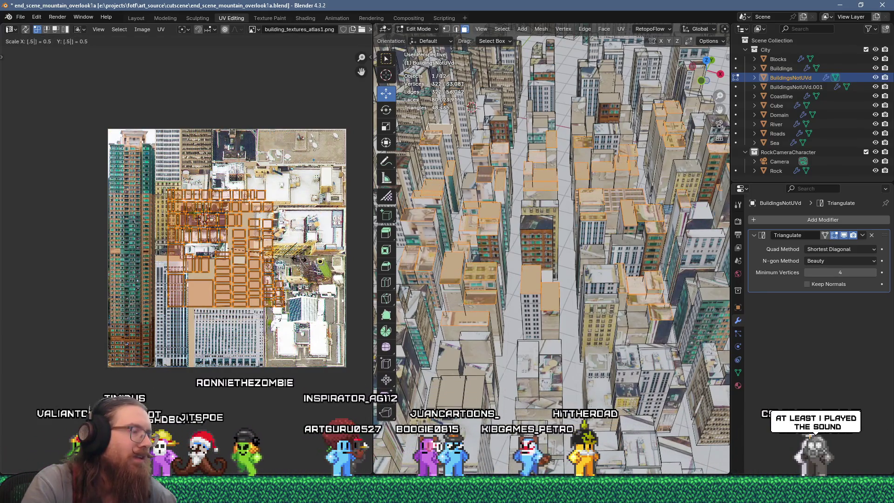
pyautogui.press('Escape')
# Switch to UV face select mode and pick the bottom-left UV island.
pyautogui.scroll(1, 299, 263)
pyautogui.scroll(-1, 242, 303)
pyautogui.press('3')
pyautogui.click(122, 343)
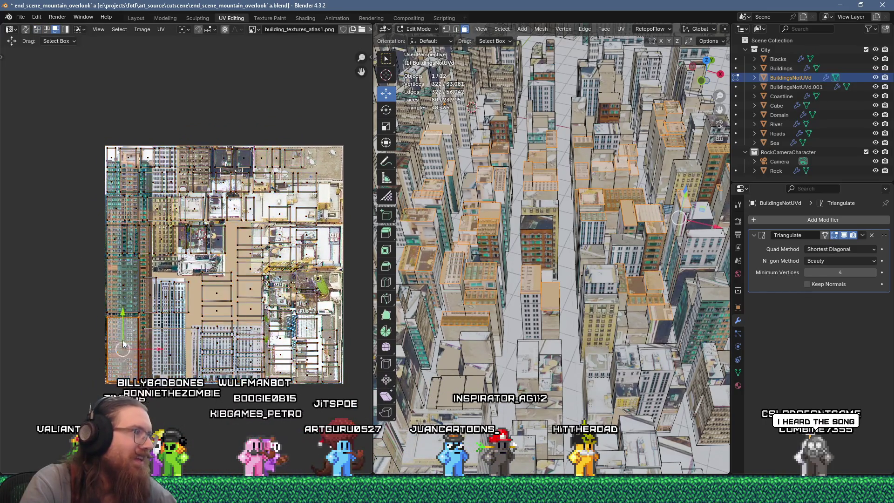
# Move the bottom-left UV island further up onto the building_textures_atlas1 texture.
pyautogui.press('g')
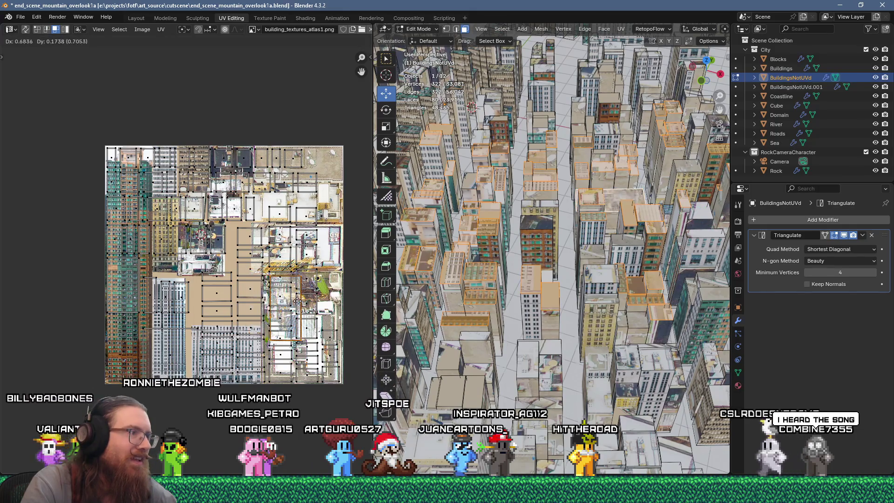
pyautogui.hotkey('ctrl', 'z')
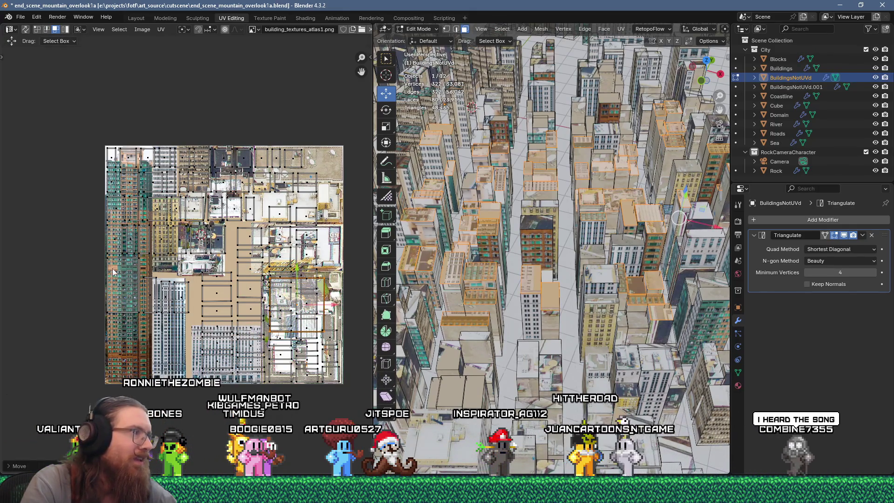
pyautogui.press('g')
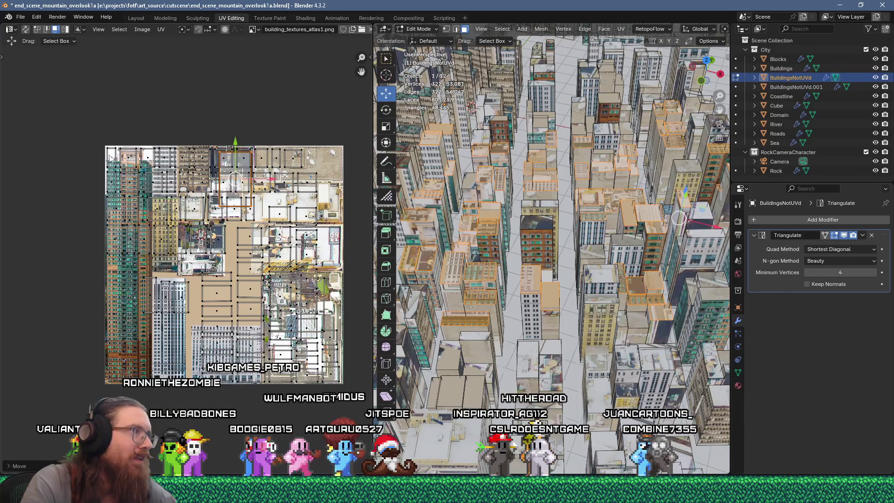
pyautogui.press('g')
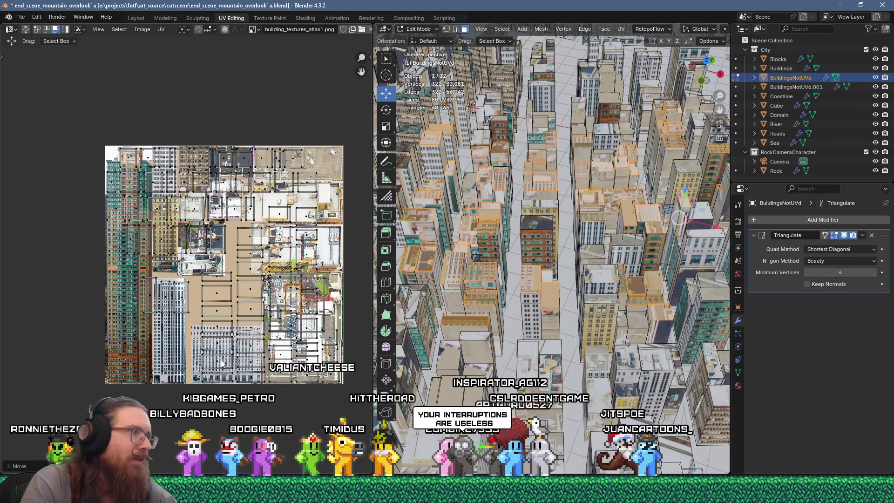
pyautogui.press('g')
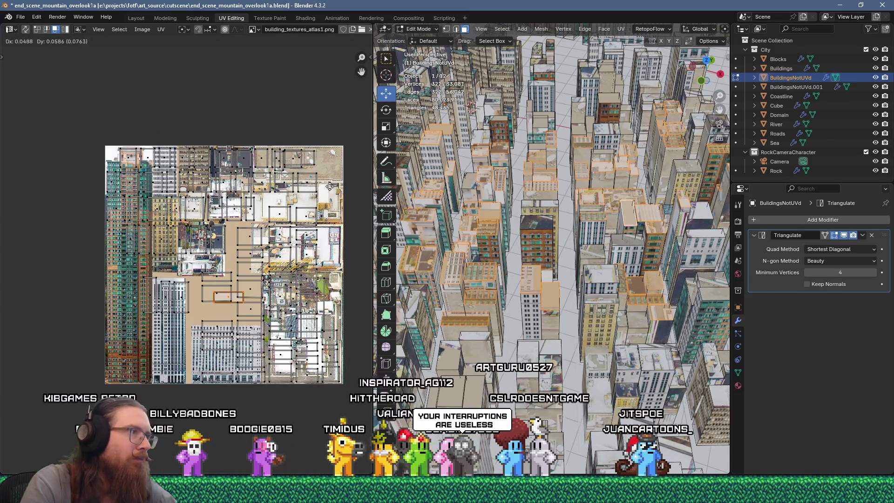
pyautogui.click(338, 186)
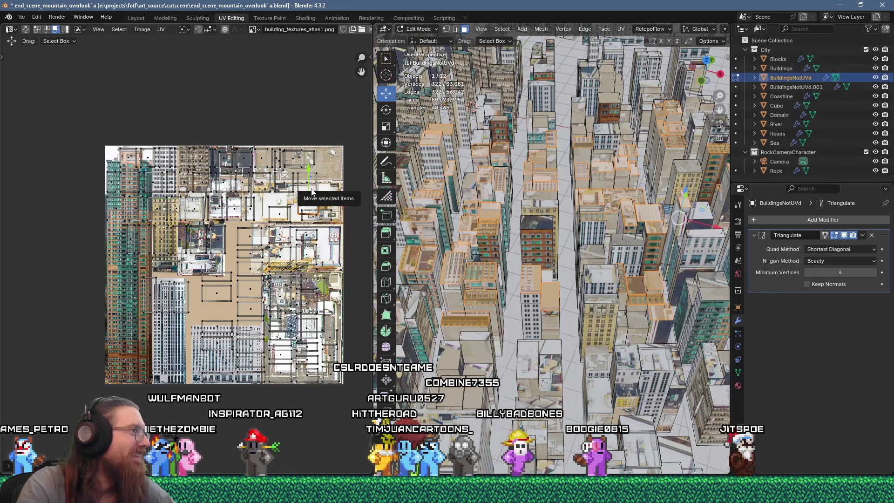
pyautogui.scroll(2, 182, 195)
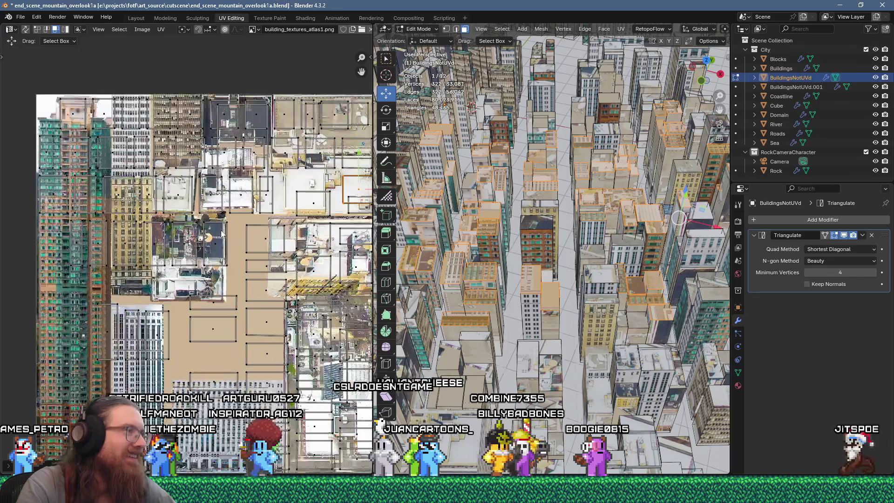
# Move a second UV island onto a new spot at the left of the atlas.
pyautogui.click(182, 195)
pyautogui.press('g')
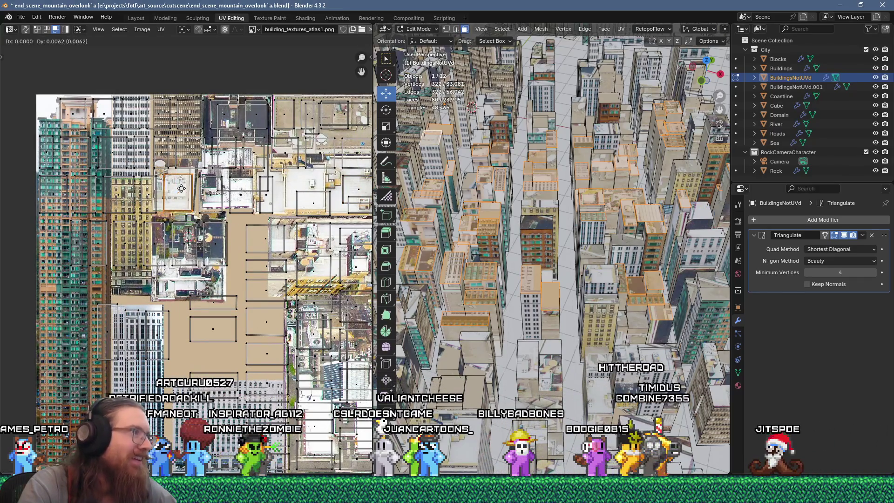
pyautogui.moveTo(175, 186); pyautogui.dragTo(114, 148)
pyautogui.press('g')
pyautogui.moveTo(341, 131)
pyautogui.mouseDown()
pyautogui.moveTo(232, 296)
pyautogui.moveTo(338, 363)
pyautogui.moveTo(318, 344)
pyautogui.mouseUp()
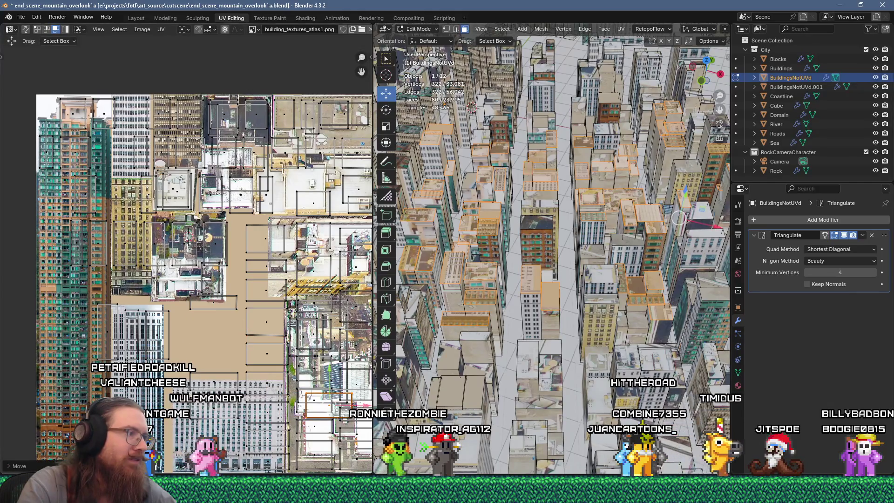
pyautogui.press('g')
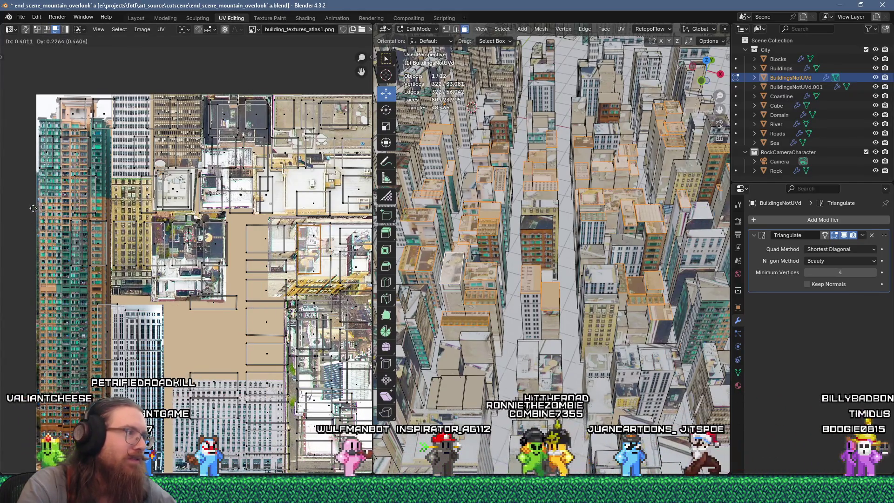
pyautogui.click(106, 248)
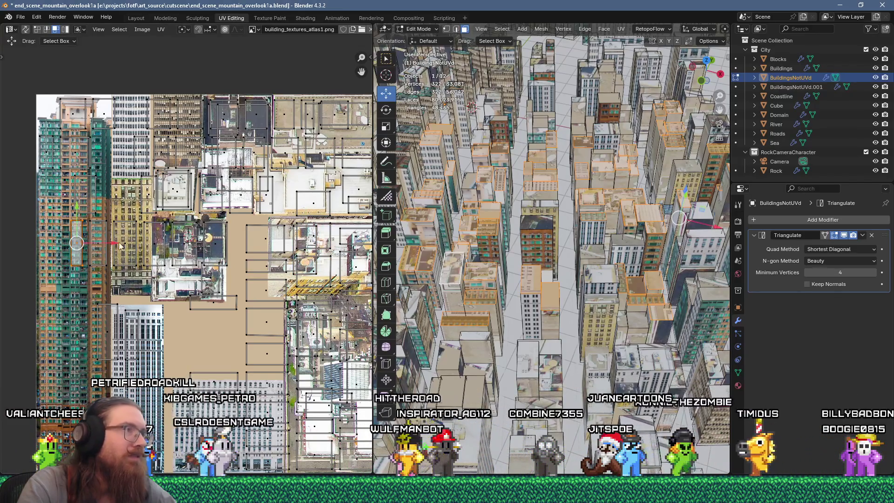
pyautogui.press('g')
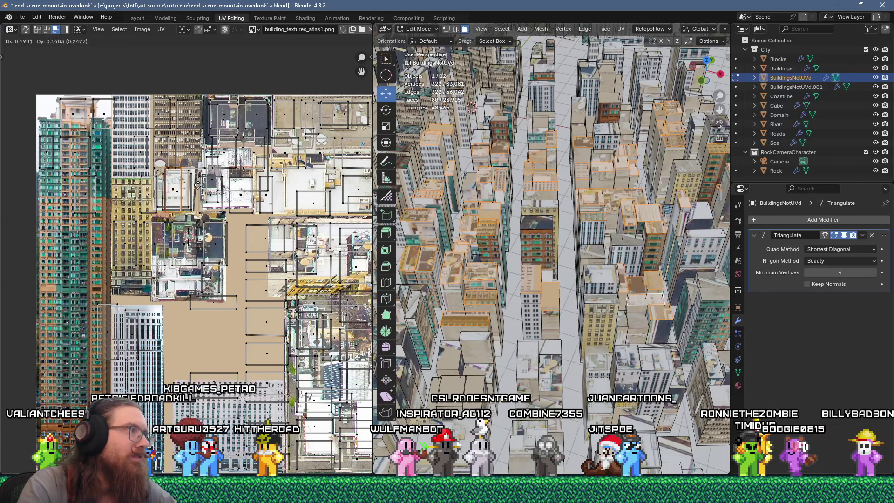
pyautogui.click(41, 144)
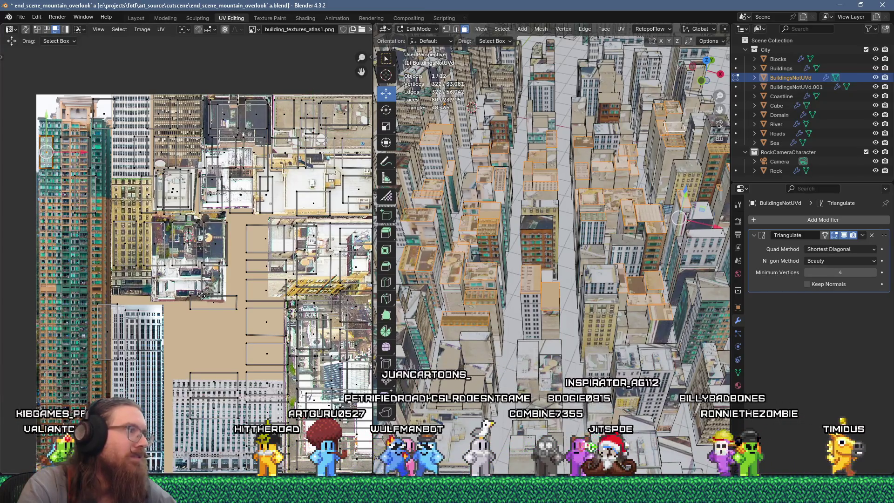
# Shift a lower island down on the atlas and slide the small bottom island right.
pyautogui.click(135, 239)
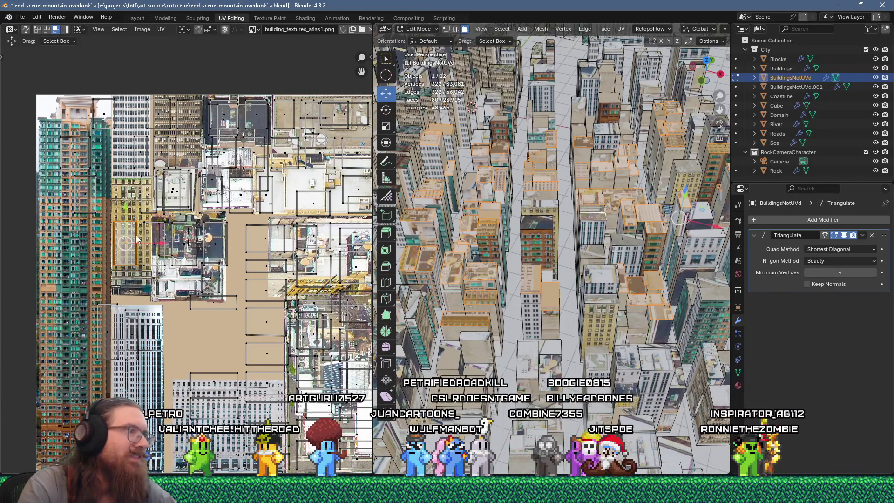
pyautogui.press('g')
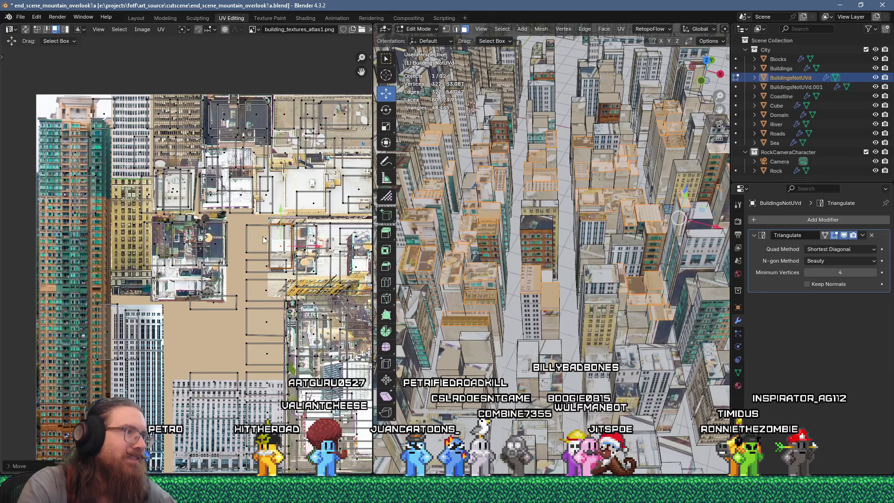
pyautogui.press('g')
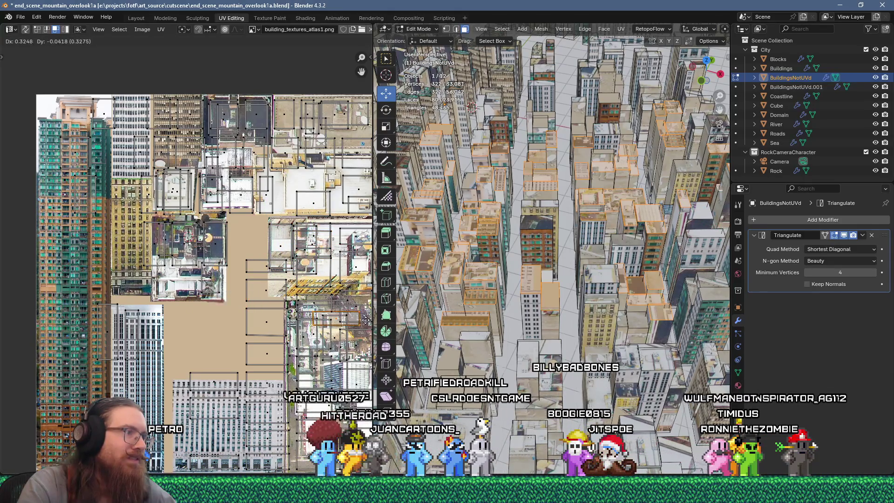
pyautogui.click(231, 286)
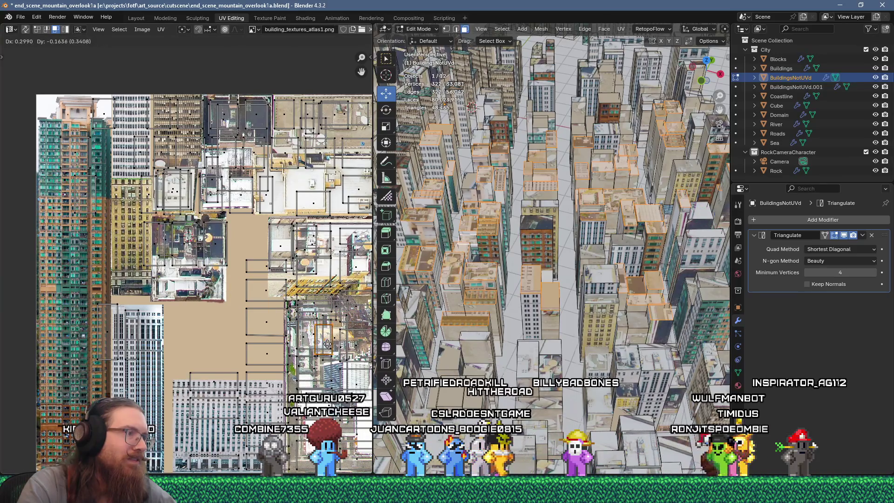
pyautogui.click(281, 356)
pyautogui.moveTo(282, 356); pyautogui.dragTo(325, 353)
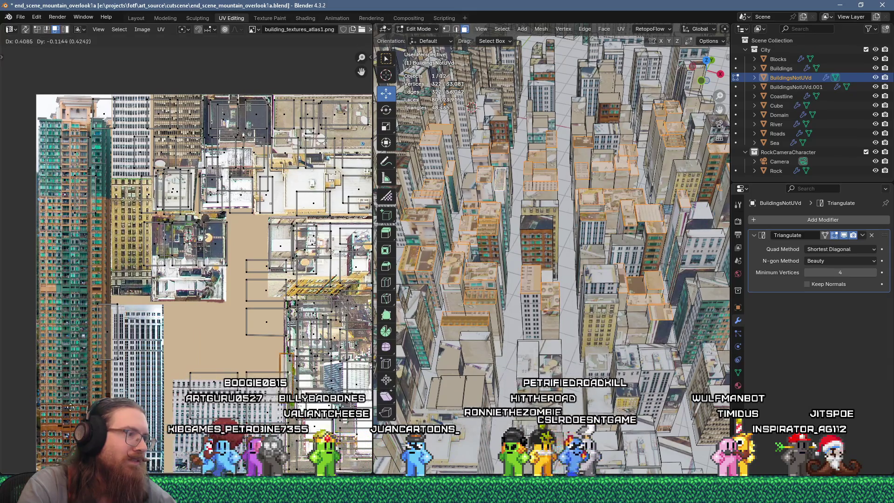
pyautogui.moveTo(118, 363); pyautogui.dragTo(42, 296, button='middle')
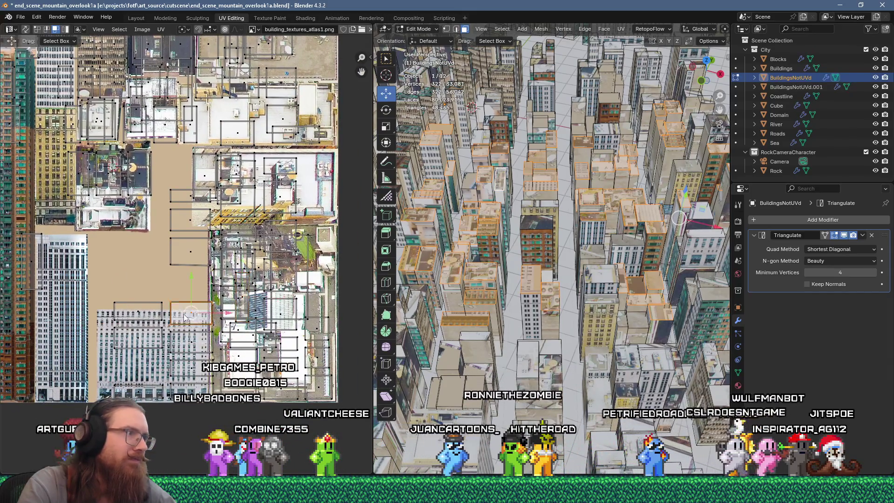
# Place the tall left island further right and move another island right, then up.
pyautogui.press('g')
pyautogui.click(317, 160)
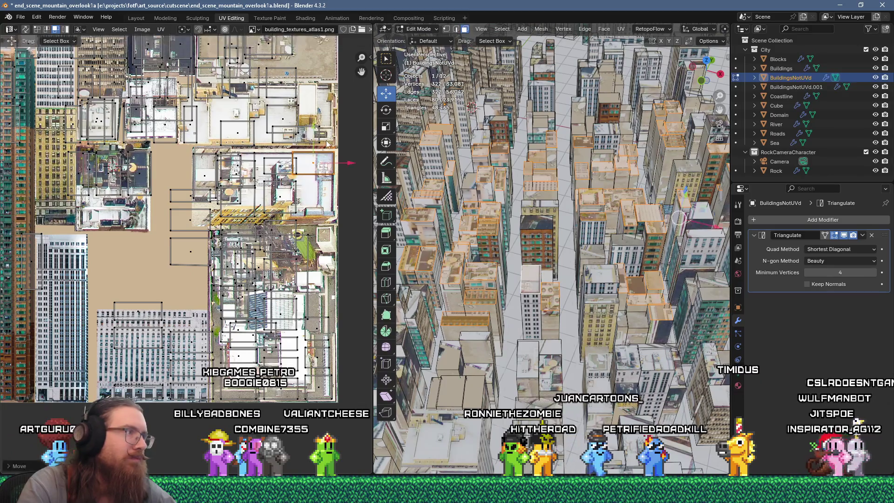
pyautogui.click(42, 260)
pyautogui.press('g')
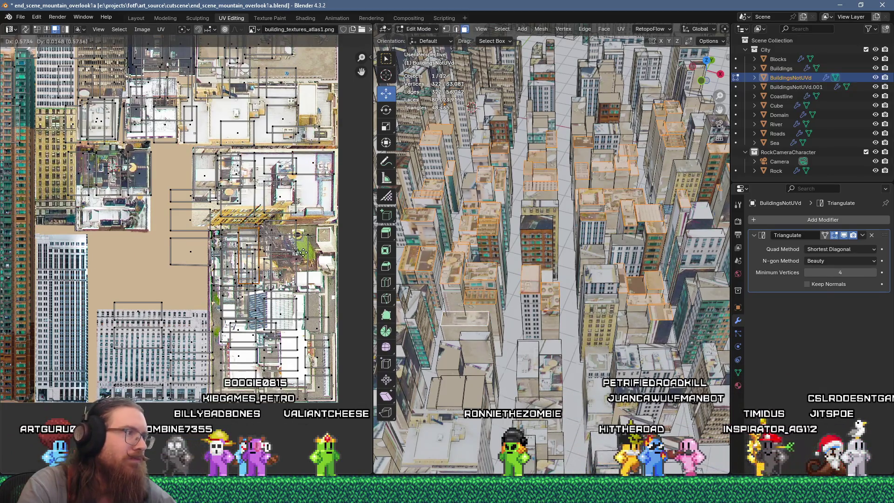
pyautogui.click(96, 250)
pyautogui.click(133, 312)
pyautogui.press('g')
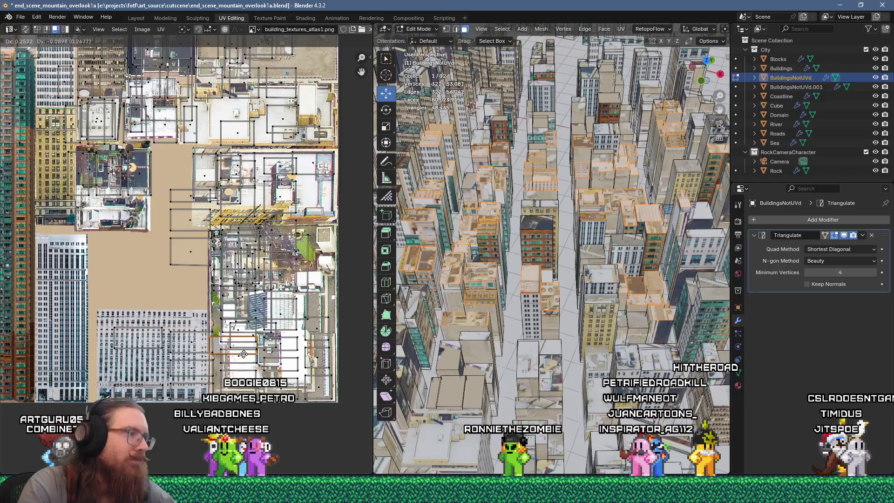
pyautogui.click(243, 354)
pyautogui.press('g')
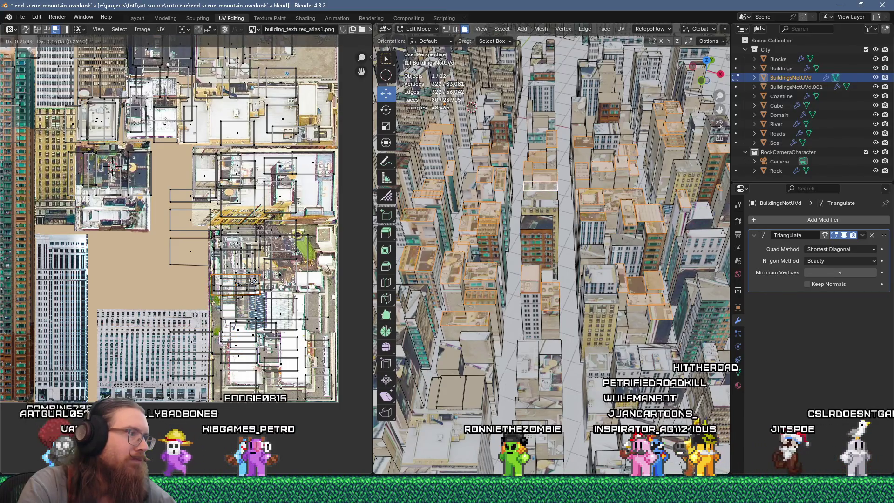
# Nudge another island upward and move the narrow island up onto the atlas.
pyautogui.click(195, 248)
pyautogui.press('g')
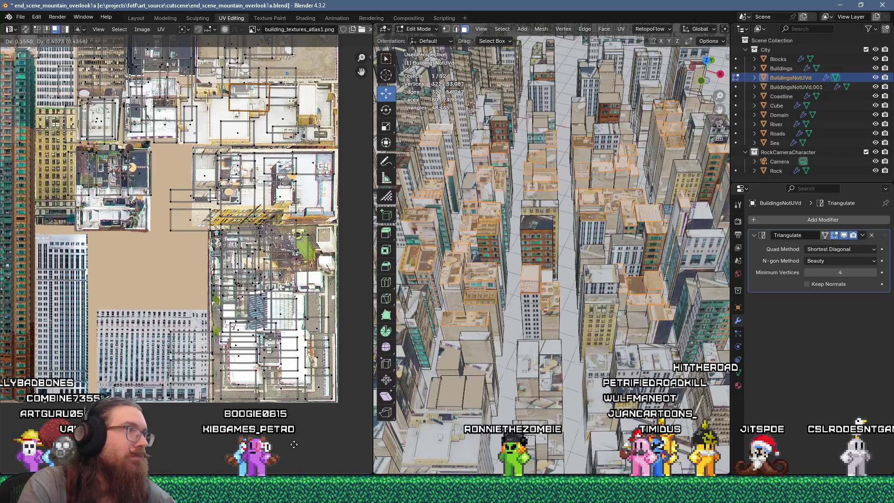
pyautogui.click(295, 449)
pyautogui.moveTo(184, 332); pyautogui.dragTo(244, 377, button='middle')
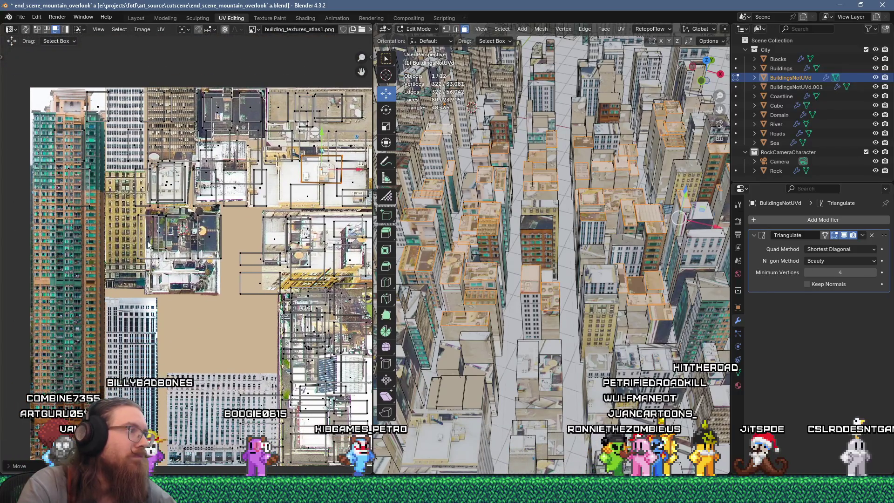
pyautogui.click(209, 166)
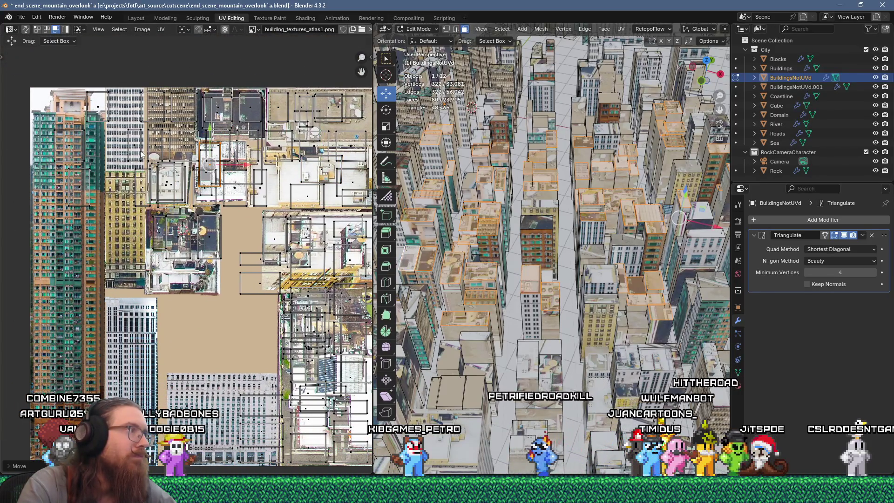
pyautogui.moveTo(216, 167); pyautogui.dragTo(225, 117)
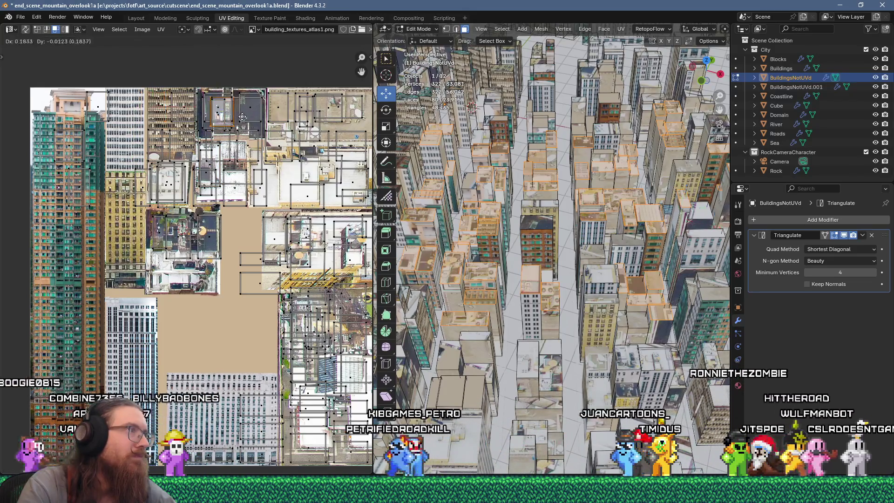
pyautogui.press('g')
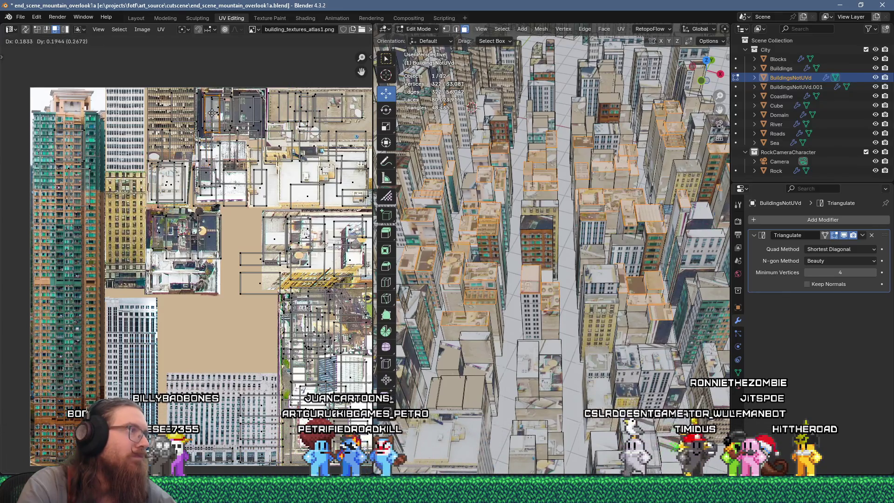
pyautogui.click(172, 204)
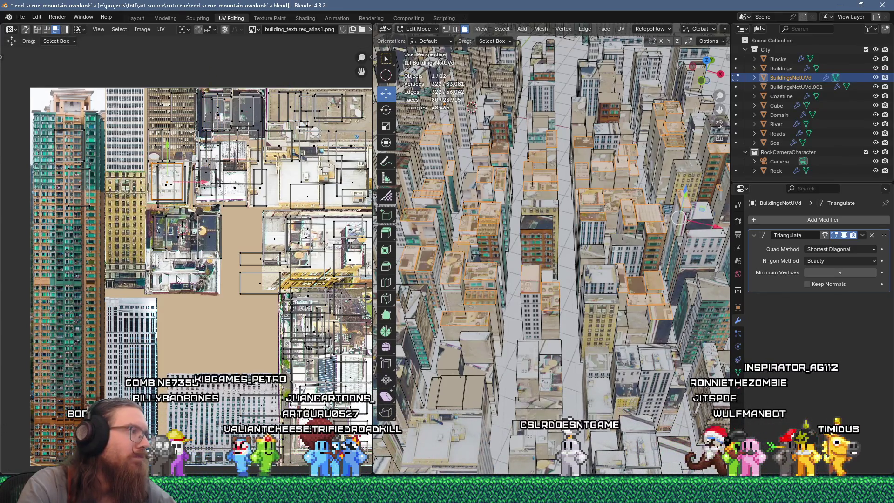
# Move another UV island higher on the atlas, then fine-tune it up-right and left.
pyautogui.moveTo(251, 400); pyautogui.dragTo(224, 329, button='middle')
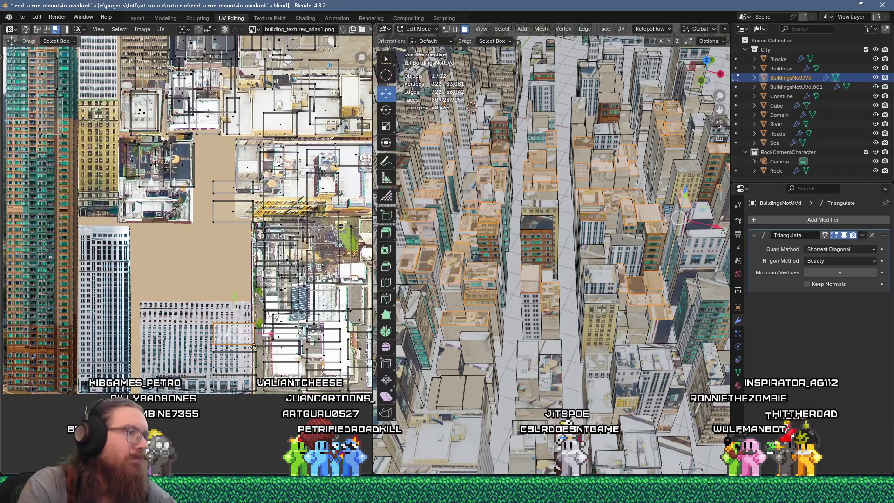
pyautogui.click(224, 328)
pyautogui.press('g')
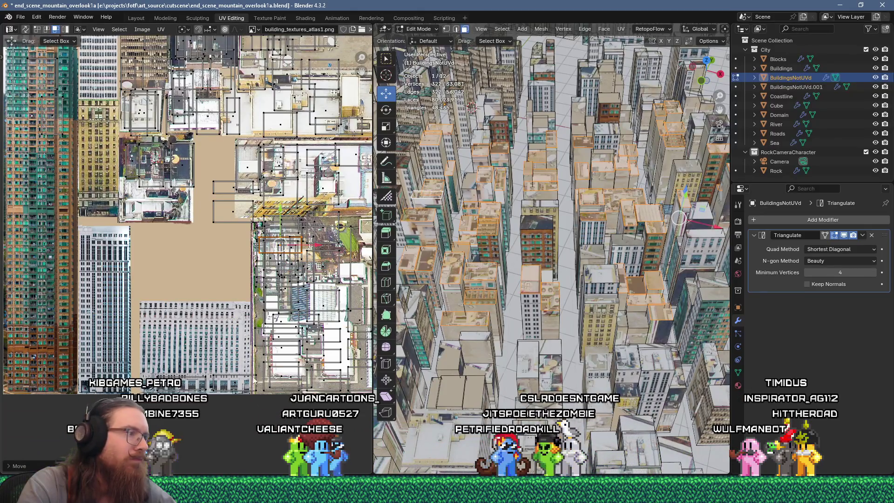
pyautogui.click(285, 179)
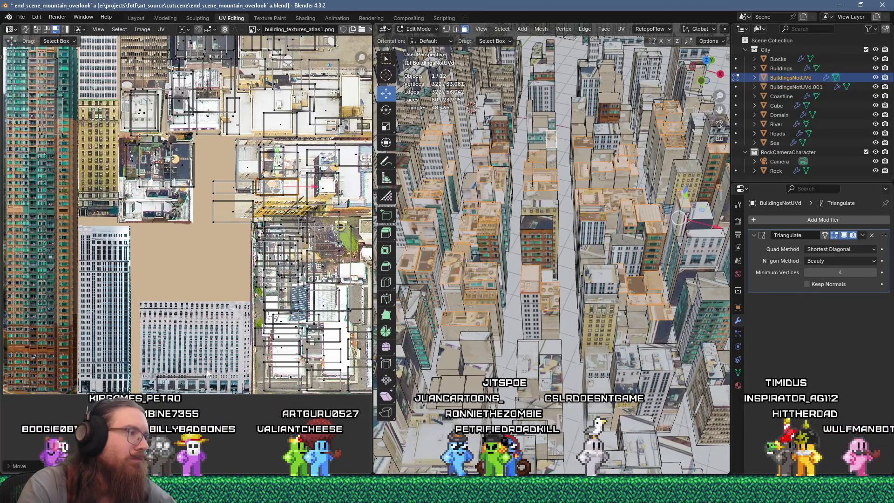
pyautogui.press('g')
pyautogui.click(293, 156)
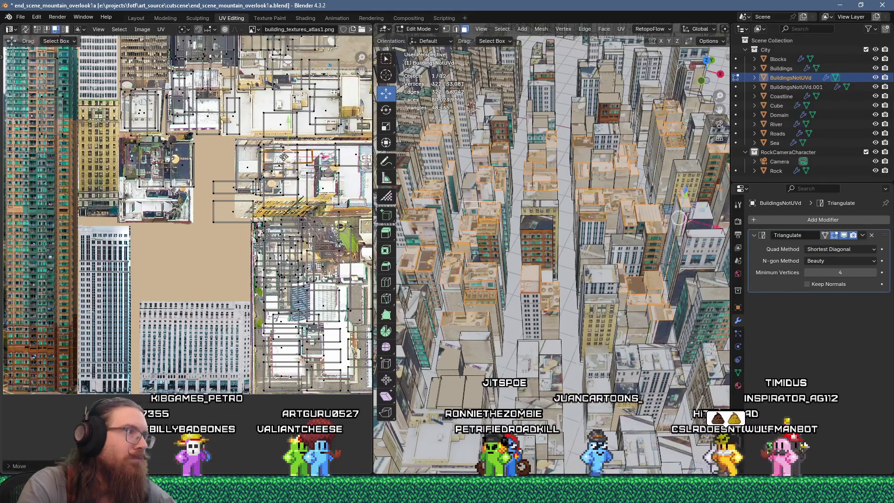
pyautogui.press('g')
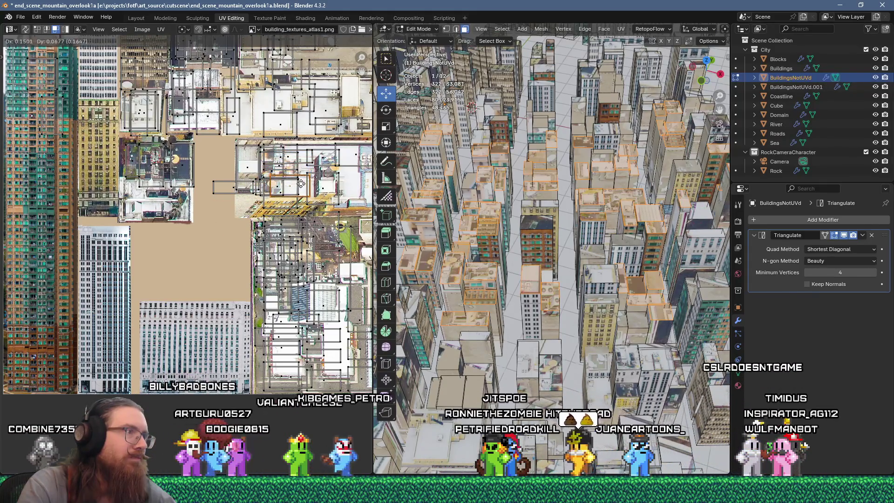
pyautogui.click(233, 189)
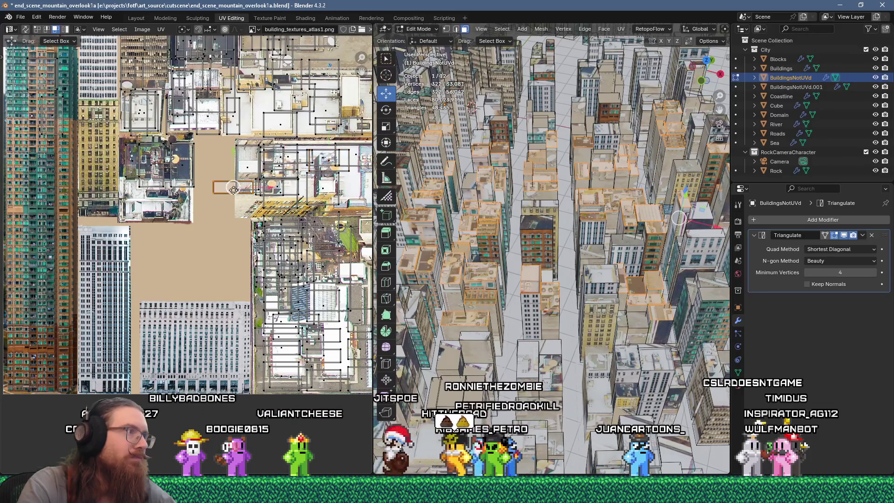
# Fine-tune a tall UV island slightly to the left in small steps.
pyautogui.click(180, 164)
pyautogui.press('g')
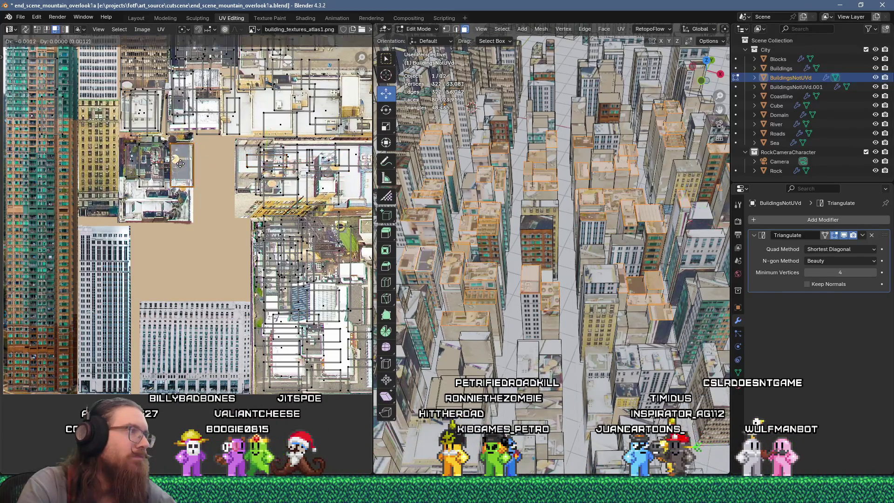
pyautogui.click(179, 165)
pyautogui.press('g')
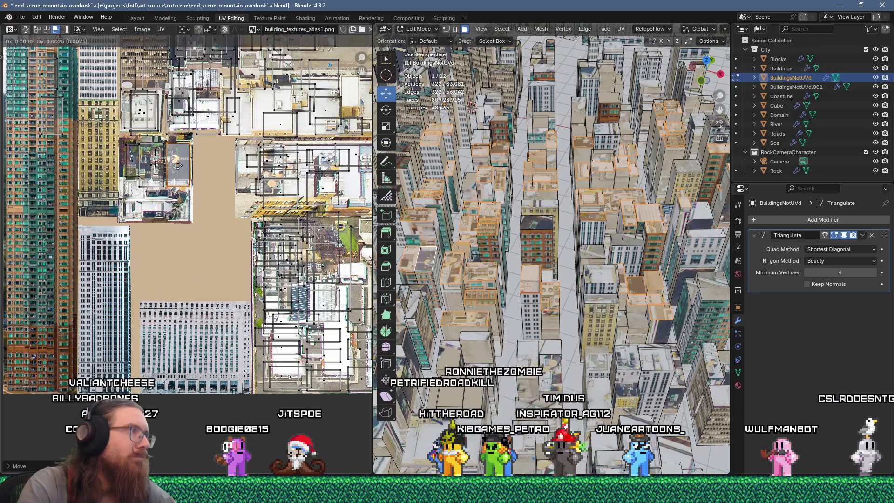
pyautogui.click(158, 164)
pyautogui.press('g')
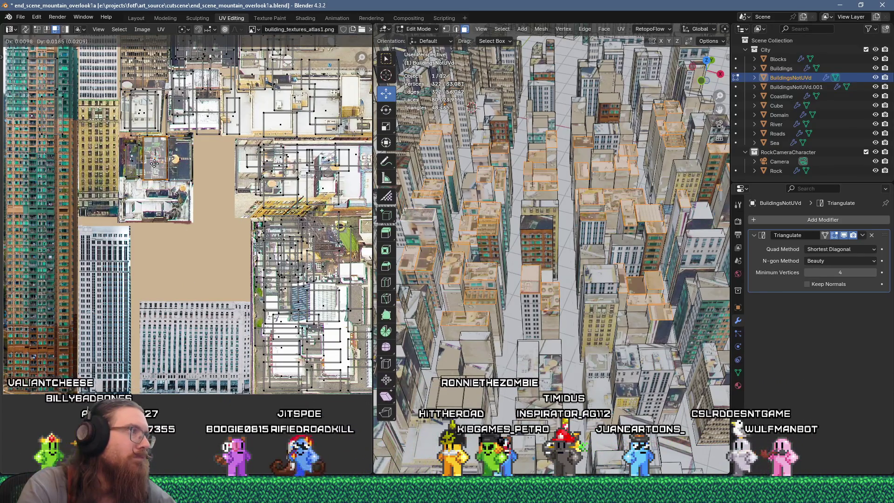
pyautogui.click(154, 163)
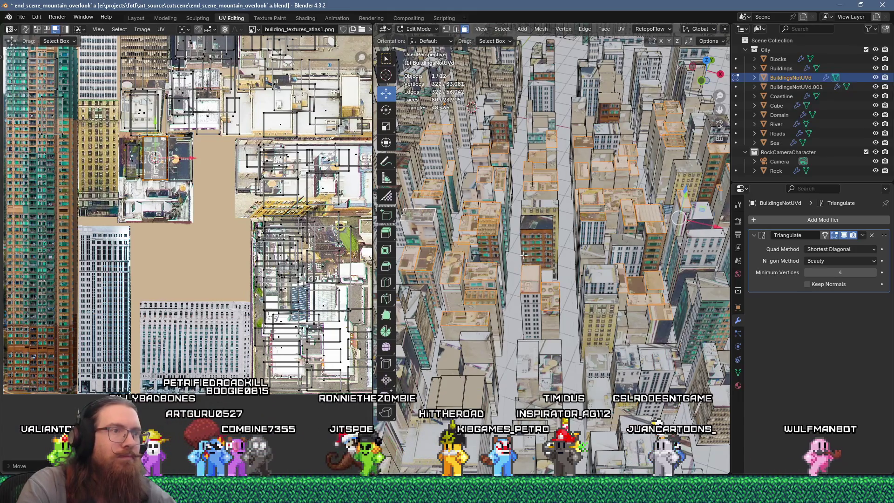
# Select two building-top faces in the viewport.
pyautogui.click(535, 223)
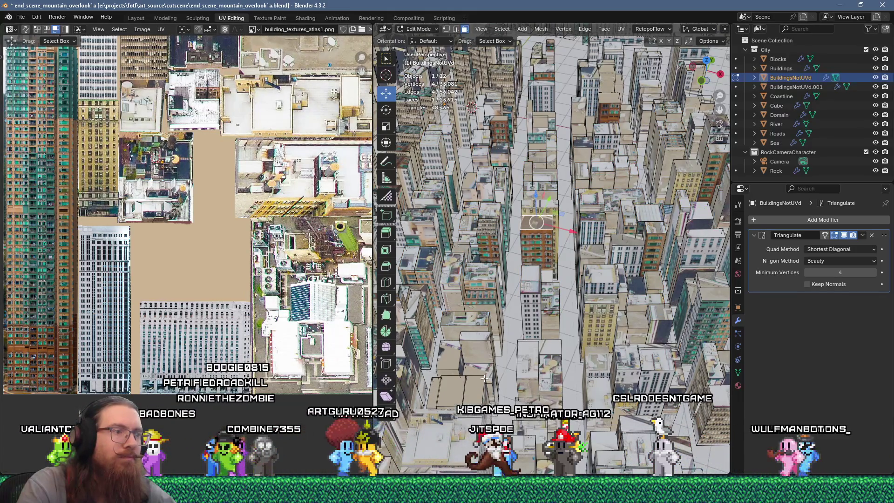
pyautogui.keyDown('shift'); pyautogui.click(448, 387); pyautogui.keyUp('shift')
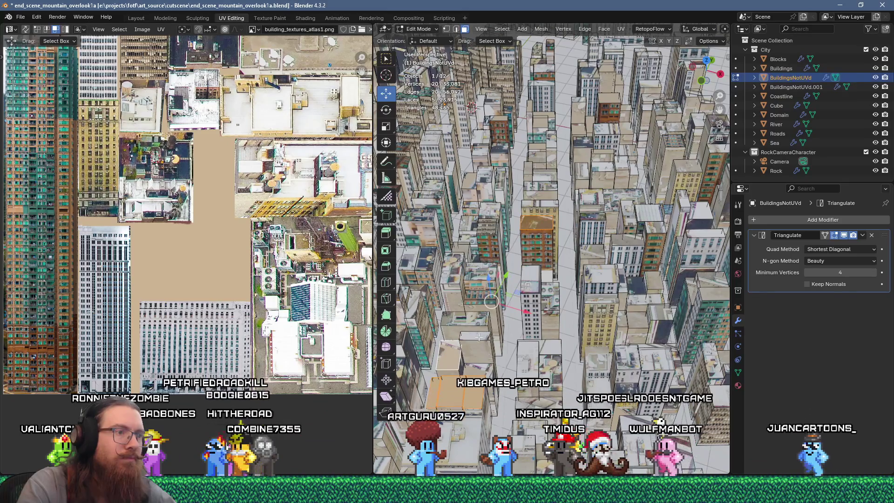
pyautogui.scroll(-5, 484, 339)
pyautogui.moveTo(484, 338)
pyautogui.mouseDown(button='middle')
pyautogui.moveTo(431, 370)
pyautogui.moveTo(551, 250)
pyautogui.mouseUp(button='middle')
# Flow-unwrap the two rooftop faces and shrink their UV islands onto a rooftop patch.
pyautogui.press('u')
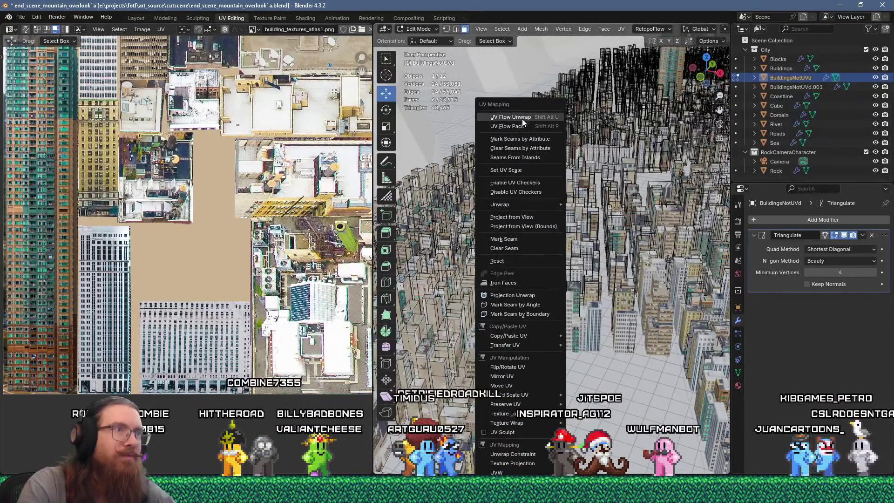
pyautogui.click(522, 119)
pyautogui.scroll(-5, 236, 280)
pyautogui.press('u')
pyautogui.press('Return')
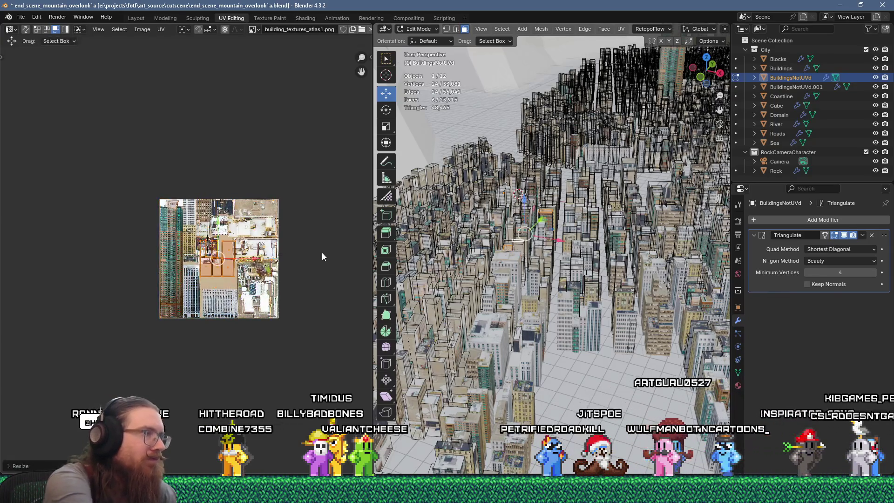
pyautogui.click(292, 250)
pyautogui.scroll(5, 260, 252)
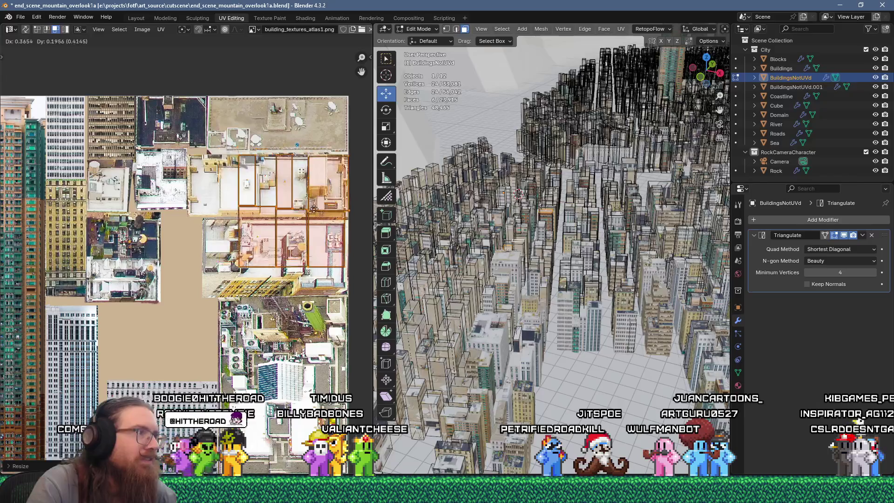
# Save the file as end_scene_mountain_overlook1a.blend.
pyautogui.moveTo(575, 320); pyautogui.dragTo(506, 256, button='middle')
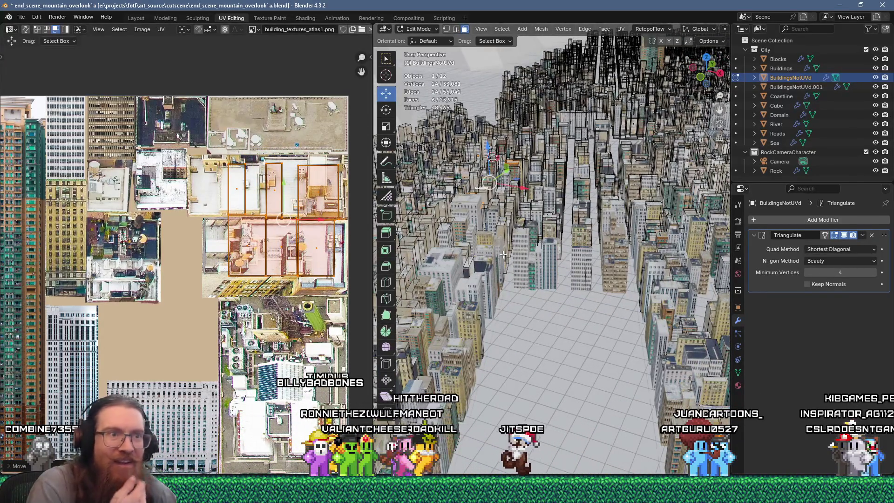
pyautogui.click(20, 16)
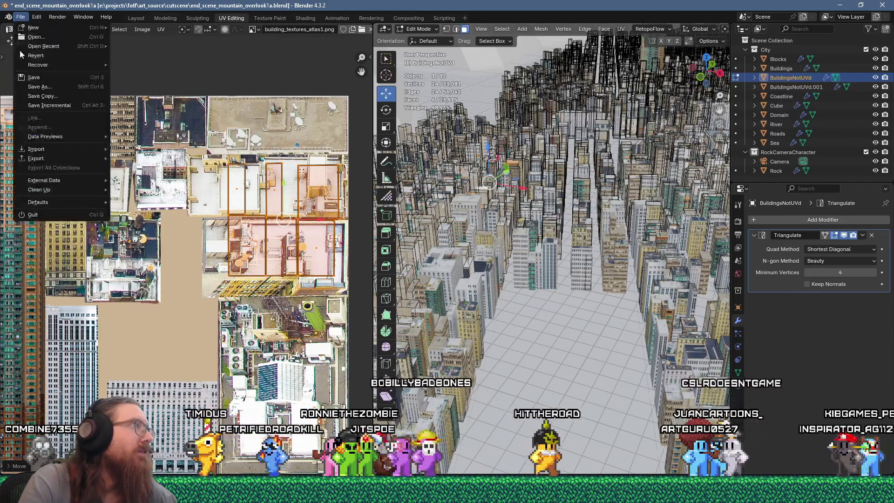
pyautogui.click(30, 78)
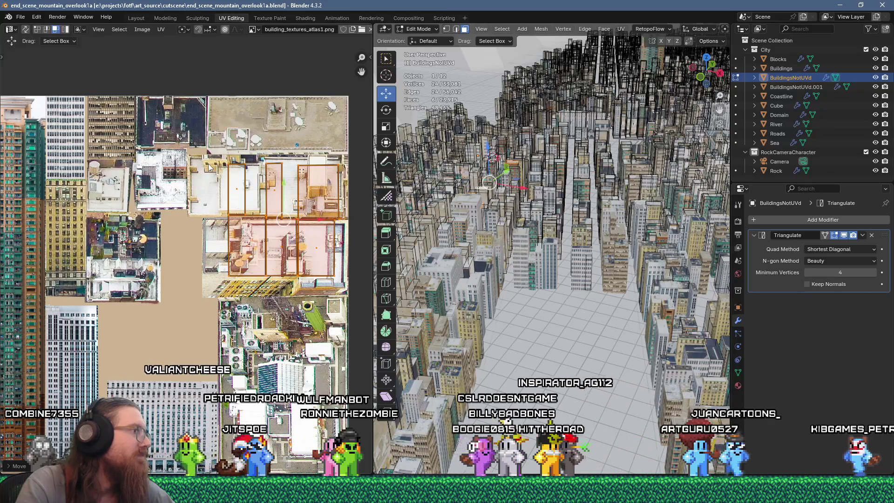
# Orbit in over the city blocks to inspect the street textures.
pyautogui.moveTo(494, 260)
pyautogui.mouseDown(button='middle')
pyautogui.moveTo(525, 308)
pyautogui.moveTo(494, 346)
pyautogui.moveTo(551, 330)
pyautogui.mouseUp(button='middle')
pyautogui.scroll(3, 520, 297)
pyautogui.scroll(-6, 554, 326)
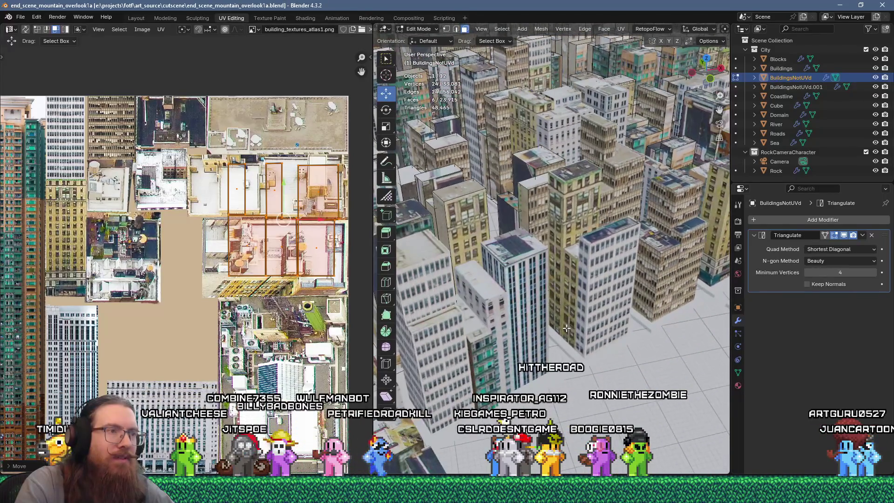
pyautogui.moveTo(561, 320); pyautogui.dragTo(602, 343, button='middle')
pyautogui.scroll(6, 602, 342)
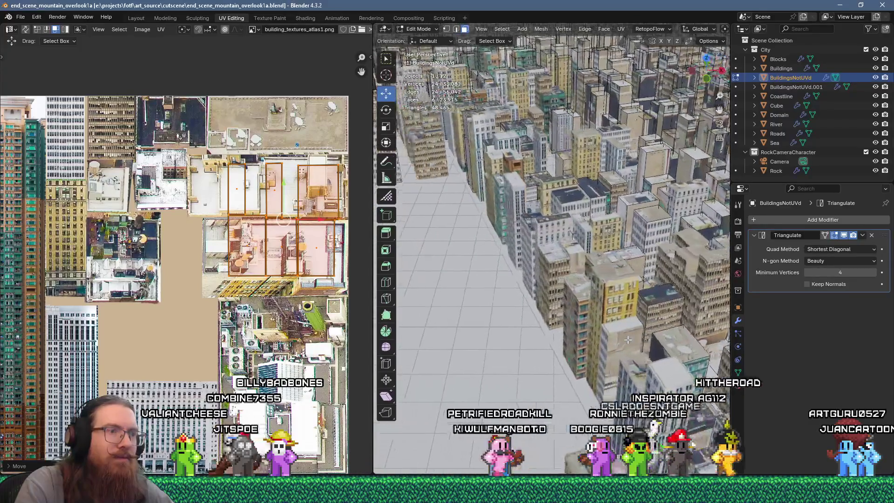
# In Object Mode, select Buildings plus BuildingsNotUVd.001 and join them with Ctrl+J.
pyautogui.press('Tab')
pyautogui.click(624, 345)
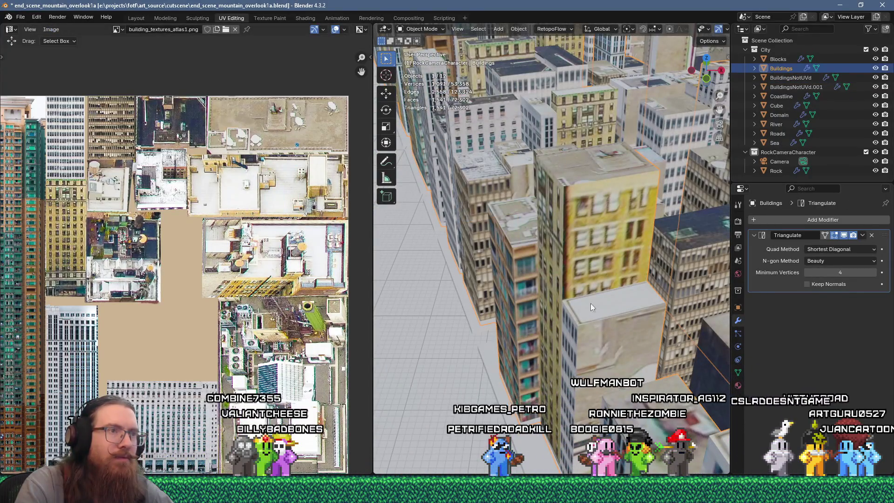
pyautogui.scroll(-5, 591, 307)
pyautogui.keyDown('shift'); pyautogui.moveTo(589, 344); pyautogui.dragTo(472, 345, button='middle'); pyautogui.keyUp('shift')
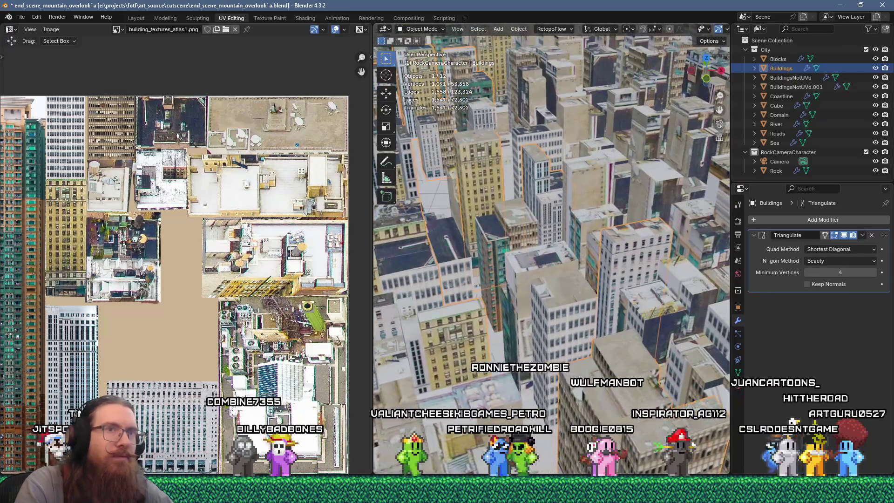
pyautogui.keyDown('ctrl'); pyautogui.click(791, 87); pyautogui.keyUp('ctrl')
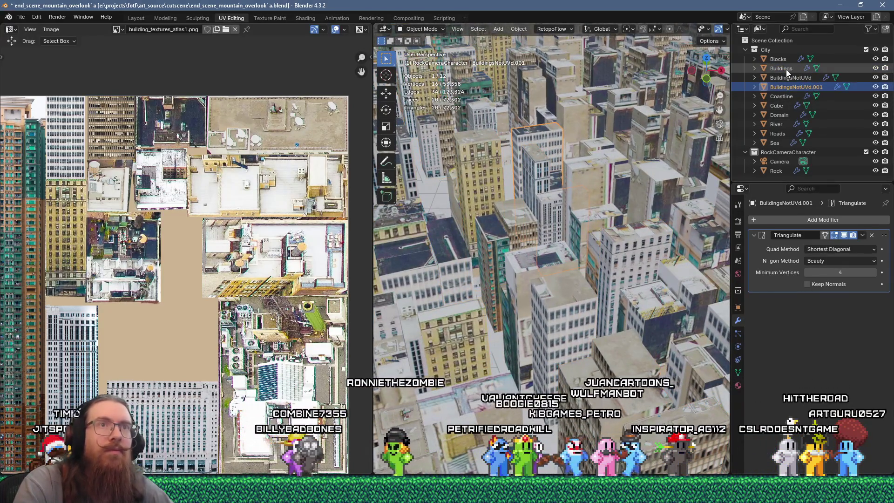
pyautogui.hotkey('ctrl', 'j')
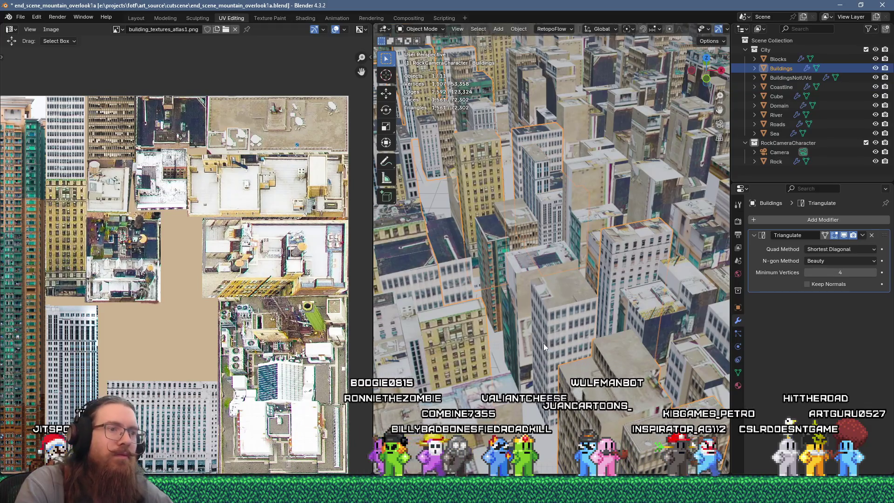
# Return to Edit Mode and switch editing to the BuildingsNotUVd object.
pyautogui.scroll(5, 545, 343)
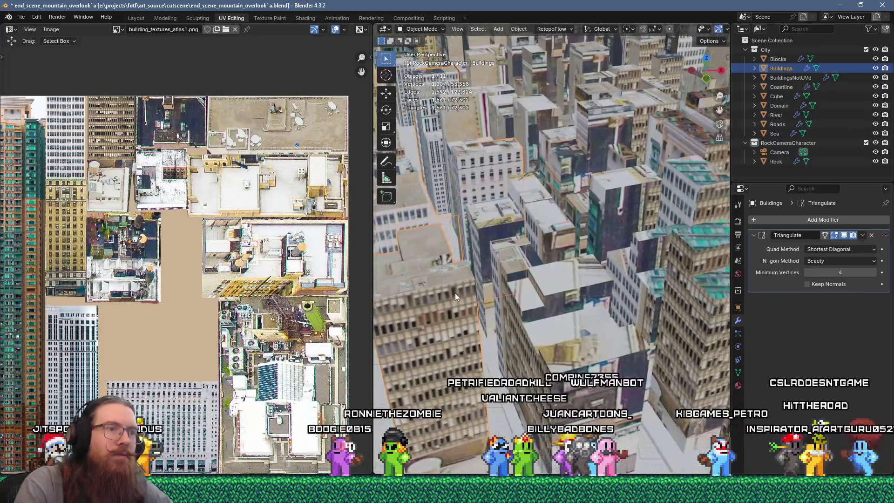
pyautogui.scroll(-8, 554, 306)
pyautogui.scroll(8, 584, 350)
pyautogui.press('Tab')
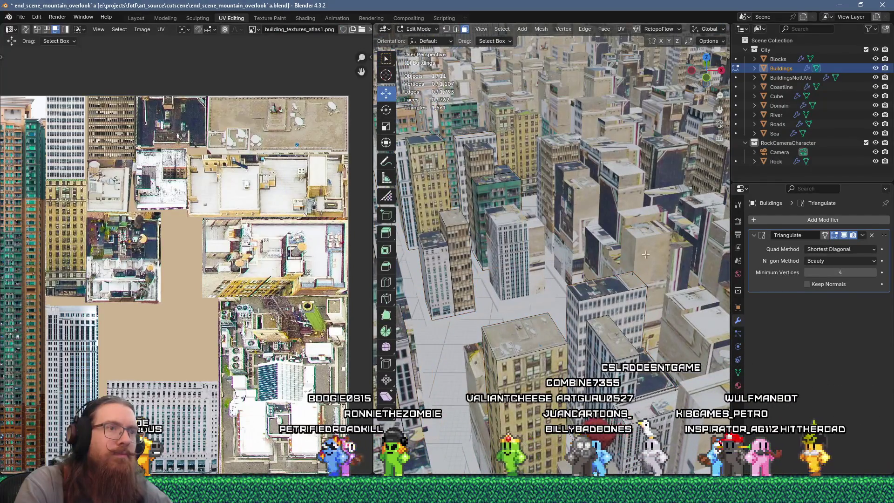
pyautogui.hotkey('alt', 'q')
pyautogui.moveTo(645, 254); pyautogui.dragTo(630, 263, button='middle')
# Unwrap two building faces, scale the island by 0.2 and move it onto the atlas.
pyautogui.click(630, 263)
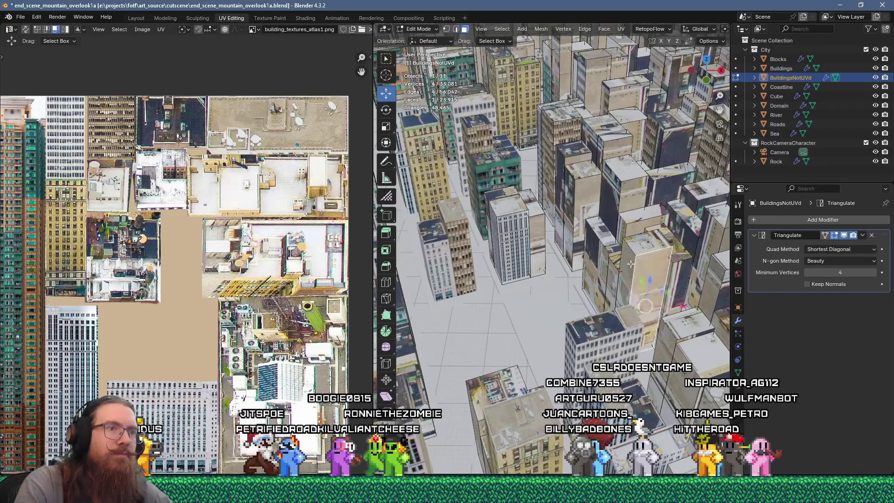
pyautogui.keyDown('shift'); pyautogui.click(631, 265); pyautogui.keyUp('shift')
pyautogui.press('u')
pyautogui.click(587, 119)
pyautogui.scroll(-5, 221, 288)
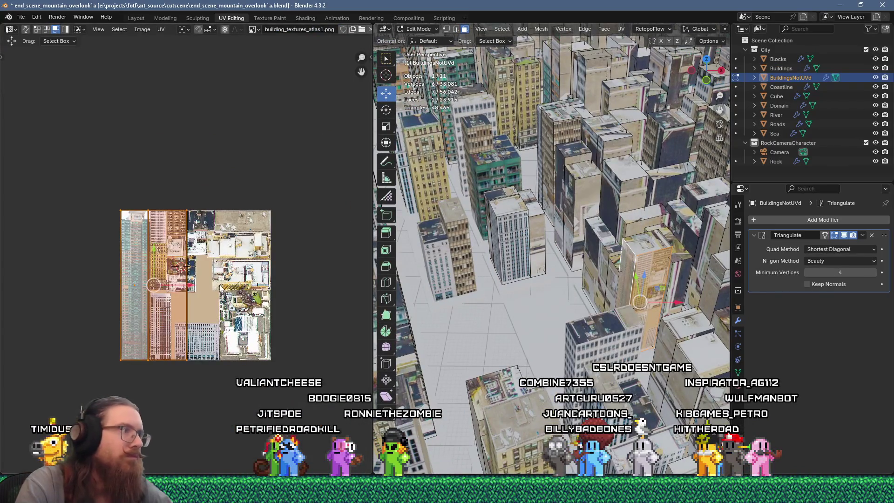
pyautogui.write('.2')
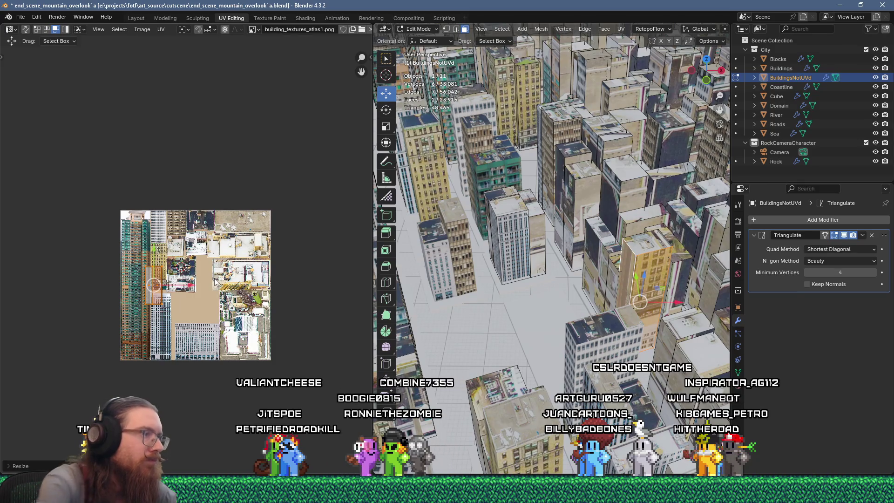
pyautogui.scroll(2, 181, 277)
pyautogui.moveTo(123, 253); pyautogui.dragTo(143, 237, button='middle')
pyautogui.scroll(3, 143, 237)
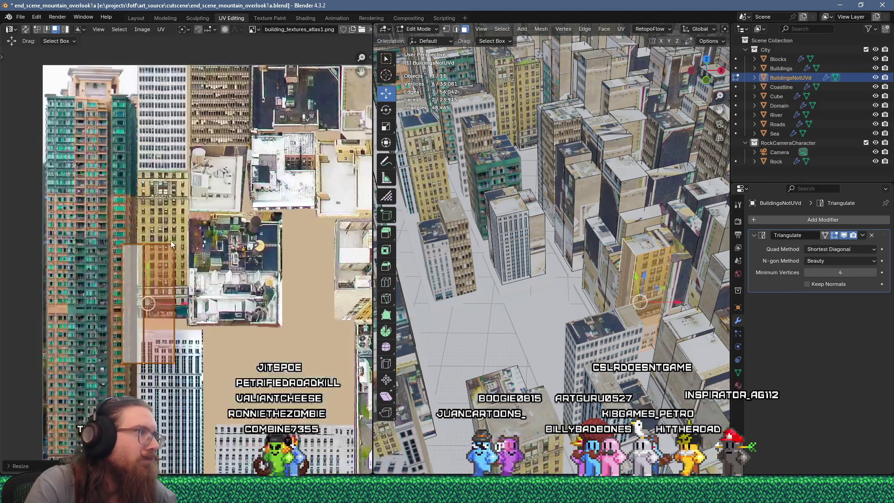
pyautogui.press('g')
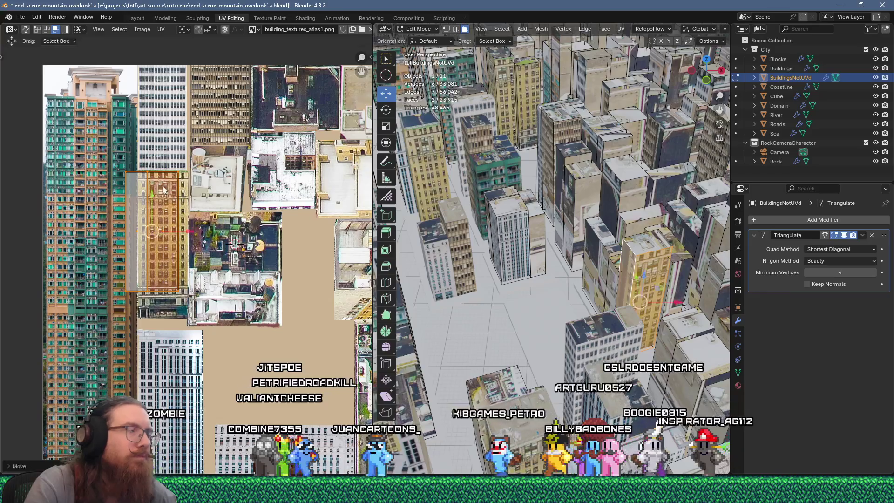
pyautogui.scroll(2, 143, 208)
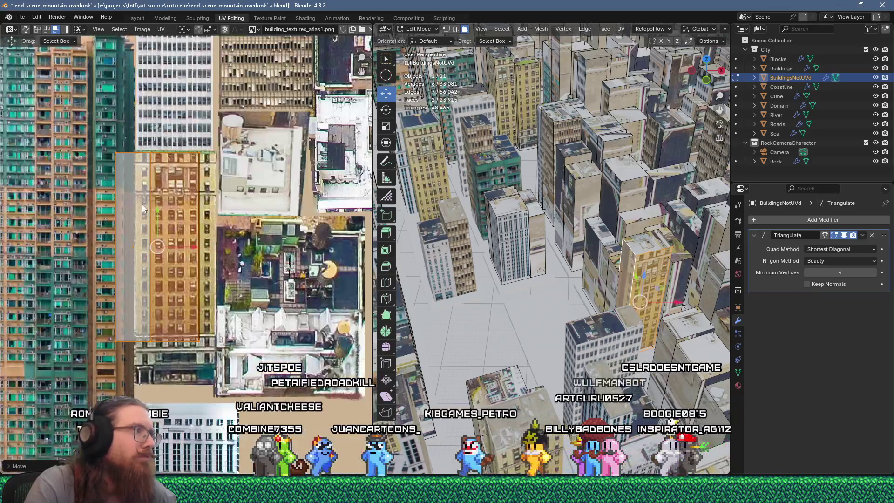
# Unwrap two narrow side faces, shrink the island and place it on the white office facade.
pyautogui.click(616, 282)
pyautogui.press('u')
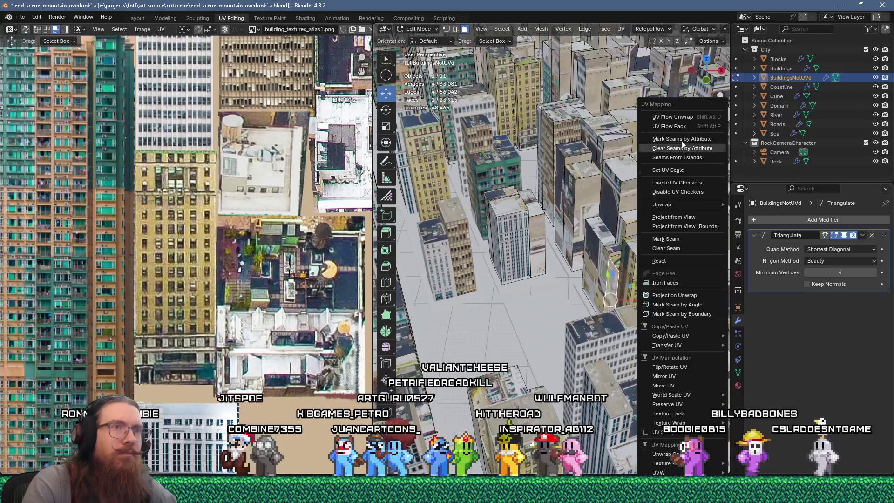
pyautogui.click(673, 217)
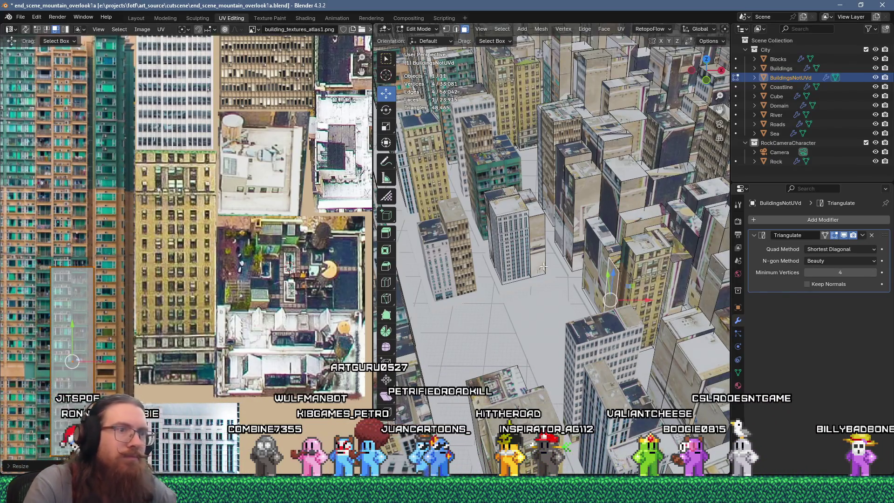
pyautogui.click(588, 258)
pyautogui.press('u')
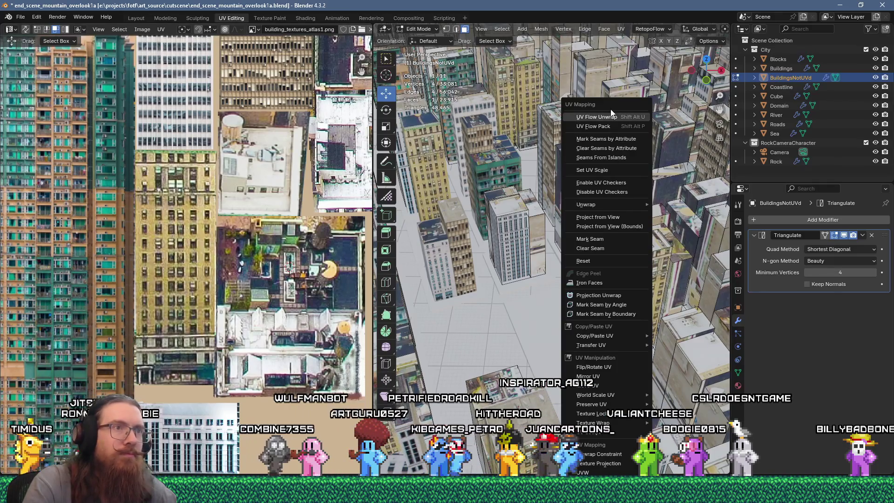
pyautogui.click(609, 188)
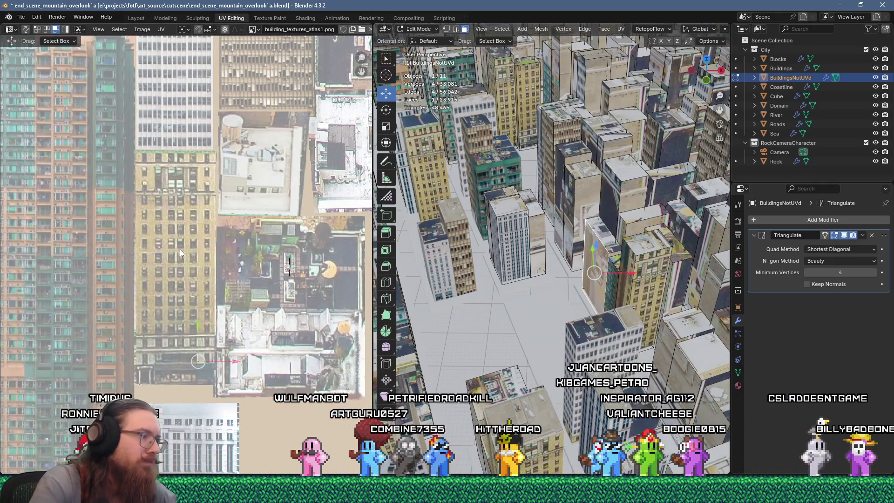
pyautogui.press('s')
pyautogui.click(204, 271)
pyautogui.scroll(-1, 204, 271)
pyautogui.moveTo(204, 271); pyautogui.dragTo(81, 96, button='middle')
pyautogui.press('g')
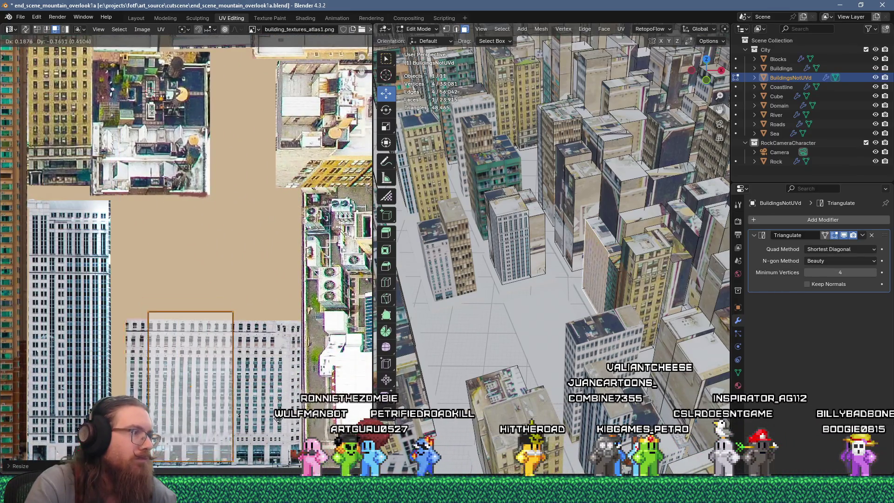
pyautogui.press('Return')
# In vertex select mode, slide the island's bottom and top vertices right to fit the facade.
pyautogui.scroll(3, 312, 272)
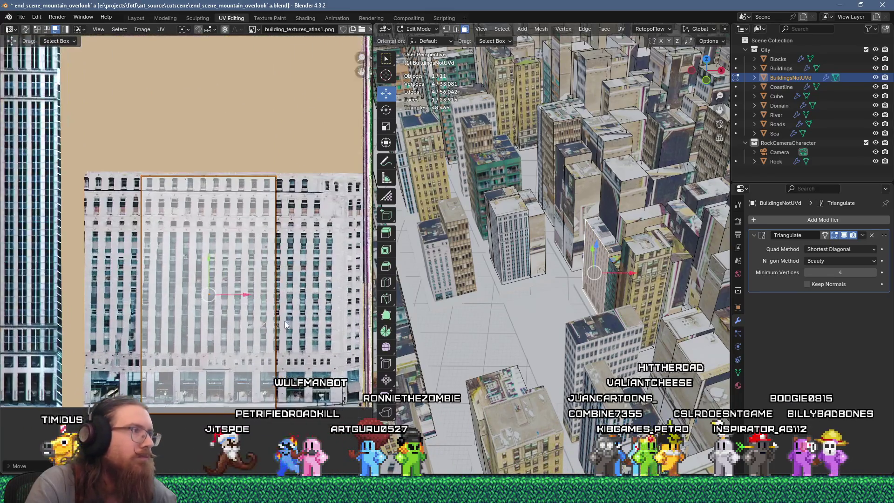
pyautogui.hotkey('alt', 'a')
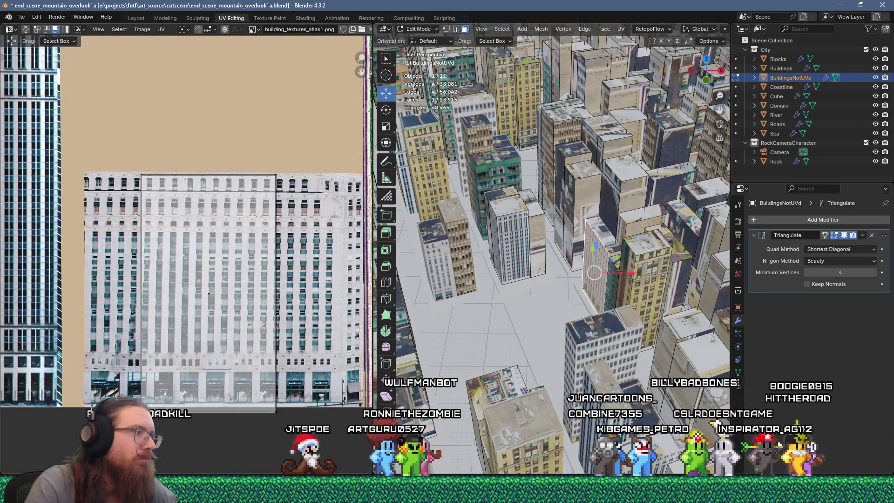
pyautogui.press('1')
pyautogui.moveTo(130, 397); pyautogui.dragTo(300, 419)
pyautogui.press('g')
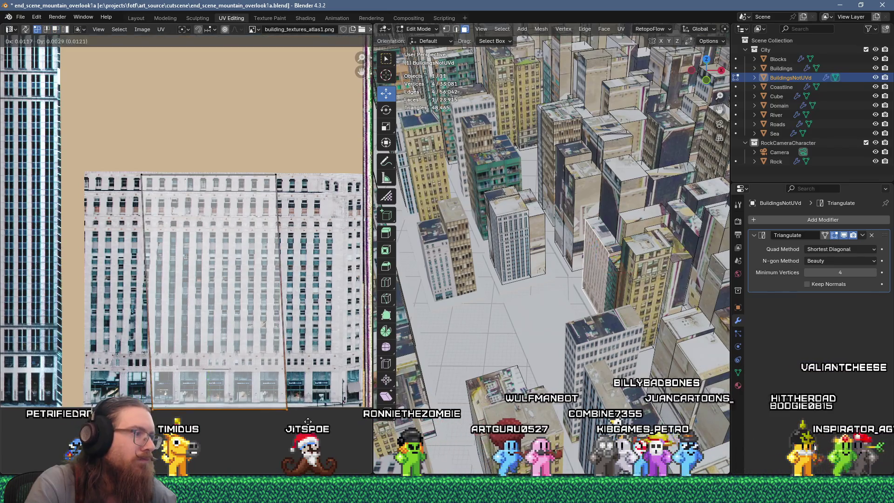
pyautogui.press('Return')
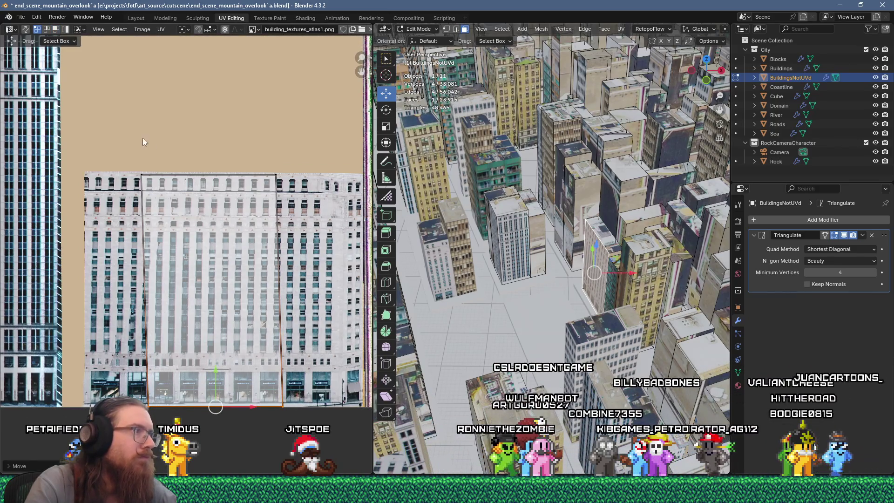
pyautogui.moveTo(296, 187); pyautogui.dragTo(297, 187)
pyautogui.press('g')
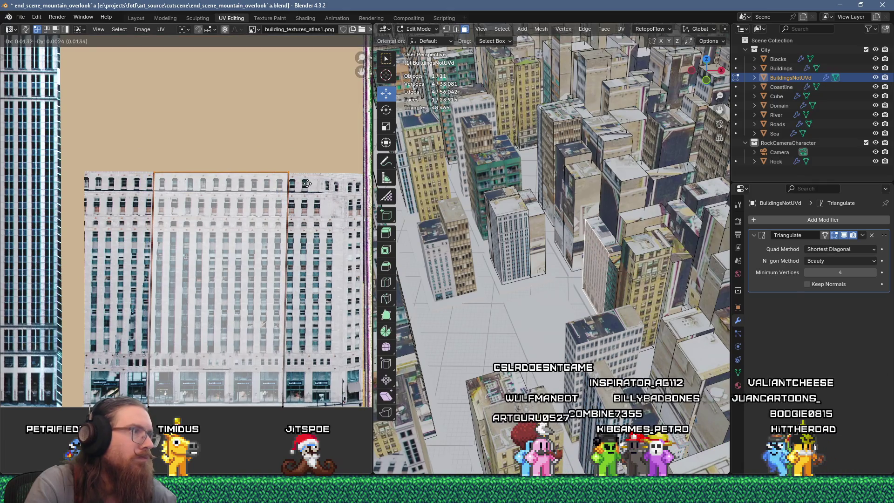
# Unwrap the neighbouring face with it, scale the island by 0.1 and move it onto a facade.
pyautogui.keyDown('shift'); pyautogui.click(581, 205); pyautogui.keyUp('shift')
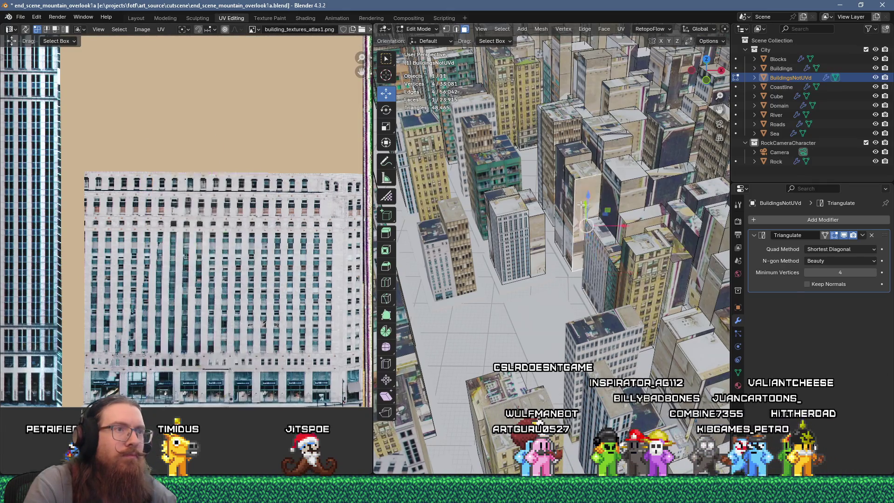
pyautogui.press('u')
pyautogui.click(597, 118)
pyautogui.scroll(-5, 205, 221)
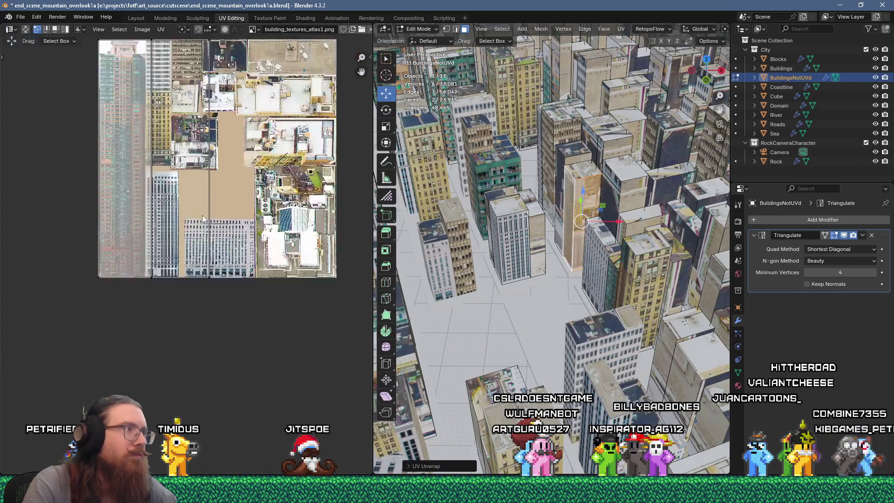
pyautogui.moveTo(217, 225); pyautogui.dragTo(235, 298, button='middle')
pyautogui.write('.1')
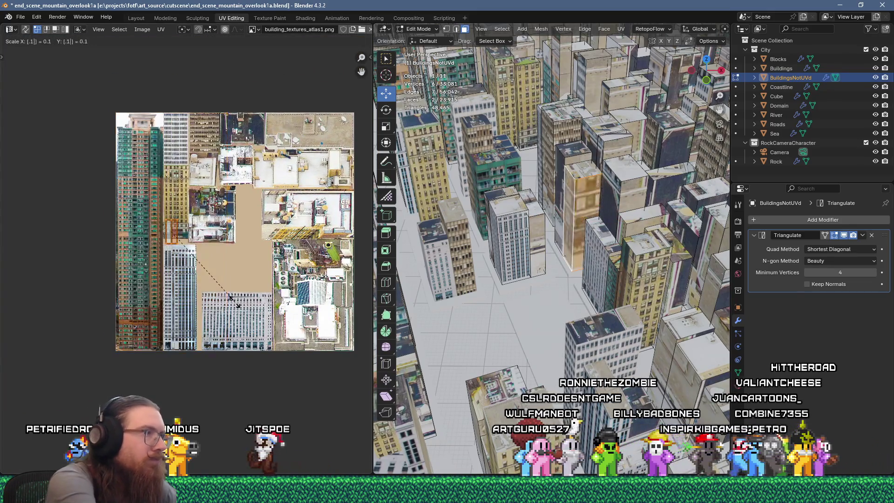
pyautogui.scroll(5, 235, 305)
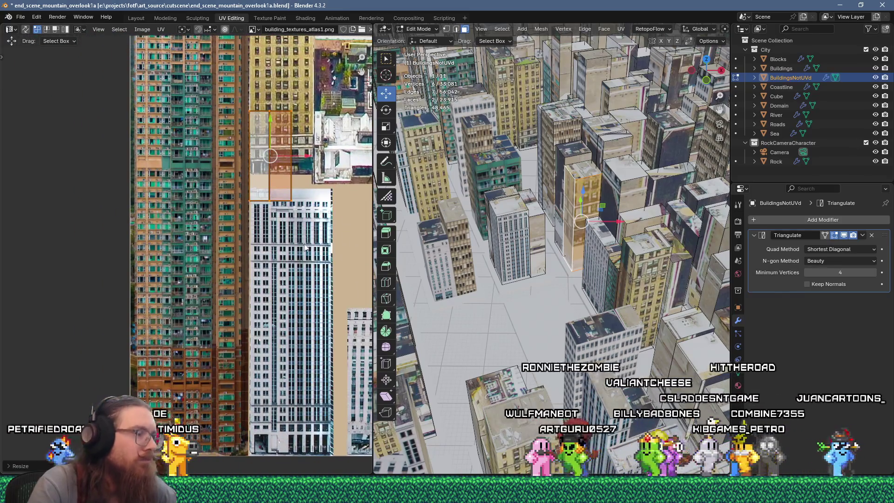
pyautogui.press('g')
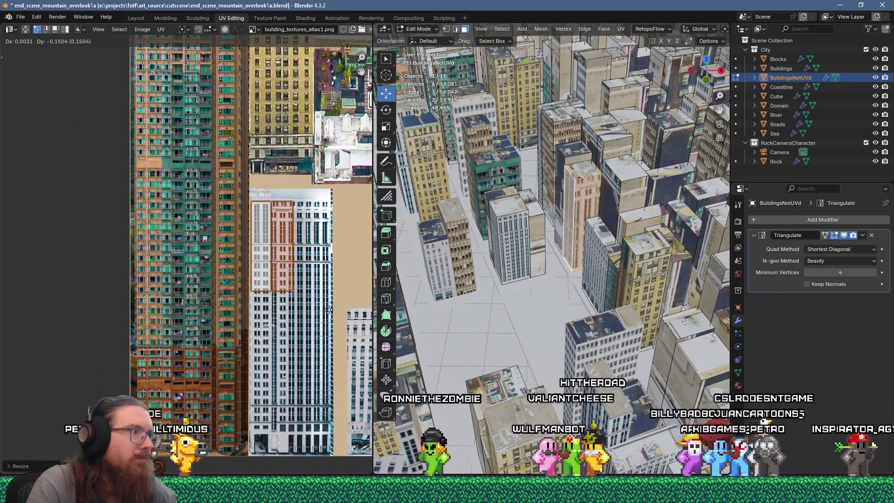
pyautogui.click(327, 309)
pyautogui.scroll(2, 194, 297)
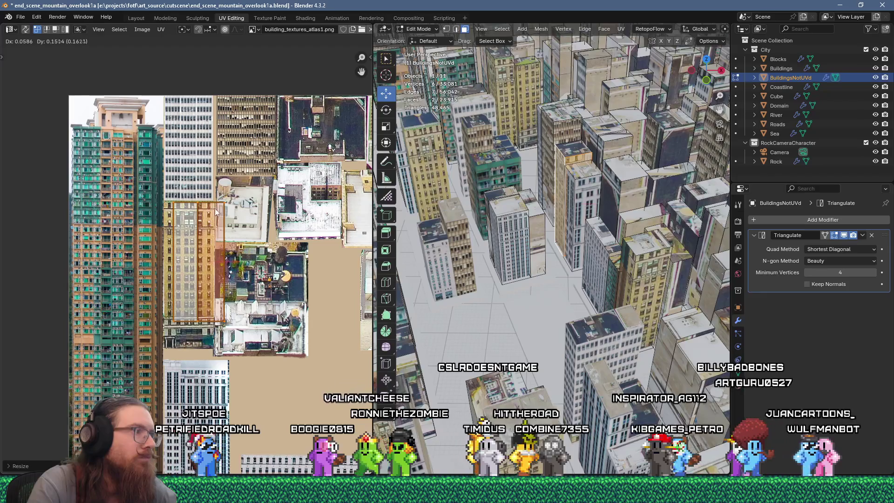
pyautogui.scroll(1, 213, 234)
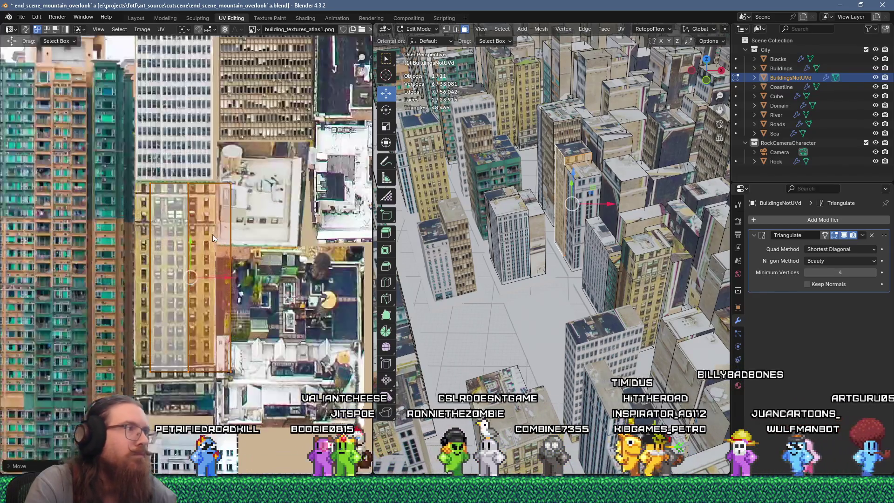
pyautogui.scroll(1, 214, 229)
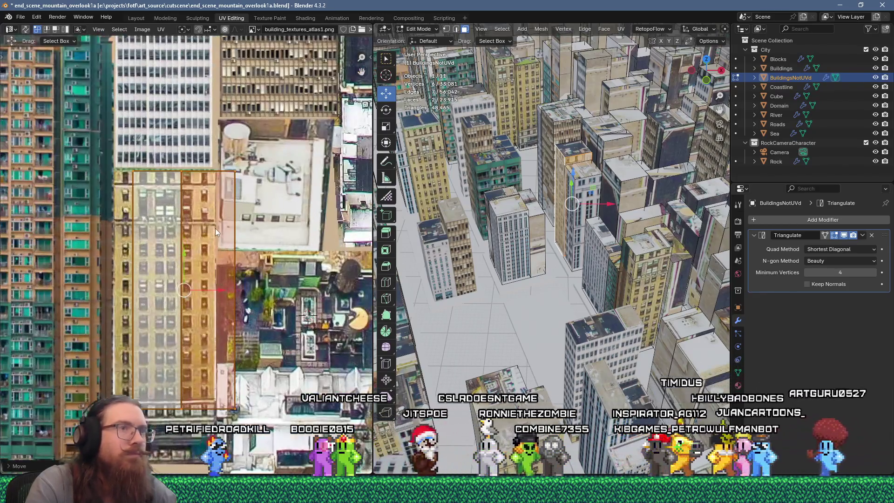
# Unwrap another building face, scale its island to 25 and nudge it left and up.
pyautogui.click(596, 142)
pyautogui.rightClick(629, 150)
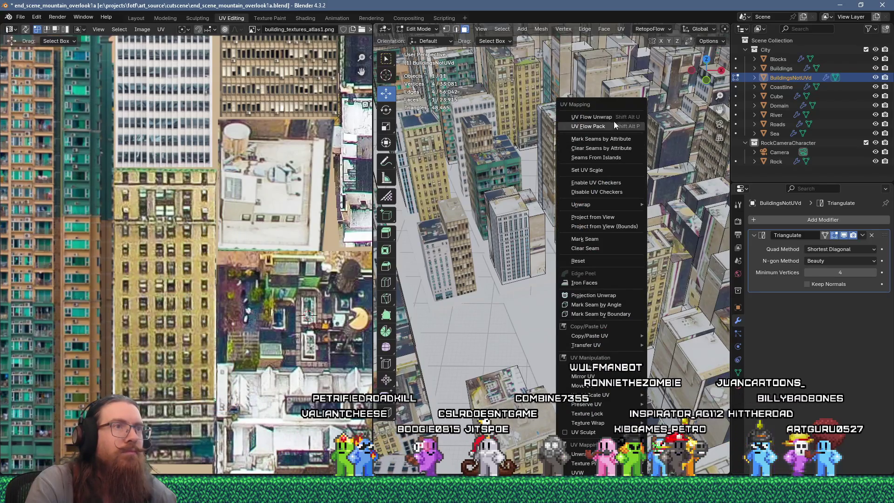
pyautogui.click(613, 120)
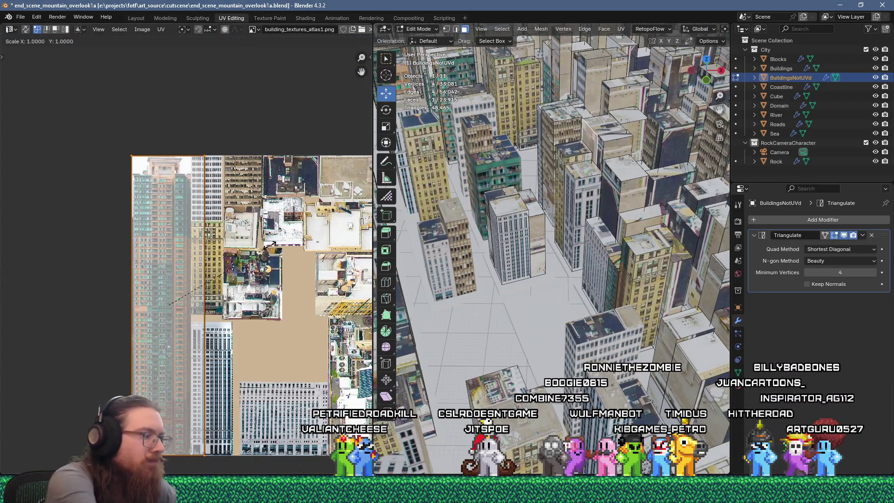
pyautogui.click(272, 245)
pyautogui.hotkey('ctrl', 'z')
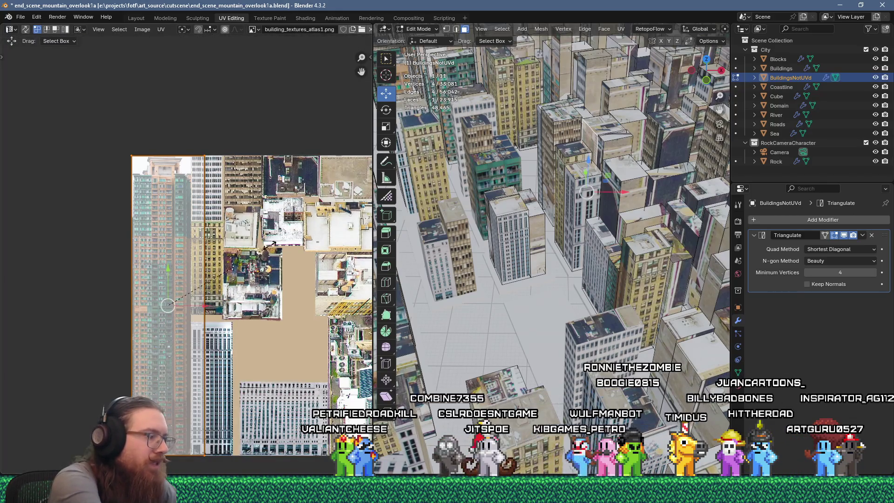
pyautogui.write('25')
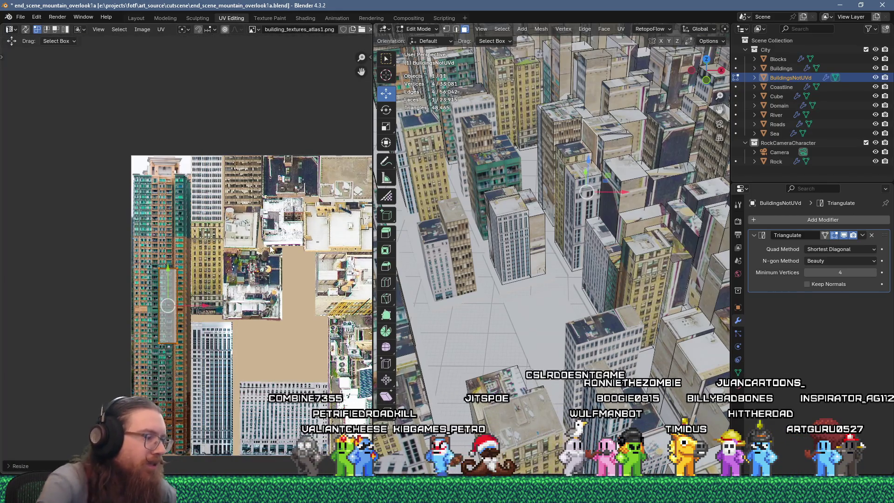
pyautogui.scroll(3, 272, 247)
pyautogui.scroll(1, 213, 310)
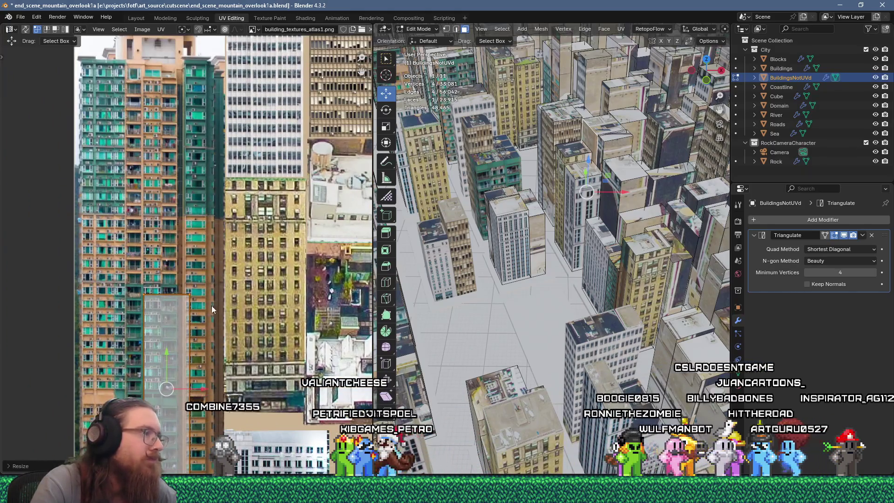
pyautogui.press('g')
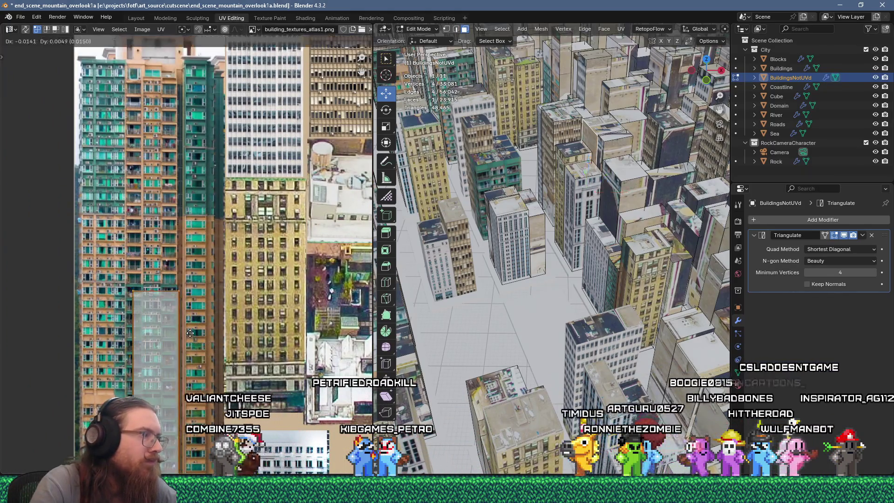
pyautogui.click(186, 331)
# Widen the island by moving its right edge outward.
pyautogui.moveTo(180, 323); pyautogui.dragTo(198, 264, button='middle')
pyautogui.click(182, 232)
pyautogui.press('g')
pyautogui.click(191, 209)
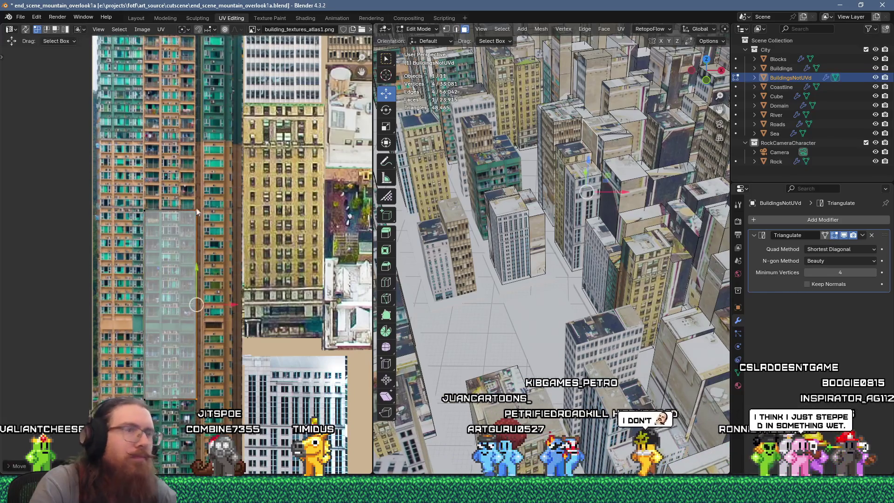
# Unwrap another building face, scale it by 0.25 and set it slightly lower on the facade.
pyautogui.click(604, 146)
pyautogui.press('u')
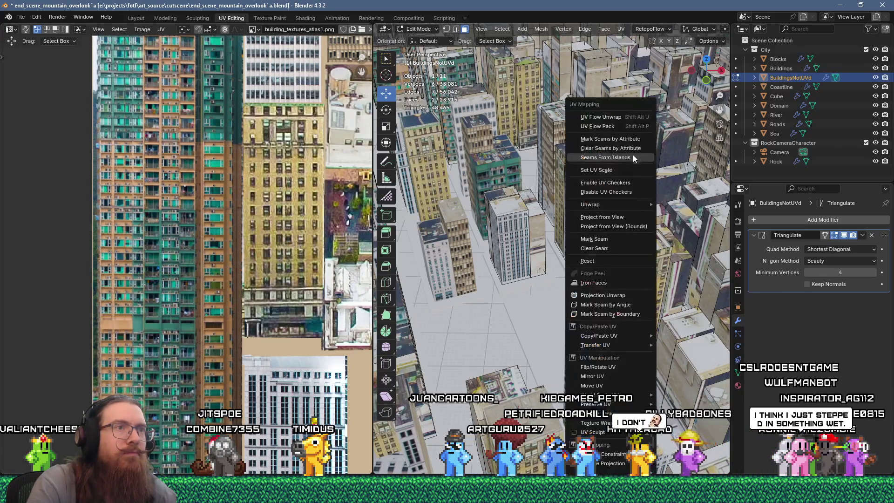
pyautogui.click(601, 116)
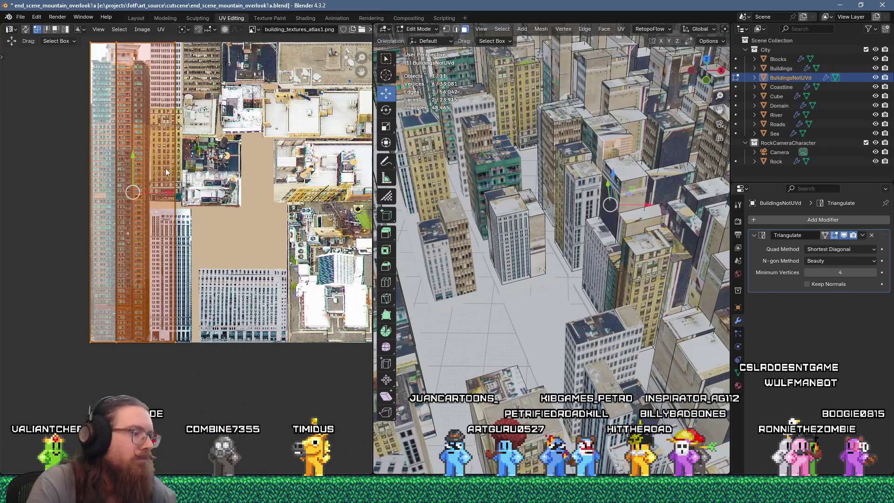
pyautogui.write('s0.25')
pyautogui.press('Return')
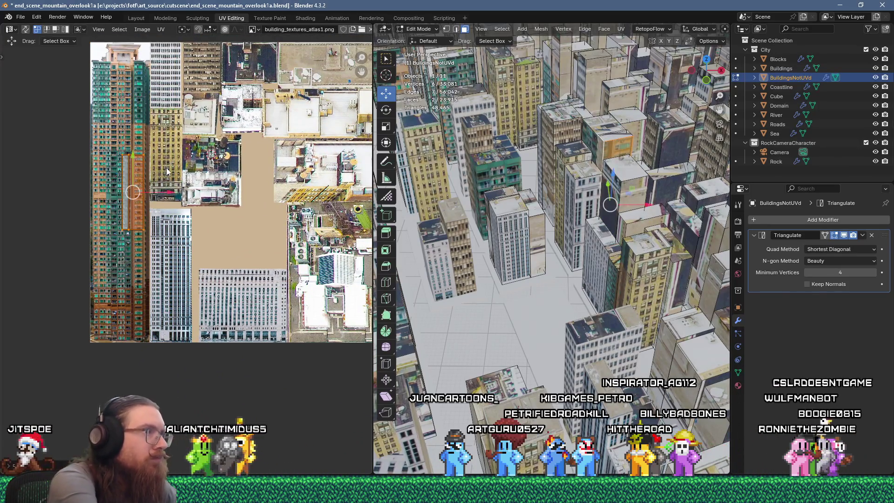
pyautogui.scroll(3, 113, 184)
pyautogui.press('g')
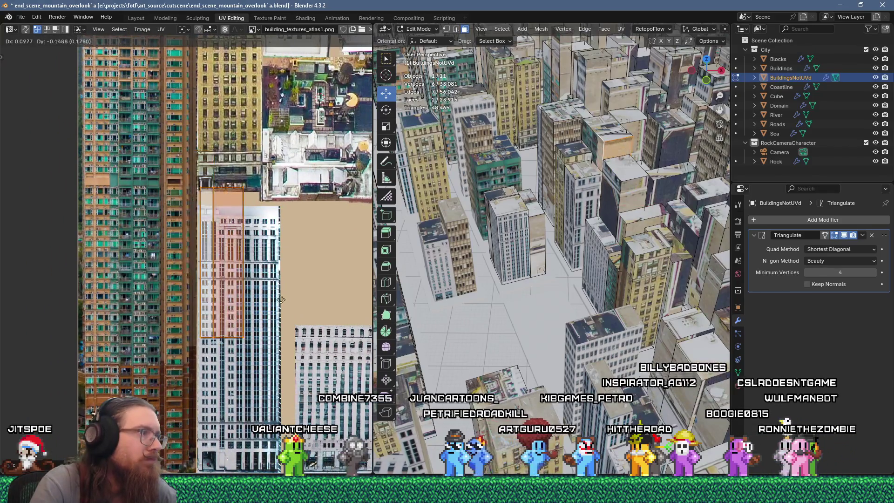
pyautogui.click(281, 321)
# Fine-tune the island's position on the atlas, shifting it slightly left.
pyautogui.scroll(3, 280, 321)
pyautogui.press('g')
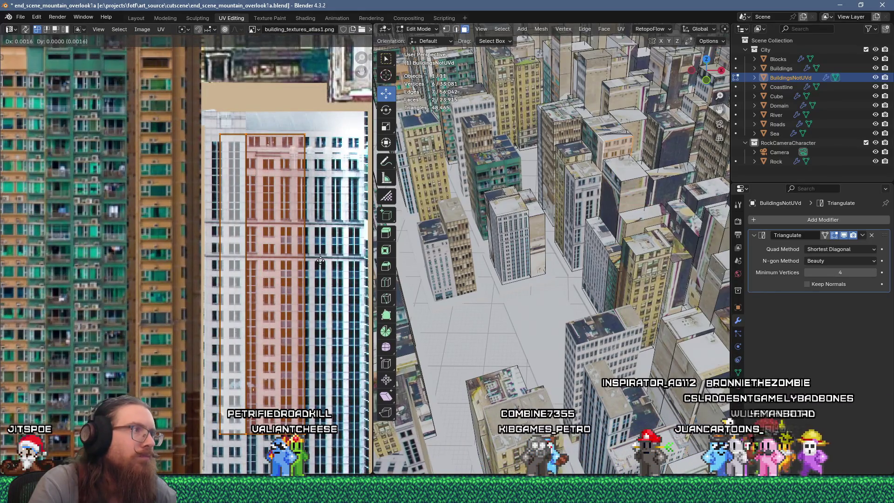
pyautogui.click(320, 261)
pyautogui.keyDown('shift'); pyautogui.scroll(-2, 332, 344); pyautogui.keyUp('shift')
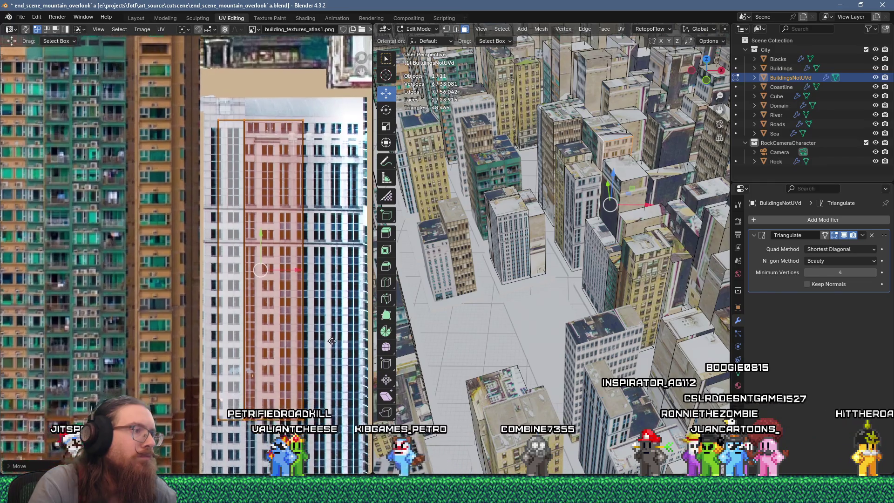
pyautogui.press('g')
pyautogui.click(306, 104)
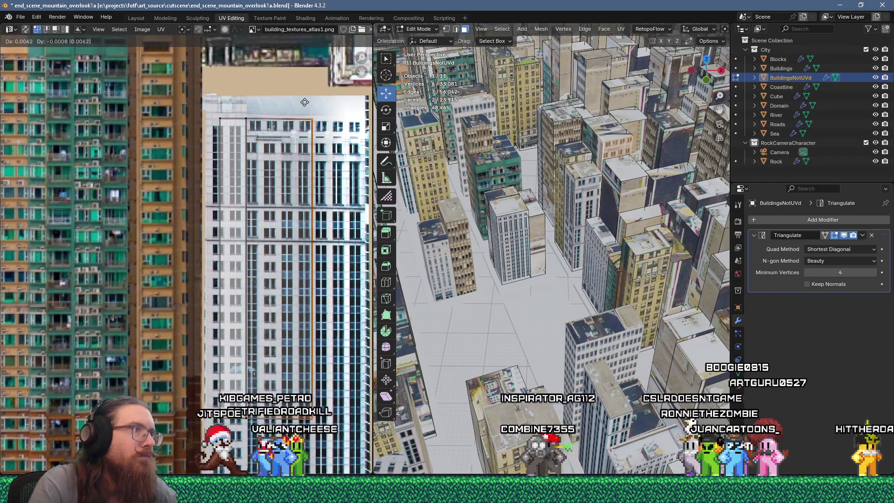
pyautogui.press('g')
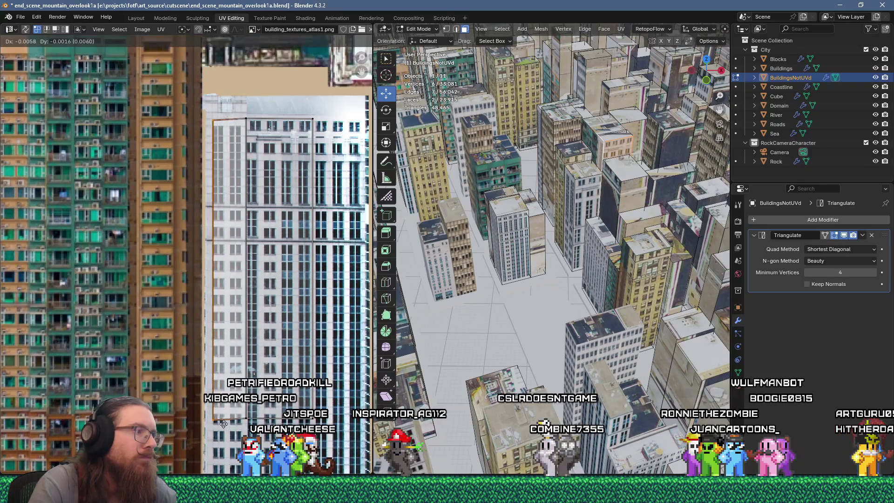
pyautogui.click(224, 426)
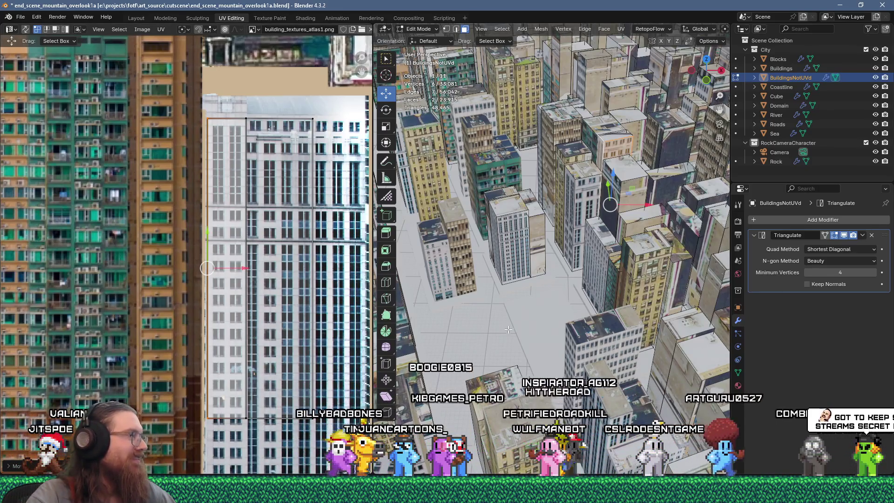
# Flow-unwrap a single wall face, scale it to 25, move it right and narrow its left edge.
pyautogui.moveTo(580, 263); pyautogui.dragTo(537, 254, button='middle')
pyautogui.click(537, 254)
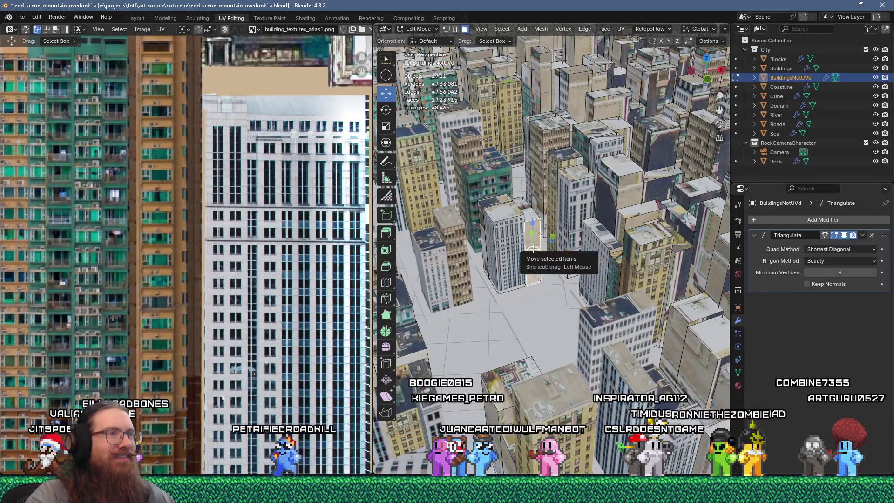
pyautogui.press('u')
pyautogui.click(574, 118)
pyautogui.scroll(-3, 214, 279)
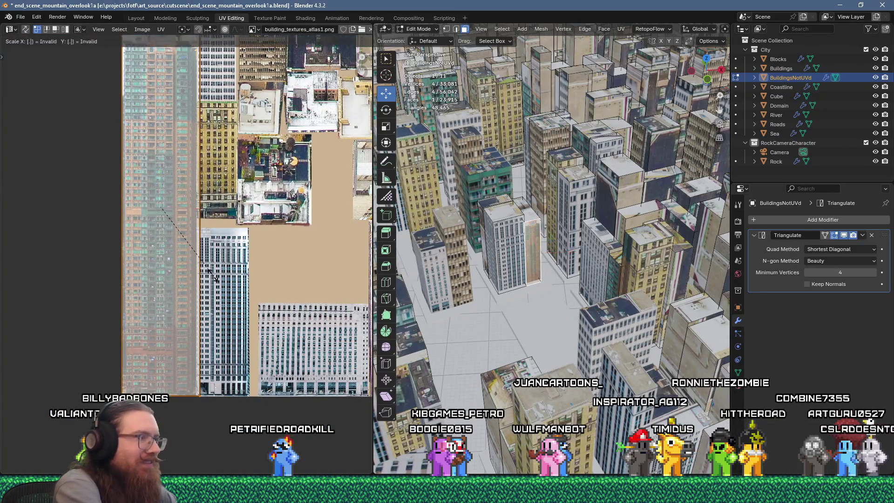
pyautogui.write('25')
pyautogui.press('Return')
pyautogui.scroll(4, 185, 200)
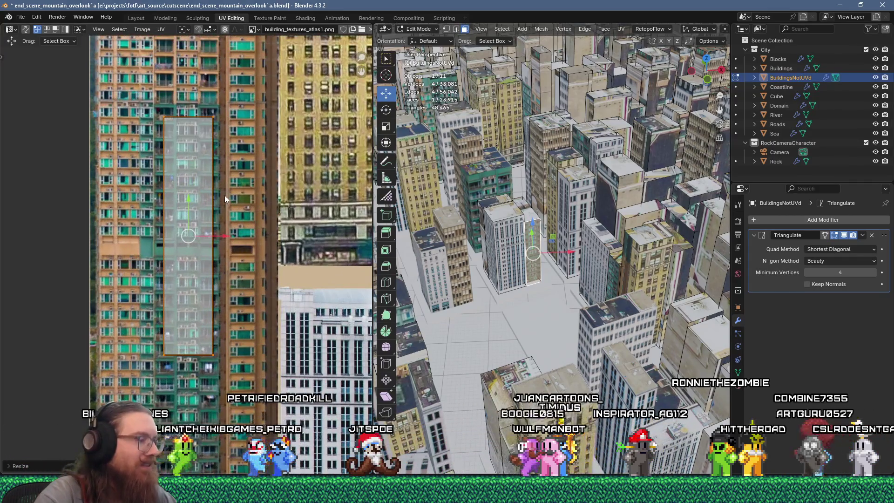
pyautogui.press('g')
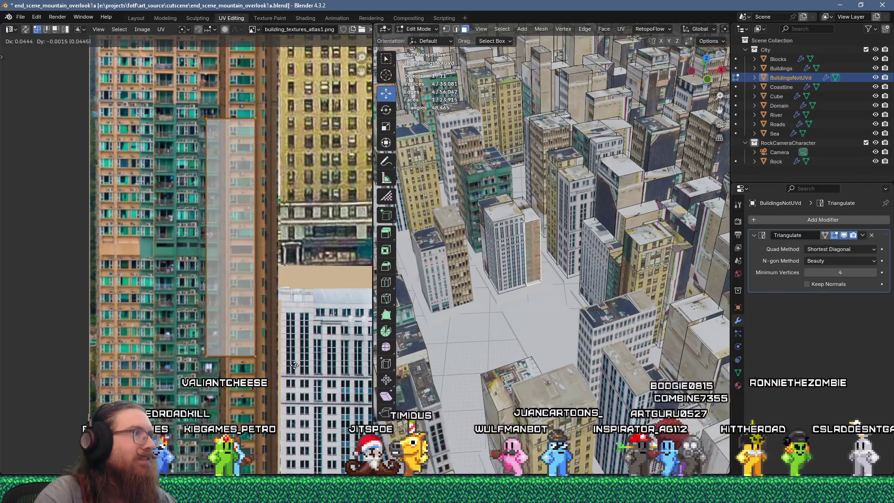
pyautogui.press('Return')
pyautogui.click(215, 238)
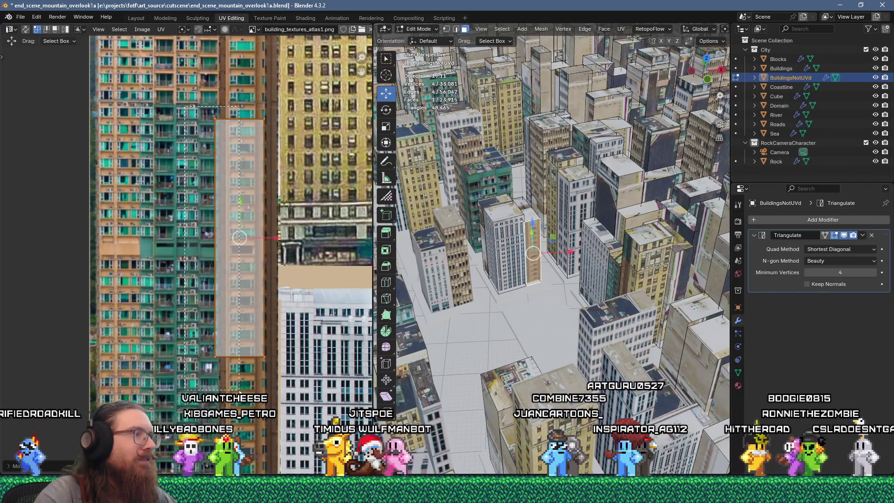
pyautogui.press('g')
pyautogui.press('Return')
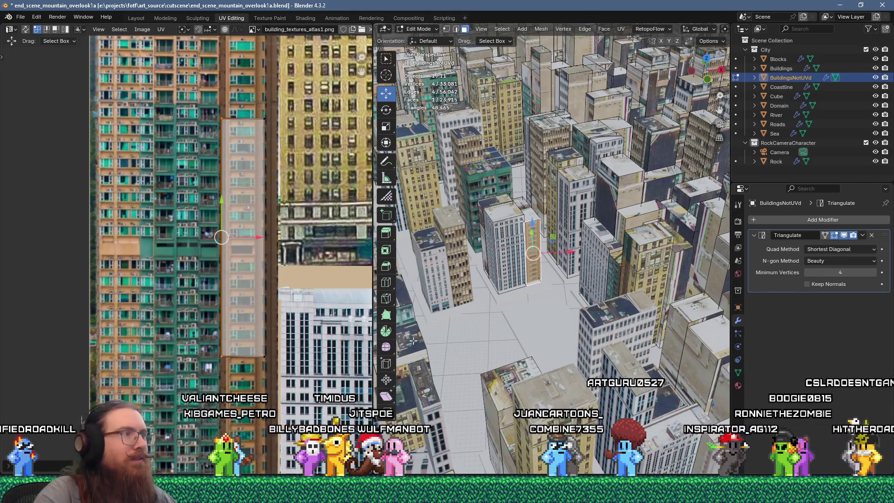
# Clear the selection and select the whole tall building with linked selection.
pyautogui.moveTo(520, 319); pyautogui.dragTo(470, 274, button='middle')
pyautogui.hotkey('alt', 'a')
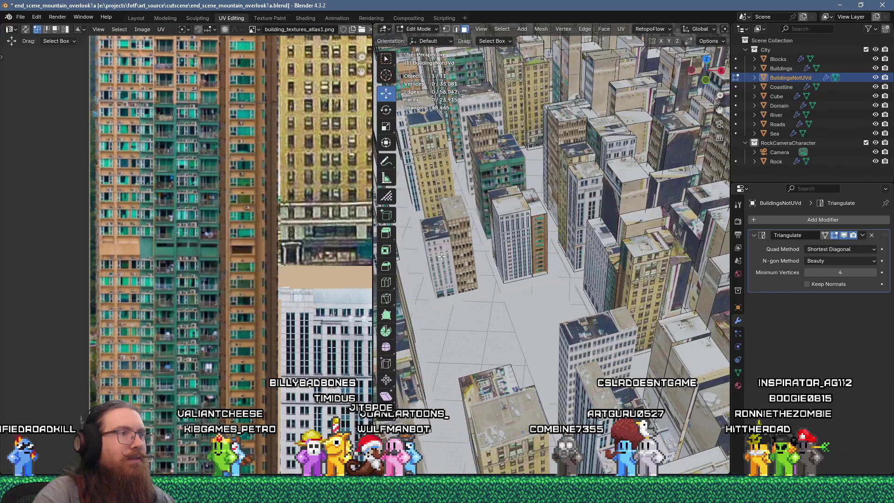
pyautogui.scroll(-5, 516, 254)
pyautogui.scroll(5, 515, 254)
pyautogui.click(516, 254)
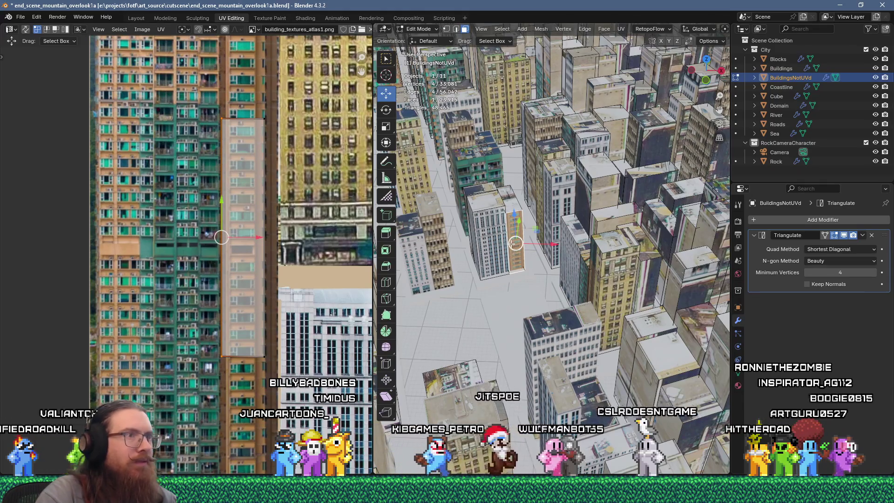
pyautogui.hotkey('ctrl', 'l')
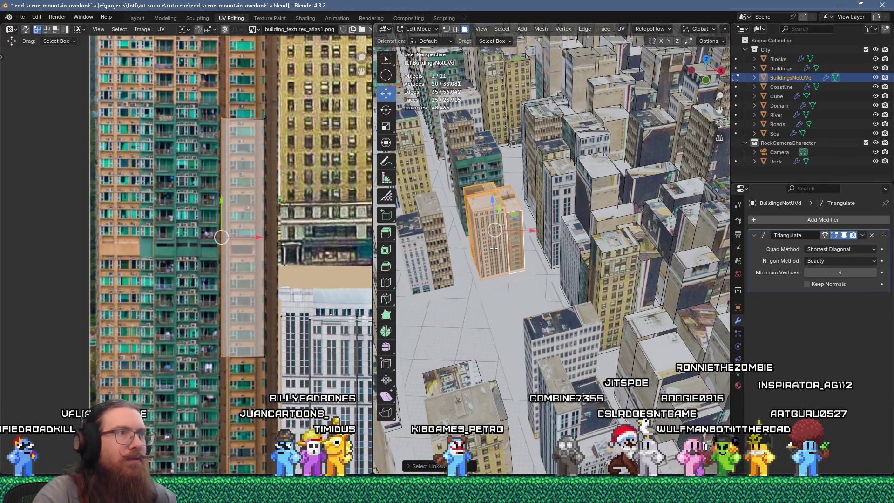
# Separate the chosen tall building, then select another building and two linked neighbours.
pyautogui.click(495, 249)
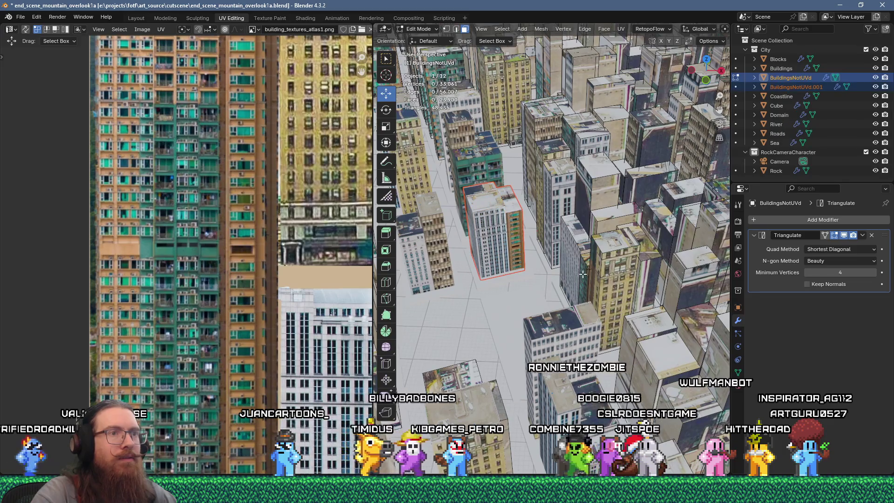
pyautogui.click(605, 270)
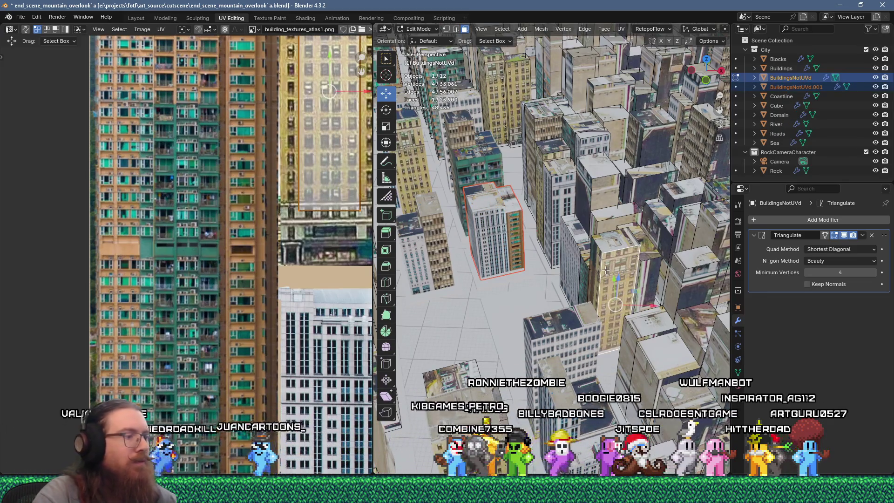
pyautogui.hotkey('ctrl', 'l')
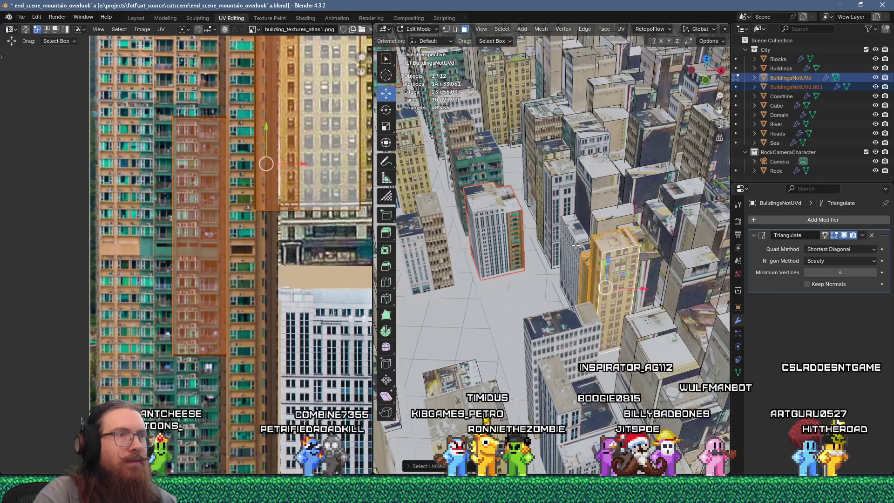
pyautogui.press('l')
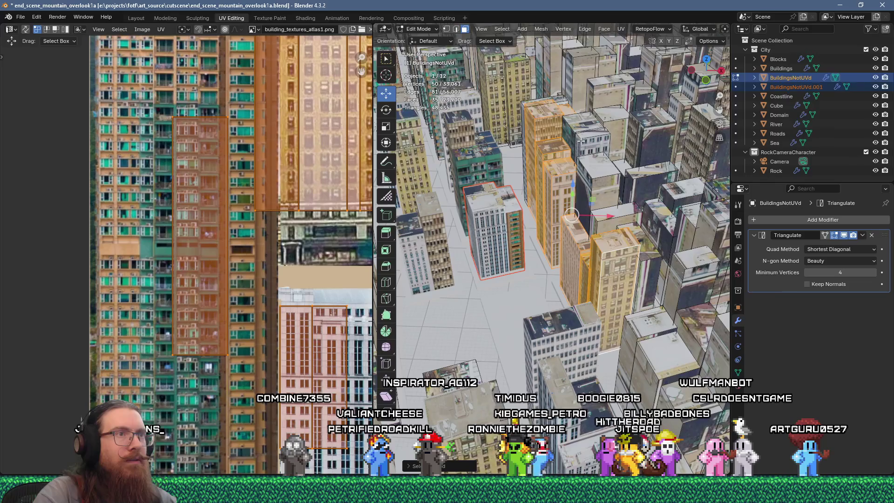
pyautogui.press('l')
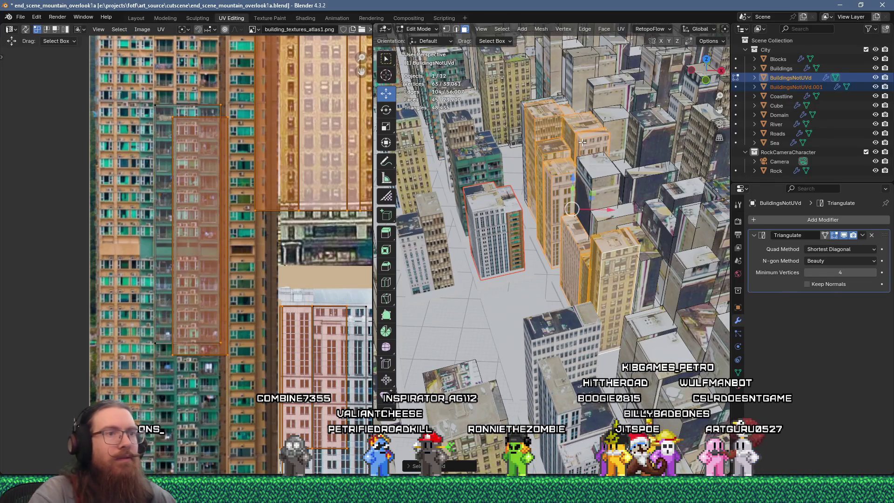
# Separate those buildings into BuildingsNotUVd.002 and switch to editing the Buildings object.
pyautogui.click(540, 142)
pyautogui.moveTo(583, 142)
pyautogui.mouseDown(button='middle')
pyautogui.moveTo(580, 344)
pyautogui.moveTo(626, 231)
pyautogui.mouseUp(button='middle')
pyautogui.scroll(-5, 581, 344)
pyautogui.scroll(6, 627, 231)
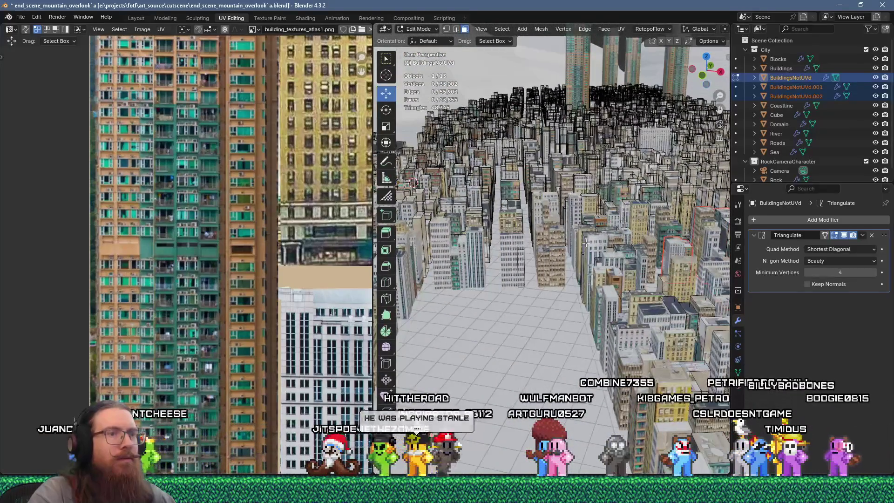
pyautogui.scroll(5, 584, 222)
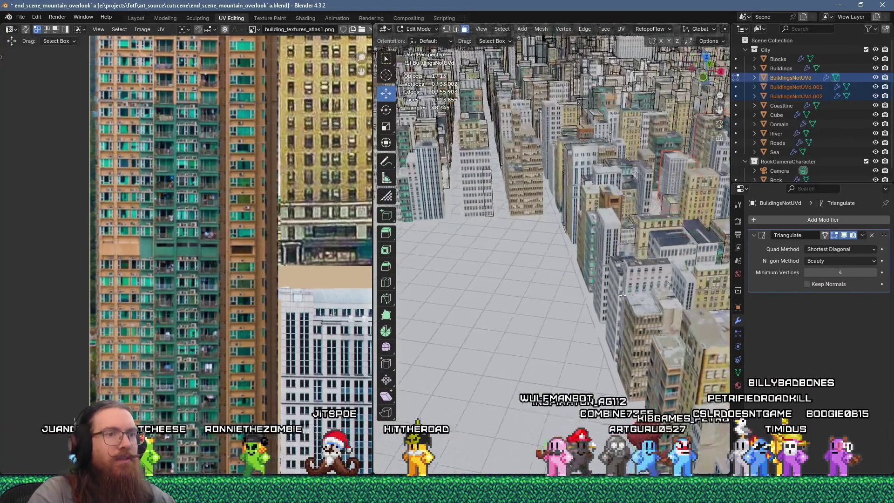
pyautogui.scroll(1, 622, 305)
pyautogui.click(661, 325)
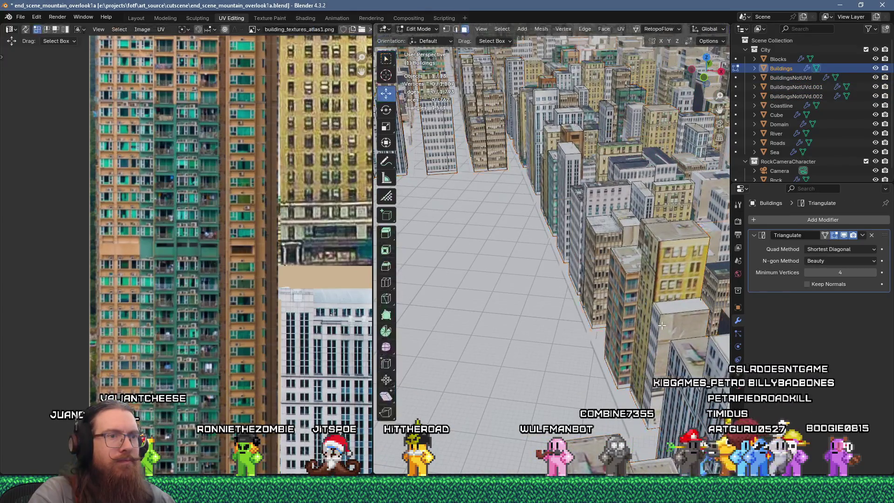
# Flow-unwrap the selected faces, scale the island by 0.25 and move it onto the white building facade.
pyautogui.press('u')
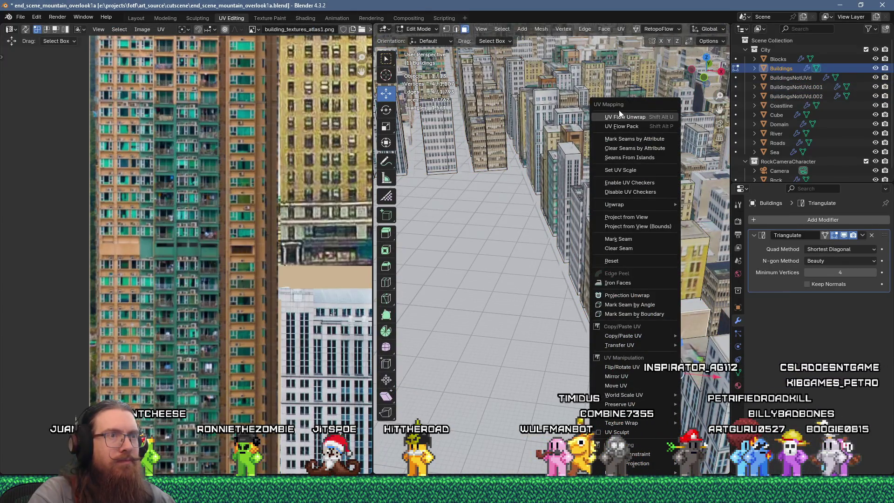
pyautogui.click(619, 116)
pyautogui.scroll(-3, 305, 301)
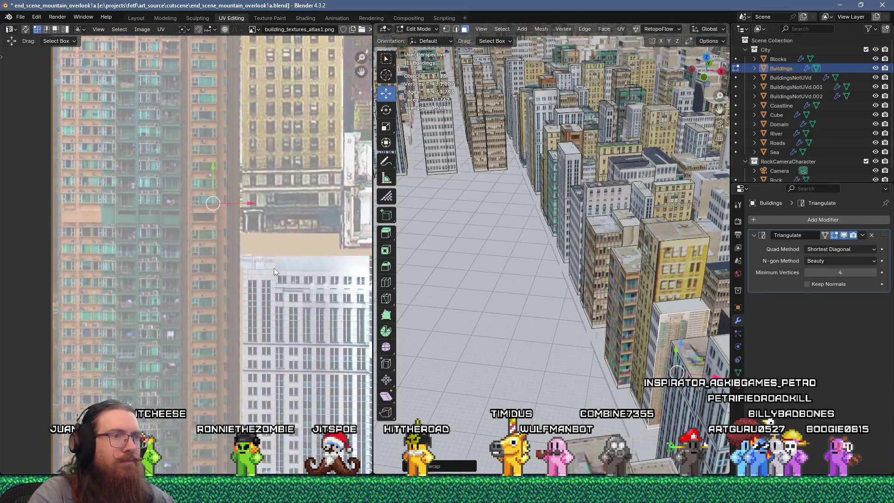
pyautogui.scroll(-4, 260, 354)
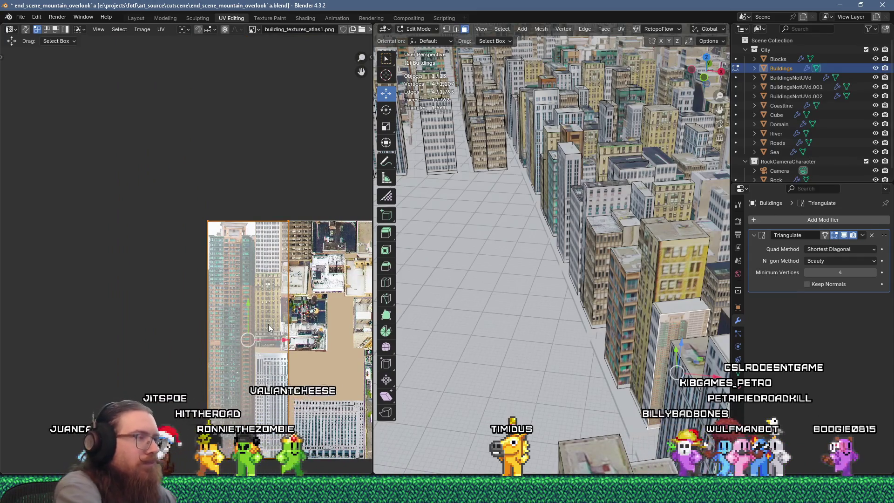
pyautogui.write('0.25')
pyautogui.press('Return')
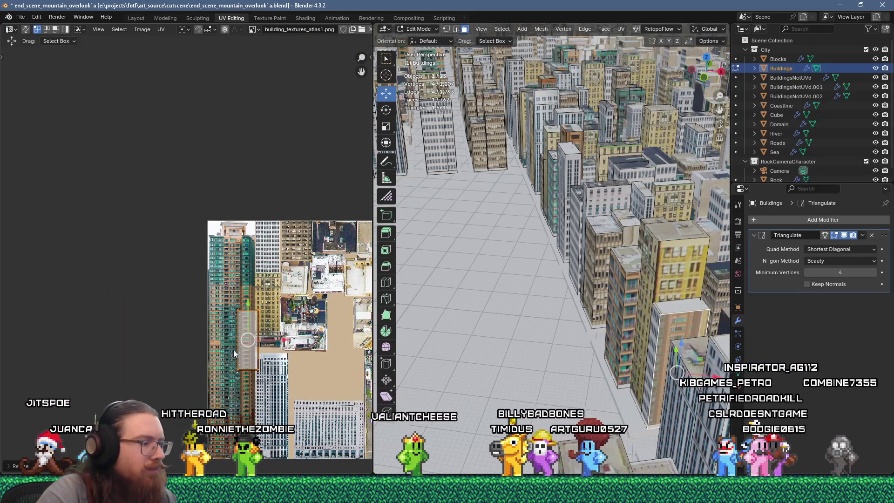
pyautogui.scroll(2, 233, 356)
pyautogui.moveTo(249, 319); pyautogui.dragTo(277, 192)
pyautogui.scroll(4, 261, 193)
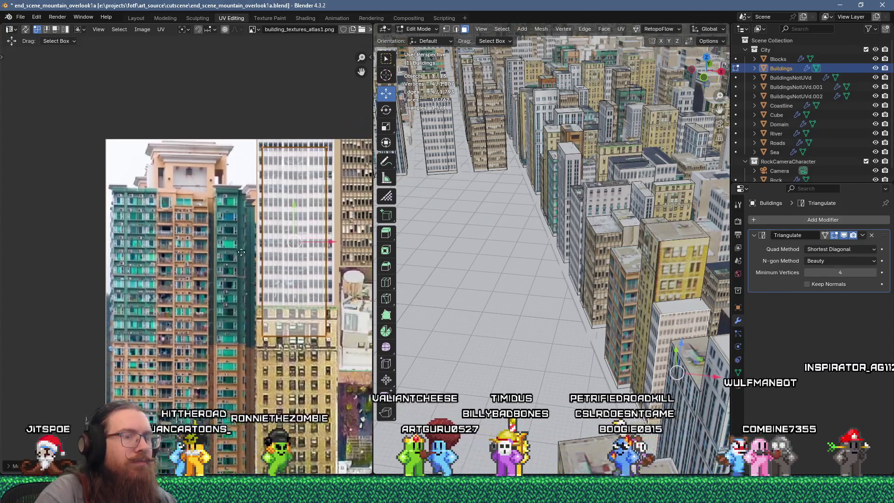
pyautogui.scroll(2, 242, 247)
pyautogui.scroll(-1, 628, 386)
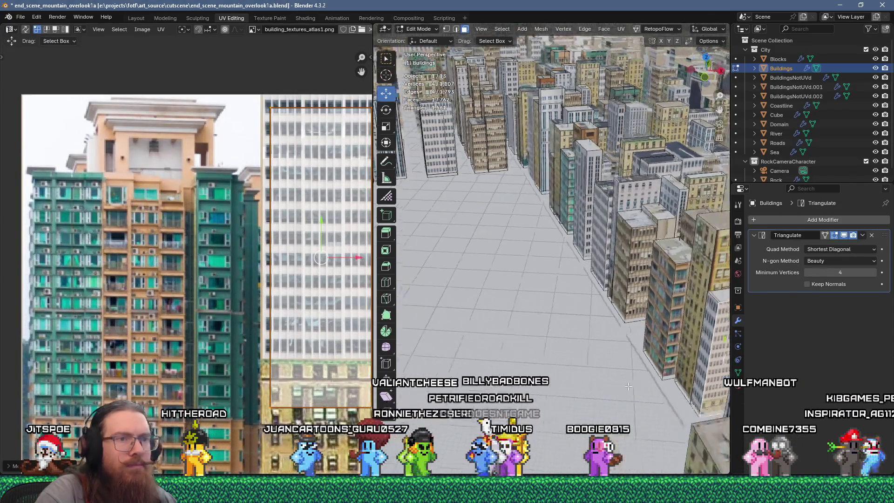
pyautogui.moveTo(605, 377); pyautogui.dragTo(532, 344, button='middle')
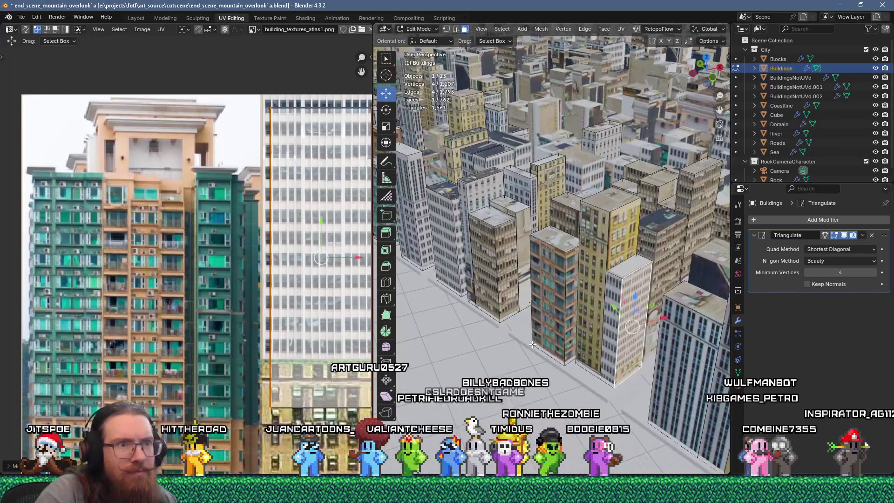
pyautogui.scroll(4, 535, 340)
pyautogui.scroll(-3, 542, 332)
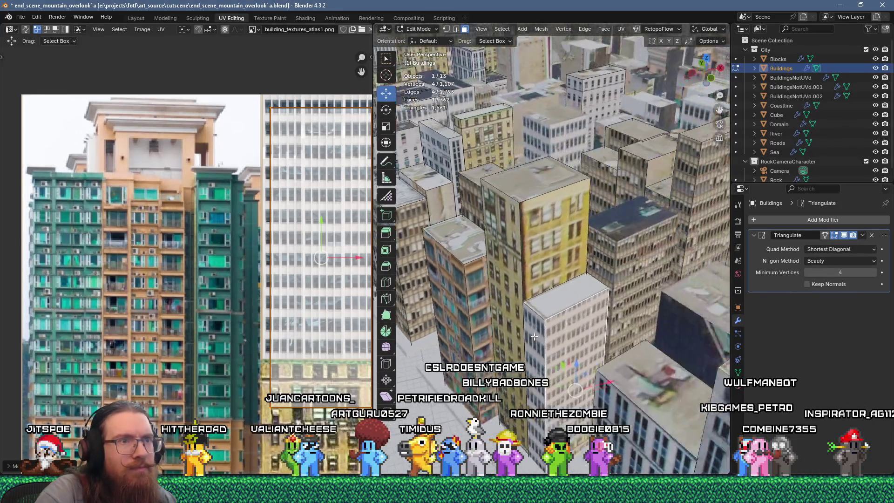
pyautogui.scroll(-1, 279, 223)
pyautogui.moveTo(280, 223); pyautogui.dragTo(247, 224, button='middle')
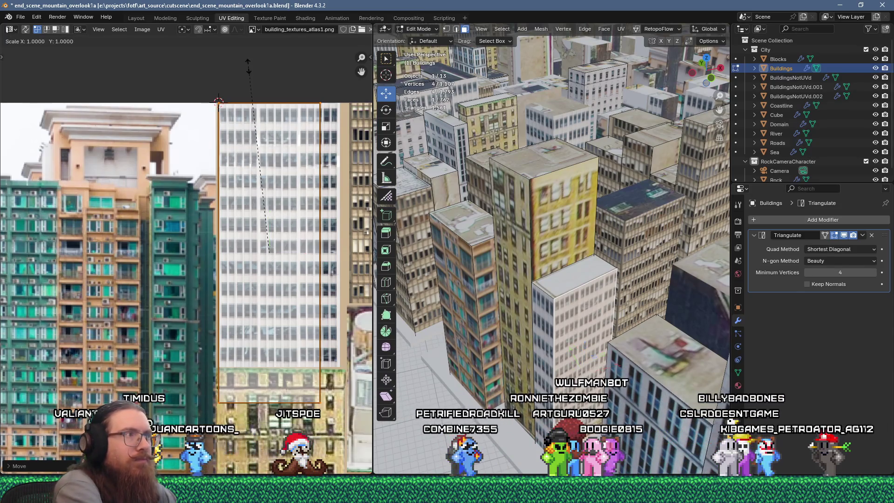
# With the pivot on the 2D cursor, stretch the island 1.8744 along Y and return to Object Mode.
pyautogui.press('Escape')
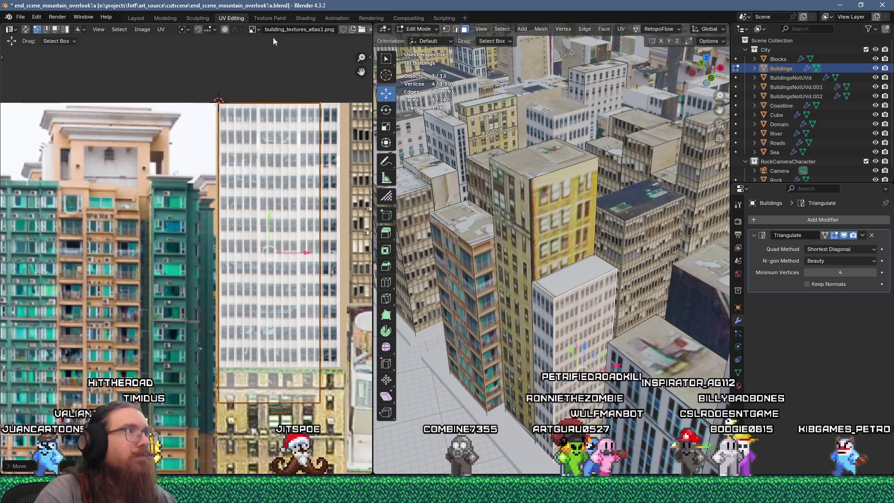
pyautogui.click(183, 29)
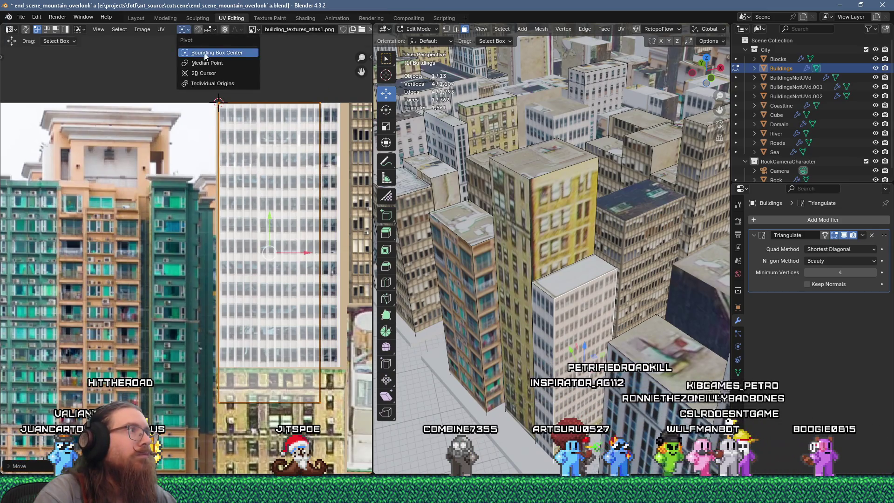
pyautogui.click(203, 76)
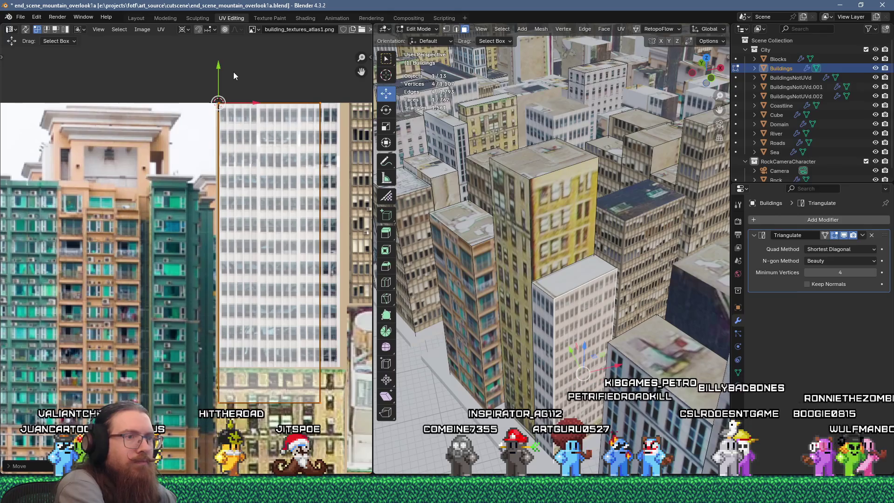
pyautogui.press('s')
pyautogui.press('y')
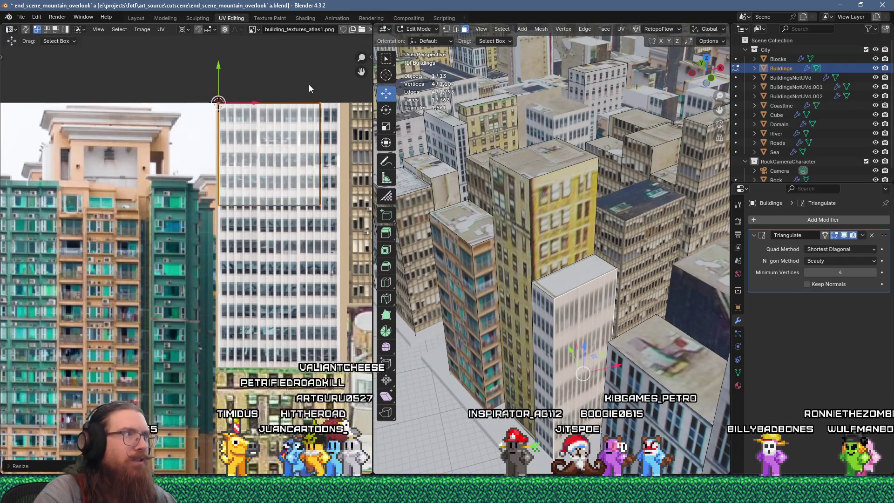
pyautogui.press('s')
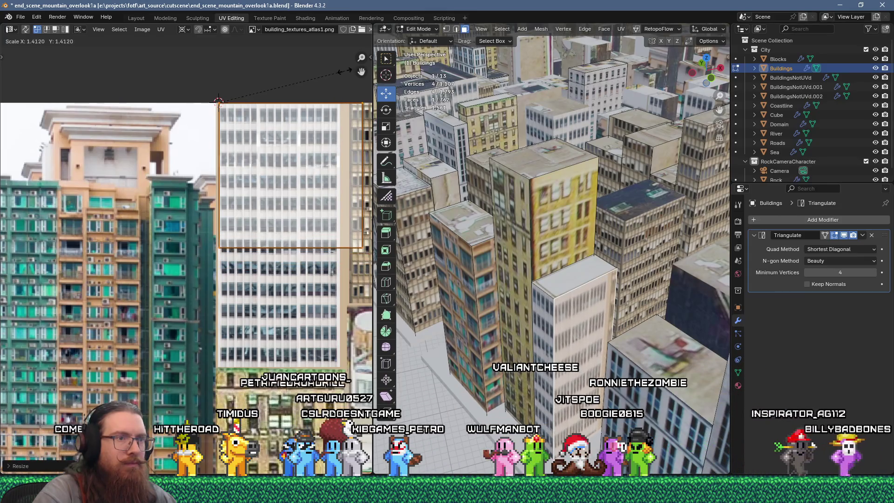
pyautogui.press('Escape')
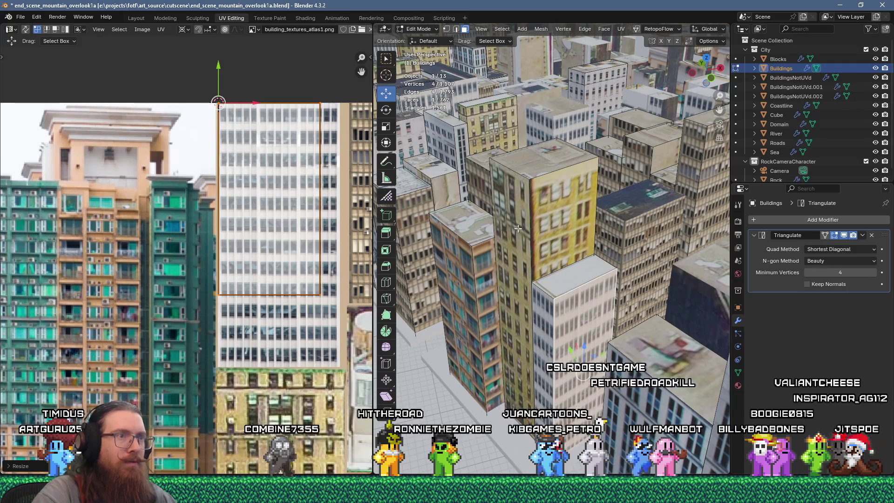
pyautogui.scroll(-6, 522, 236)
pyautogui.scroll(-3, 538, 230)
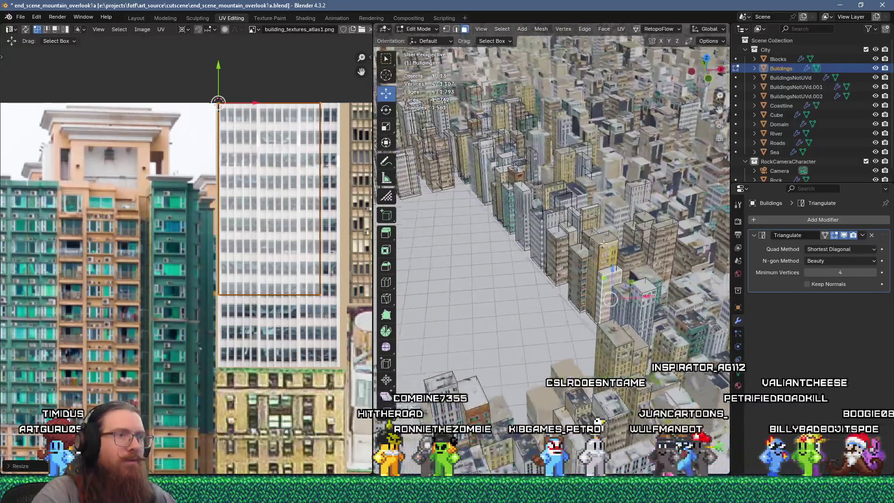
pyautogui.press('Tab')
# Save the Blender file with the whole city in view.
pyautogui.moveTo(603, 243)
pyautogui.mouseDown(button='middle')
pyautogui.moveTo(589, 244)
pyautogui.moveTo(595, 266)
pyautogui.moveTo(585, 258)
pyautogui.moveTo(599, 212)
pyautogui.moveTo(625, 238)
pyautogui.moveTo(599, 233)
pyautogui.mouseUp(button='middle')
pyautogui.click(20, 17)
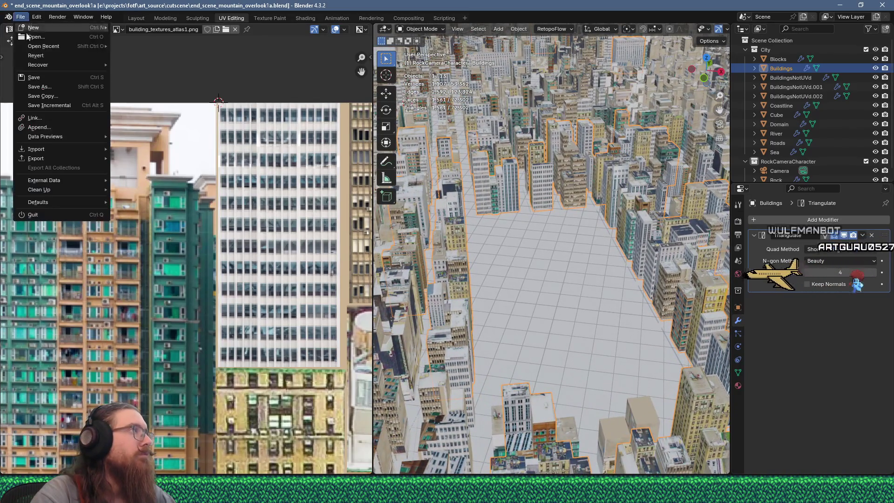
pyautogui.click(33, 77)
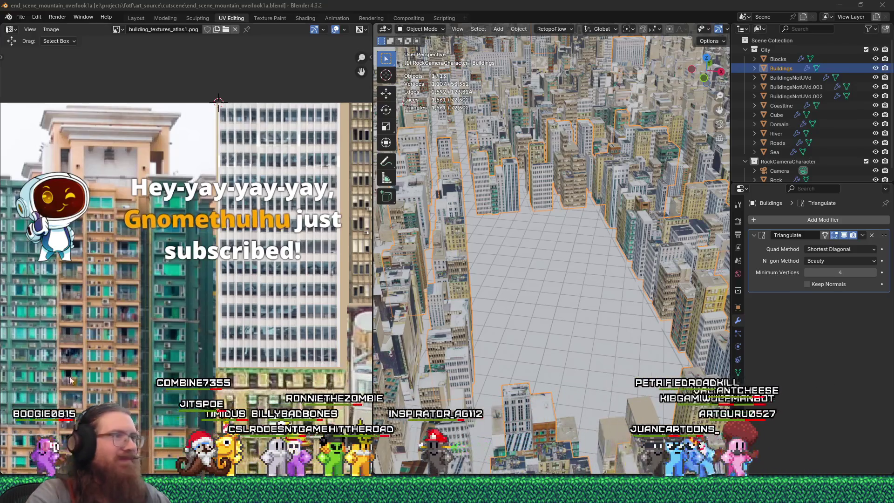
# Export the city as glTF 2.0 to end_scene_mountain_overlook1.glb in the Godot cutscene folder.
pyautogui.moveTo(498, 324)
pyautogui.mouseDown(button='middle')
pyautogui.moveTo(459, 348)
pyautogui.moveTo(551, 325)
pyautogui.moveTo(542, 303)
pyautogui.mouseUp(button='middle')
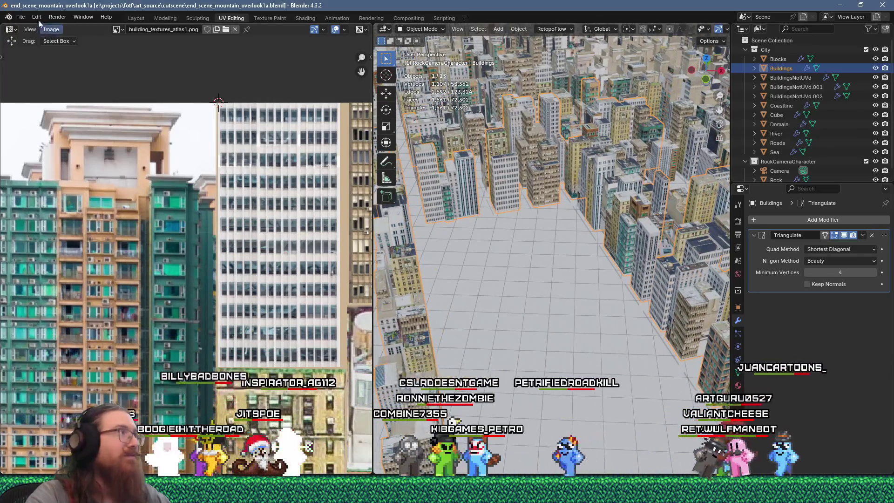
pyautogui.click(21, 16)
pyautogui.click(37, 76)
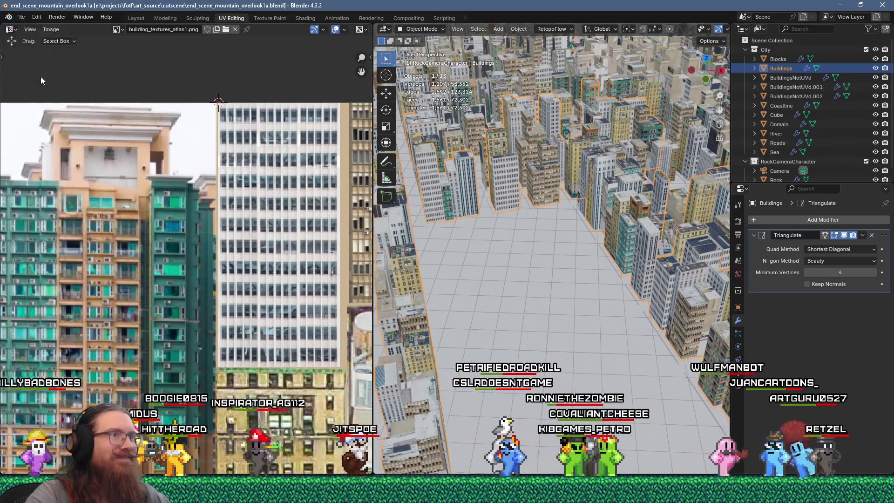
pyautogui.click(20, 17)
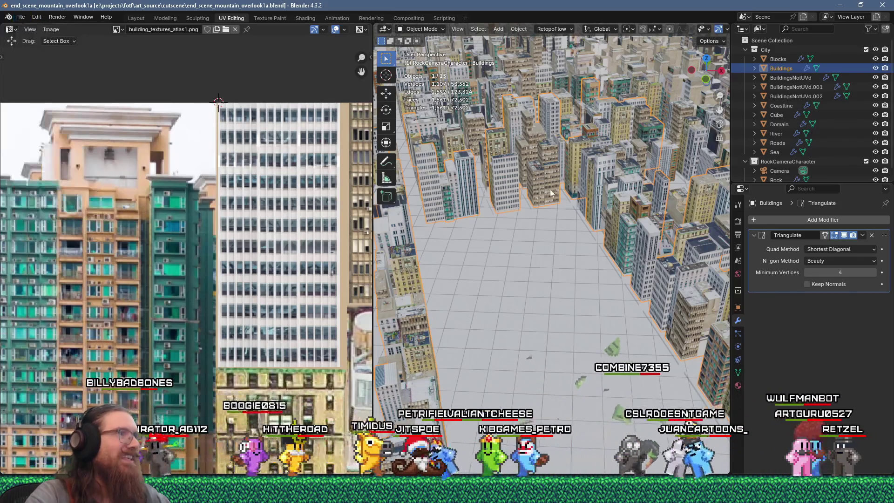
pyautogui.press('Tab')
pyautogui.click(22, 18)
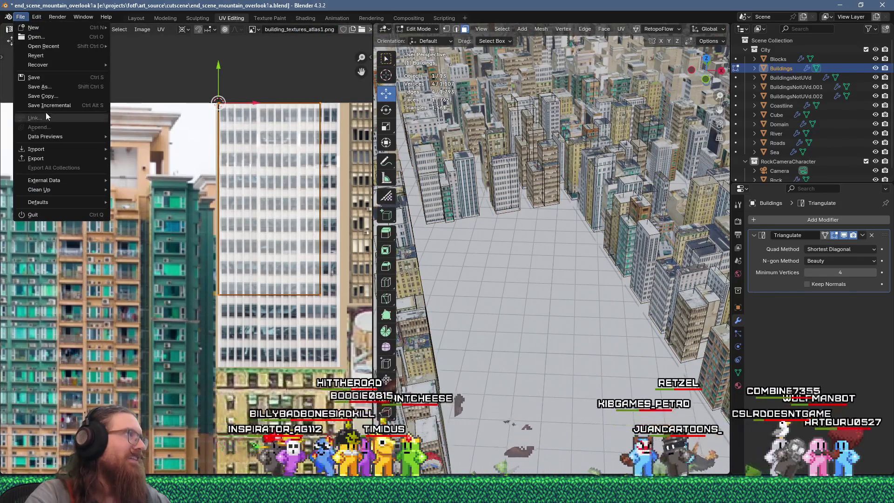
pyautogui.moveTo(63, 157)
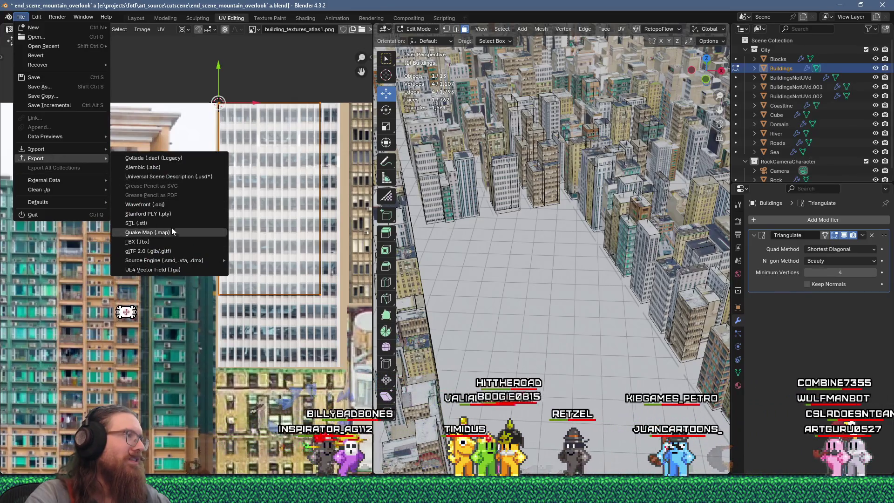
pyautogui.click(169, 250)
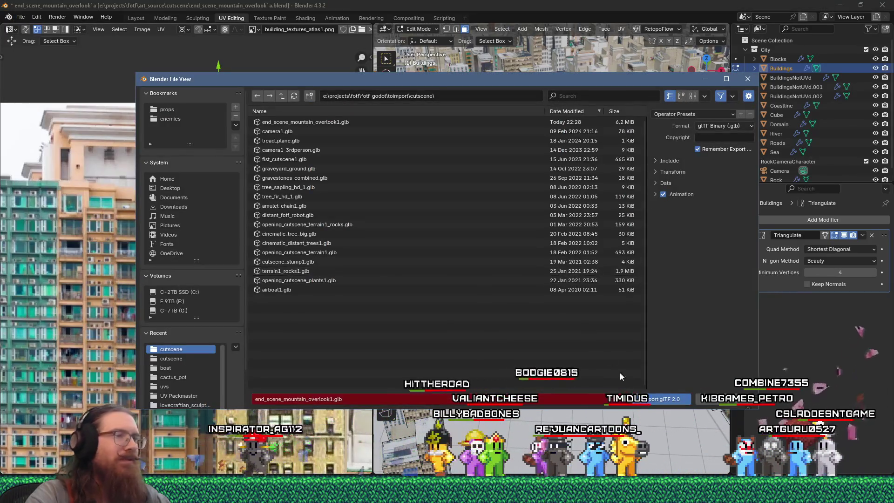
pyautogui.click(673, 397)
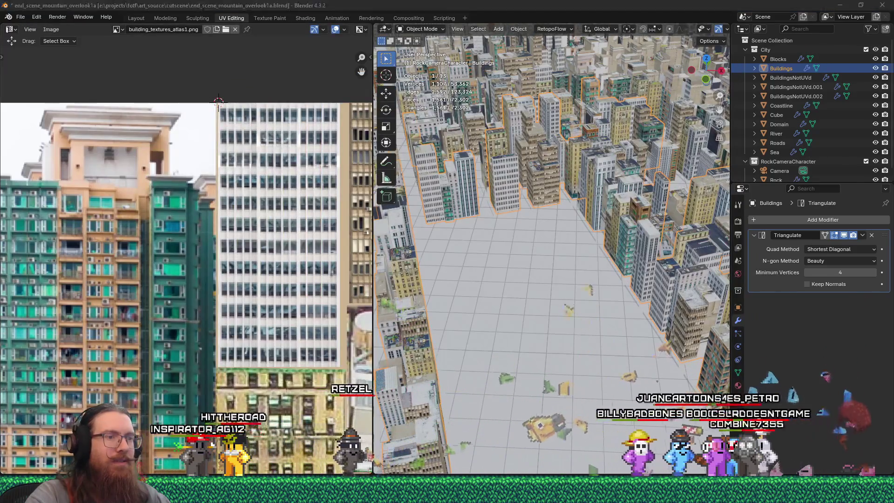
pyautogui.hotkey('alt', 'Tab')
pyautogui.click(43, 21)
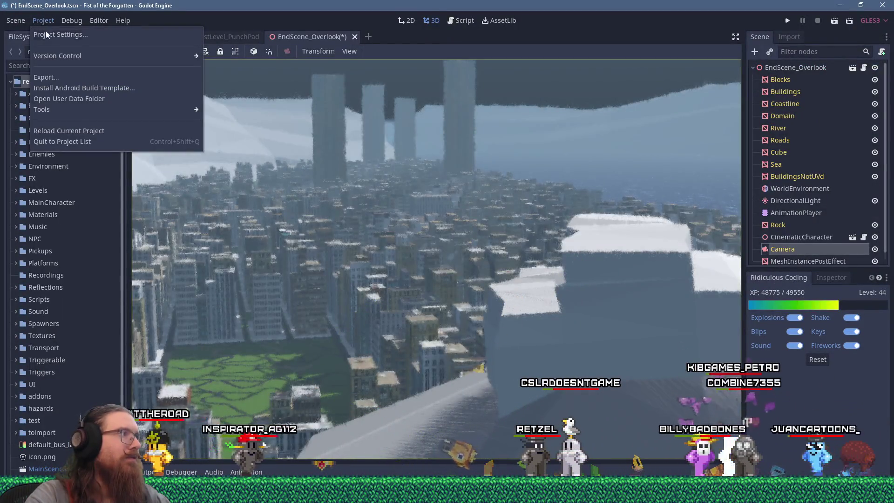
# Save the scene and reload the Godot project to pick up the re-exported city.
pyautogui.click(79, 130)
pyautogui.click(392, 256)
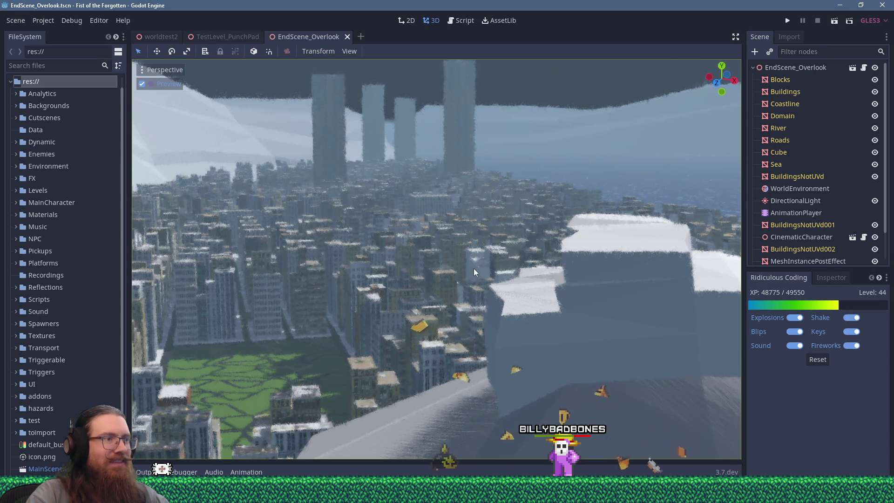
pyautogui.hotkey('alt', 'Tab')
# Compare the city at street level between Blender and Godot's EndScene_Overlook.
pyautogui.moveTo(493, 233)
pyautogui.mouseDown(button='middle')
pyautogui.moveTo(512, 219)
pyautogui.moveTo(435, 289)
pyautogui.moveTo(503, 264)
pyautogui.moveTo(487, 275)
pyautogui.mouseUp(button='middle')
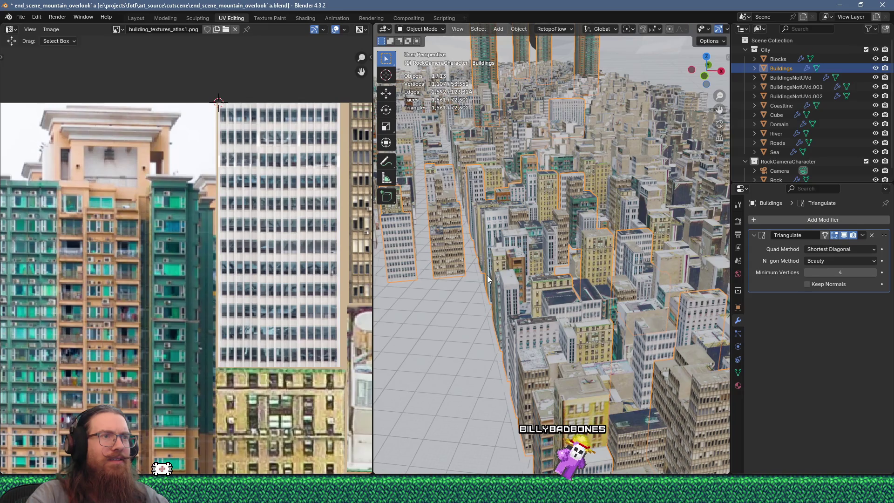
pyautogui.hotkey('alt', 'Tab')
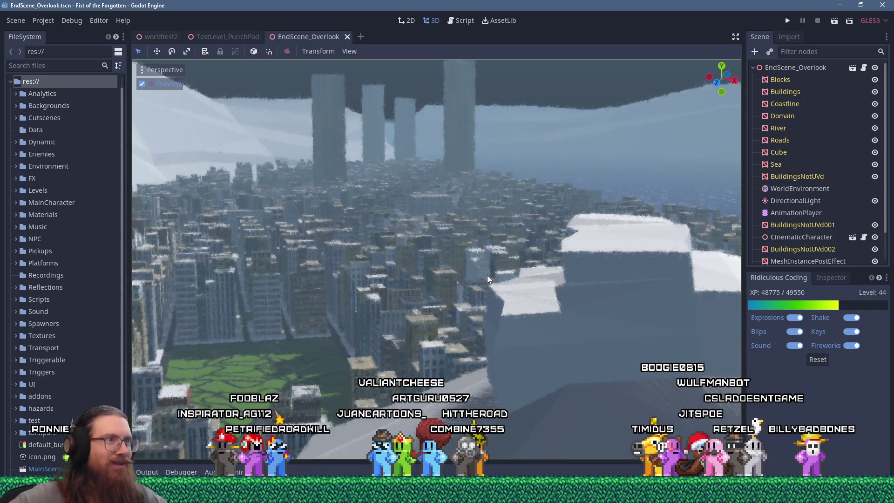
pyautogui.hotkey('alt', 'Tab')
pyautogui.moveTo(487, 275); pyautogui.dragTo(545, 258, button='middle')
pyautogui.hotkey('alt', 'Tab')
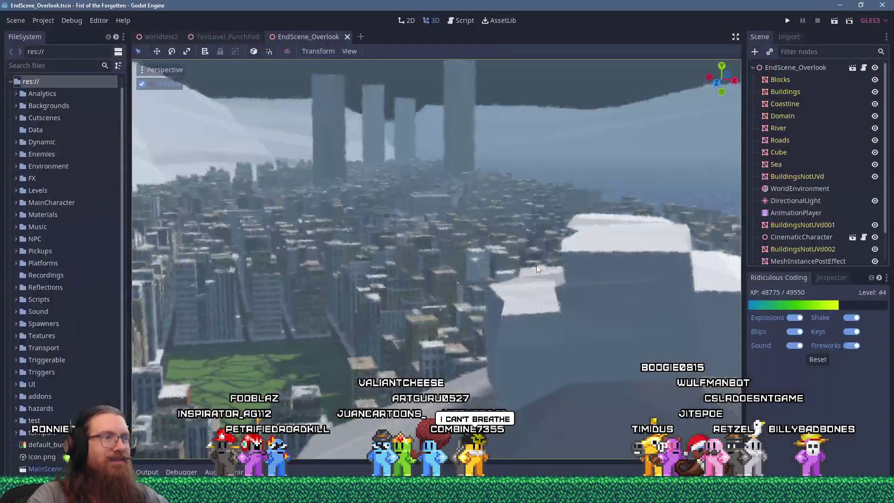
pyautogui.hotkey('alt', 'Tab')
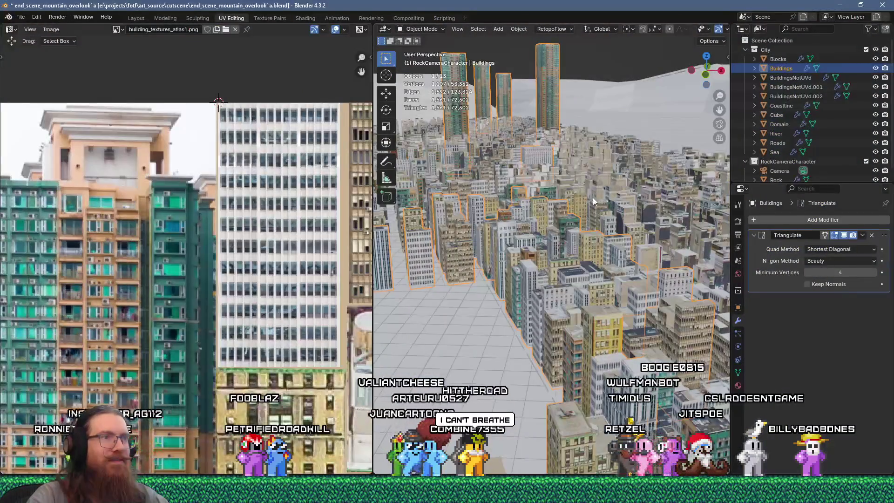
pyautogui.hotkey('alt', 'Tab')
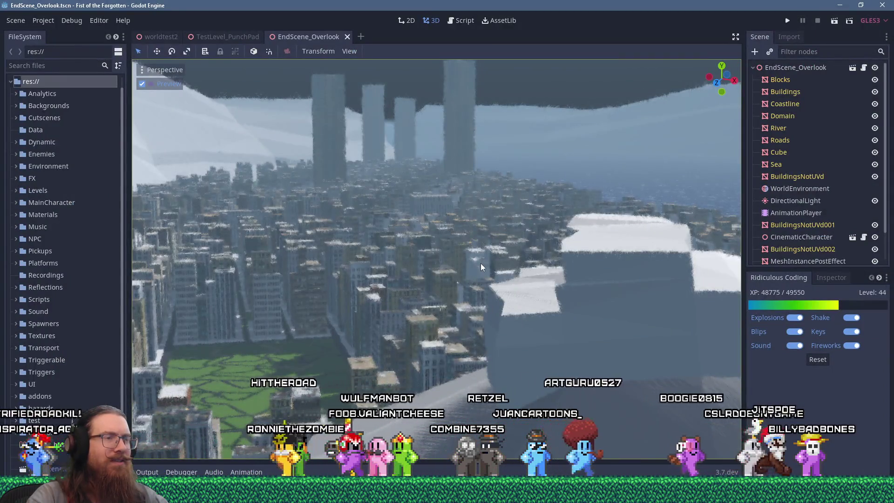
pyautogui.hotkey('alt', 'Tab')
pyautogui.click(785, 97)
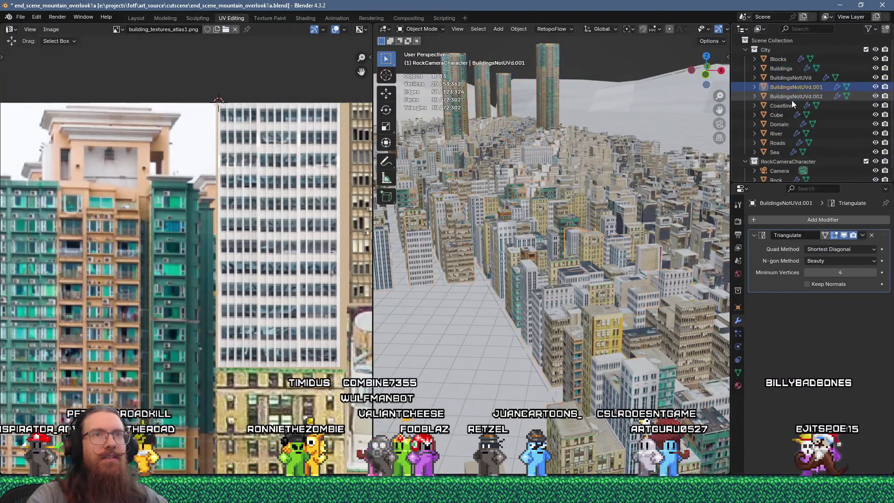
# Select BuildingsNotUVd.001 and .002 with Buildings active and join them with Ctrl+J.
pyautogui.keyDown('ctrl'); pyautogui.click(786, 88); pyautogui.keyUp('ctrl')
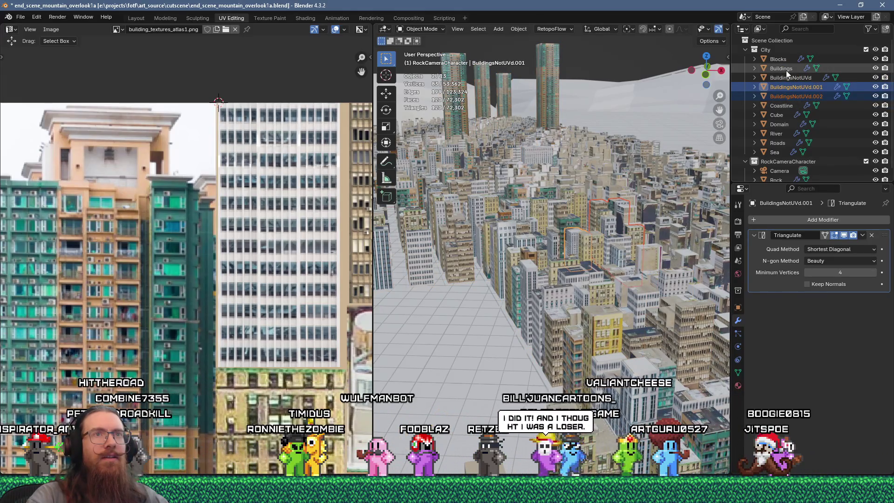
pyautogui.keyDown('shift'); pyautogui.click(786, 69); pyautogui.keyUp('shift')
pyautogui.click(793, 96)
pyautogui.keyDown('ctrl'); pyautogui.click(792, 88); pyautogui.keyUp('ctrl')
pyautogui.keyDown('ctrl'); pyautogui.click(785, 69); pyautogui.keyUp('ctrl')
pyautogui.hotkey('ctrl', 'j')
pyautogui.hotkey('alt', 'Tab')
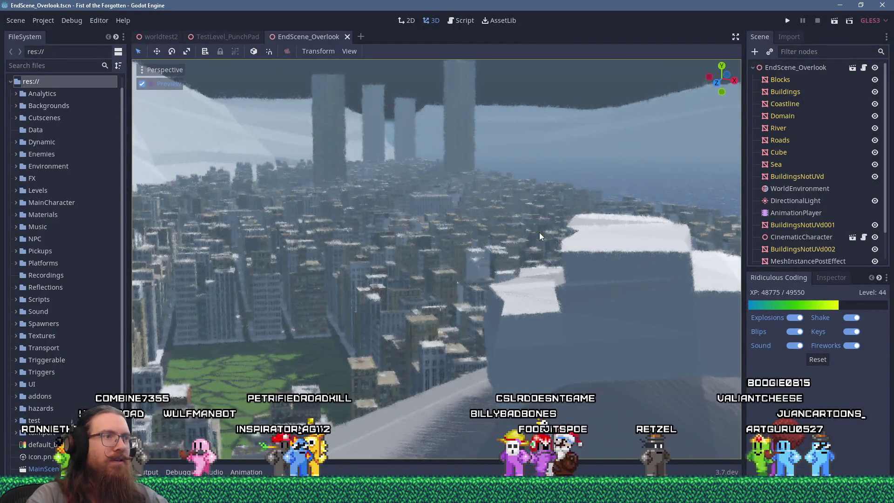
pyautogui.hotkey('alt', 'Tab')
pyautogui.moveTo(563, 175)
pyautogui.mouseDown(button='middle')
pyautogui.moveTo(583, 172)
pyautogui.moveTo(576, 241)
pyautogui.moveTo(546, 264)
pyautogui.moveTo(576, 238)
pyautogui.mouseUp(button='middle')
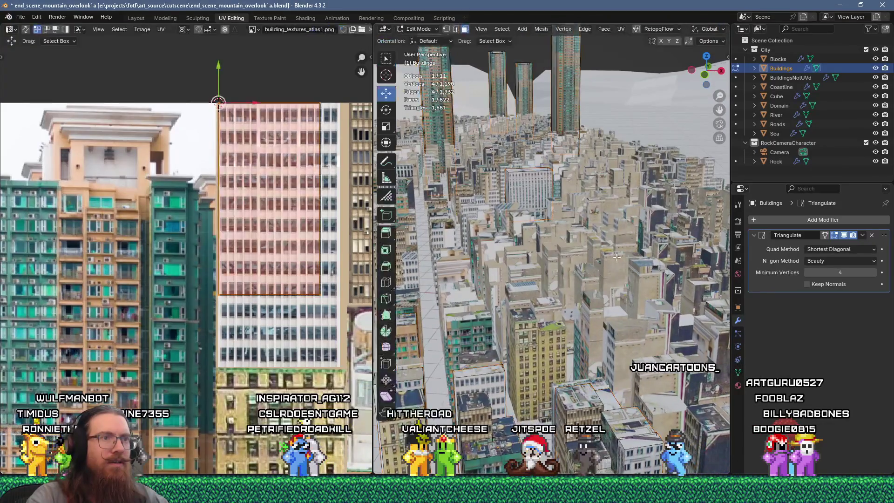
# Unwrap the selected faces, scale the island to a quarter, and place it on the white tower facade.
pyautogui.scroll(2, 612, 270)
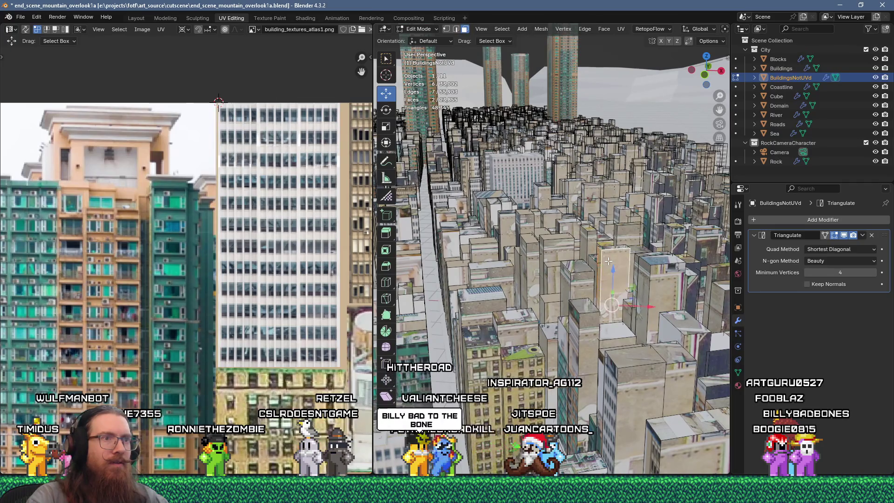
pyautogui.press('u')
pyautogui.click(578, 120)
pyautogui.scroll(-4, 297, 262)
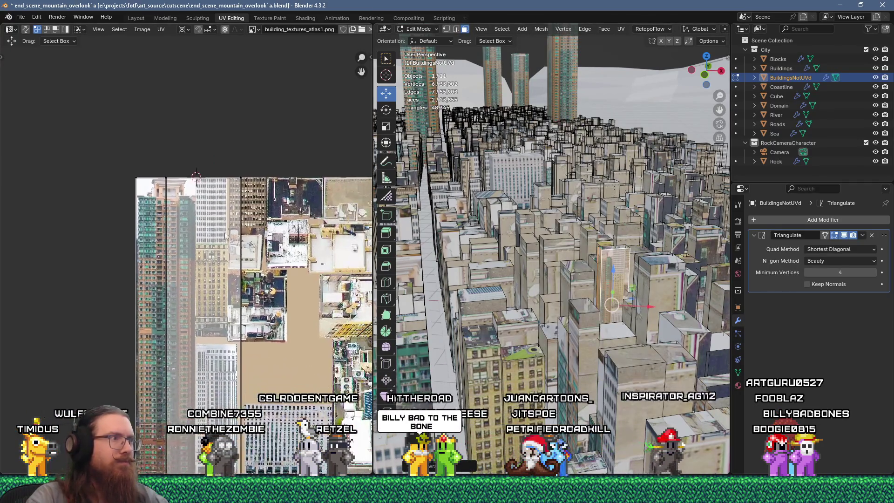
pyautogui.write('25')
pyautogui.press('Return')
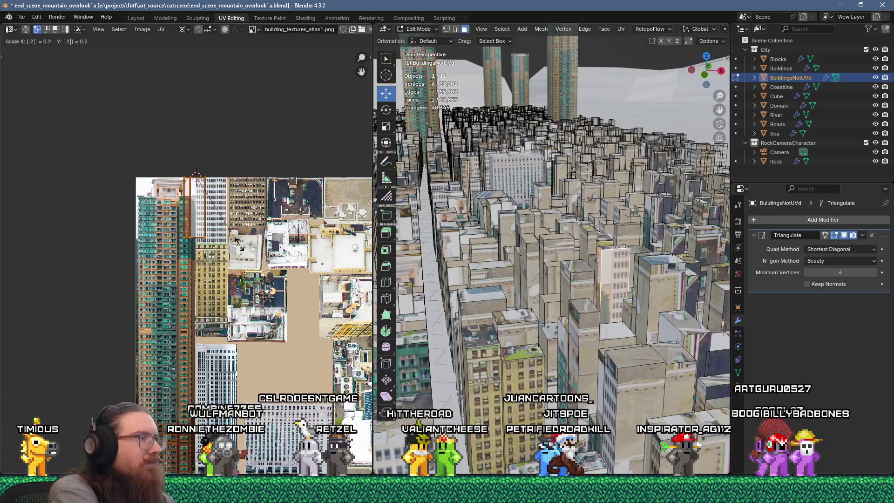
pyautogui.scroll(2, 212, 257)
pyautogui.scroll(2, 212, 257)
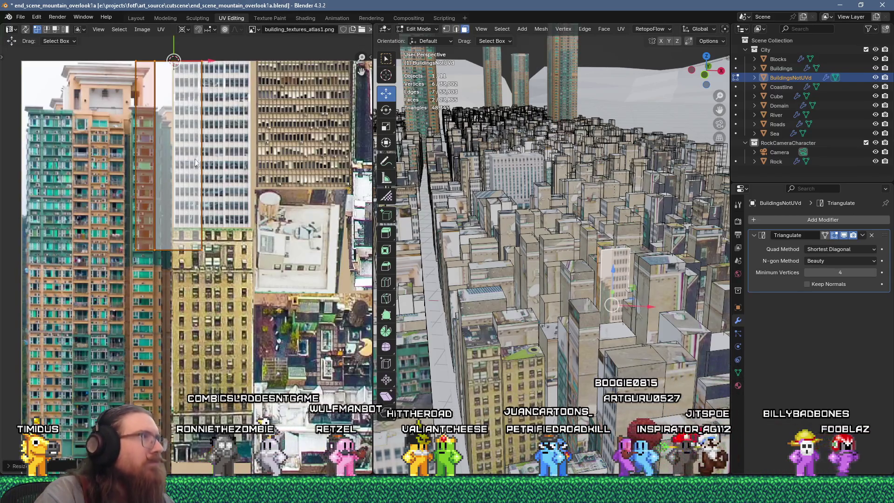
pyautogui.press('g')
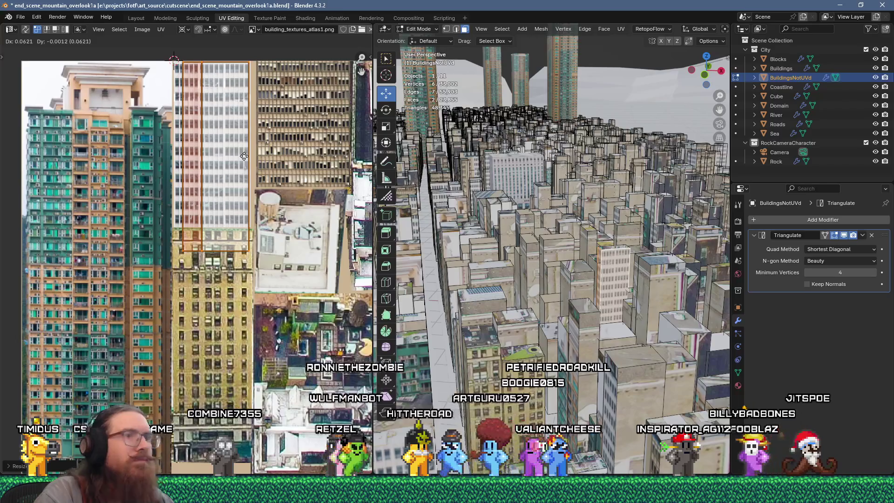
pyautogui.click(244, 156)
pyautogui.moveTo(550, 229); pyautogui.dragTo(624, 234, button='middle')
# Unwrap newly chosen faces, shrink the island, and place it on the teal tower facade.
pyautogui.hotkey('alt', 'a')
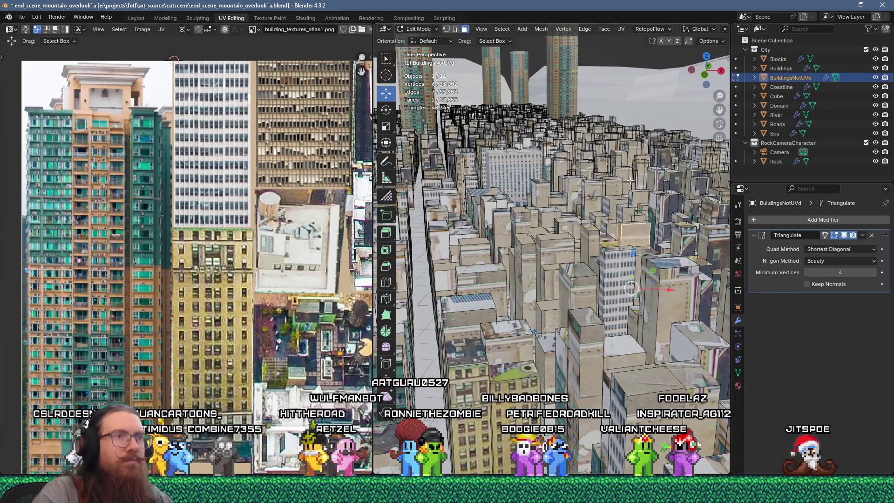
pyautogui.press('u')
pyautogui.click(597, 173)
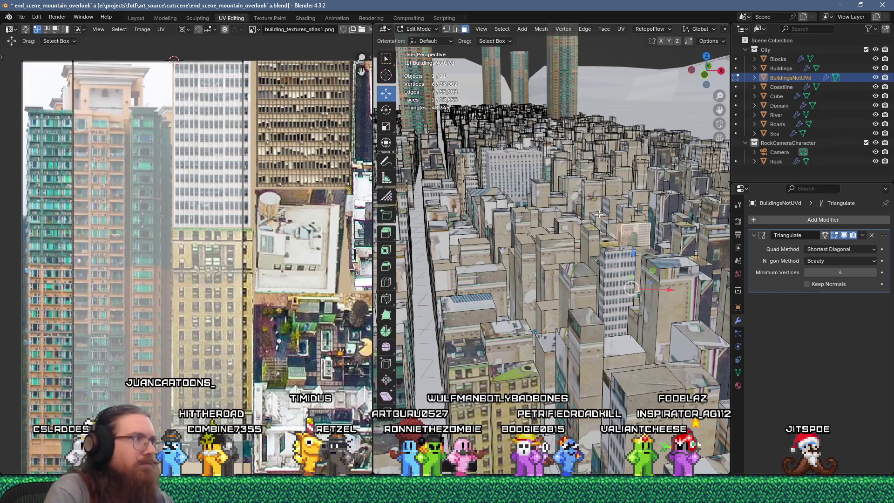
pyautogui.click(203, 256)
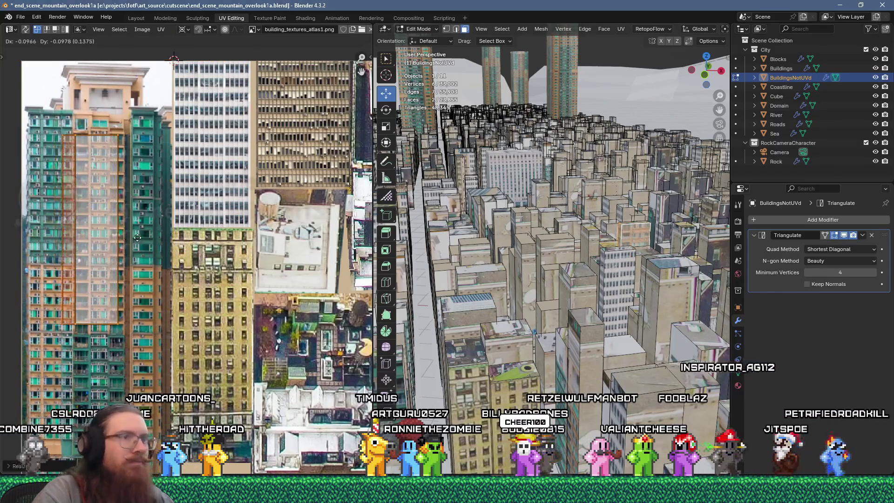
pyautogui.click(143, 241)
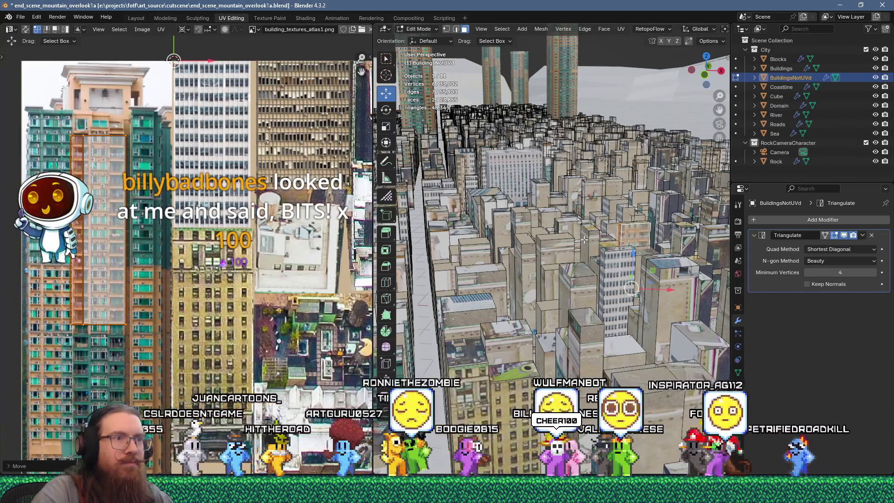
# Unwrap more faces, scale by 0.25, and place the island on the orange-striped facade.
pyautogui.press('u')
pyautogui.click(658, 125)
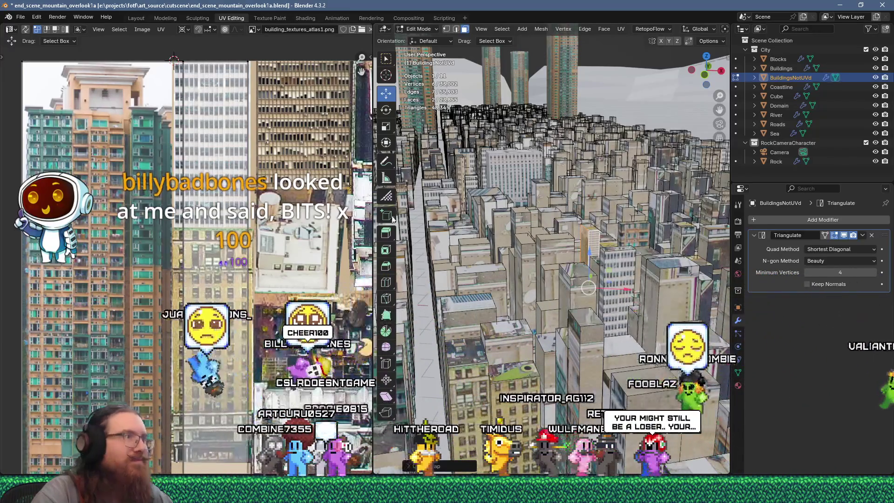
pyautogui.write('s0.25')
pyautogui.press('Return')
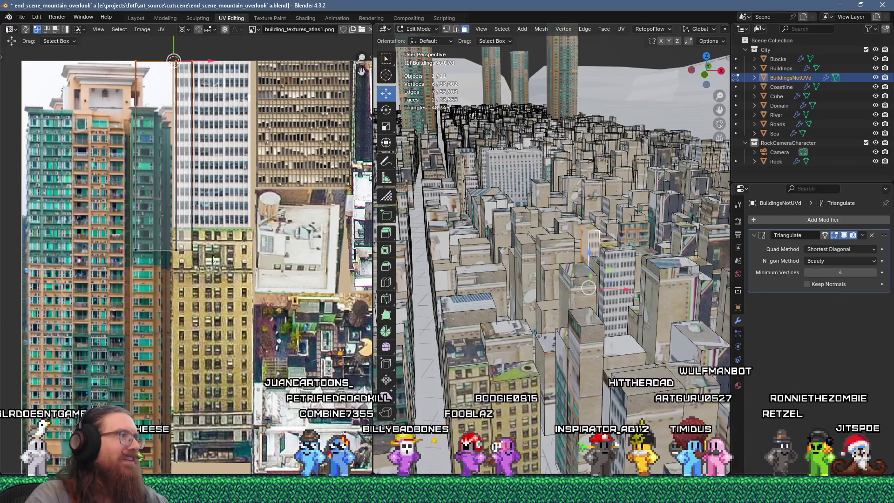
pyautogui.scroll(-3, 209, 256)
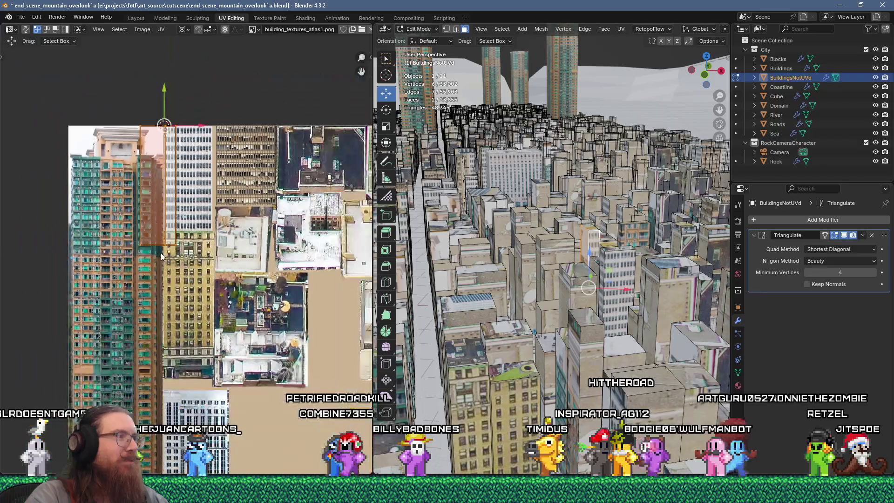
pyautogui.scroll(1, 233, 303)
pyautogui.press('g')
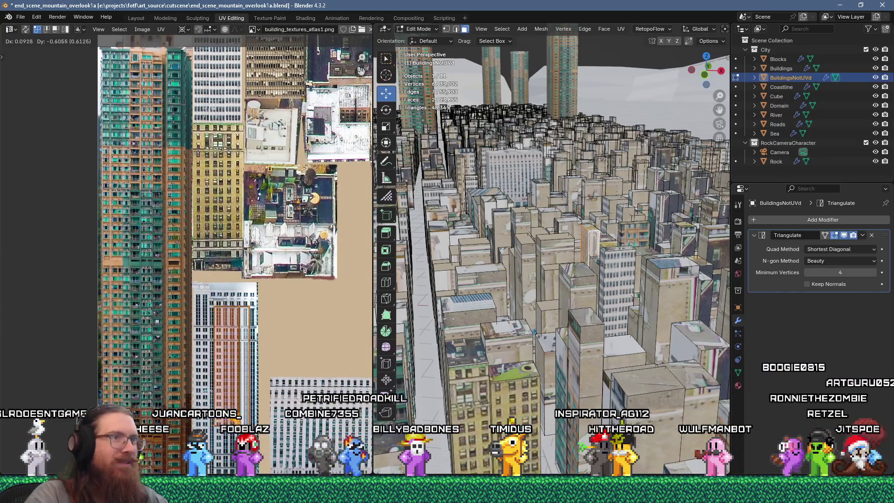
pyautogui.click(229, 415)
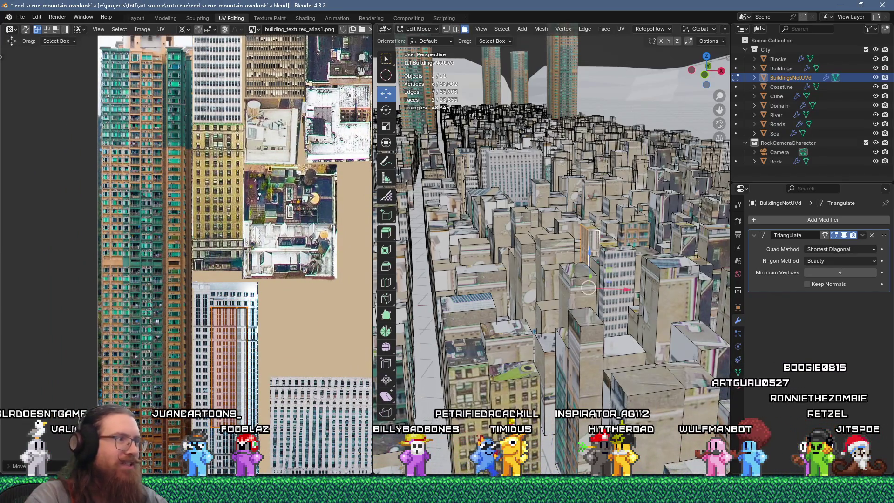
pyautogui.scroll(3, 229, 415)
pyautogui.press('g')
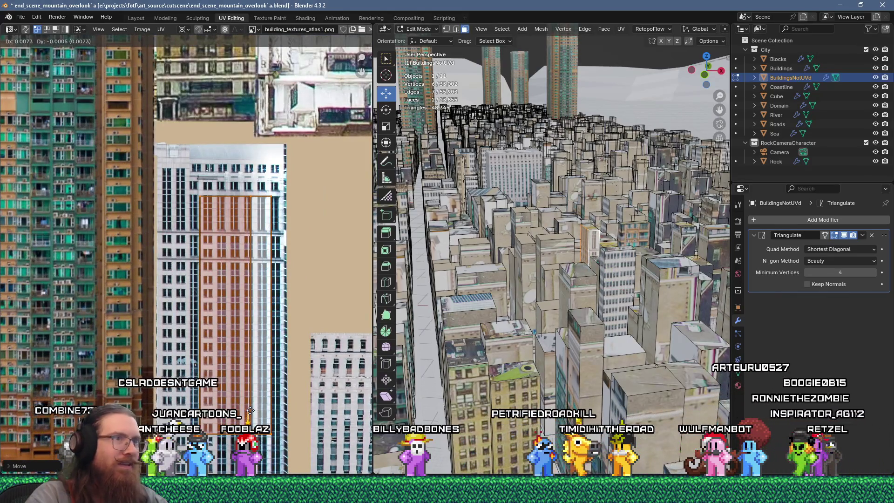
pyautogui.click(250, 410)
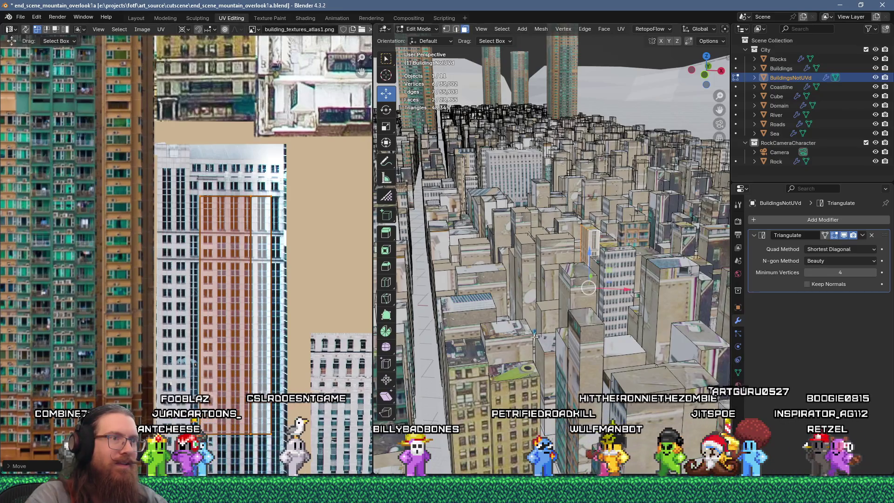
# Unwrap another face set, scale by 0.25, and slide the island onto the white tower.
pyautogui.press('u')
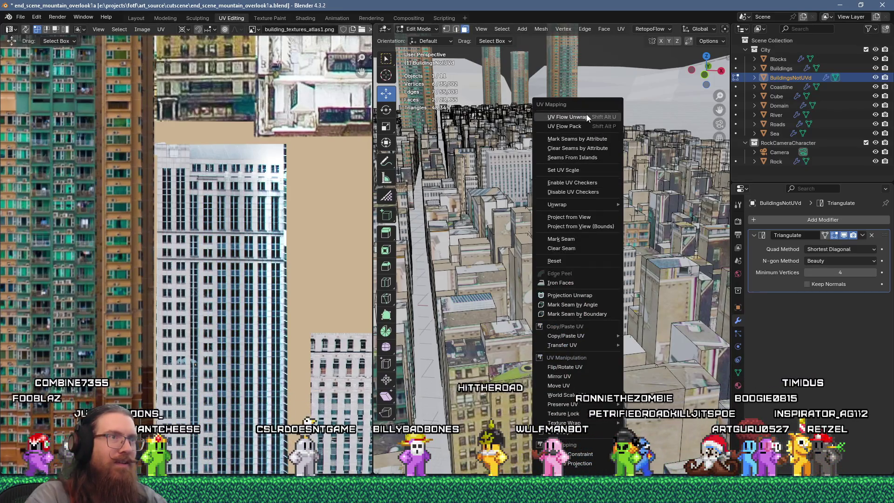
pyautogui.click(585, 115)
pyautogui.scroll(-5, 240, 267)
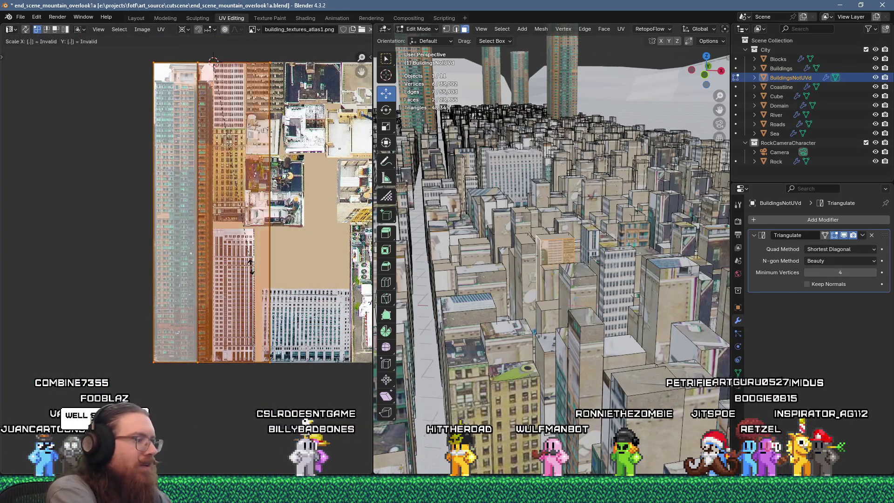
pyautogui.write('s0.25')
pyautogui.press('Return')
pyautogui.scroll(2, 252, 270)
pyautogui.moveTo(233, 56); pyautogui.dragTo(223, 275, button='middle')
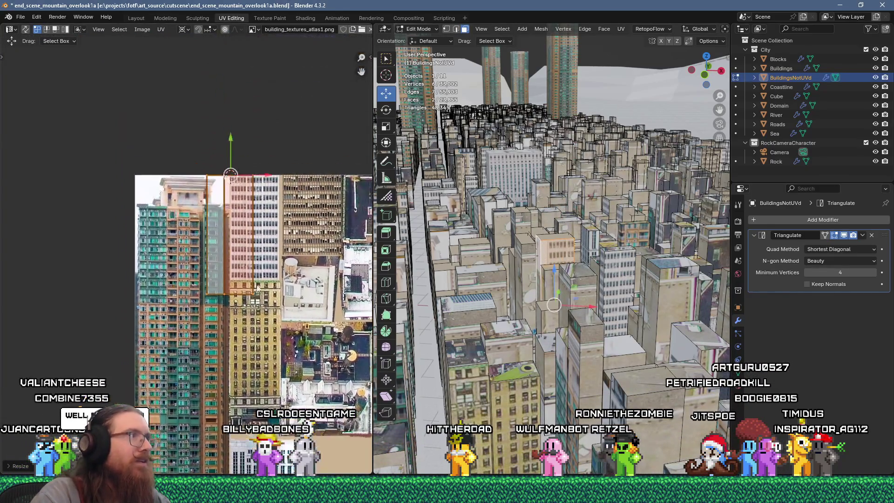
pyautogui.scroll(1, 221, 210)
pyautogui.moveTo(260, 147); pyautogui.dragTo(291, 147)
# Select another building's faces, unwrap them, and scale the island by 0.25.
pyautogui.click(516, 135)
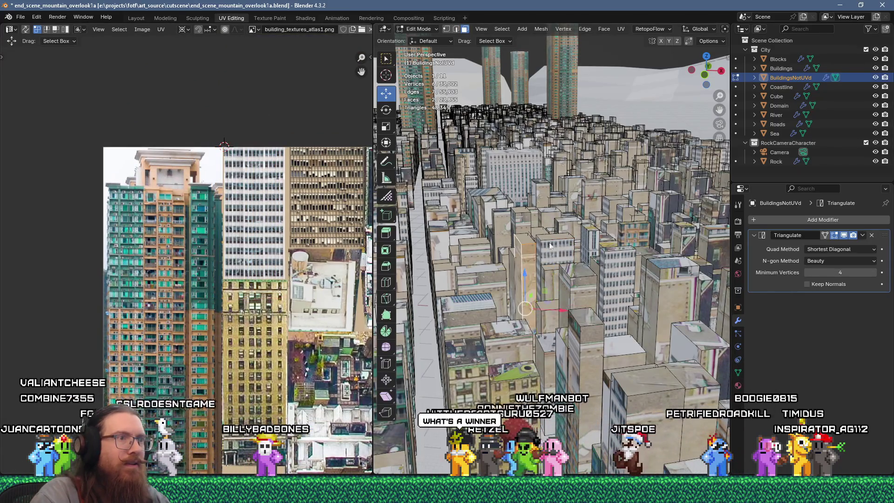
pyautogui.press('u')
pyautogui.click(519, 139)
pyautogui.write('s')
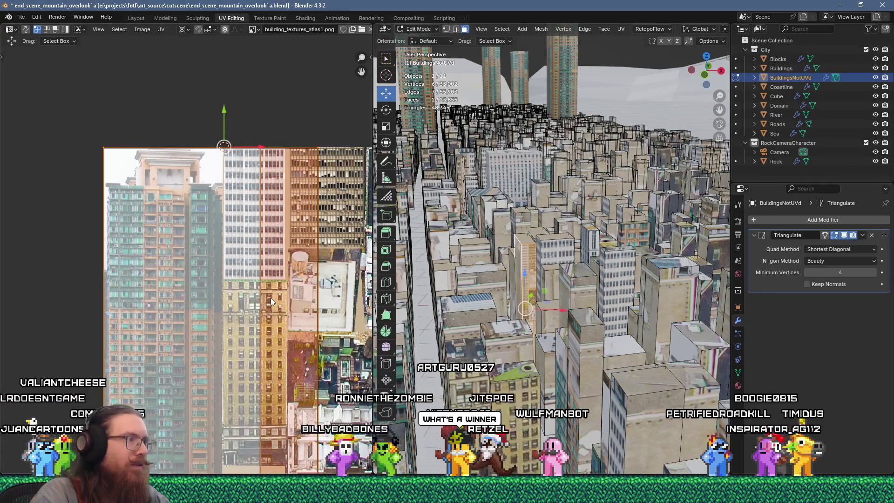
pyautogui.write('0.25')
pyautogui.press('Return')
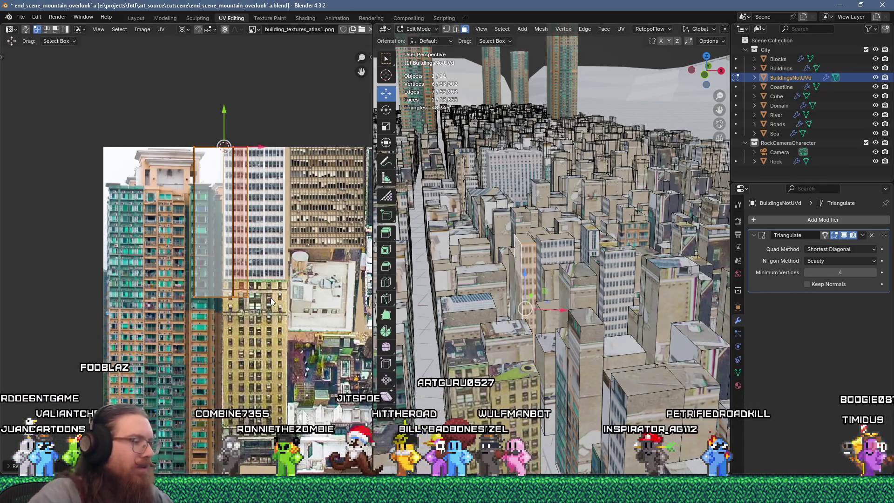
pyautogui.press('g')
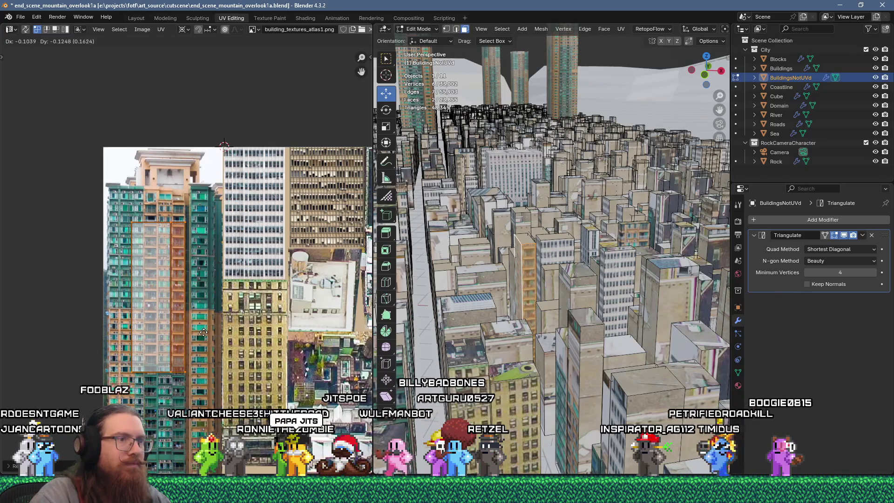
# Unwrap two faces of a different building and shrink the island to a quarter.
pyautogui.click(488, 344)
pyautogui.keyDown('shift'); pyautogui.click(484, 341); pyautogui.keyUp('shift')
pyautogui.press('u')
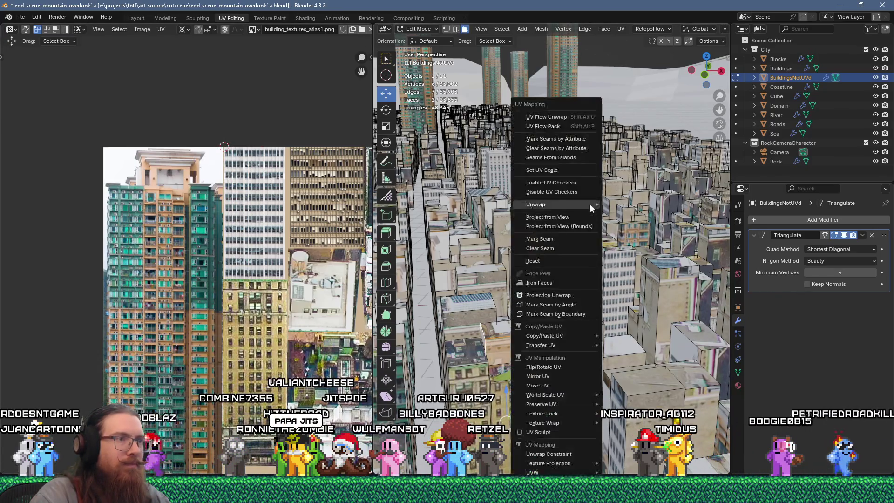
pyautogui.click(546, 117)
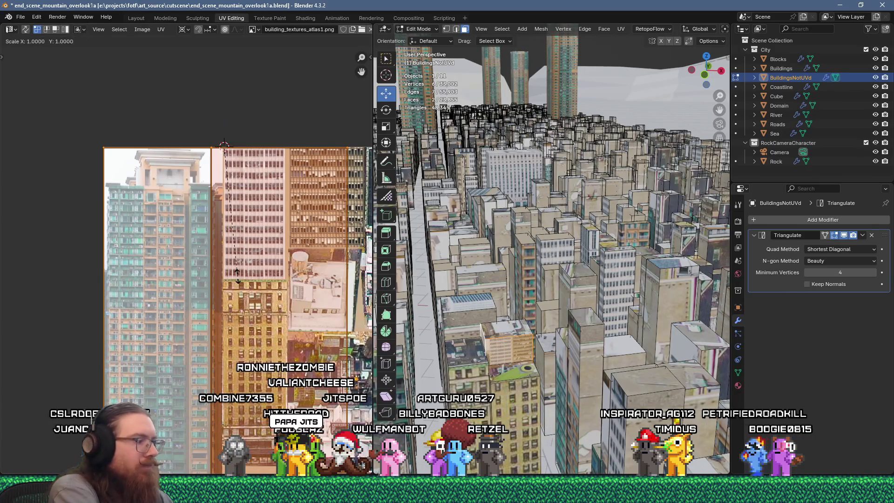
pyautogui.press('s')
pyautogui.hotkey('ctrl', 'z')
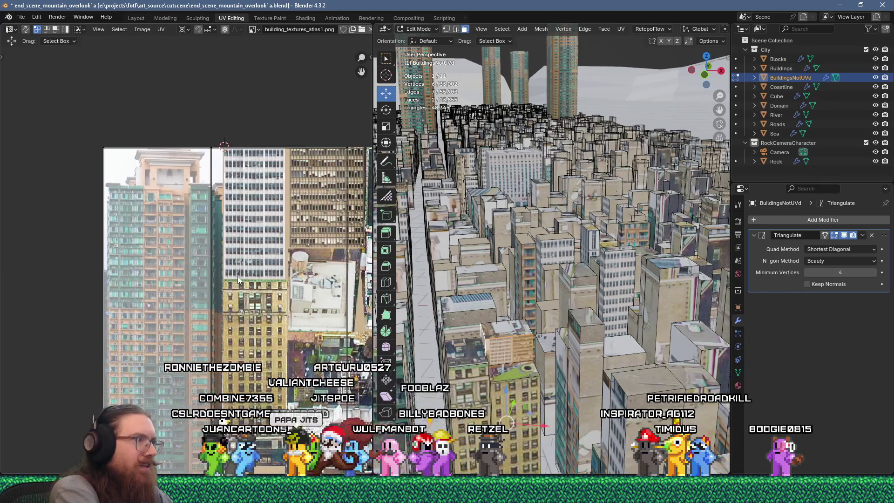
pyautogui.hotkey('ctrl', 'shift', 'z')
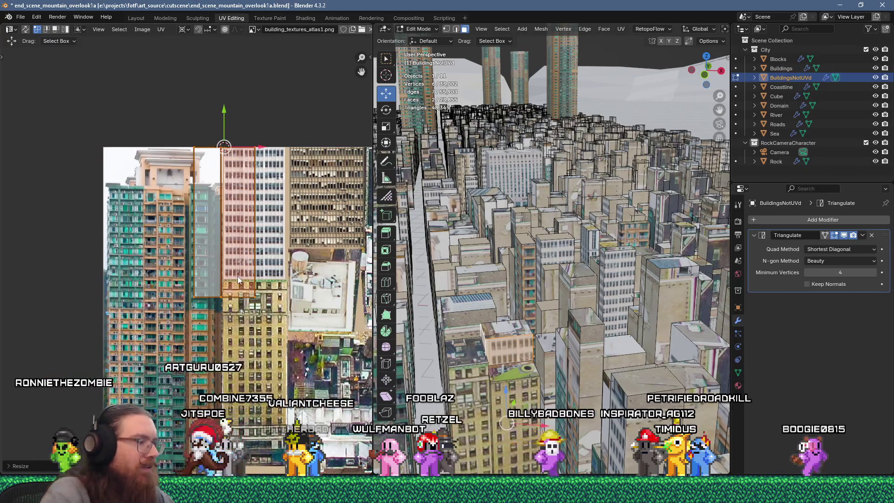
# Move that island toward the left-hand tower facades in the atlas.
pyautogui.scroll(-4, 238, 276)
pyautogui.moveTo(280, 318); pyautogui.dragTo(256, 272, button='middle')
pyautogui.press('g')
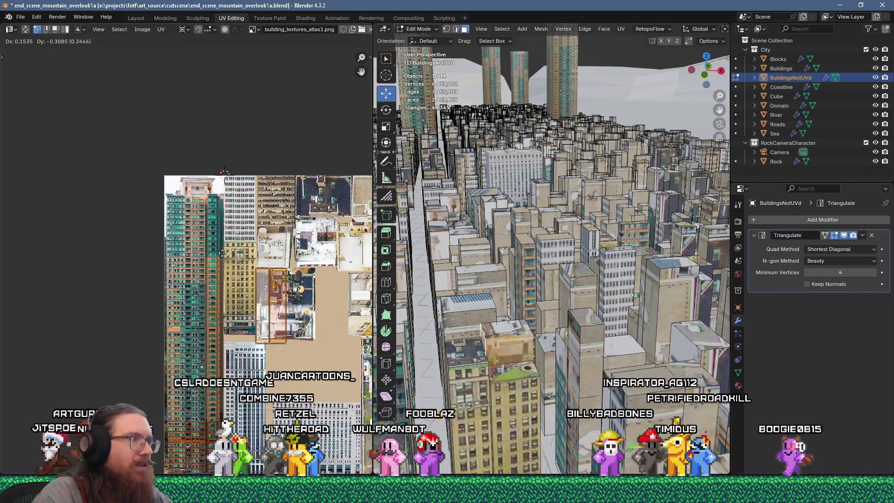
pyautogui.click(253, 287)
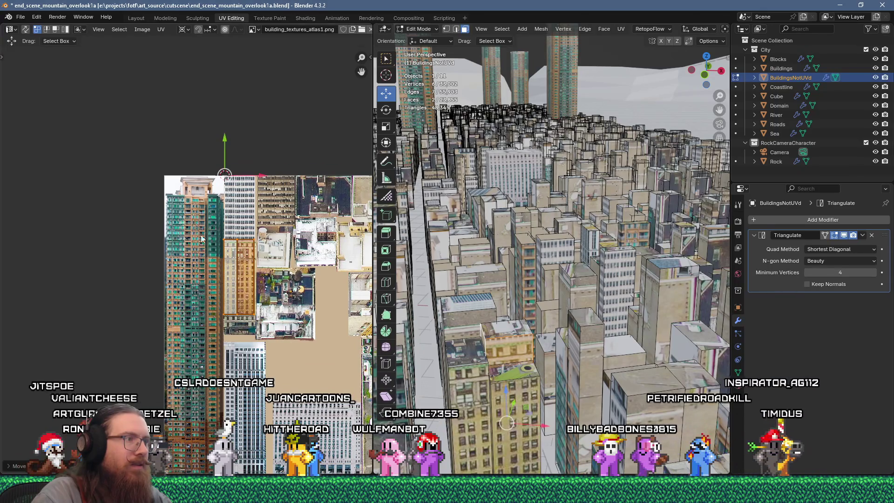
pyautogui.scroll(4, 252, 285)
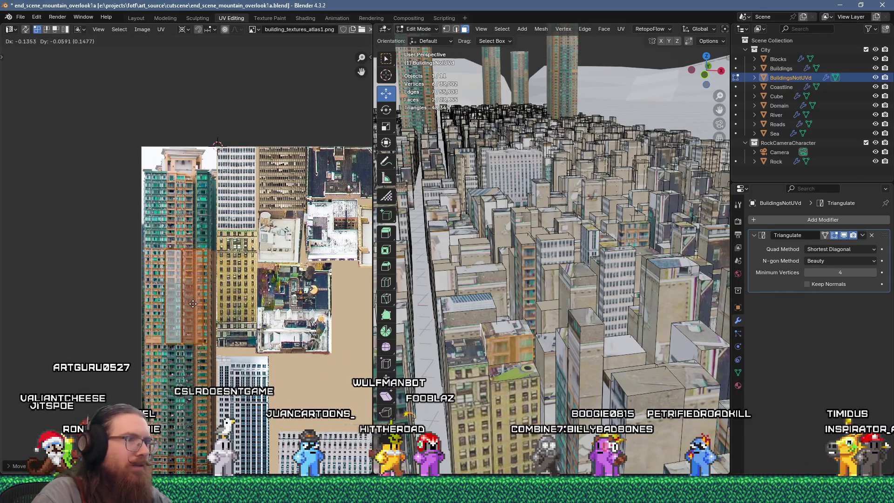
pyautogui.scroll(1, 169, 292)
pyautogui.press('g')
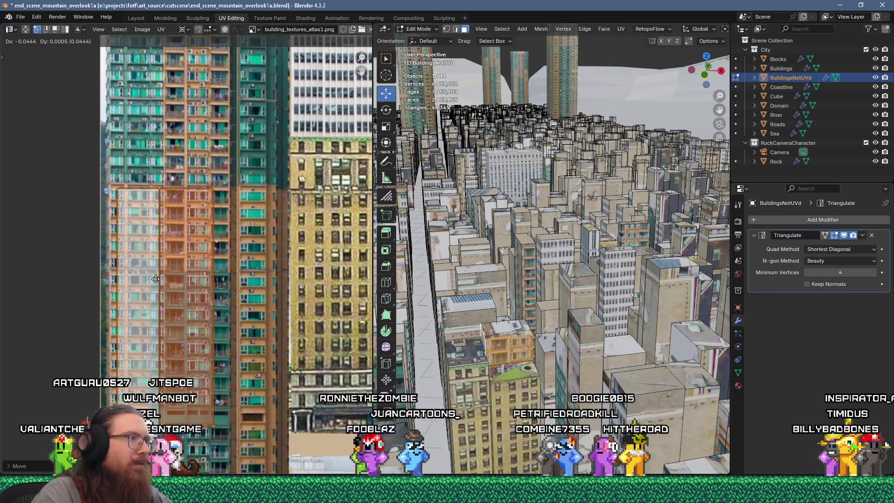
# Settle the previous UV island onto the orange tower facade.
pyautogui.click(103, 277)
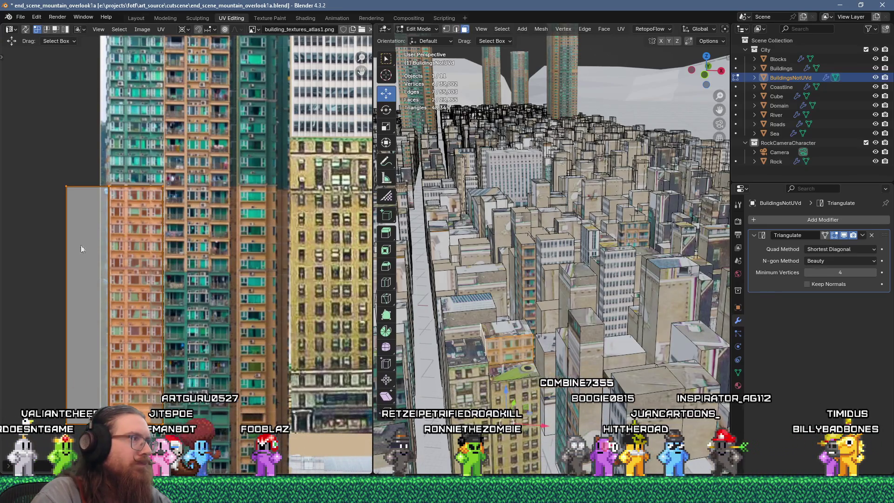
pyautogui.press('g')
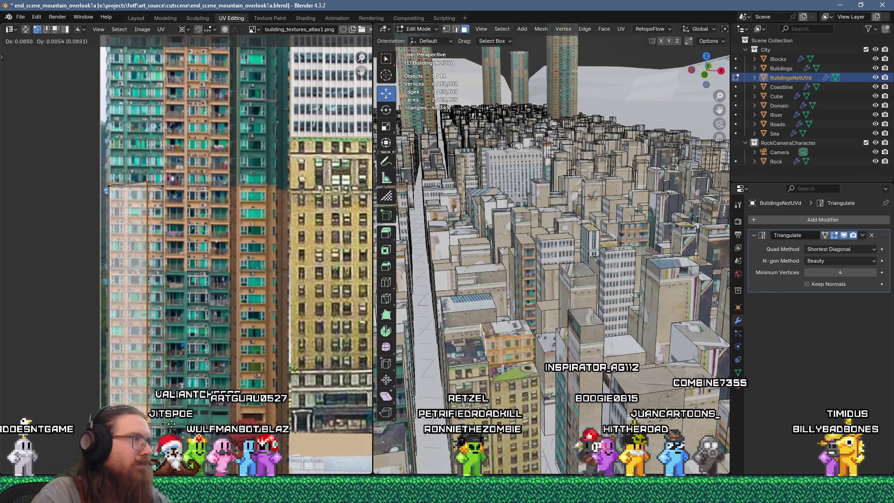
pyautogui.press('Return')
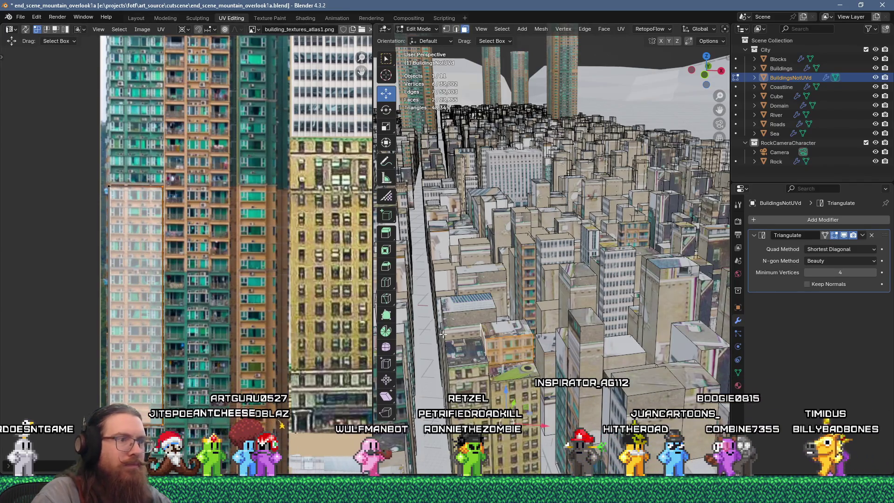
# Select two faces of the blue-roofed building.
pyautogui.click(479, 326)
pyautogui.moveTo(479, 325); pyautogui.dragTo(470, 345, button='middle')
pyautogui.keyDown('shift'); pyautogui.click(470, 344); pyautogui.keyUp('shift')
# Unwrap the two blue-roofed building faces and resize the new island.
pyautogui.press('u')
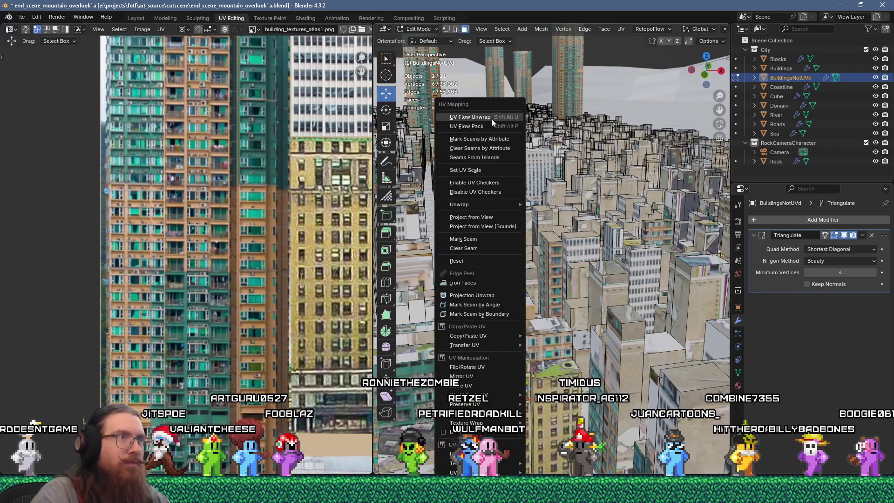
pyautogui.click(492, 116)
pyautogui.scroll(-3, 256, 237)
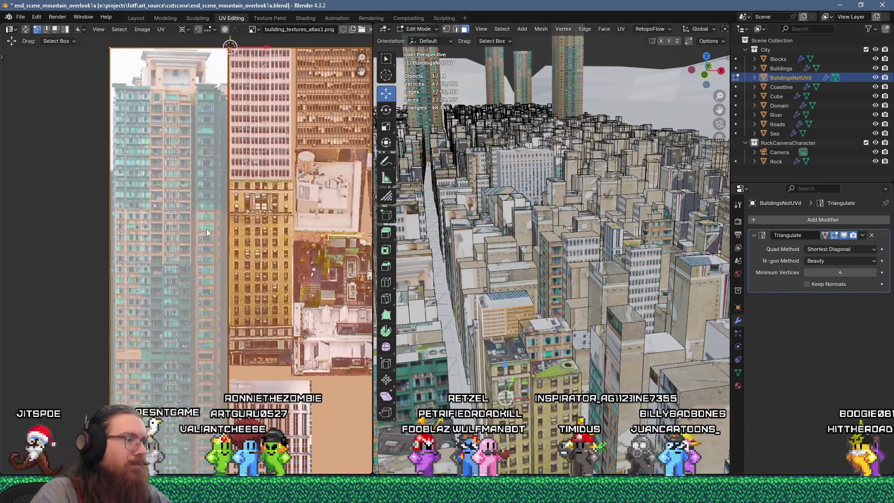
pyautogui.press('s')
pyautogui.click(206, 233)
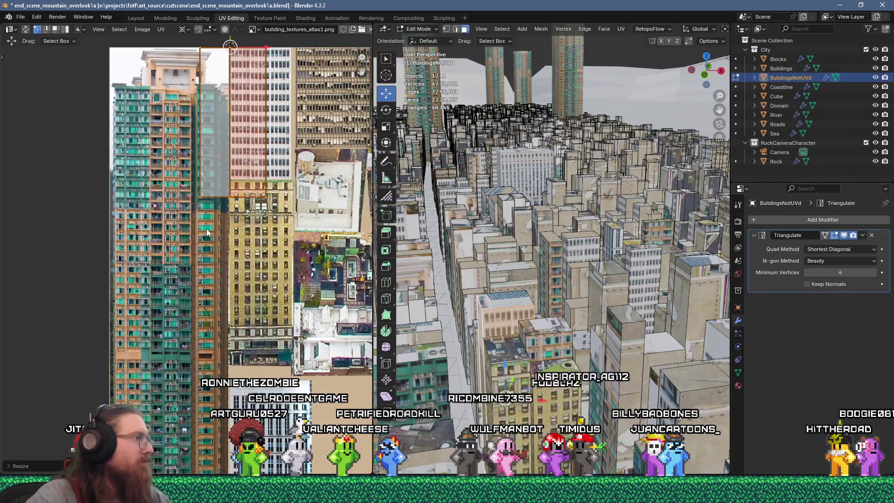
# Place the island over the white office facade, then select two faces of the next building.
pyautogui.moveTo(247, 173); pyautogui.dragTo(240, 223, button='middle')
pyautogui.moveTo(193, 101)
pyautogui.mouseDown()
pyautogui.moveTo(155, 66)
pyautogui.moveTo(196, 104)
pyautogui.mouseUp()
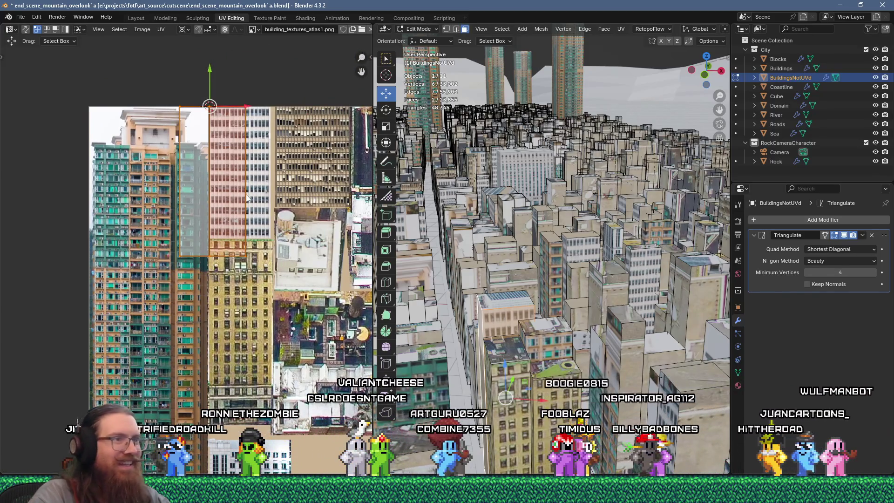
pyautogui.scroll(-3, 251, 190)
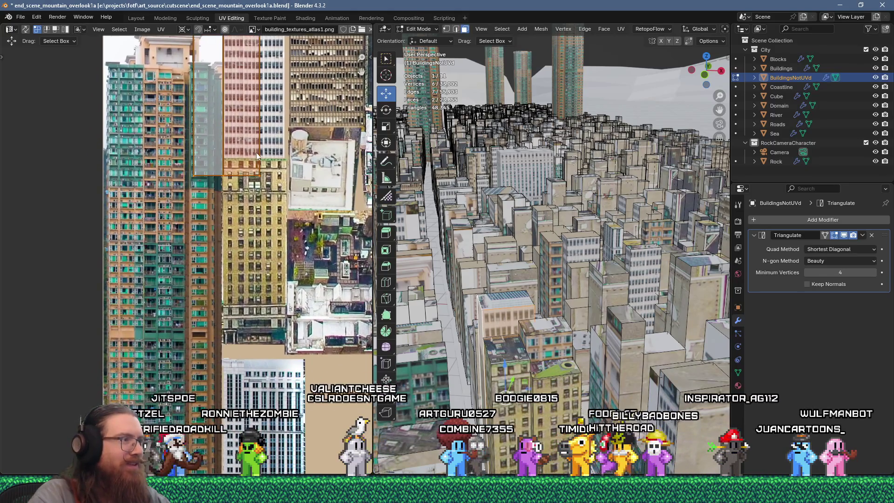
pyautogui.moveTo(267, 185); pyautogui.dragTo(205, 206, button='middle')
pyautogui.moveTo(312, 338)
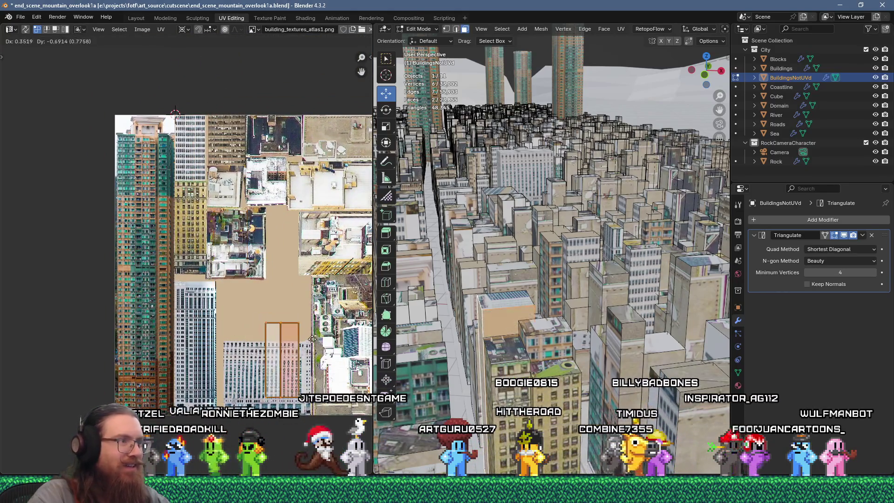
pyautogui.scroll(6, 303, 355)
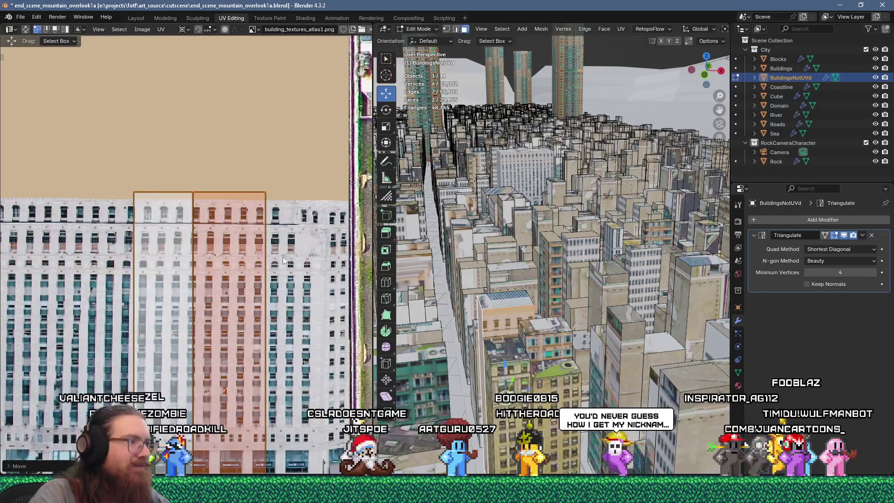
pyautogui.moveTo(284, 244); pyautogui.dragTo(301, 201, button='middle')
pyautogui.press('g')
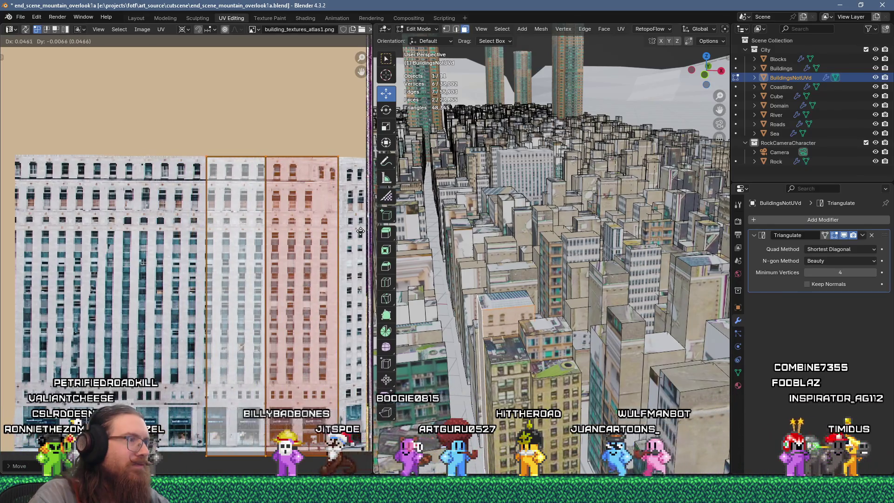
pyautogui.click(359, 233)
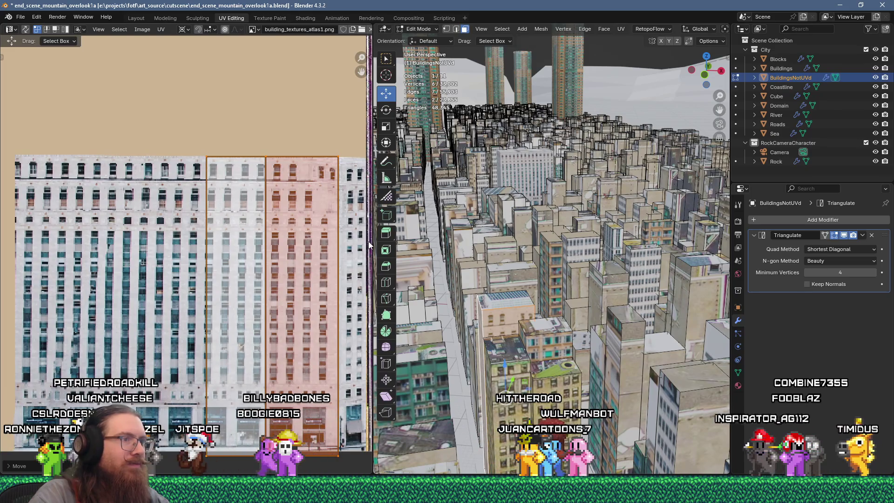
pyautogui.click(493, 279)
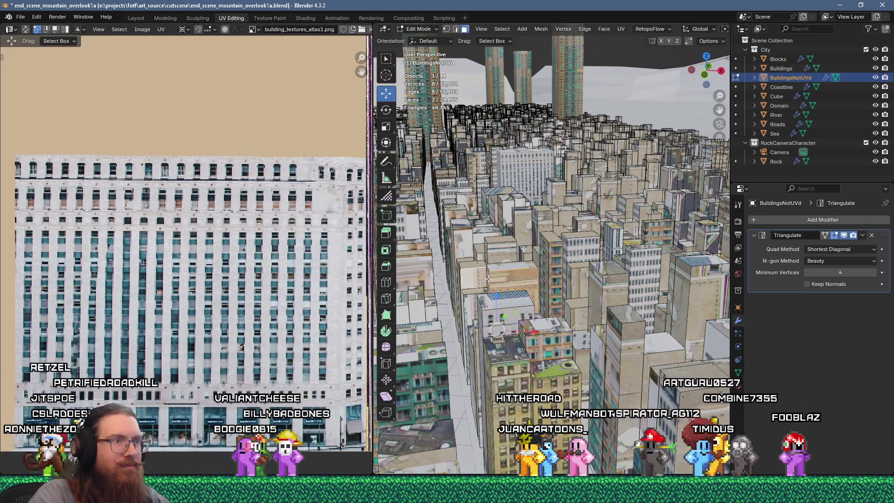
pyautogui.keyDown('shift'); pyautogui.click(491, 279); pyautogui.keyUp('shift')
# Unwrap the next building's two faces and scale the island by 0.25.
pyautogui.press('u')
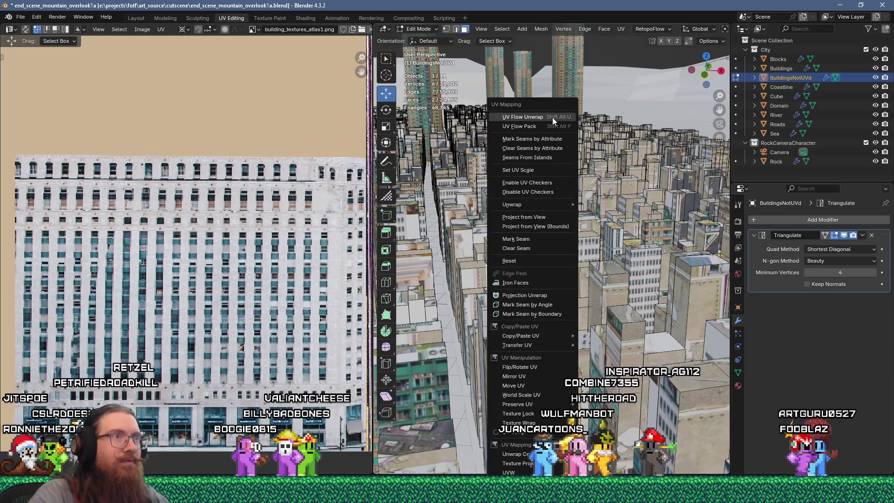
pyautogui.click(552, 118)
pyautogui.moveTo(181, 183); pyautogui.dragTo(270, 280, button='middle')
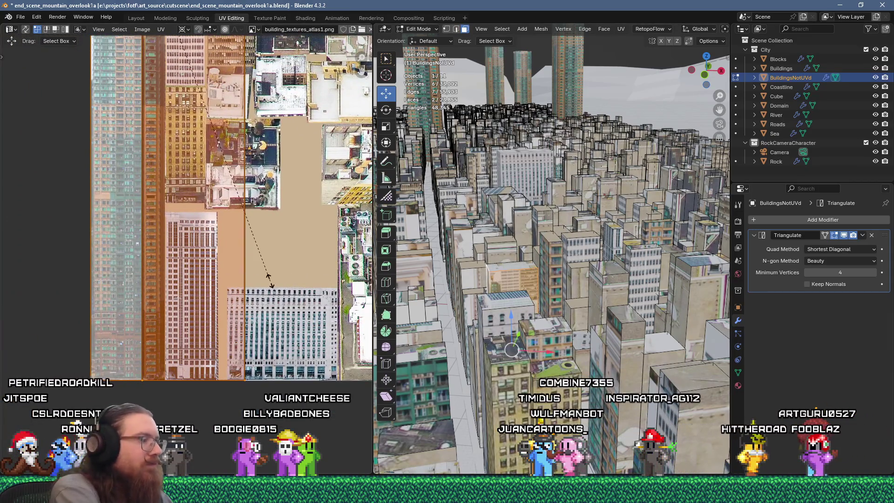
pyautogui.write('s.25')
pyautogui.press('Return')
# Move the shrunken island over the brown apartment facade strip in the atlas.
pyautogui.moveTo(245, 214); pyautogui.dragTo(267, 345, button='middle')
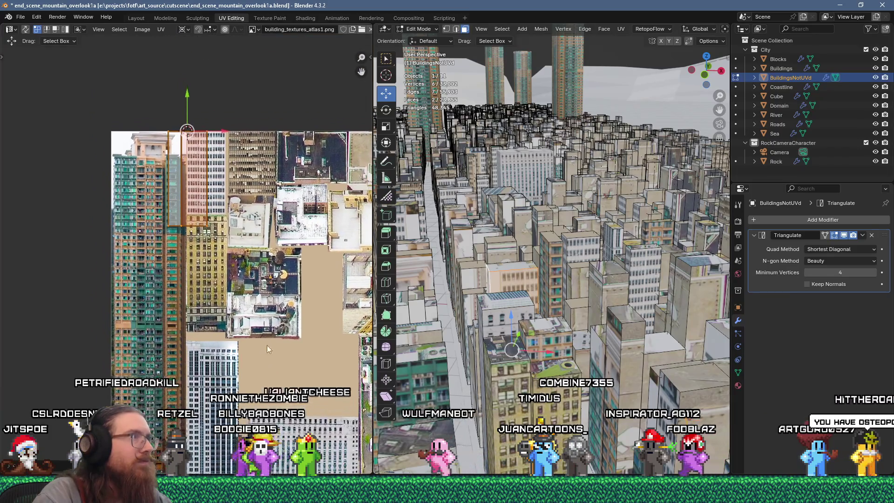
pyautogui.scroll(1, 260, 312)
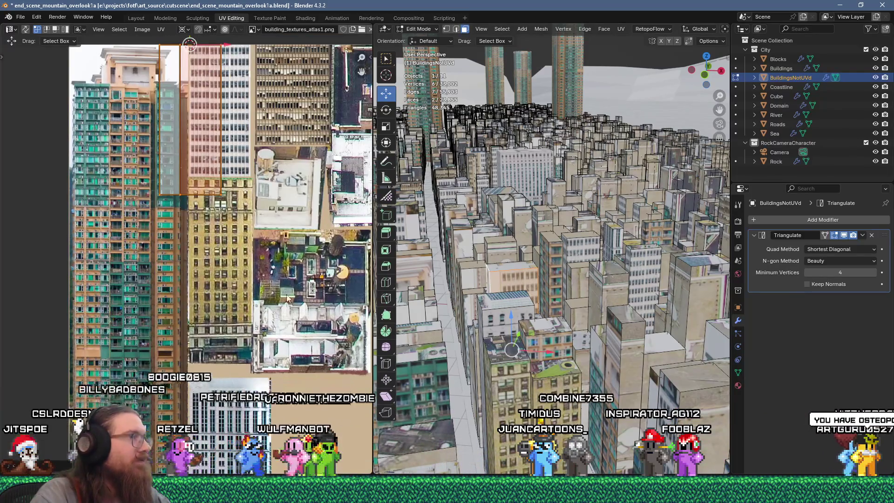
pyautogui.moveTo(273, 261); pyautogui.dragTo(300, 307, button='middle')
pyautogui.scroll(-2, 220, 261)
pyautogui.moveTo(219, 261); pyautogui.dragTo(201, 182, button='middle')
pyautogui.press('g')
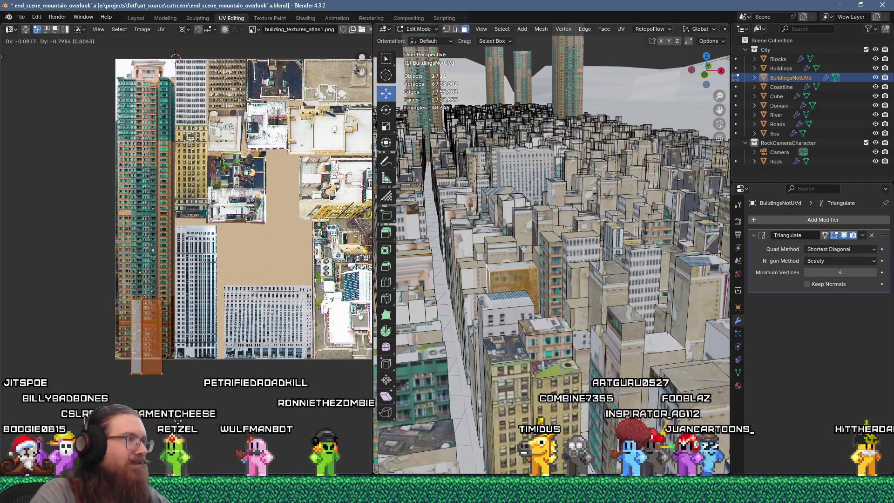
pyautogui.scroll(4, 168, 365)
pyautogui.scroll(1, 169, 365)
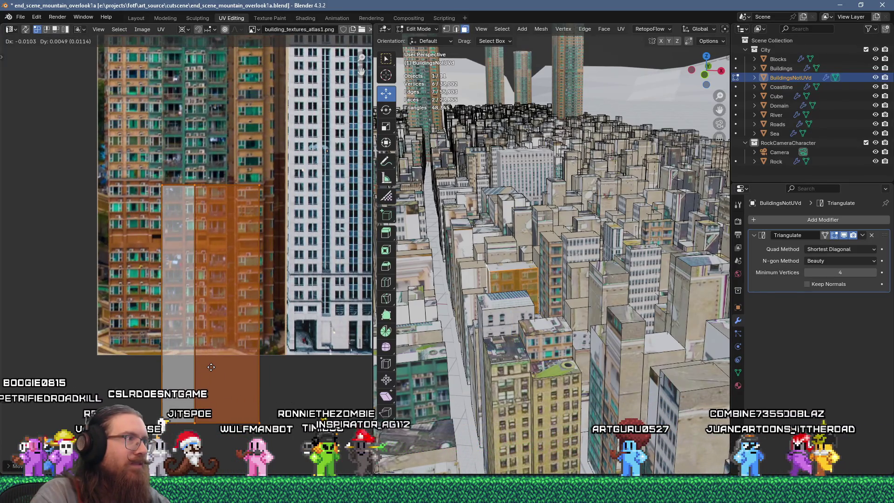
pyautogui.click(211, 367)
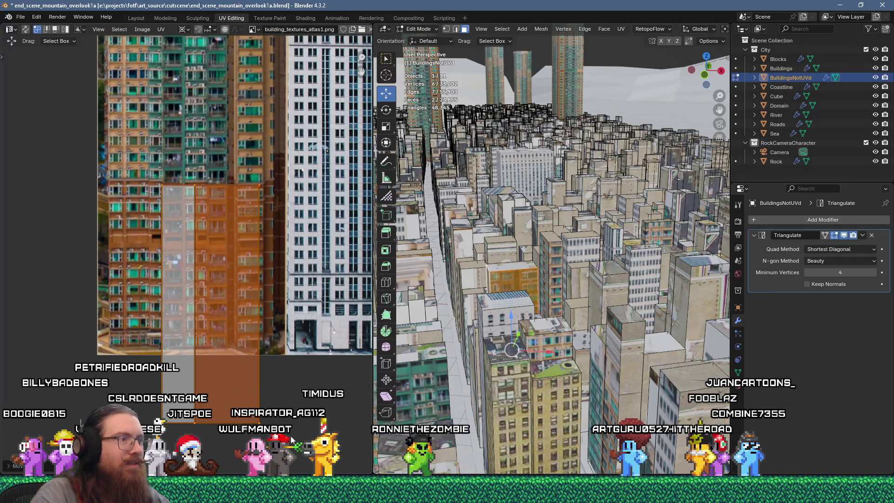
pyautogui.press('g')
pyautogui.click(259, 176)
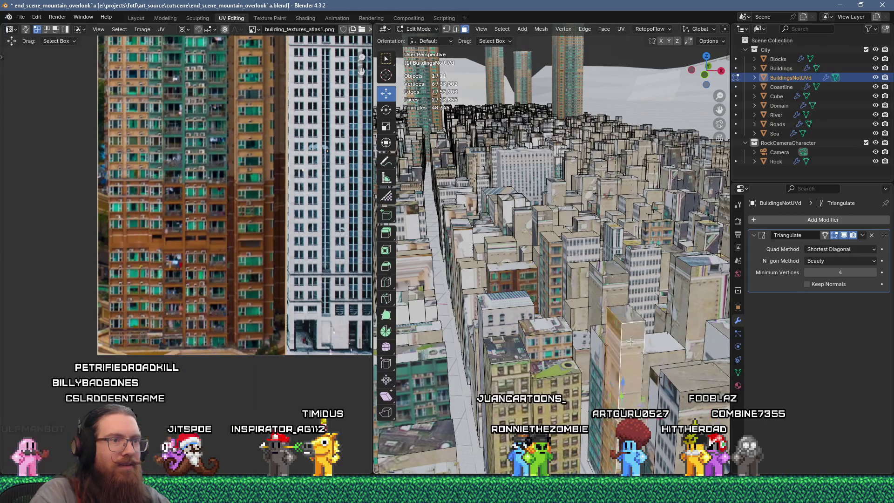
# Unwrap the newly selected building faces and resize the resulting UV island.
pyautogui.press('u')
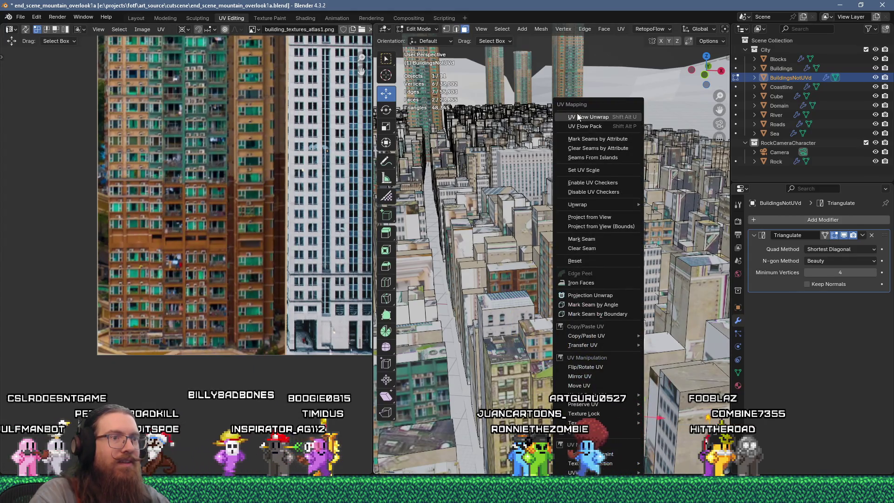
pyautogui.click(577, 117)
pyautogui.scroll(-3, 236, 196)
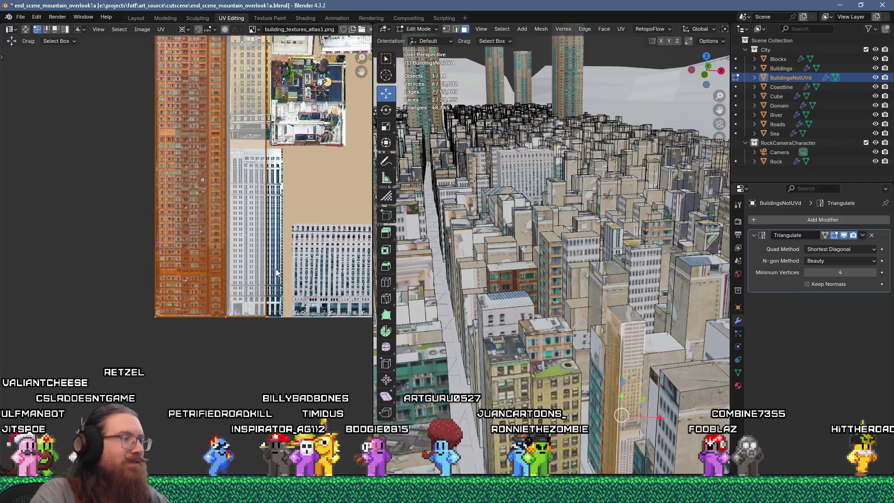
pyautogui.press('s')
pyautogui.press('2')
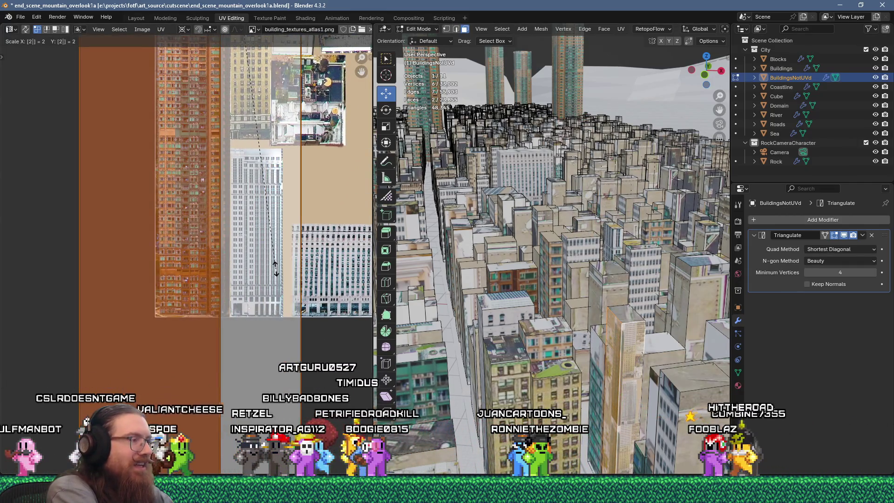
pyautogui.press('Escape')
pyautogui.click(276, 270)
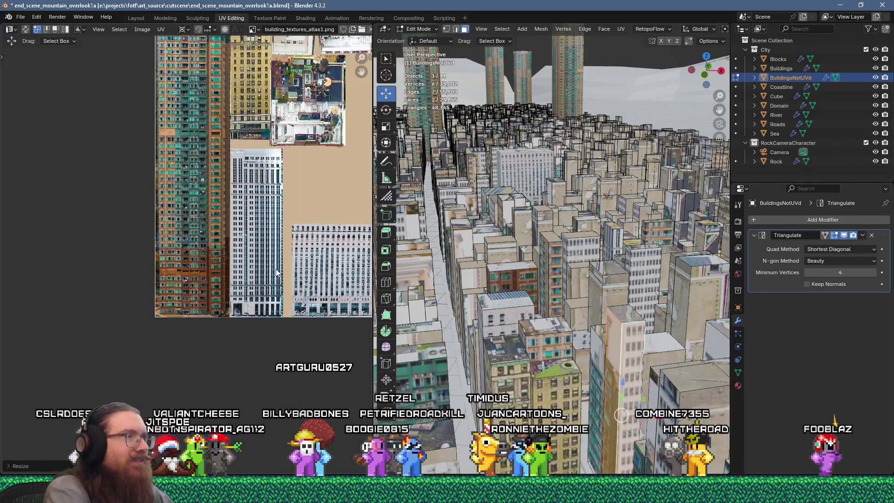
# Bring the island into view and move it across the texture atlas.
pyautogui.moveTo(241, 188); pyautogui.dragTo(212, 339, button='middle')
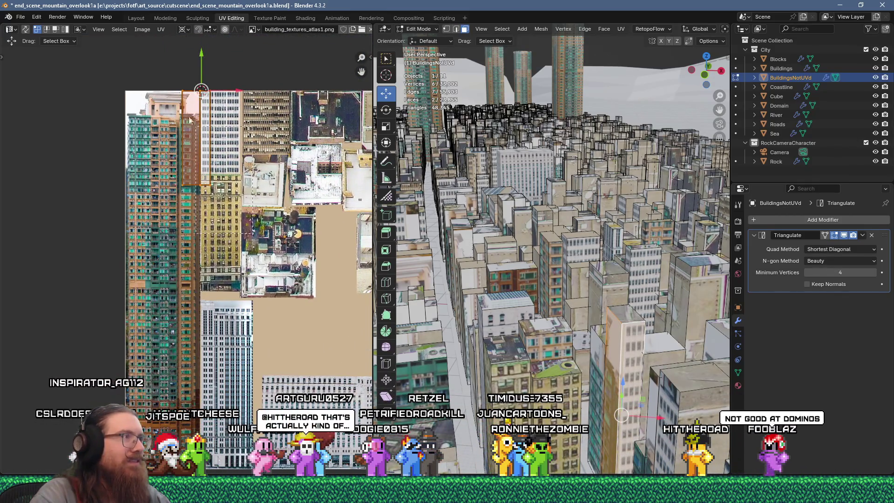
pyautogui.moveTo(231, 229); pyautogui.dragTo(222, 168, button='middle')
pyautogui.press('g')
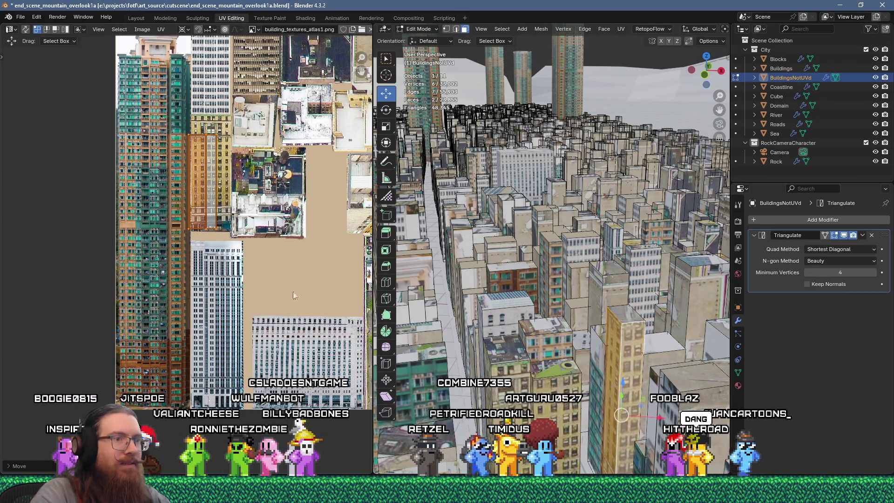
pyautogui.scroll(-6, 537, 340)
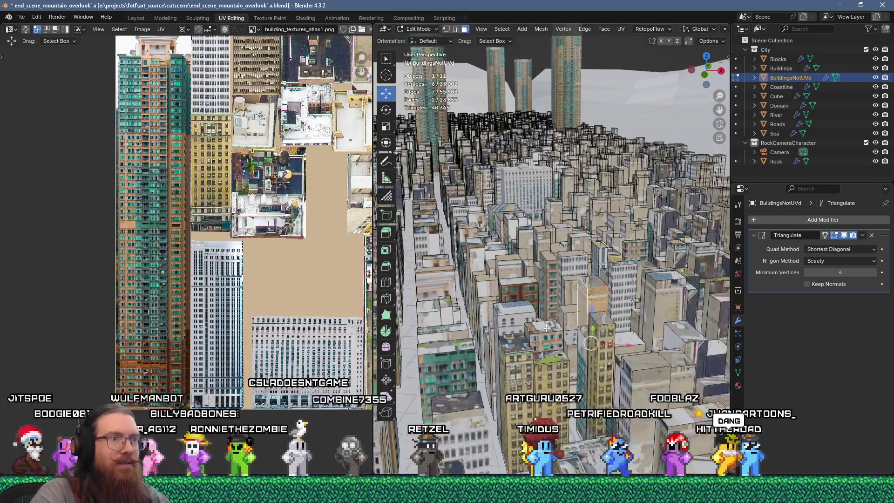
pyautogui.scroll(6, 538, 340)
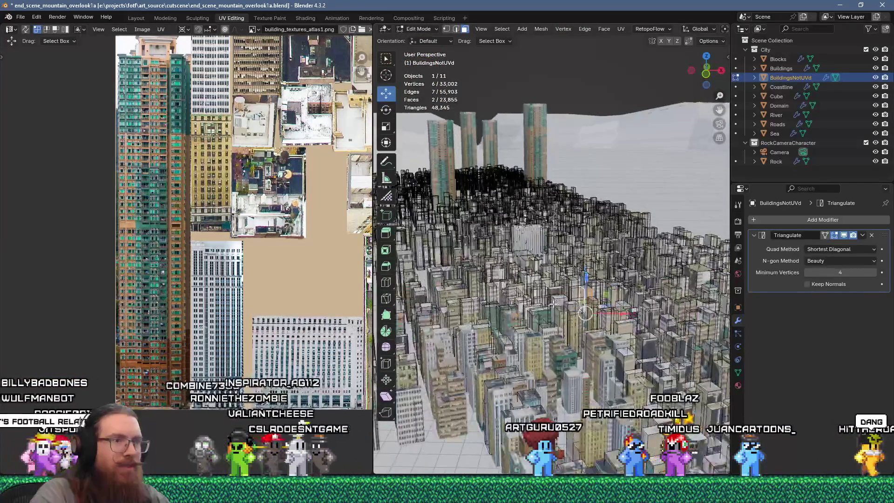
pyautogui.scroll(-2, 586, 239)
# Unwrap the next selected faces and move their UV island lower on the atlas.
pyautogui.press('u')
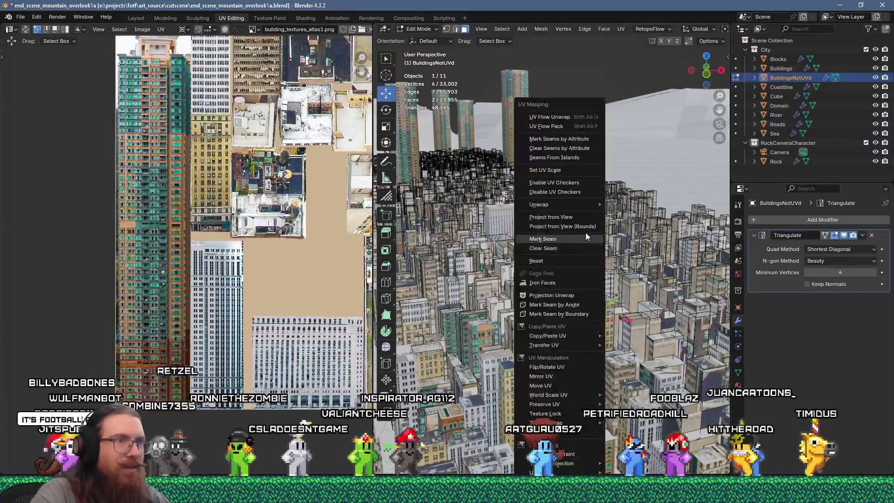
pyautogui.click(566, 119)
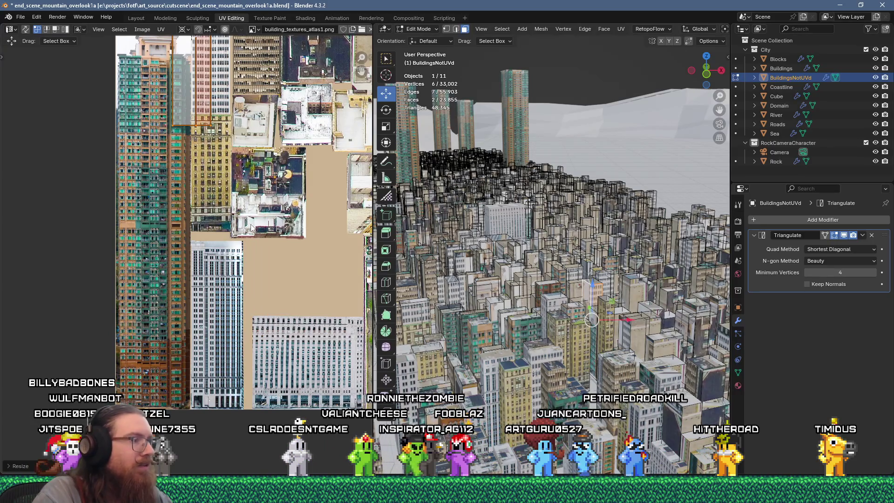
pyautogui.press('g')
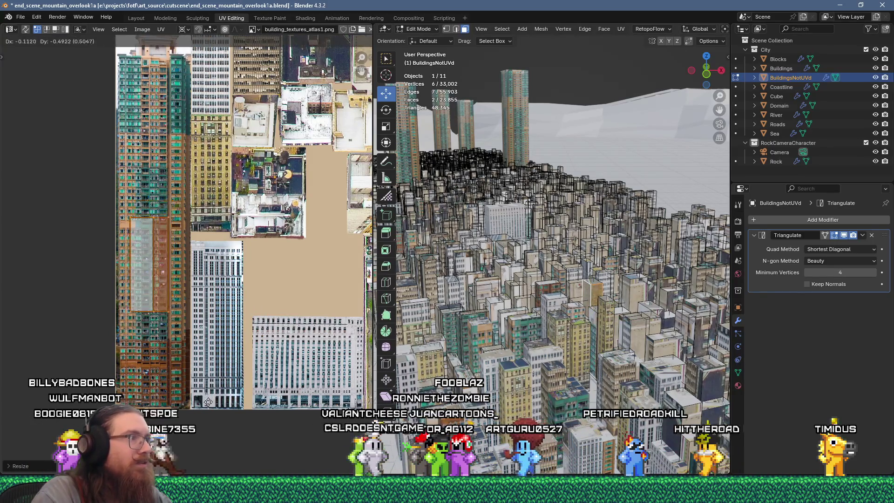
pyautogui.click(208, 409)
# Unwrap another building's faces and drop the island on the lower building image.
pyautogui.keyDown('shift'); pyautogui.moveTo(456, 315); pyautogui.dragTo(545, 292, button='middle'); pyautogui.keyUp('shift')
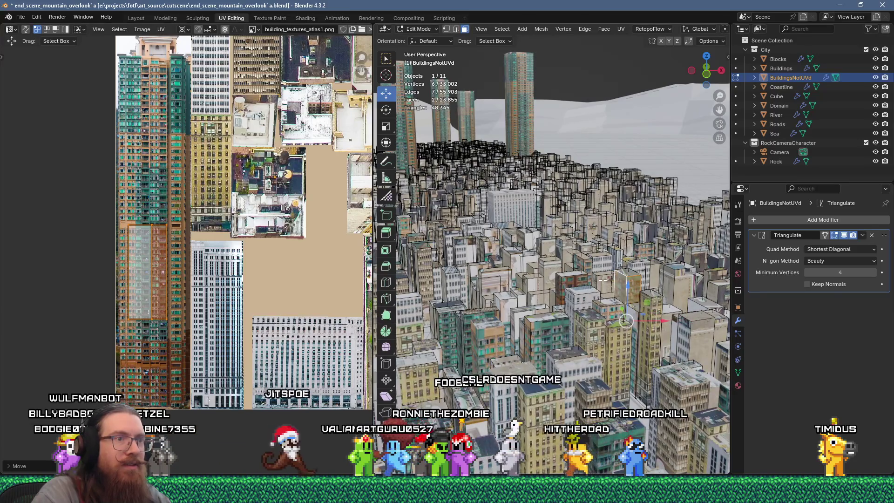
pyautogui.press('u')
pyautogui.click(575, 117)
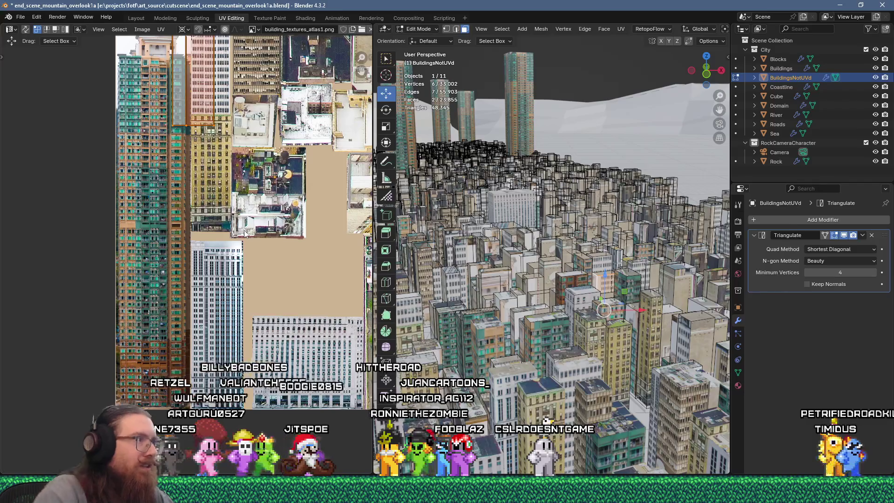
pyautogui.press('g')
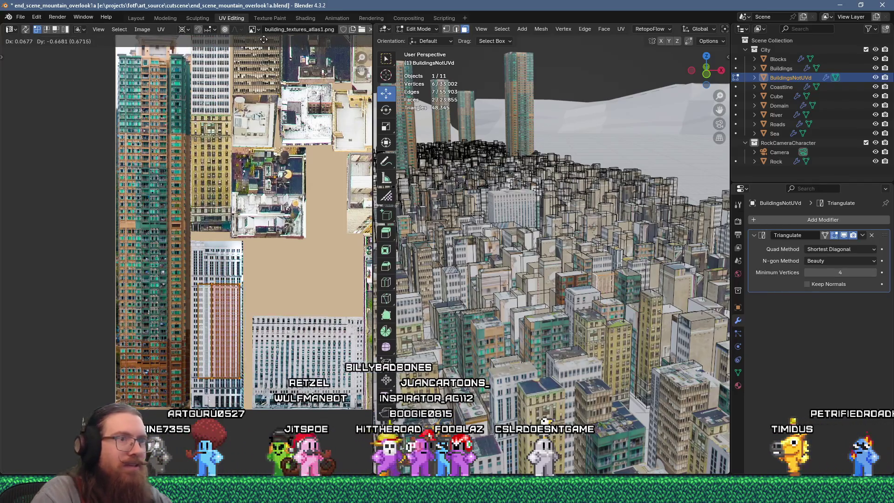
pyautogui.click(264, 40)
# Unwrap a different building face and move its UV island down the atlas.
pyautogui.click(541, 265)
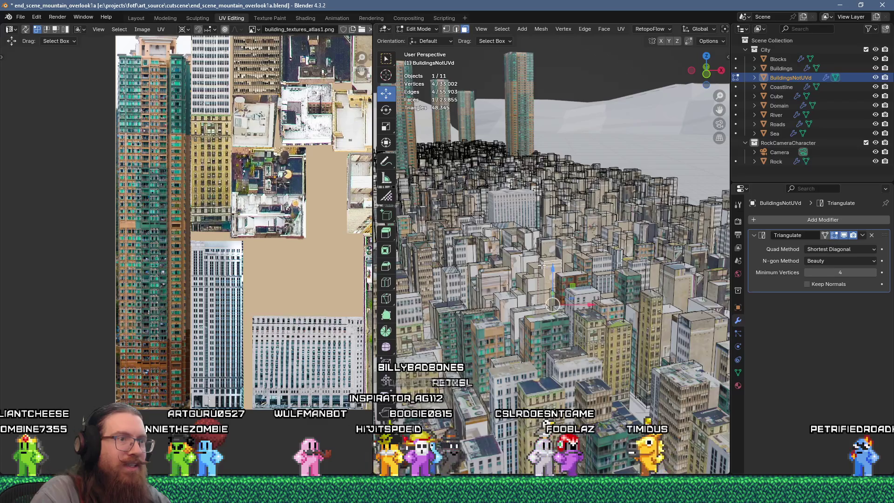
pyautogui.press('u')
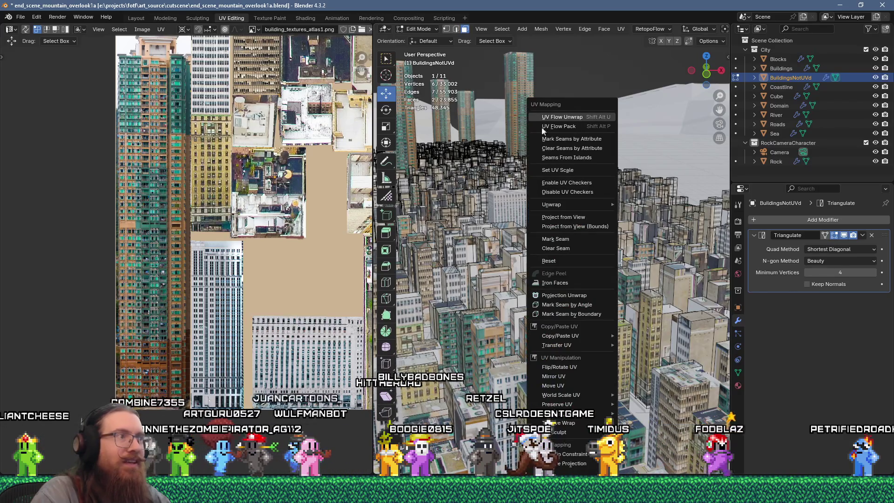
pyautogui.click(561, 120)
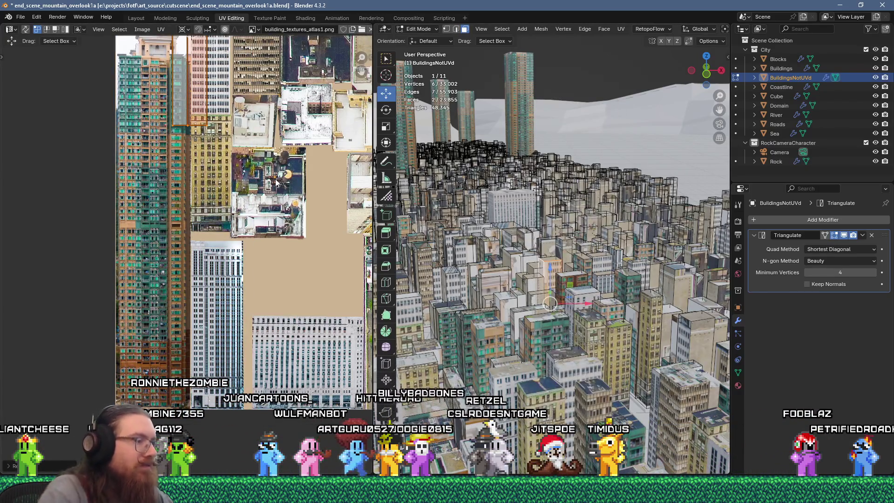
pyautogui.press('g')
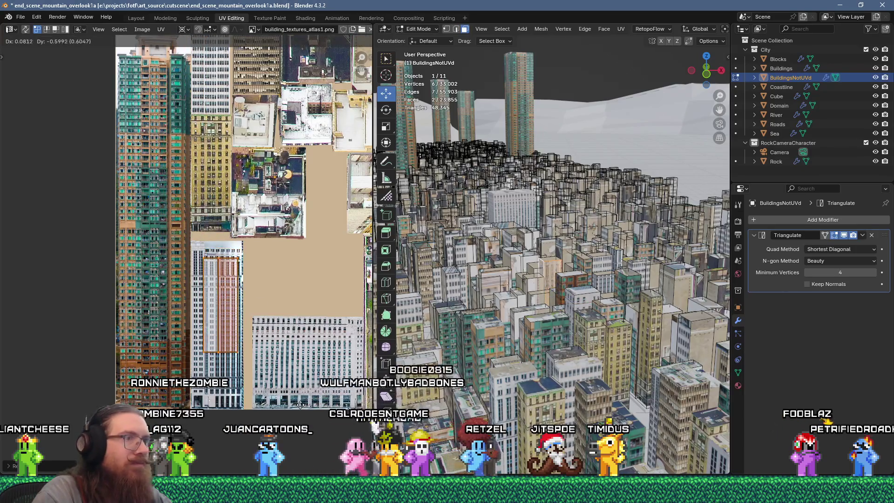
pyautogui.click(300, 404)
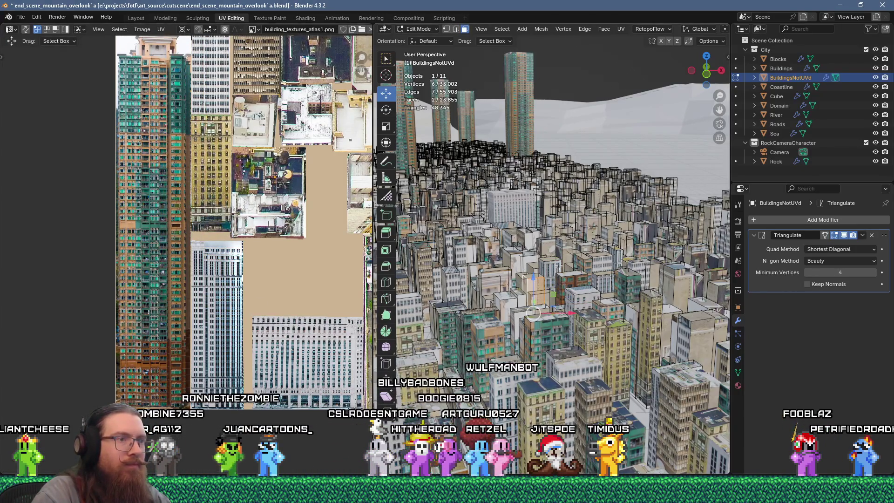
# Pack the selected UVs and place the island over a brown tower facade strip.
pyautogui.press('u')
pyautogui.click(540, 126)
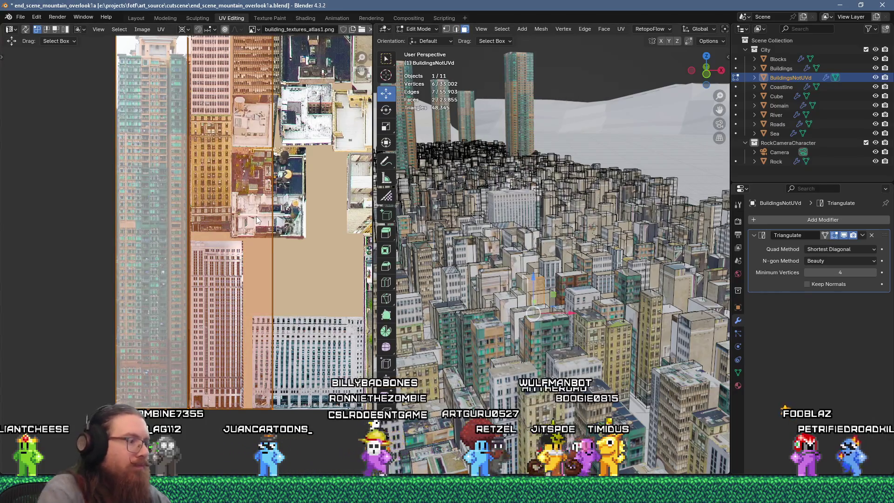
pyautogui.press('g')
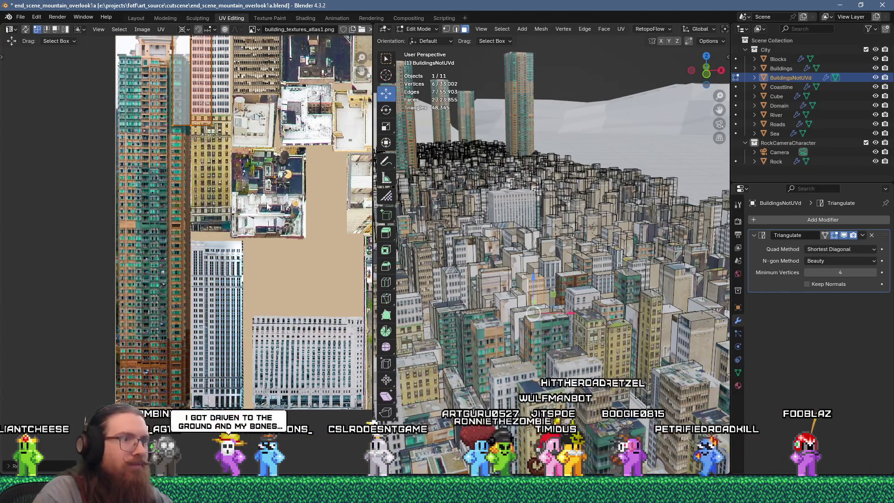
pyautogui.click(286, 299)
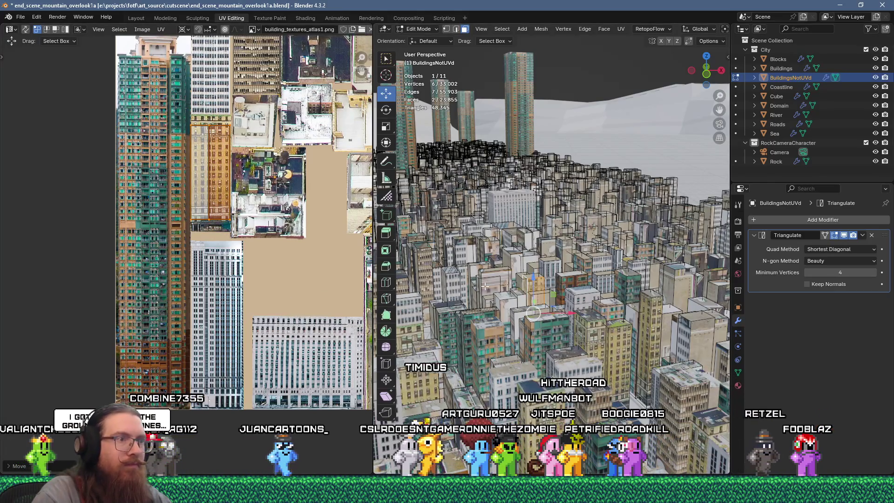
pyautogui.click(491, 282)
# Select two building faces, shrink their UVs and move them onto a building image.
pyautogui.press('a')
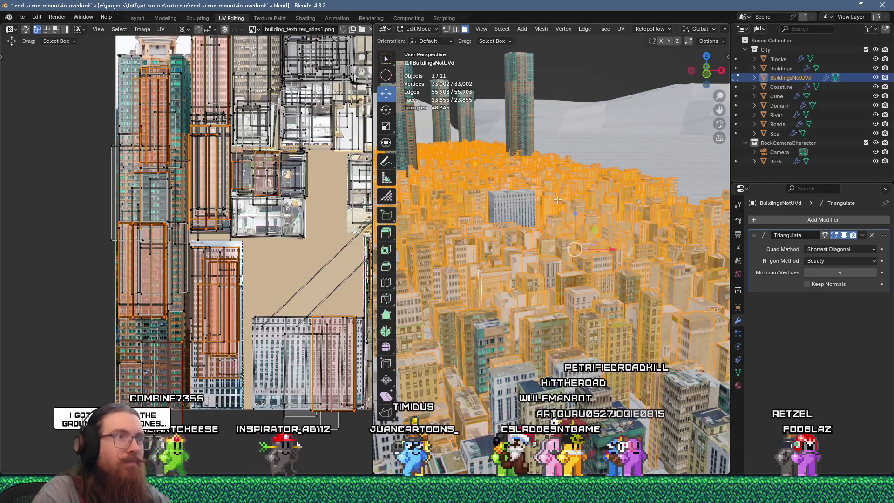
pyautogui.click(484, 276)
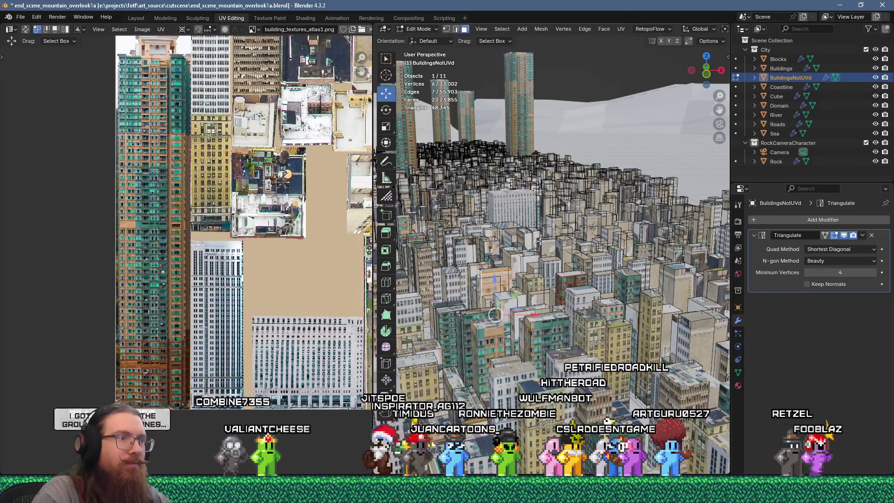
pyautogui.rightClick(560, 110)
pyautogui.click(550, 190)
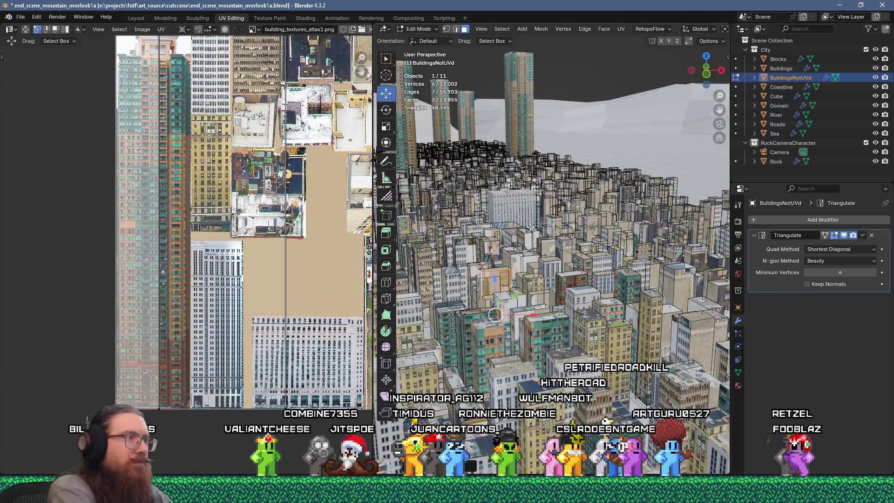
pyautogui.press('s')
pyautogui.click(272, 335)
pyautogui.press('g')
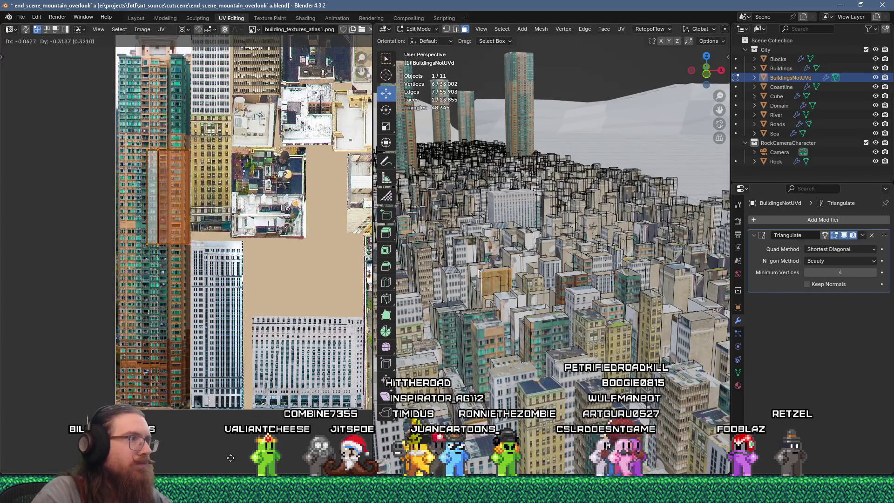
pyautogui.click(230, 462)
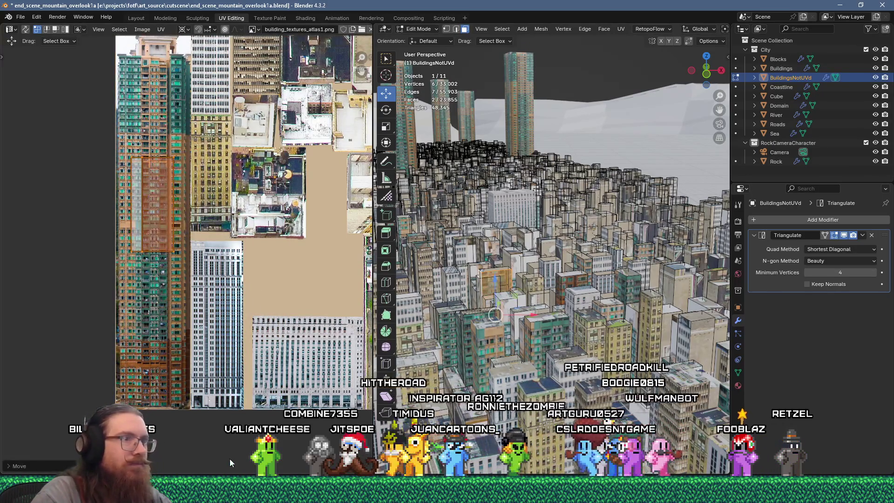
# Unwrap another face, scale its UVs to 0.1 and place them on a facade image.
pyautogui.click(451, 270)
pyautogui.rightClick(451, 270)
pyautogui.click(437, 116)
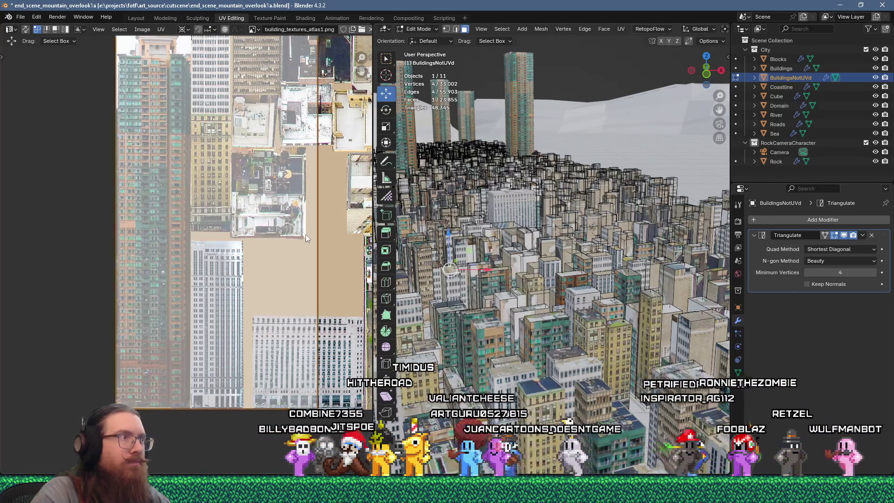
pyautogui.press('s')
pyautogui.click(305, 234)
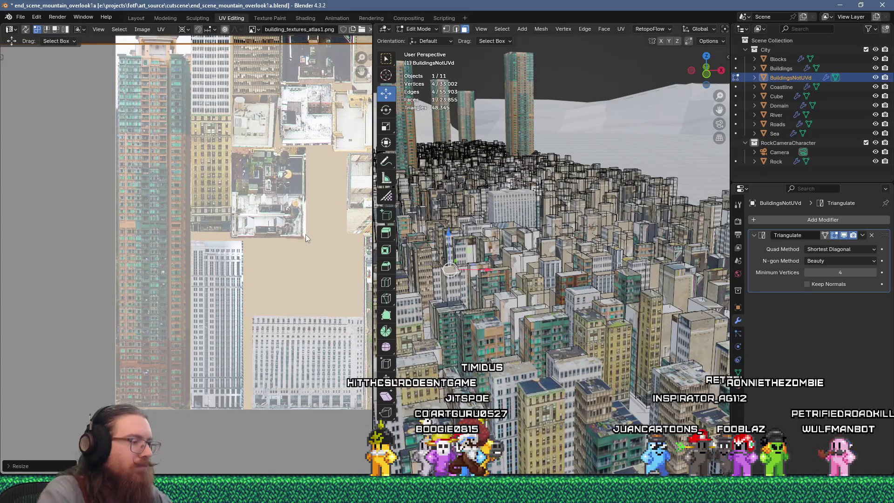
pyautogui.press('s')
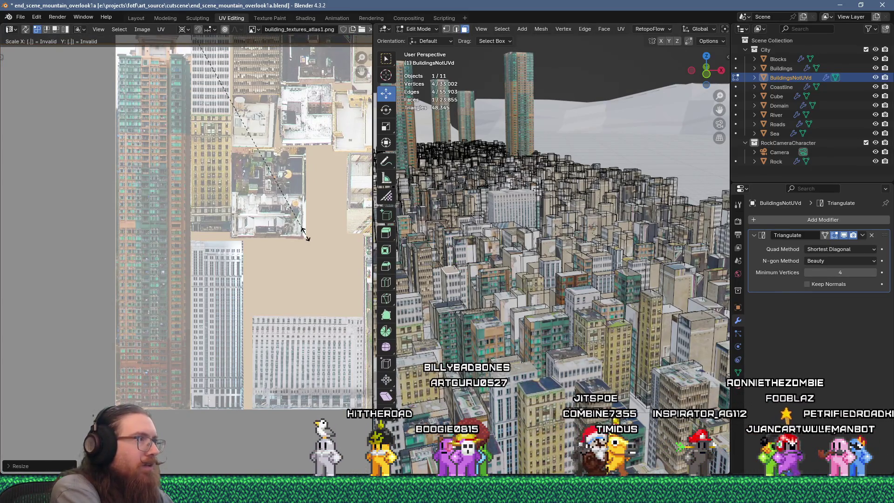
pyautogui.click(306, 233)
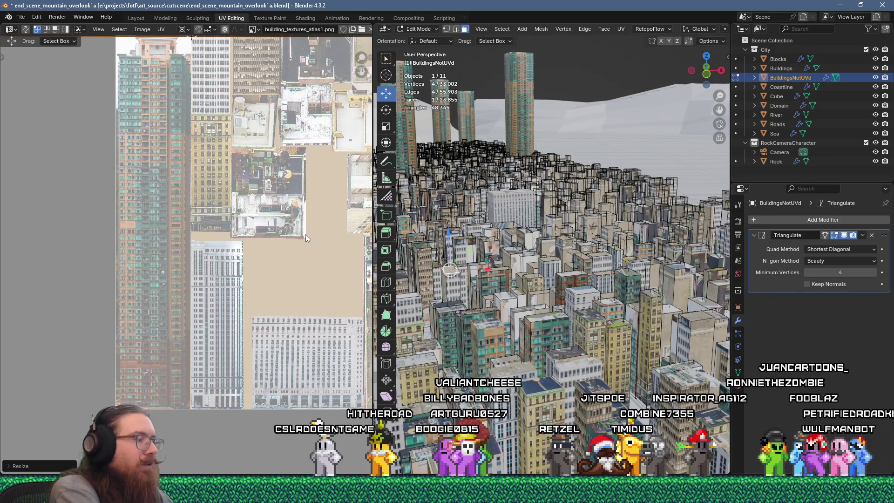
pyautogui.write('s.1')
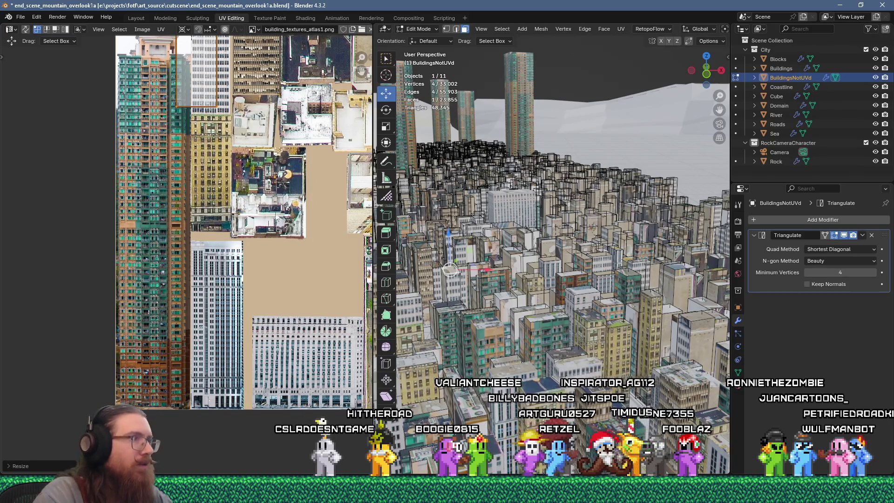
pyautogui.moveTo(279, 220); pyautogui.dragTo(216, 262, button='middle')
pyautogui.press('g')
pyautogui.click(393, 293)
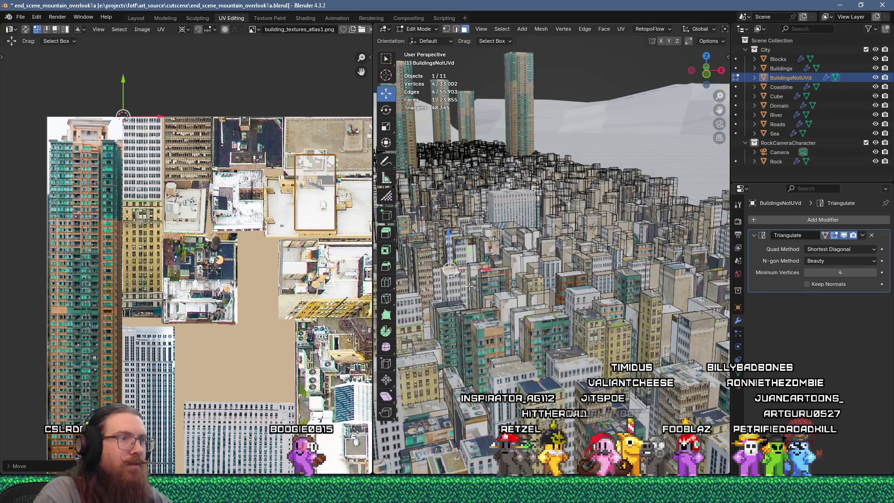
# Select two more building faces for the next batch.
pyautogui.click(500, 269)
pyautogui.scroll(4, 494, 313)
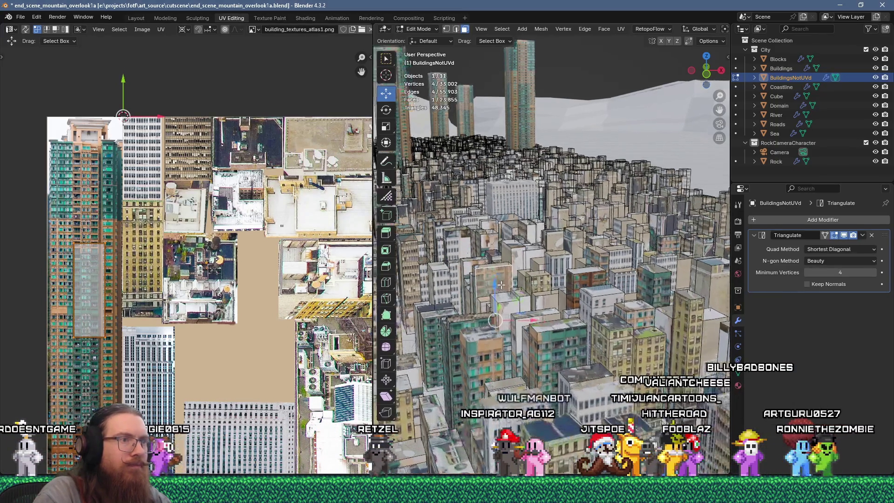
pyautogui.click(525, 227)
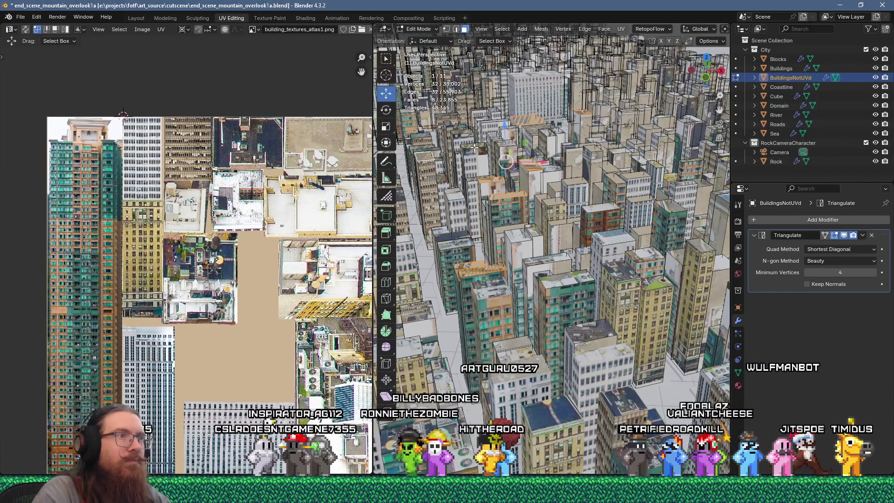
# Unwrap nine selected faces, shrink the islands and place them at the atlas's lower right.
pyautogui.keyDown('shift'); pyautogui.click(444, 134); pyautogui.keyUp('shift')
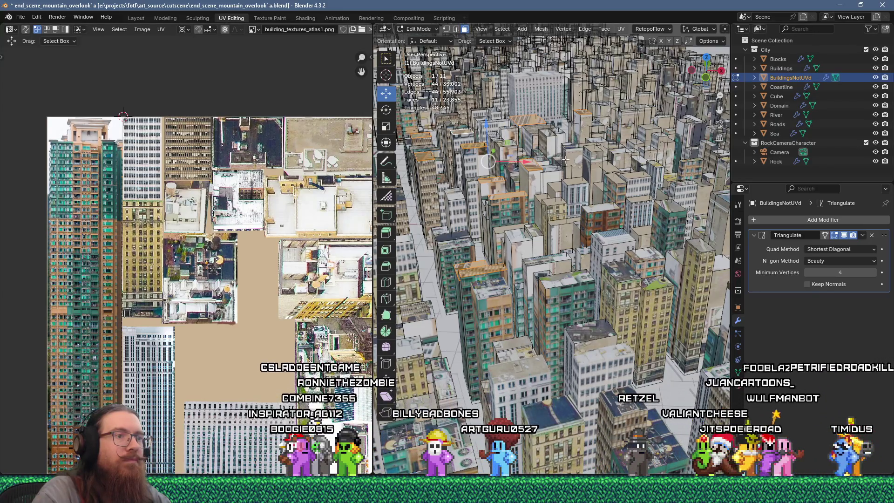
pyautogui.press('u')
pyautogui.click(539, 122)
pyautogui.scroll(-3, 248, 262)
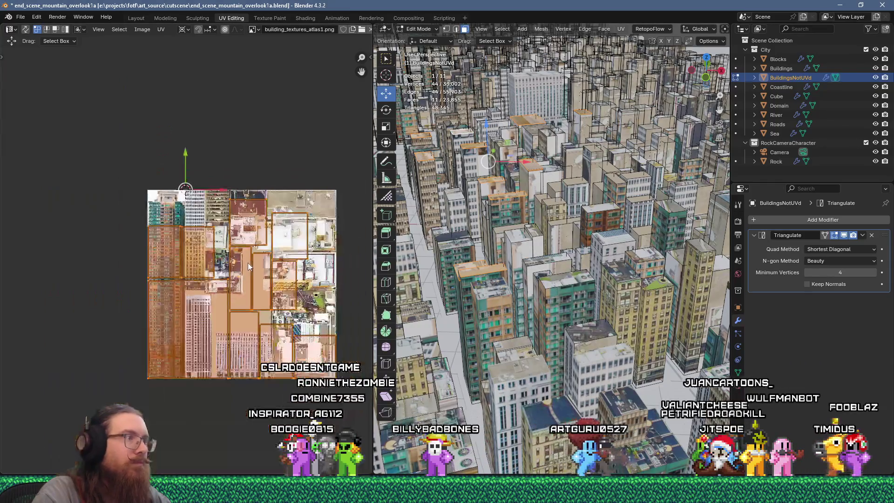
pyautogui.click(247, 262)
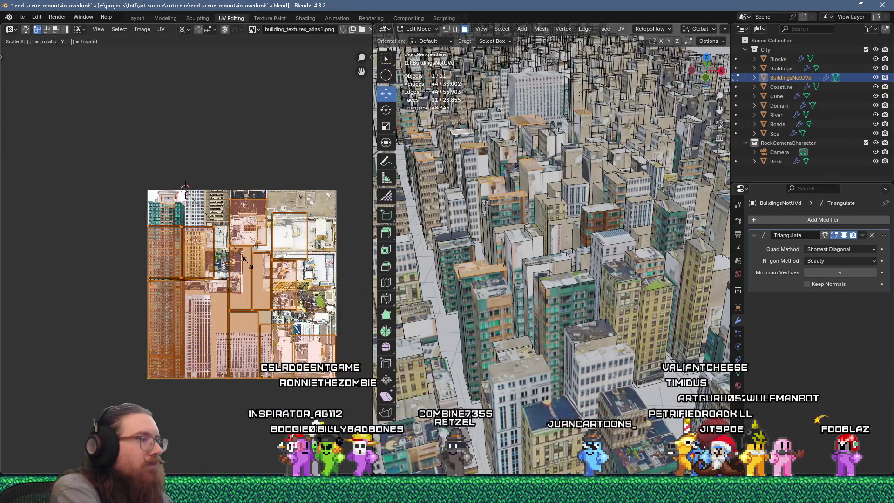
pyautogui.press('g')
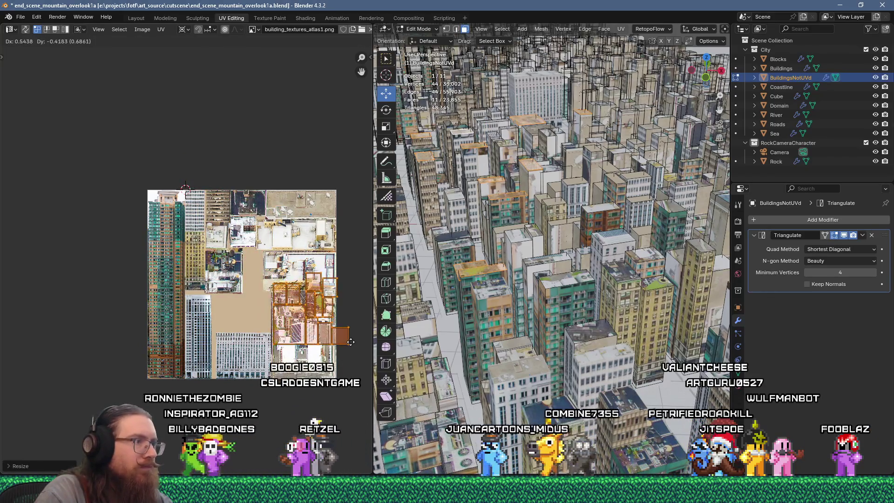
pyautogui.click(357, 365)
# In face select mode, reposition the right-most single UV face.
pyautogui.press('3')
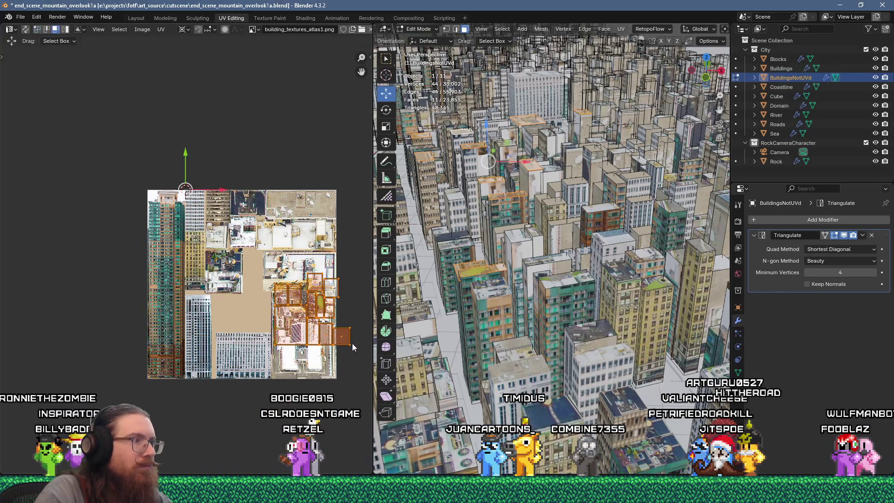
pyautogui.click(344, 337)
pyautogui.press('g')
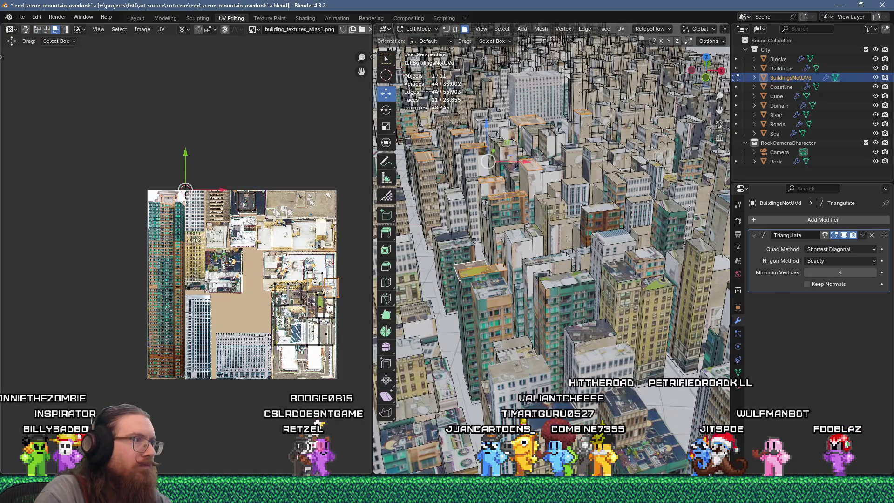
pyautogui.click(255, 286)
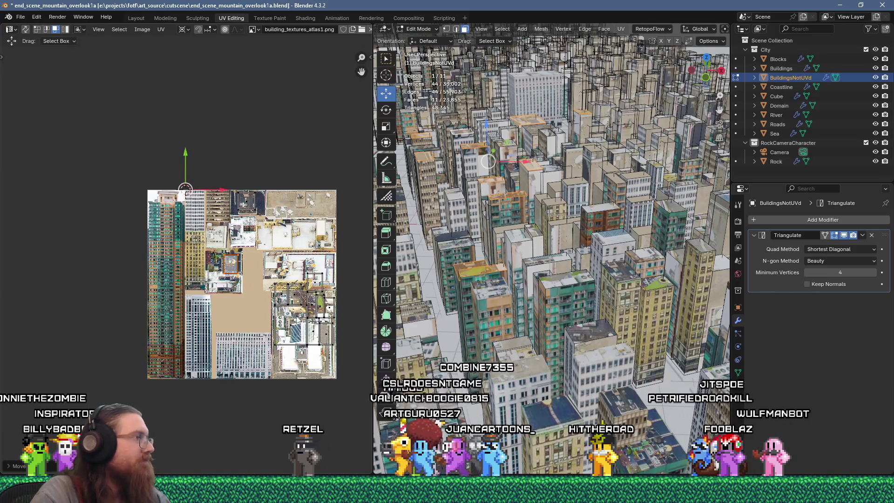
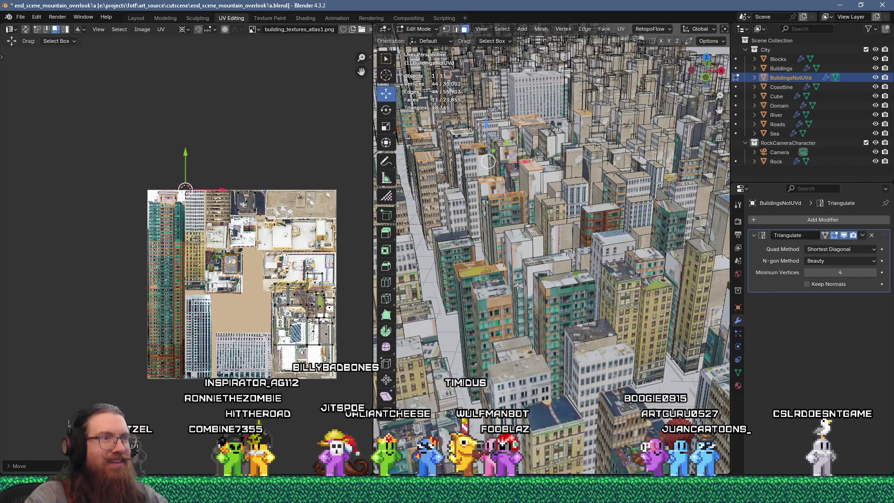
# Unwrap two building side faces and shrink the resulting UV island.
pyautogui.click(552, 234)
pyautogui.keyDown('shift'); pyautogui.click(550, 231); pyautogui.keyUp('shift')
pyautogui.press('u')
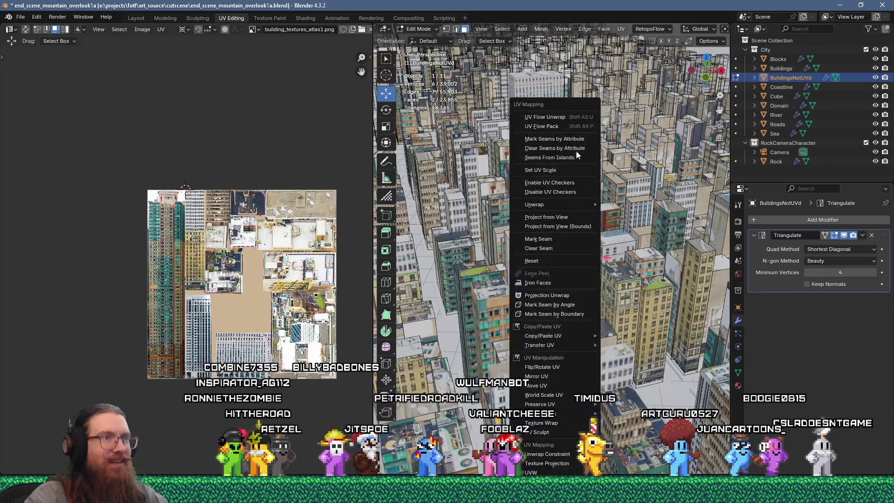
pyautogui.click(562, 119)
pyautogui.press('s')
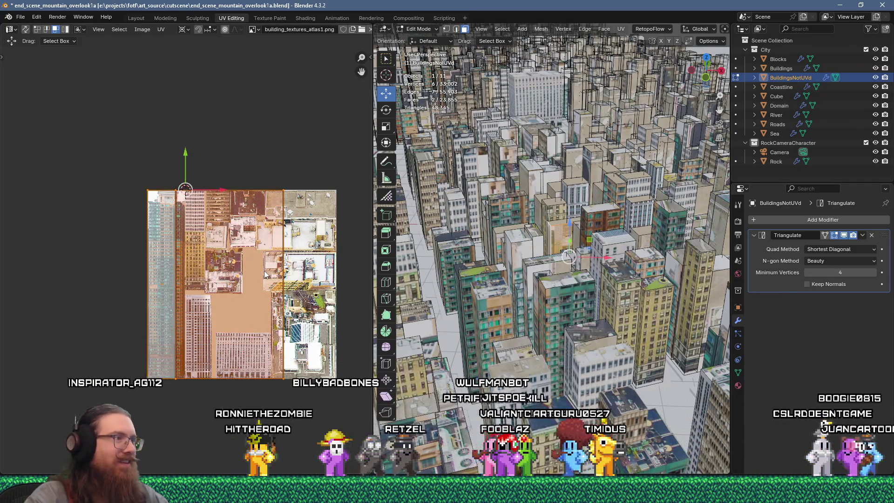
pyautogui.click(264, 270)
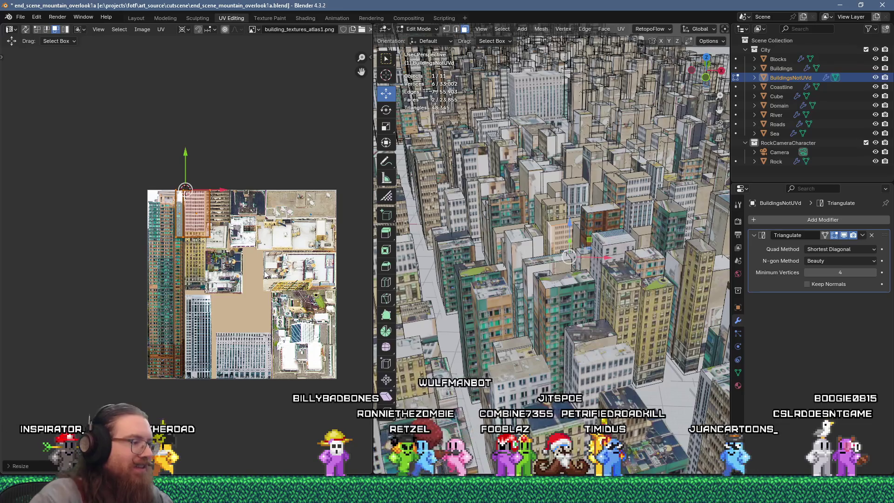
pyautogui.scroll(3, 245, 252)
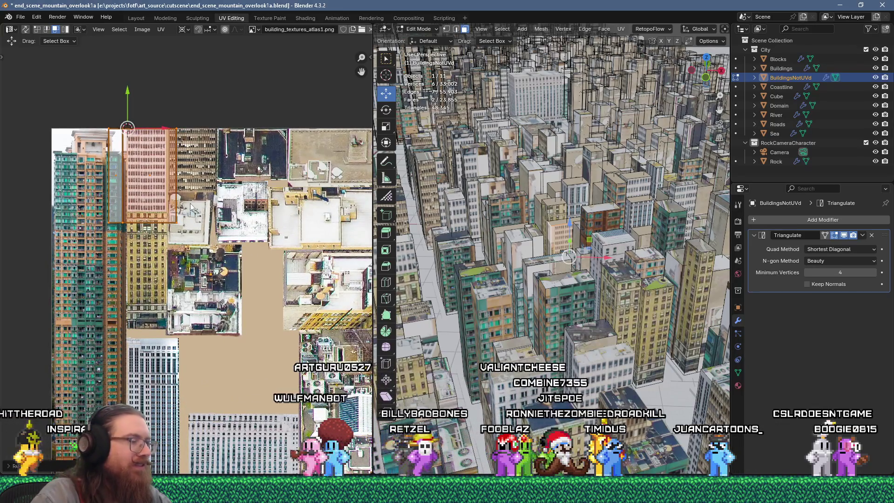
pyautogui.scroll(2, 208, 182)
pyautogui.scroll(2, 208, 183)
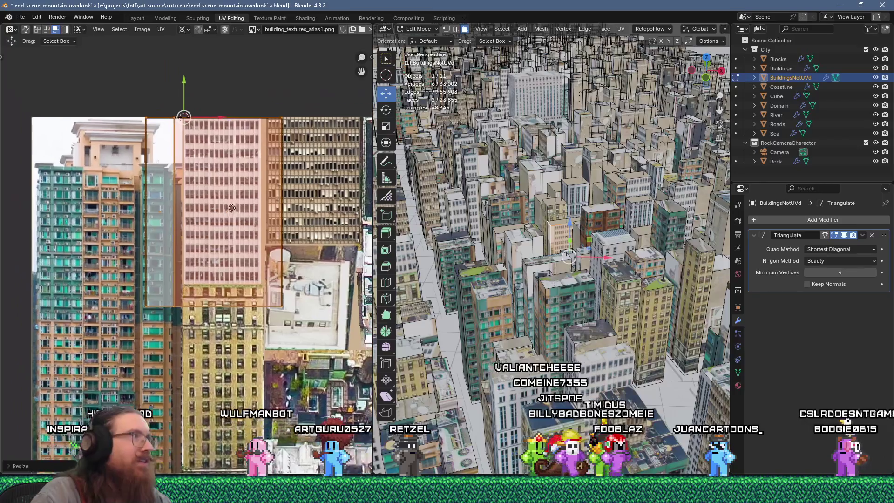
# Place the island over the tall window facade and slide its left edge to fit.
pyautogui.press('g')
pyautogui.click(246, 203)
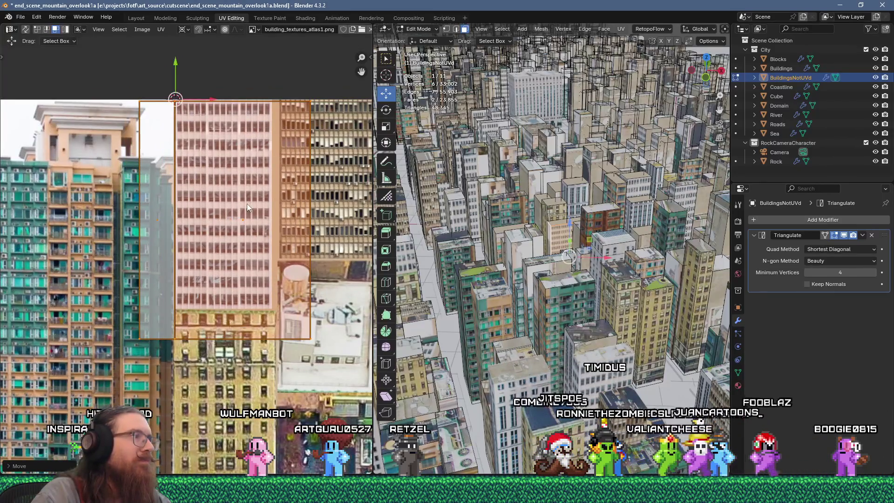
pyautogui.click(246, 201)
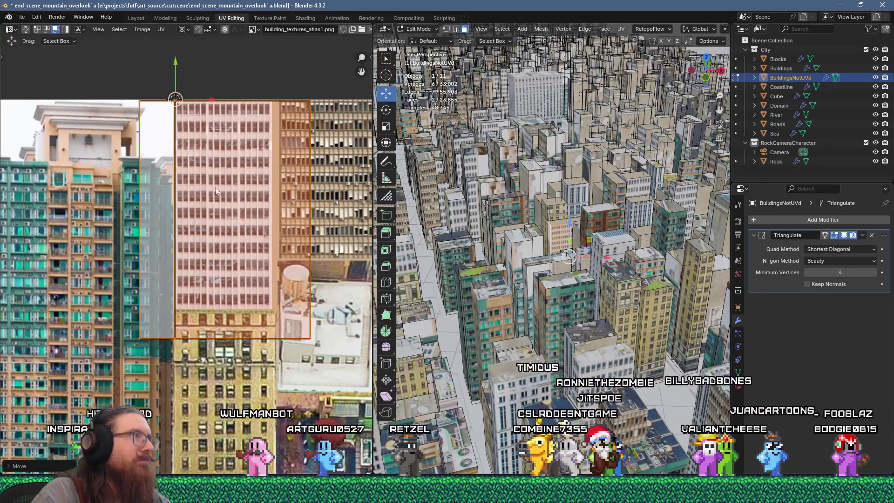
pyautogui.click(211, 158)
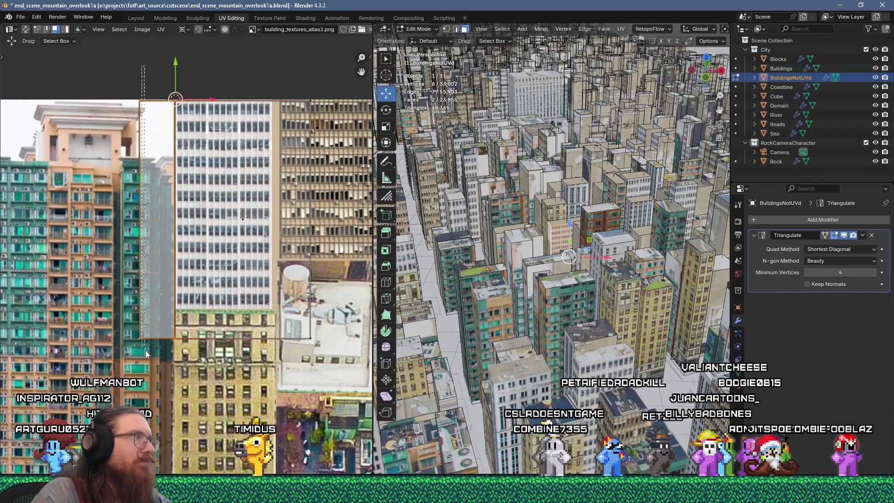
pyautogui.press('1')
pyautogui.moveTo(109, 85)
pyautogui.mouseDown()
pyautogui.moveTo(133, 362)
pyautogui.moveTo(93, 49)
pyautogui.moveTo(154, 373)
pyautogui.mouseUp()
pyautogui.moveTo(215, 103); pyautogui.dragTo(284, 101)
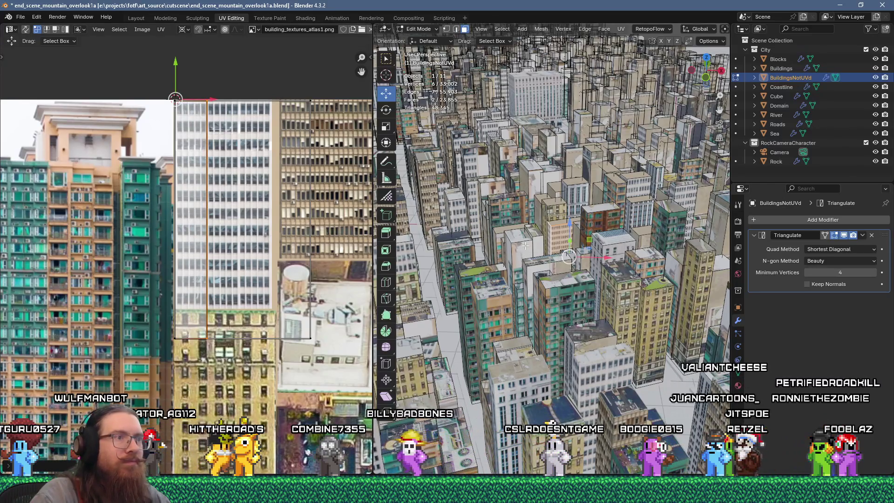
# Flow-unwrap the next selected building faces.
pyautogui.press('u')
pyautogui.click(546, 120)
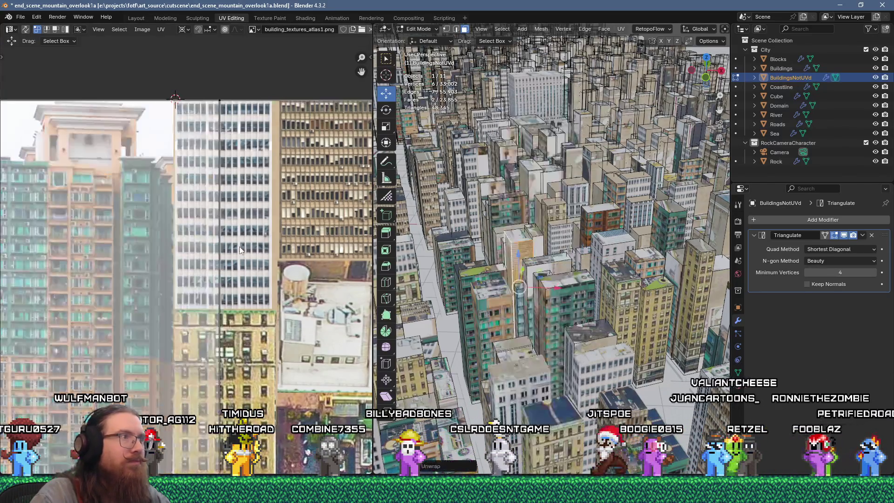
pyautogui.scroll(-3, 186, 280)
# Scale the flow-unwrapped island to 0.25 and move it toward the left facades.
pyautogui.press('s')
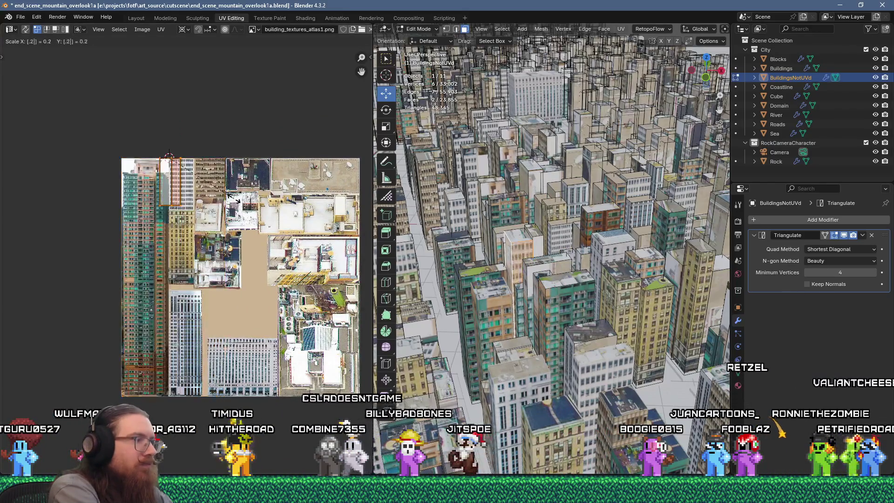
pyautogui.click(222, 205)
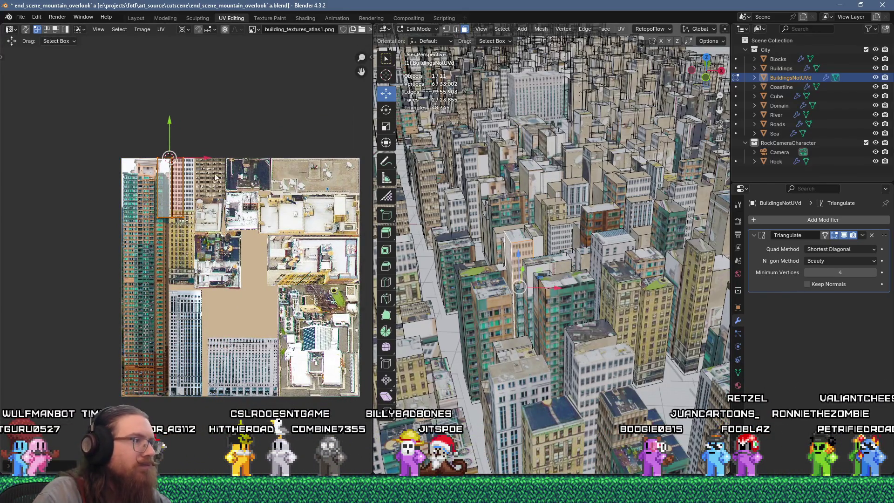
pyautogui.moveTo(279, 355); pyautogui.dragTo(215, 301)
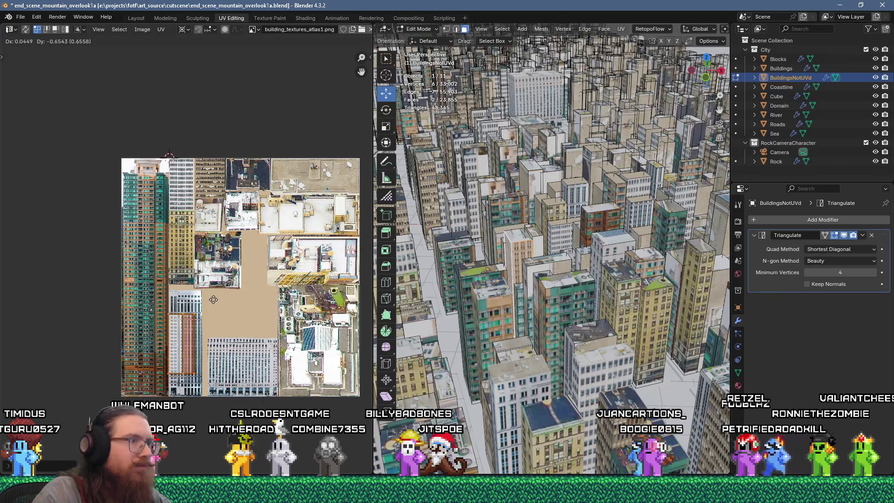
pyautogui.click(213, 299)
# Unwrap another building face, scale it to 0.25 and drop it on the white tower facade.
pyautogui.click(531, 228)
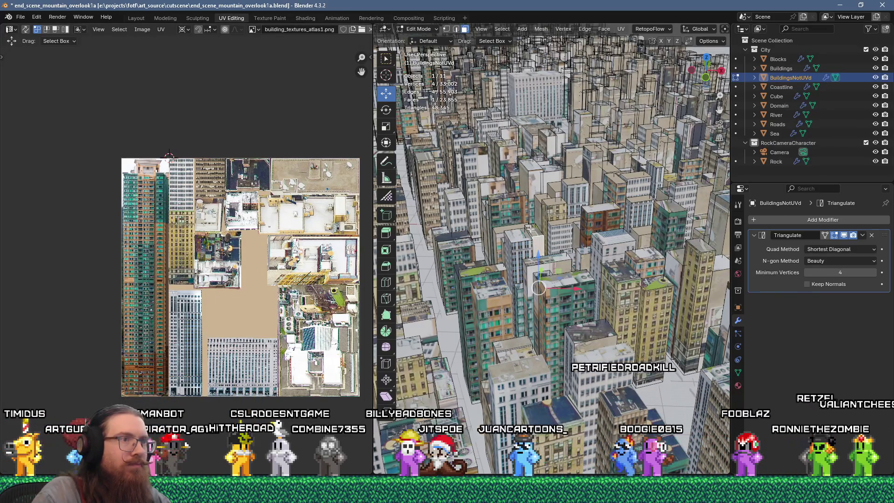
pyautogui.rightClick(531, 114)
pyautogui.click(535, 111)
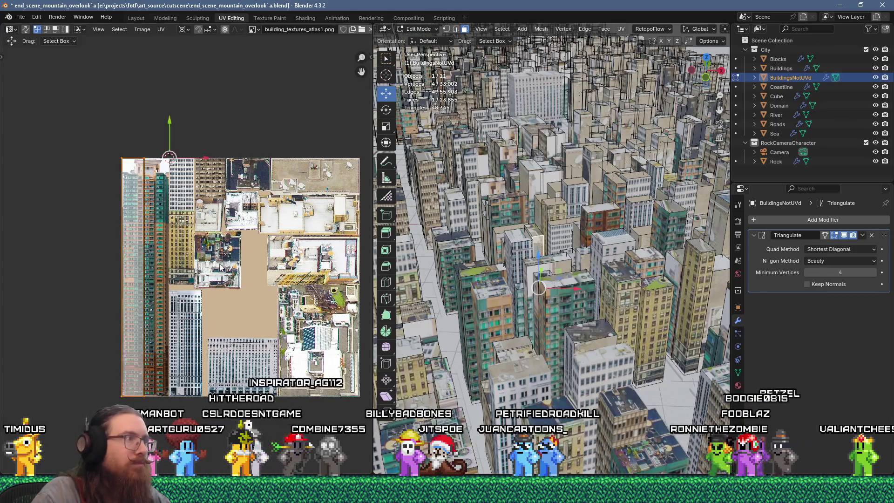
pyautogui.write('s0.25')
pyautogui.press('Return')
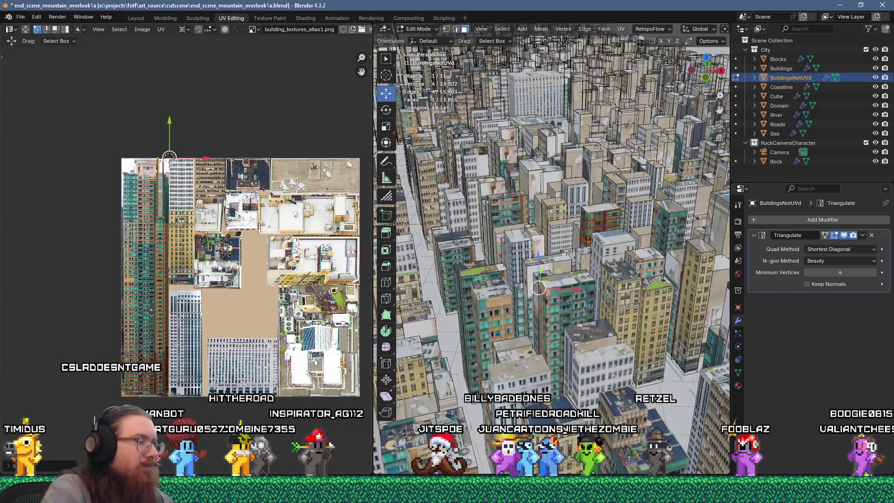
pyautogui.press('g')
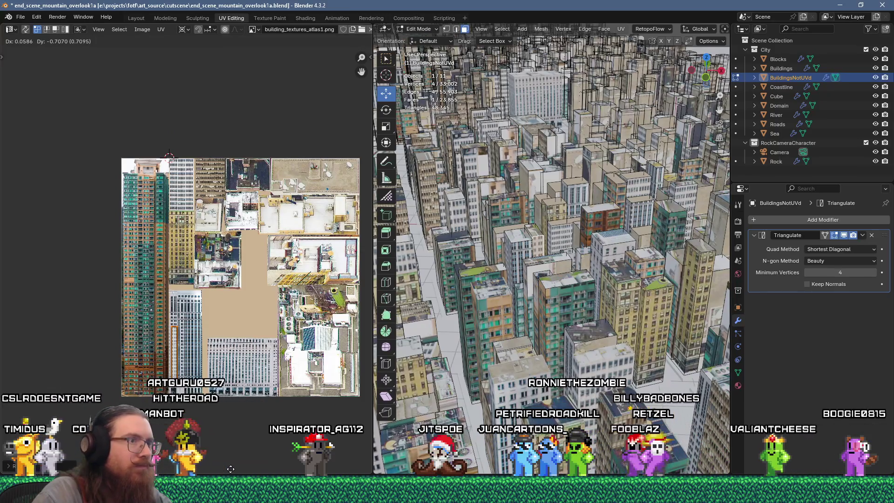
pyautogui.click(230, 468)
pyautogui.scroll(4, 217, 445)
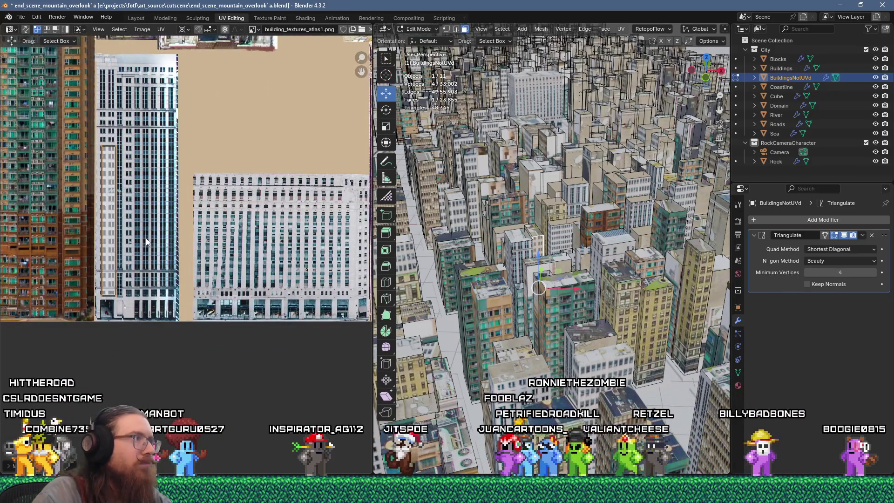
pyautogui.press('g')
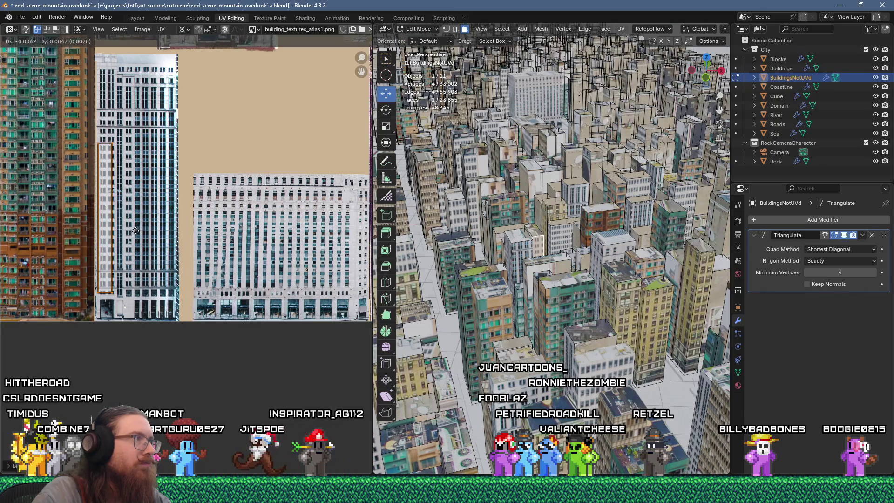
pyautogui.click(135, 231)
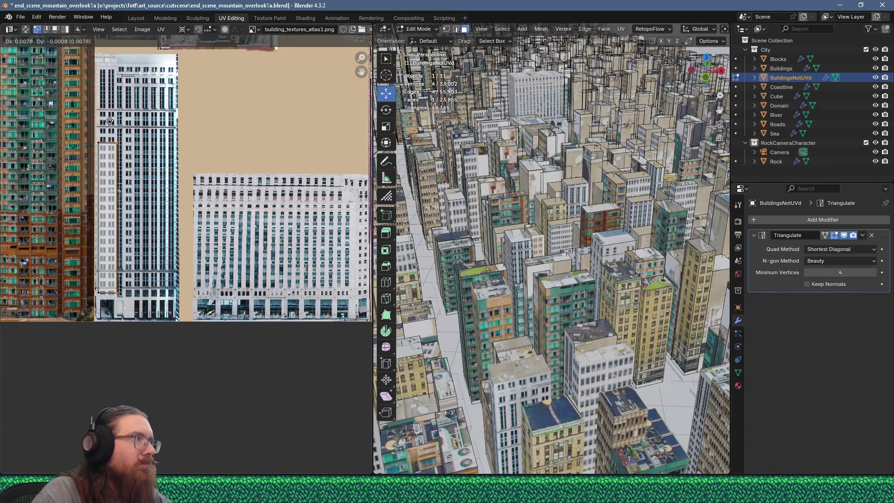
# Stretch the island's left and right edges to match the facade width.
pyautogui.click(516, 250)
pyautogui.scroll(2, 115, 140)
pyautogui.moveTo(127, 75); pyautogui.dragTo(149, 356)
pyautogui.press('g')
pyautogui.click(146, 356)
pyautogui.moveTo(221, 359); pyautogui.dragTo(175, 90)
pyautogui.press('g')
pyautogui.click(189, 89)
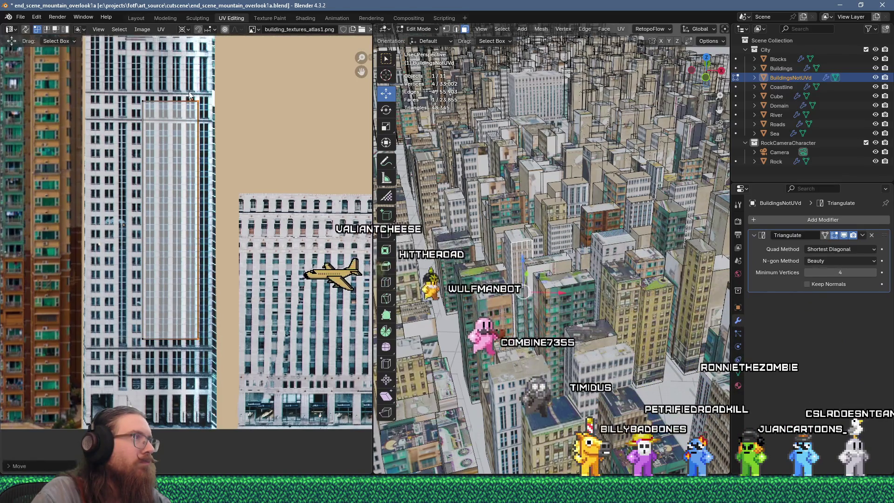
# Raise the island's top edge and settle it onto the white tower facade.
pyautogui.press('g')
pyautogui.click(238, 116)
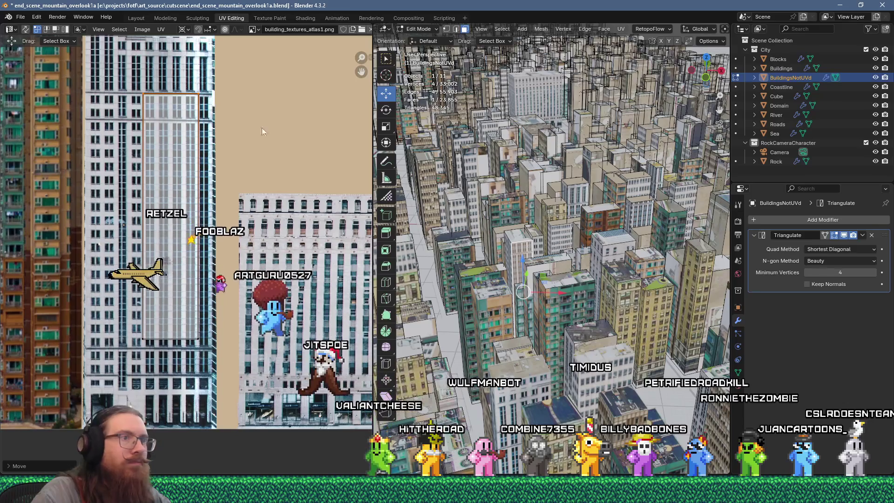
pyautogui.press('g')
pyautogui.click(85, 101)
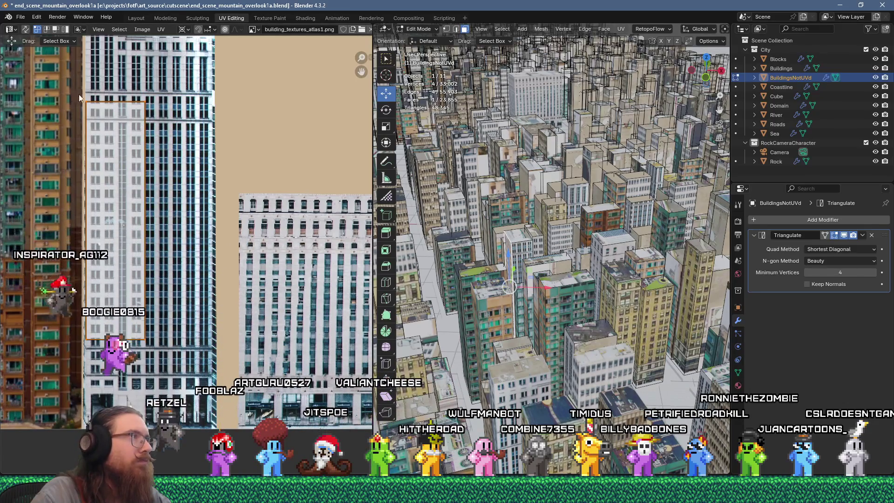
pyautogui.press('g')
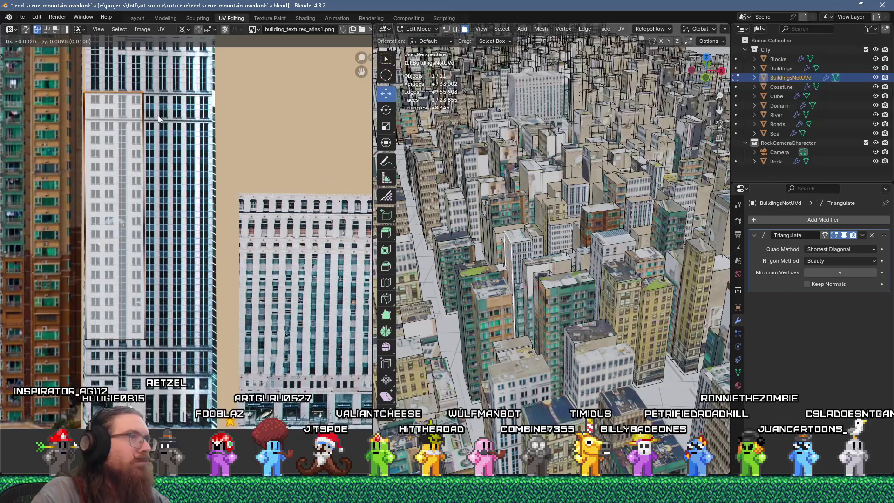
pyautogui.click(158, 115)
pyautogui.keyDown('shift'); pyautogui.click(554, 210); pyautogui.keyUp('shift')
# Flow-unwrap the two selected walls and scale their islands to 0.25.
pyautogui.press('u')
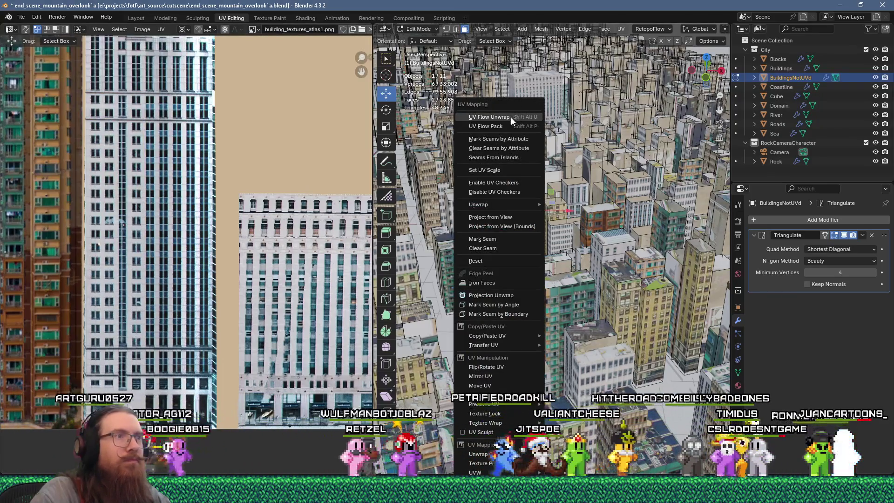
pyautogui.click(510, 118)
pyautogui.scroll(-3, 222, 182)
pyautogui.scroll(2, 228, 275)
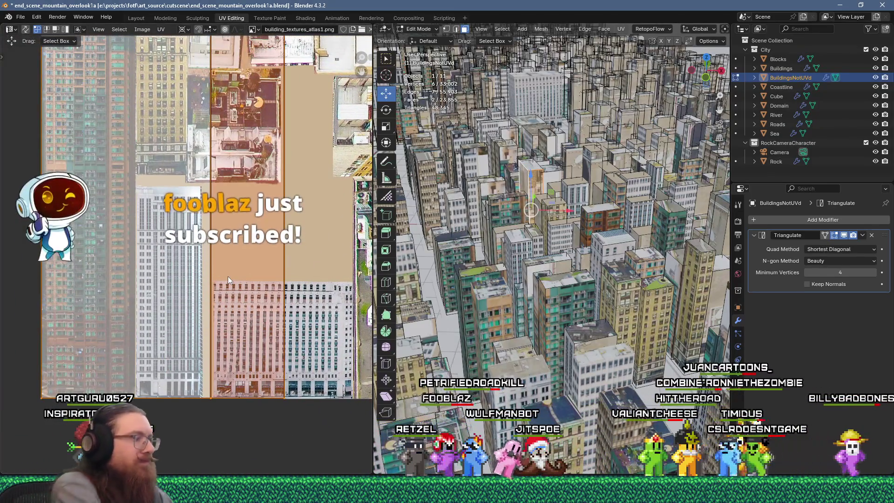
pyautogui.press('s')
pyautogui.press('0')
pyautogui.press('Return')
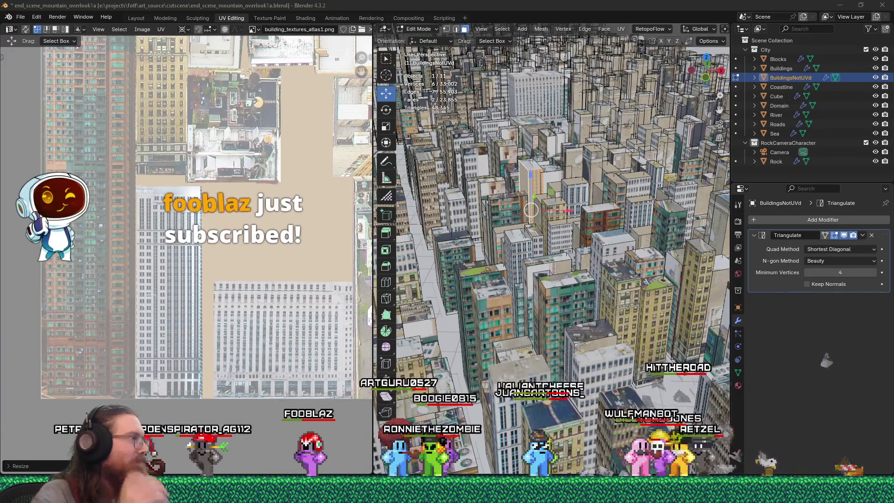
pyautogui.scroll(-3, 226, 317)
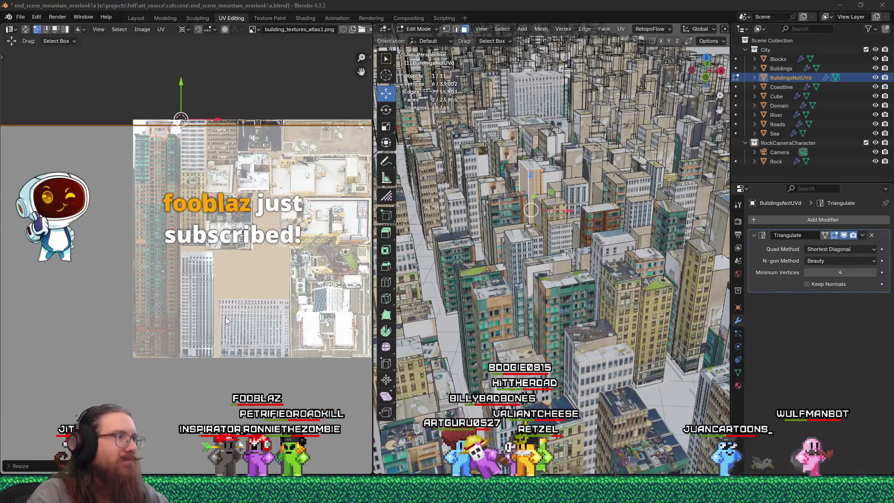
pyautogui.write('s.25')
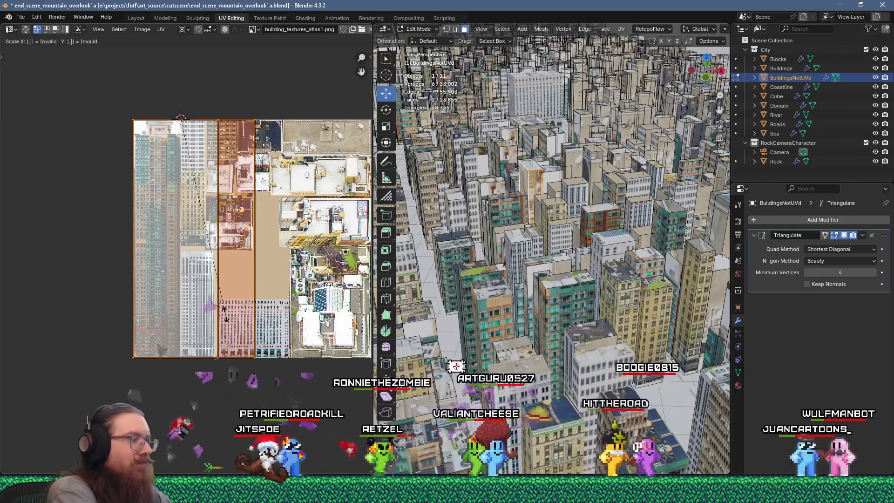
pyautogui.press('Return')
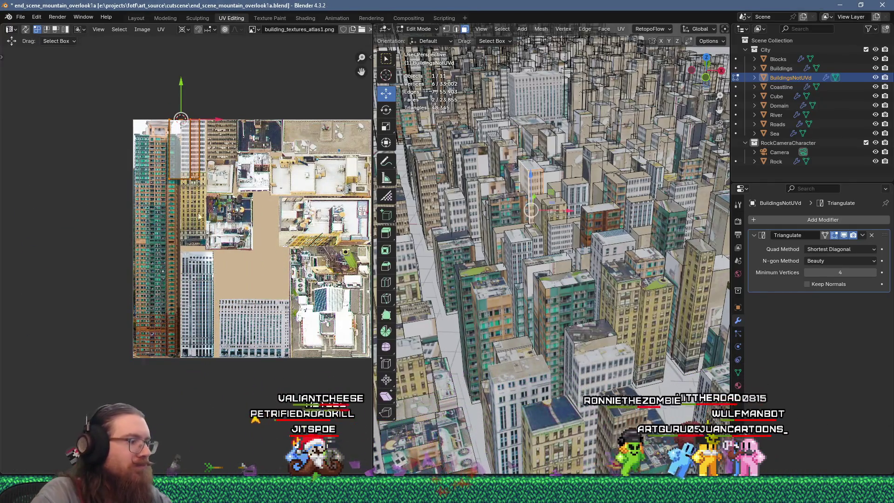
pyautogui.scroll(5, 163, 161)
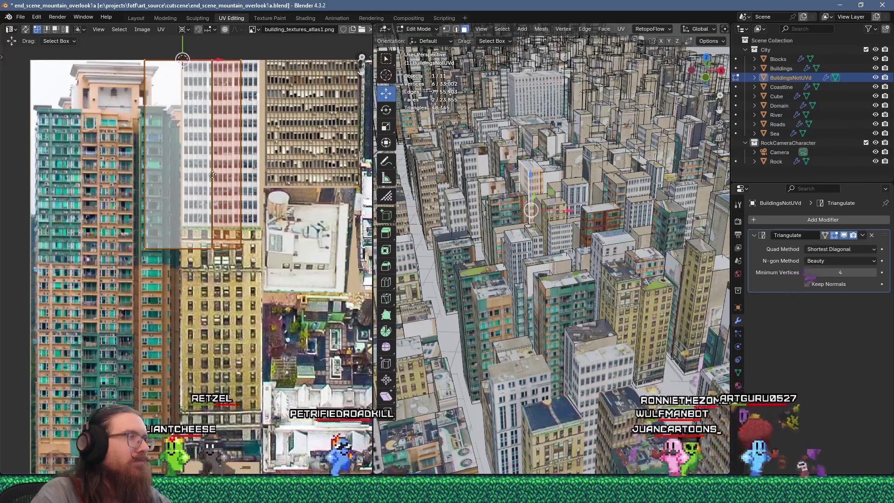
# Move the island onto a facade strip and fit its right edge to the facade width.
pyautogui.press('g')
pyautogui.click(248, 314)
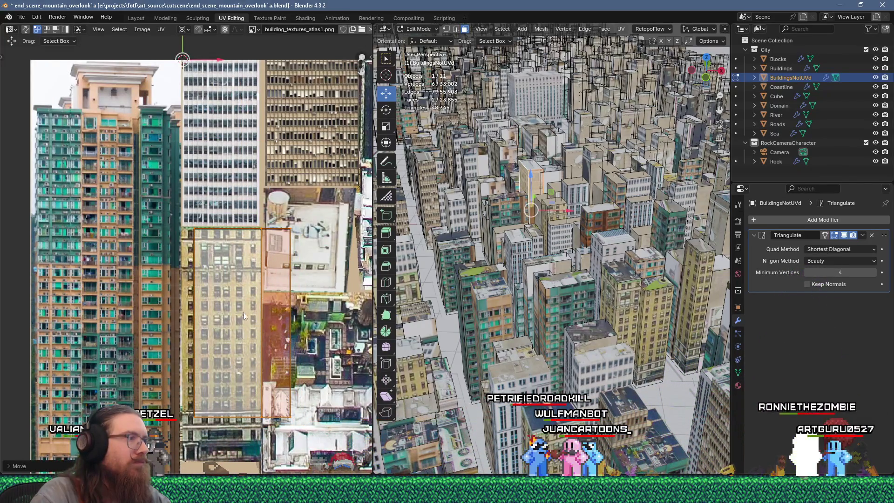
pyautogui.click(210, 443)
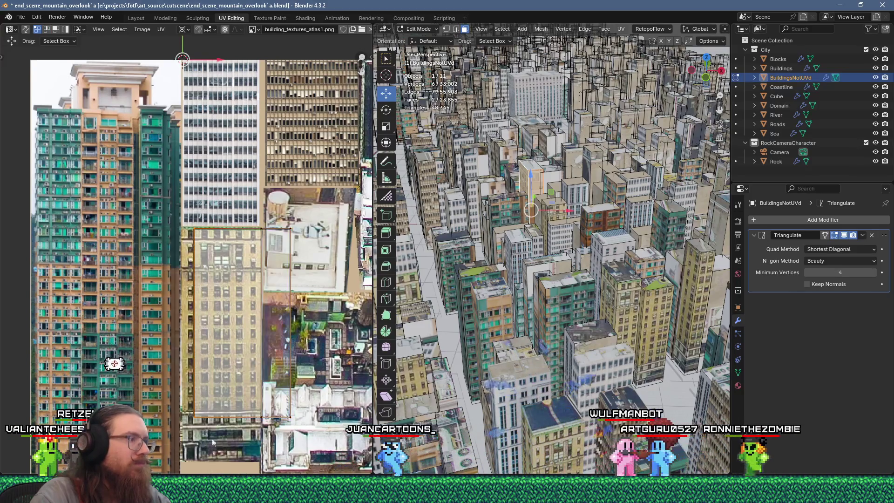
pyautogui.press('g')
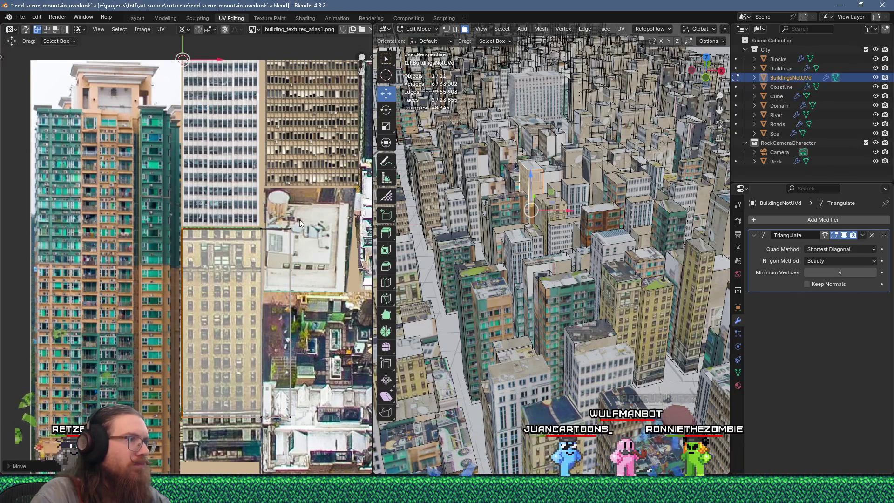
pyautogui.moveTo(315, 429); pyautogui.dragTo(315, 429)
pyautogui.press('g')
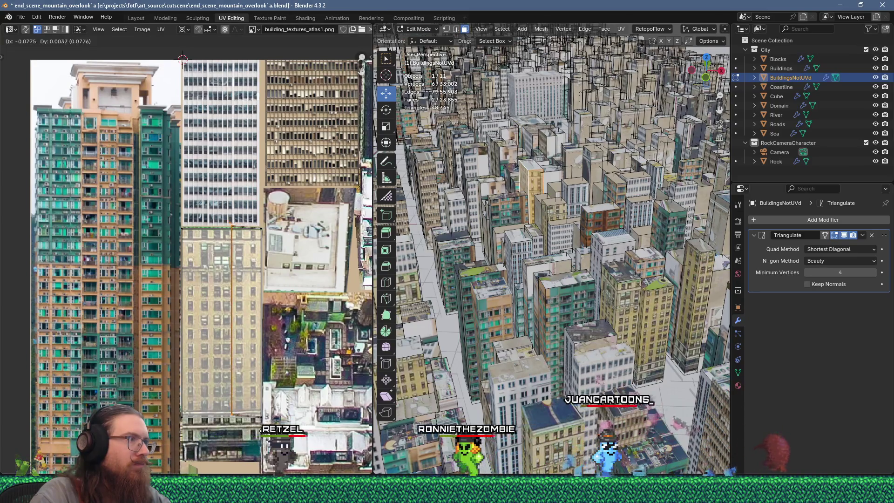
# Unwrap a wall on another building, scale it to 0.25 and move it onto the atlas.
pyautogui.click(570, 176)
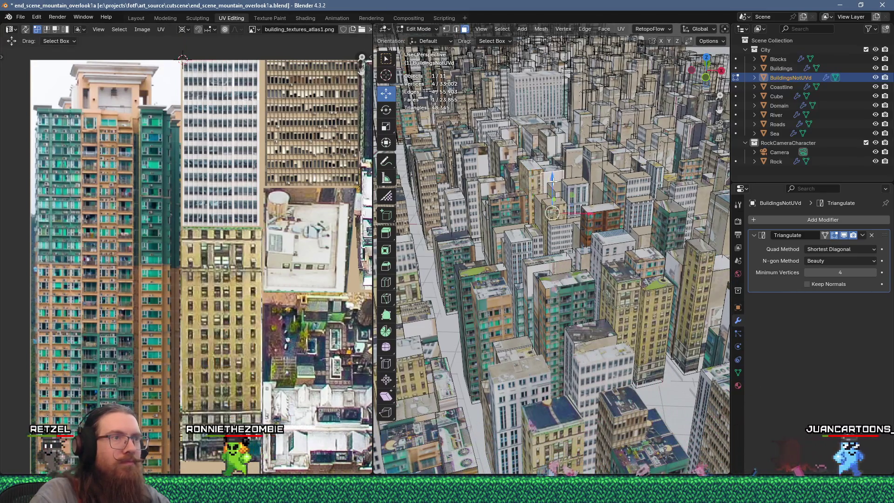
pyautogui.press('u')
pyautogui.click(537, 115)
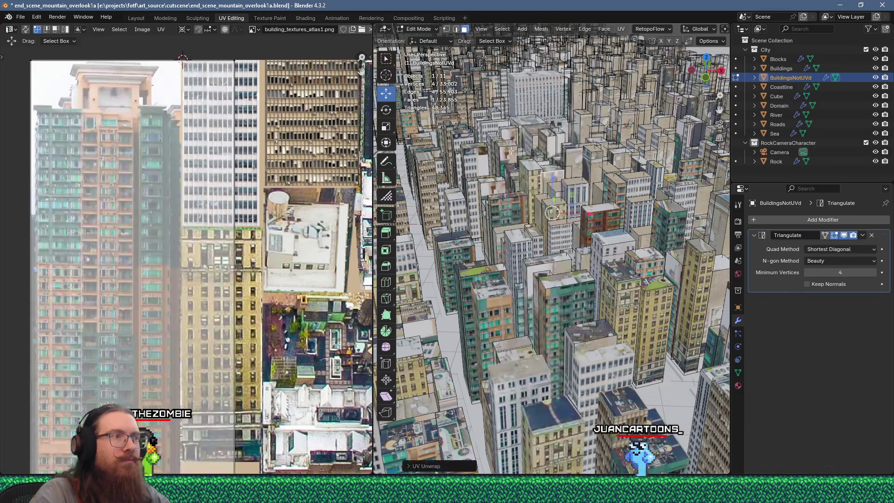
pyautogui.scroll(-4, 247, 248)
pyautogui.write('s.25')
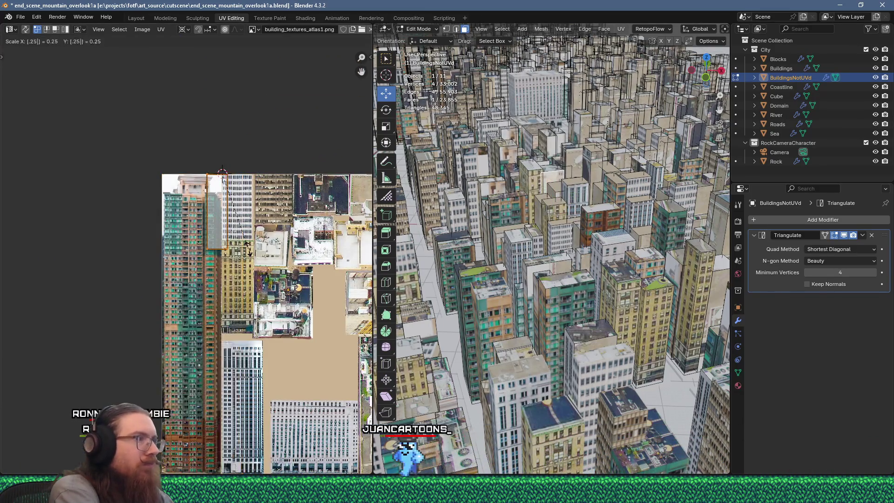
pyautogui.scroll(5, 249, 251)
pyautogui.press('g')
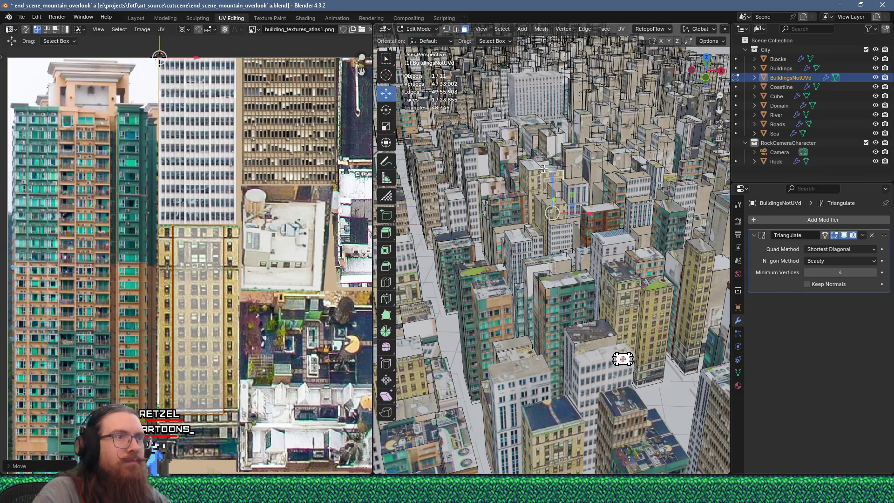
# Unwrap two adjacent walls on the next building and move their island onto a facade.
pyautogui.click(477, 188)
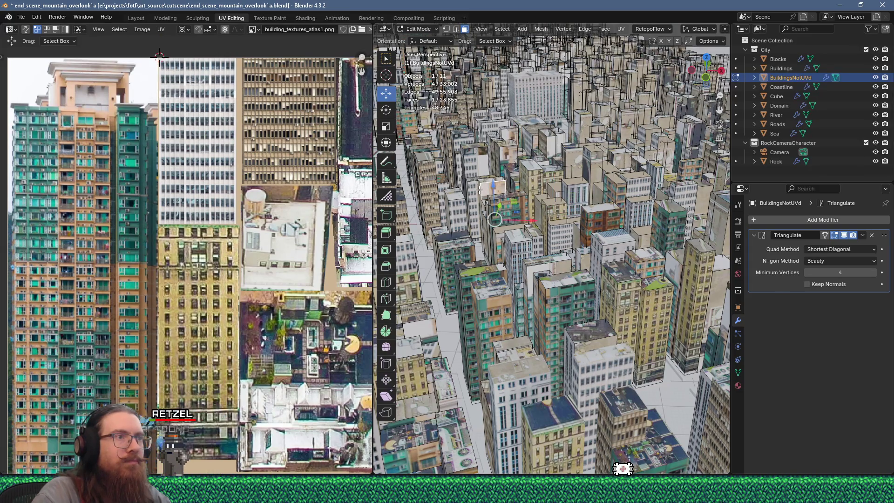
pyautogui.keyDown('shift'); pyautogui.click(493, 212); pyautogui.keyUp('shift')
pyautogui.press('u')
pyautogui.click(507, 117)
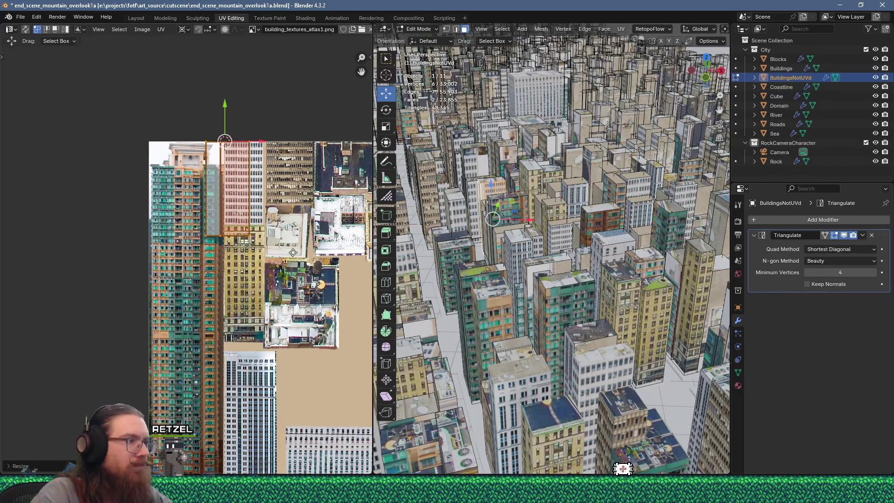
pyautogui.press('g')
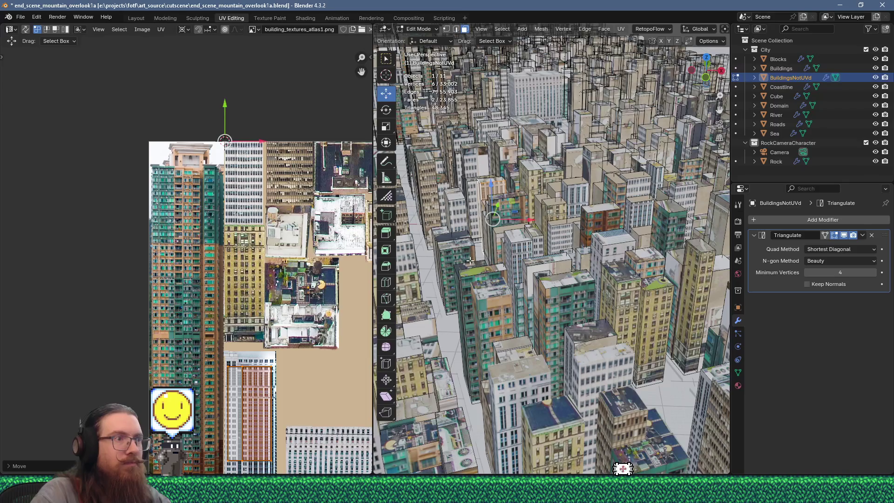
# Unwrap another pair of walls, scale to 0.25 and place them on a matching facade.
pyautogui.keyDown('shift'); pyautogui.click(589, 157); pyautogui.keyUp('shift')
pyautogui.press('u')
pyautogui.click(582, 119)
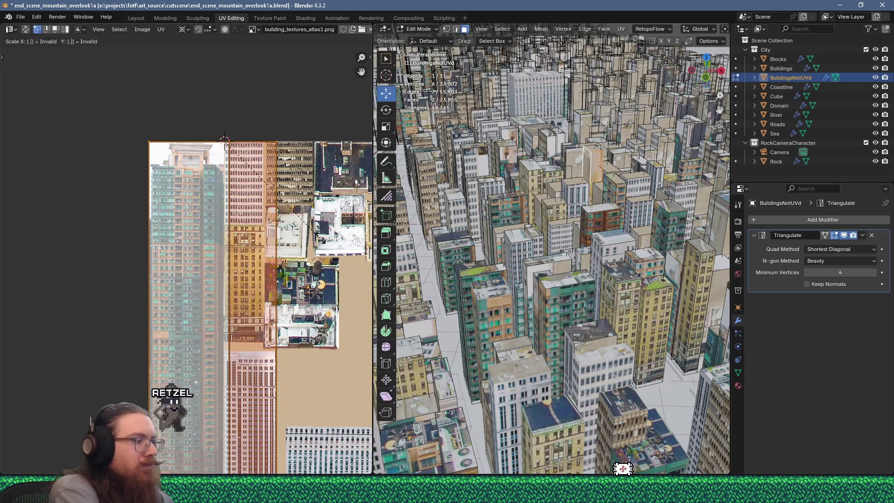
pyautogui.write('25')
pyautogui.press('Return')
pyautogui.press('g')
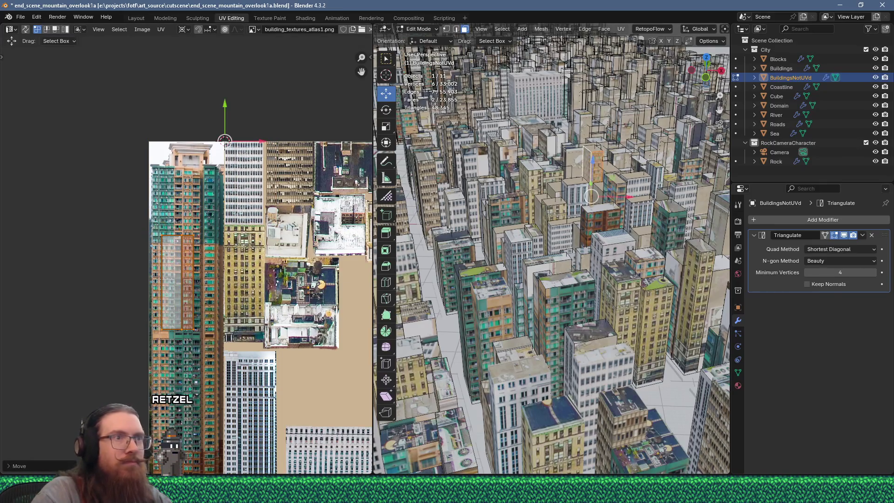
# Unwrap two more wall sets, shrinking and placing each on tall facade strips.
pyautogui.keyDown('shift'); pyautogui.click(564, 154); pyautogui.keyUp('shift')
pyautogui.press('u')
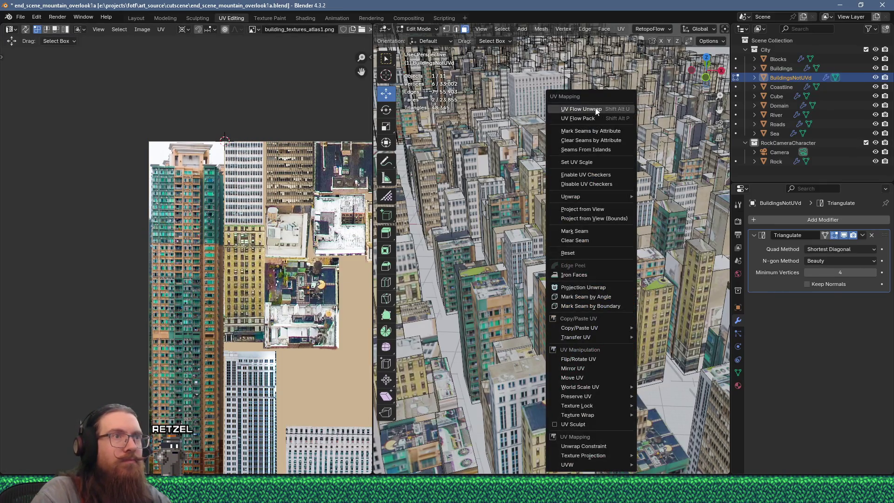
pyautogui.click(581, 108)
pyautogui.click(308, 236)
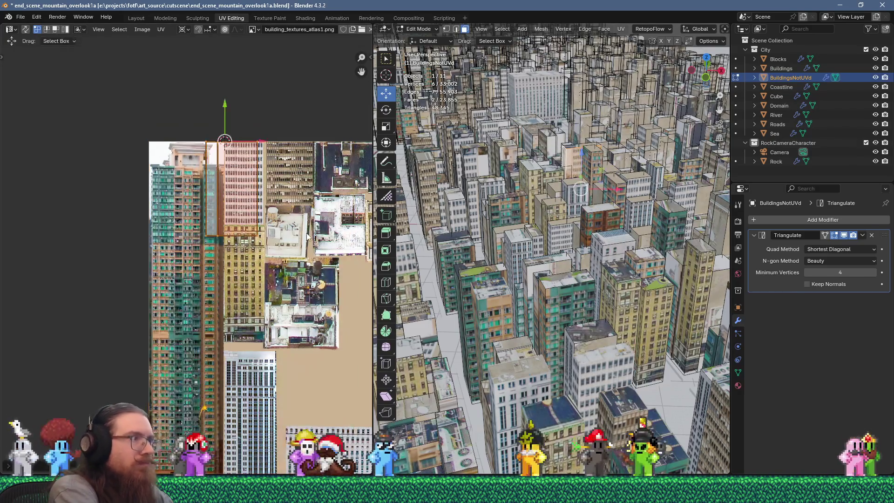
pyautogui.press('g')
pyautogui.click(256, 444)
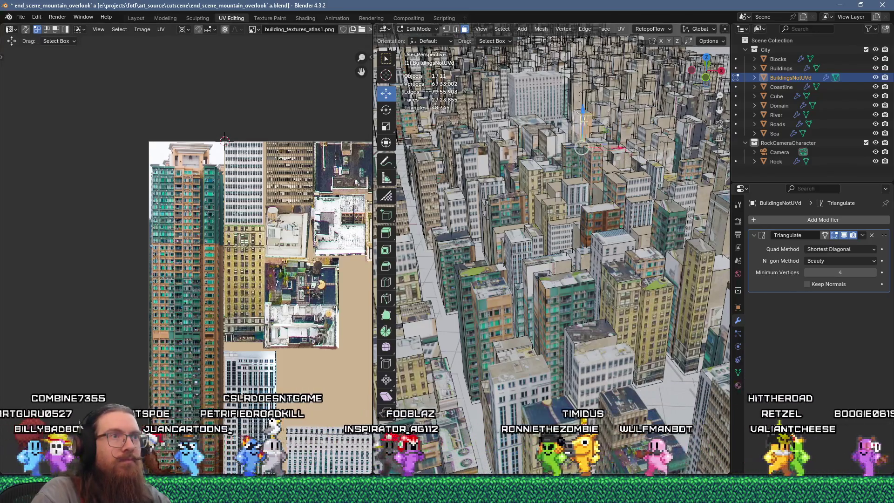
pyautogui.press('u')
pyautogui.click(570, 103)
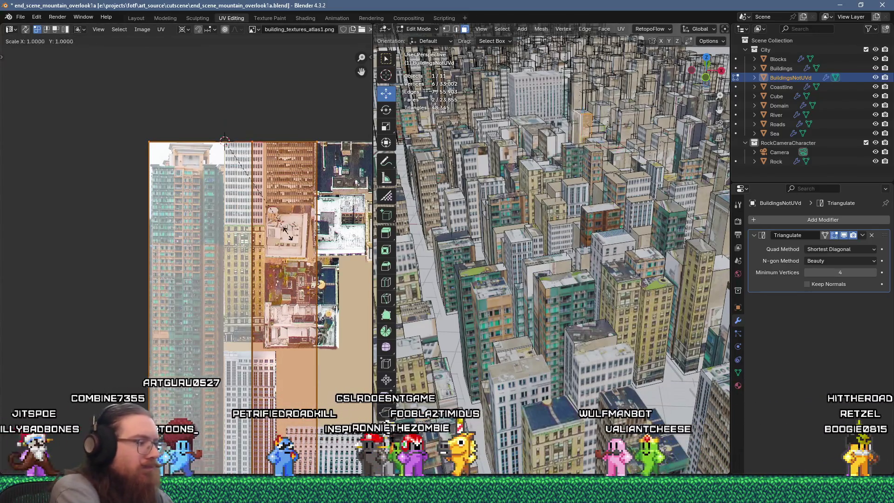
pyautogui.press('g')
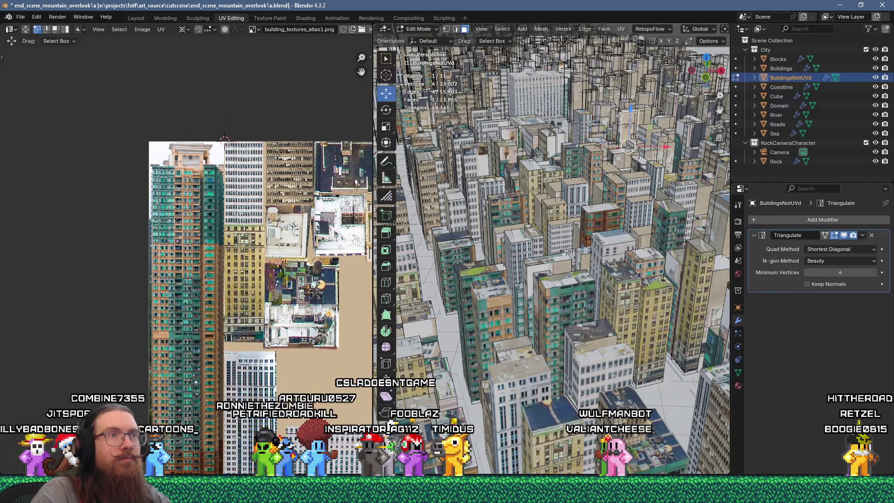
# Unwrap another pair of walls, scale the island to 0.1 and place it on a facade strip.
pyautogui.keyDown('shift'); pyautogui.click(624, 112); pyautogui.keyUp('shift')
pyautogui.press('u')
pyautogui.click(588, 122)
pyautogui.press('s')
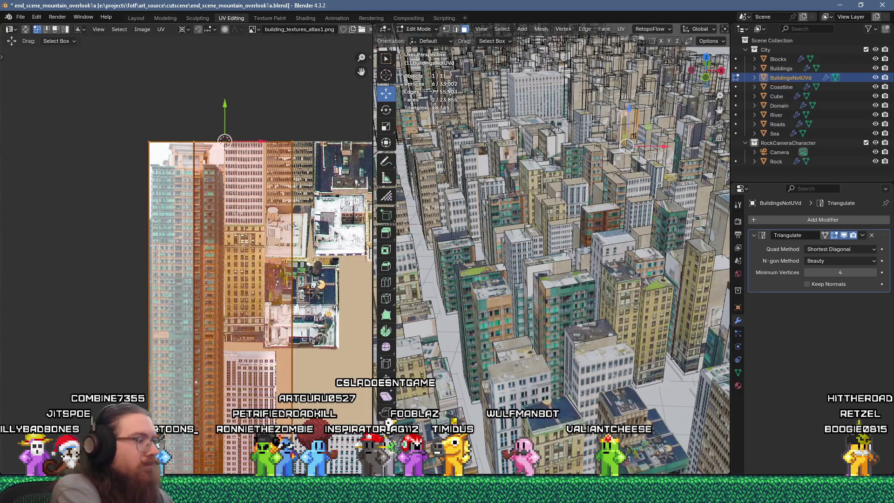
pyautogui.click(263, 239)
pyautogui.write('s0.1')
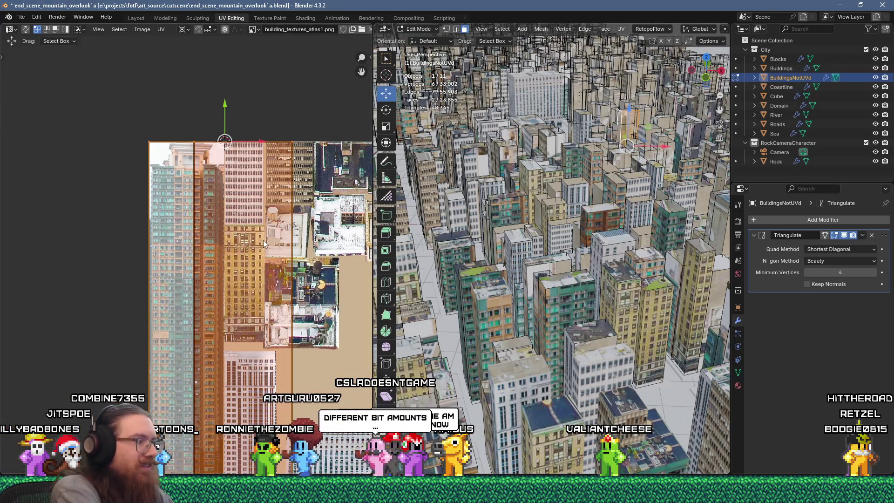
pyautogui.press('Return')
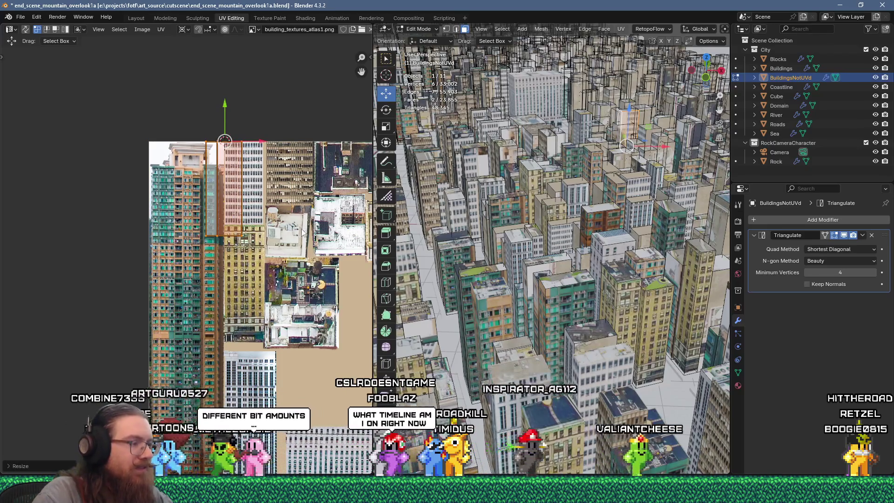
pyautogui.press('g')
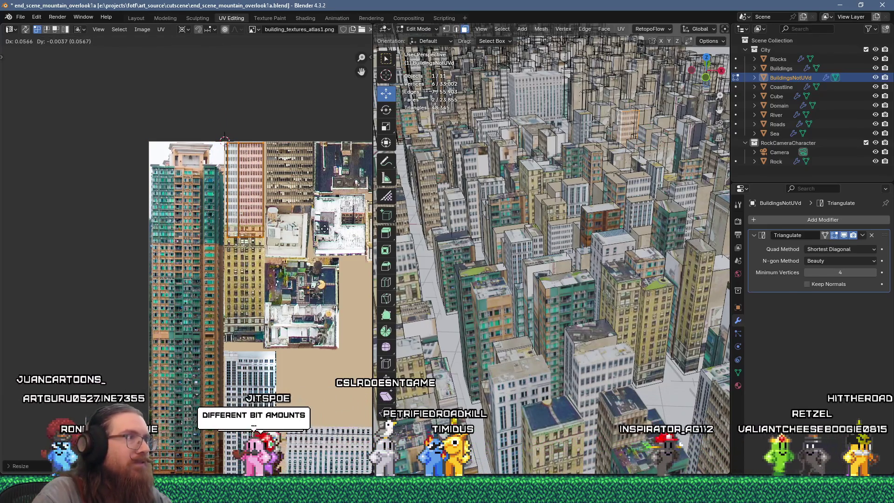
pyautogui.click(324, 228)
pyautogui.moveTo(572, 121)
pyautogui.mouseDown(button='middle')
pyautogui.moveTo(590, 99)
pyautogui.moveTo(610, 232)
pyautogui.mouseUp(button='middle')
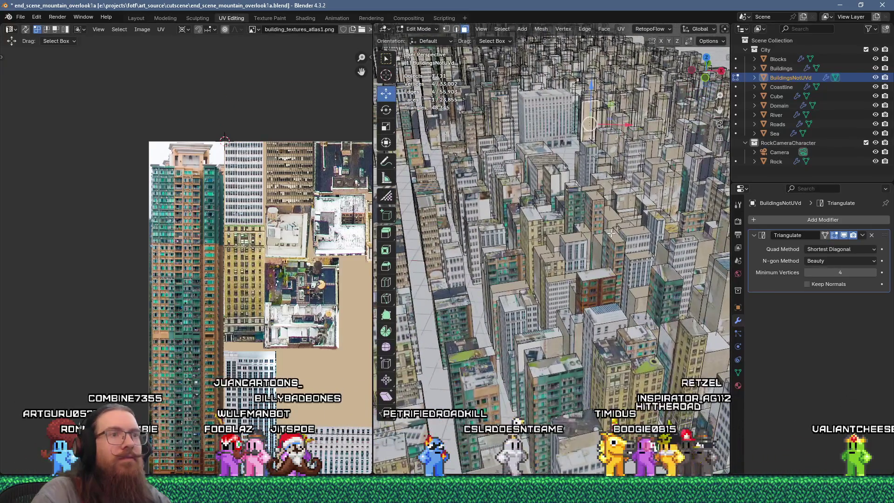
# Add several more building faces, unwrap them together and scale the islands to 0.7.
pyautogui.keyDown('shift'); pyautogui.click(626, 233); pyautogui.keyUp('shift')
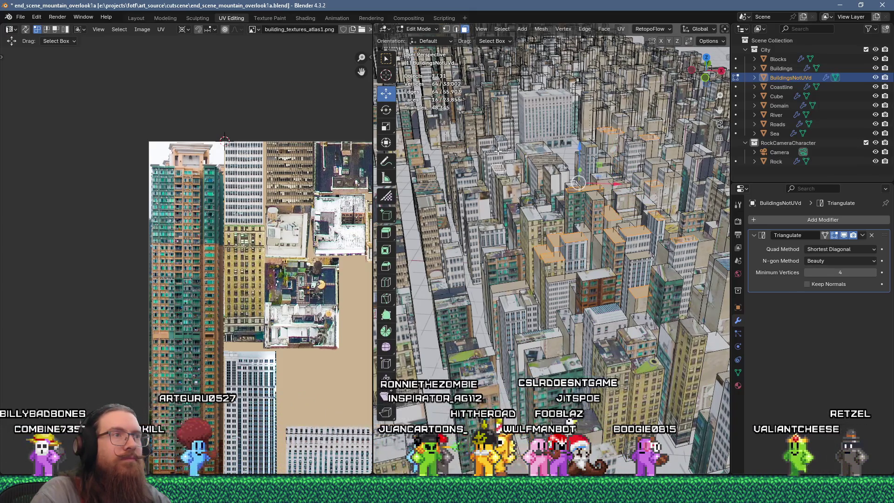
pyautogui.keyDown('shift'); pyautogui.click(499, 140); pyautogui.keyUp('shift')
pyautogui.keyDown('shift'); pyautogui.click(616, 130); pyautogui.keyUp('shift')
pyautogui.press('u')
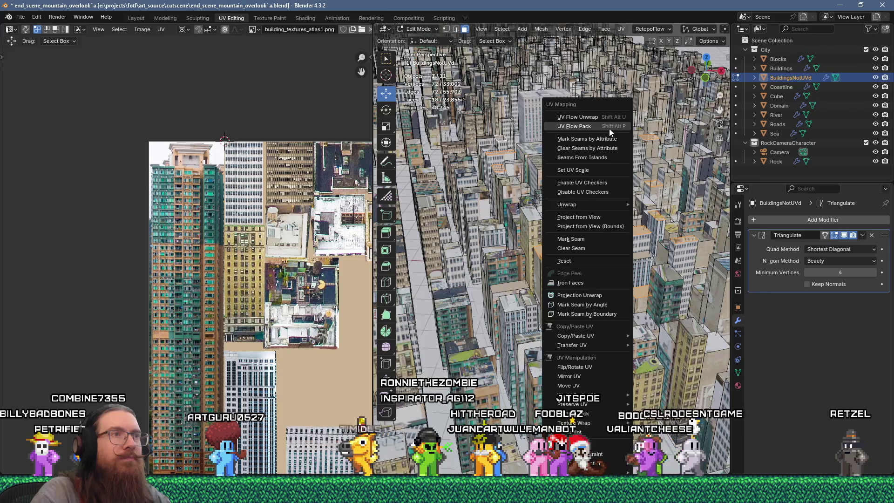
pyautogui.click(609, 117)
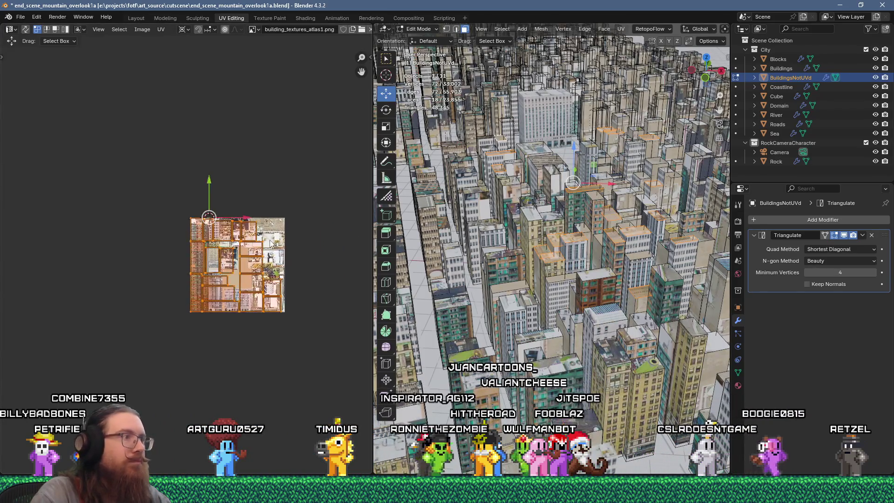
pyautogui.press('7')
pyautogui.press('Return')
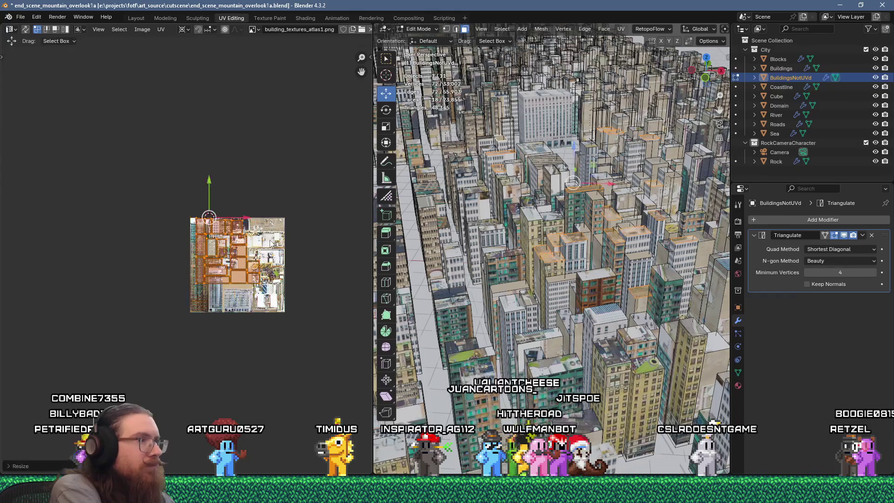
pyautogui.scroll(5, 270, 241)
# Set the roof islands down and move the lower-right square onto the texture.
pyautogui.press('g')
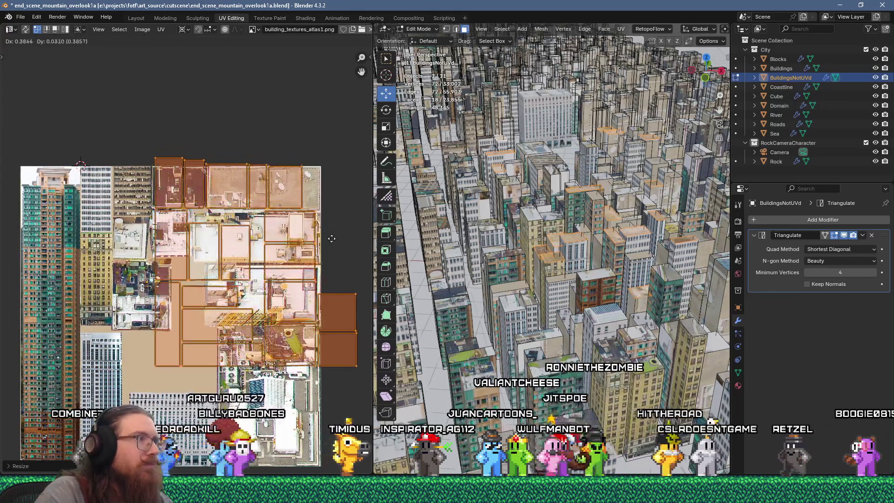
pyautogui.click(332, 236)
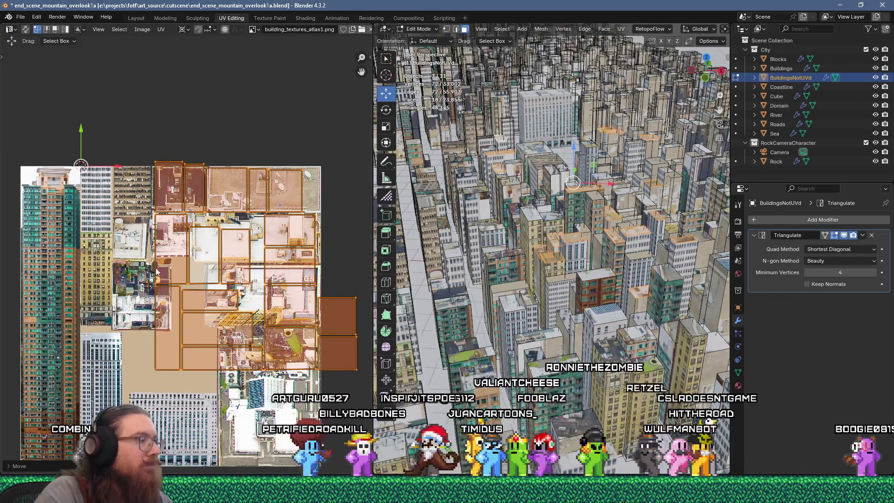
pyautogui.click(337, 352)
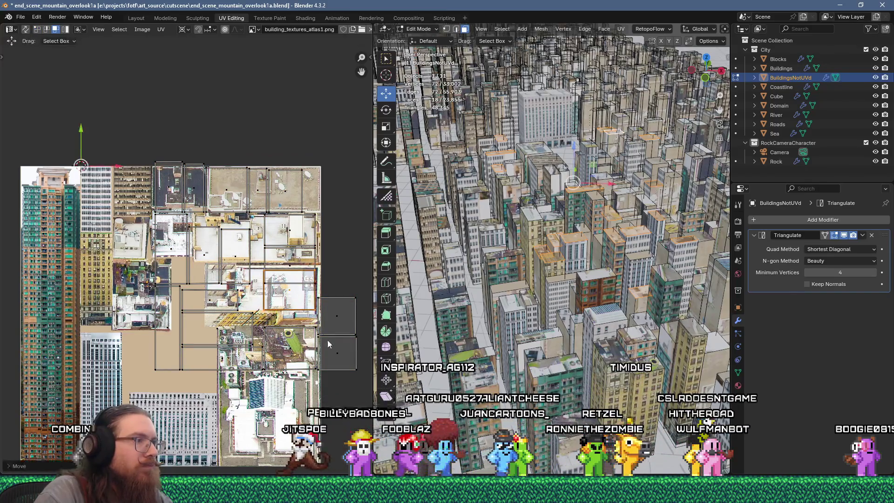
pyautogui.press('g')
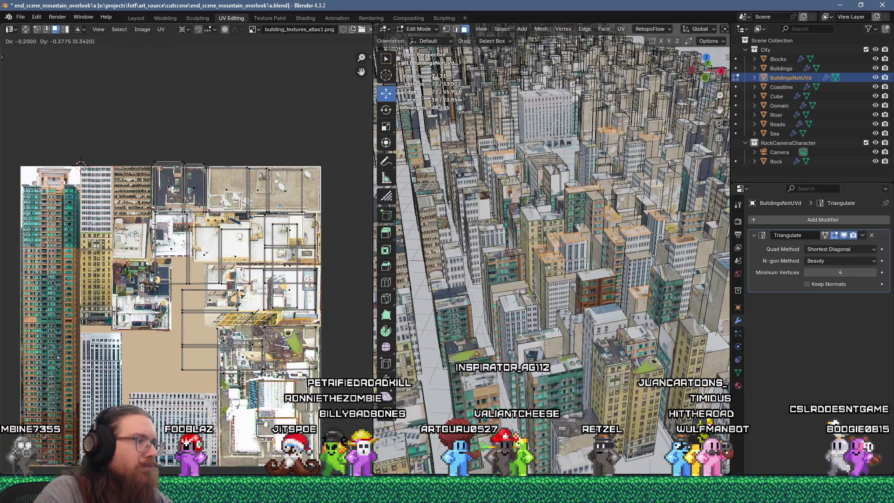
pyautogui.click(164, 241)
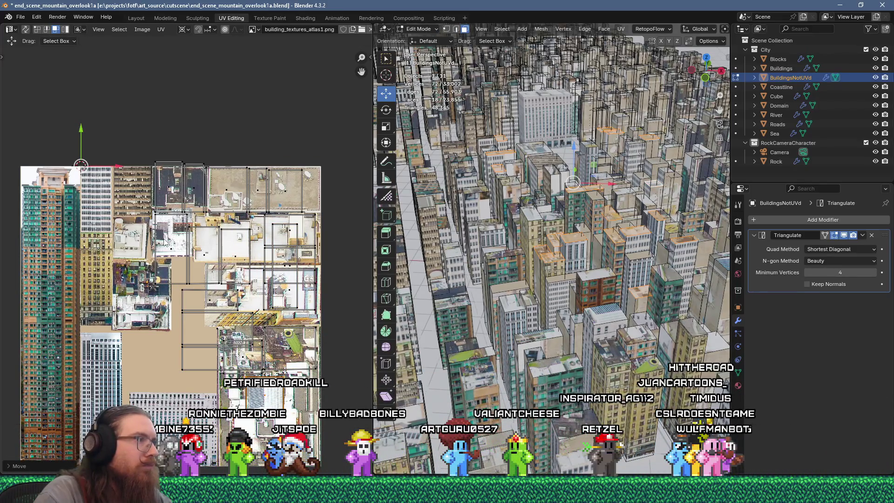
# Rotate an island 90 degrees and place it over a rooftop image.
pyautogui.press('g')
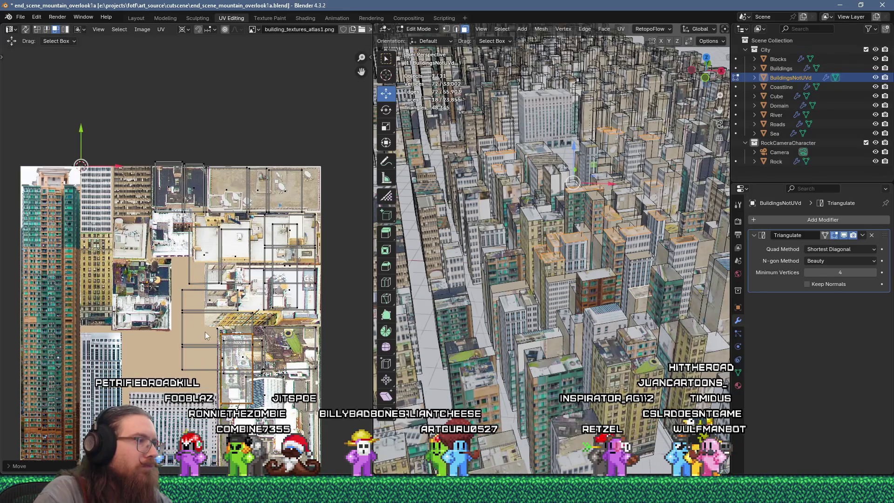
pyautogui.press('r')
pyautogui.click(222, 349)
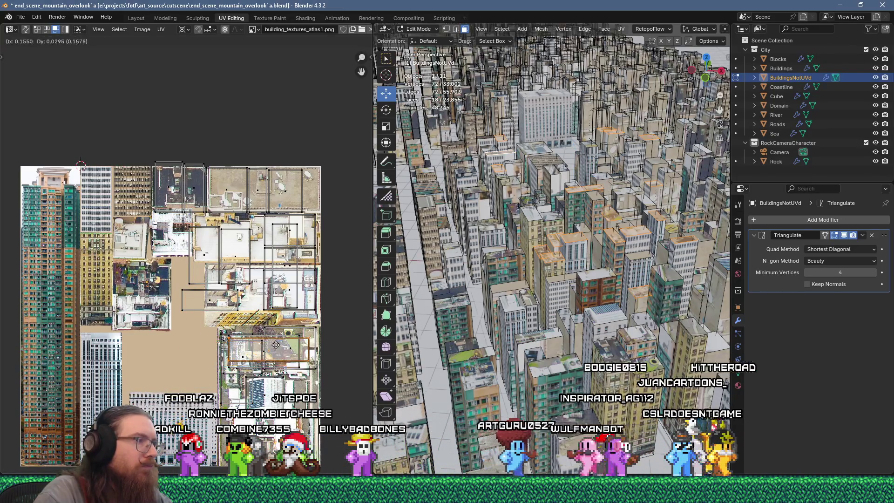
pyautogui.press('g')
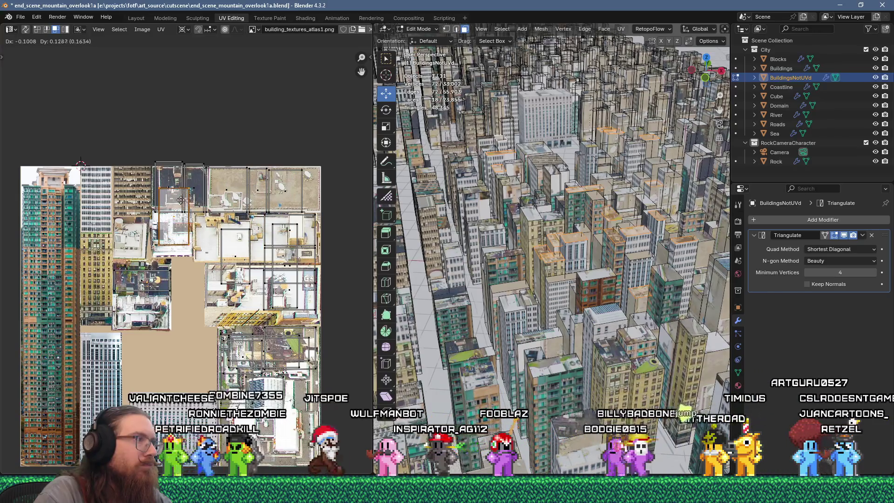
pyautogui.click(184, 210)
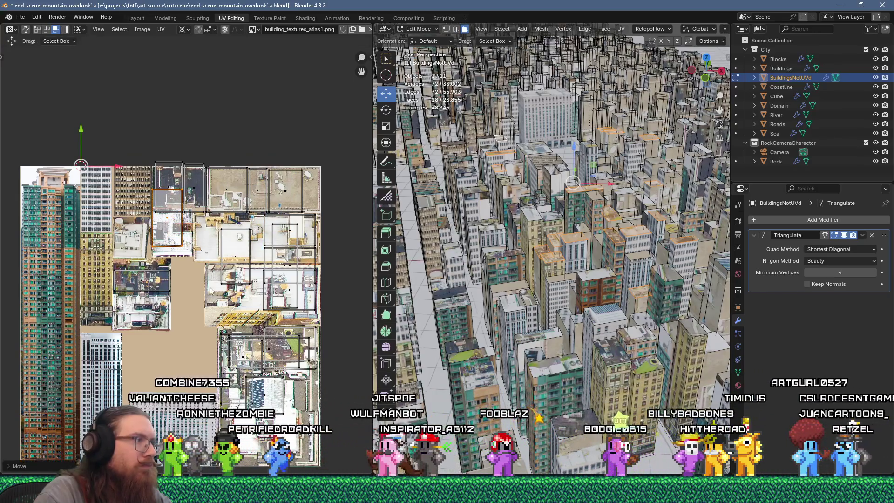
# Move another roof island over a rooftop image, then select a single building face.
pyautogui.click(174, 182)
pyautogui.press('g')
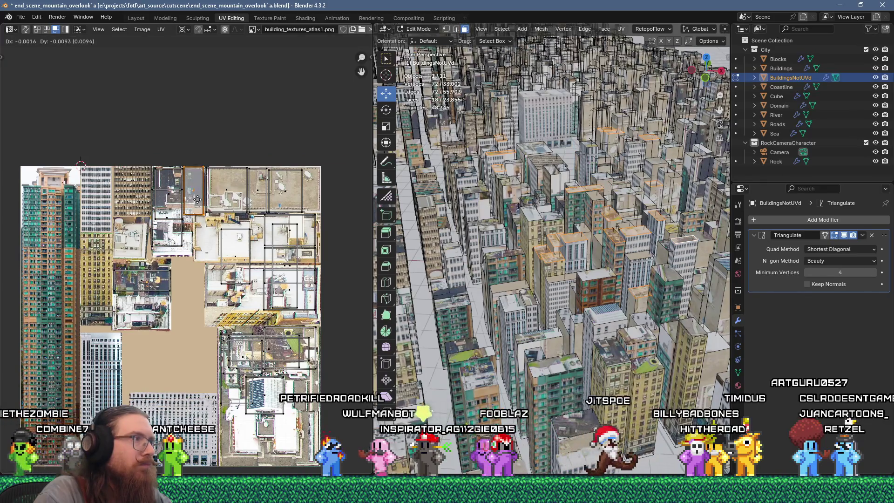
pyautogui.click(198, 199)
pyautogui.click(537, 338)
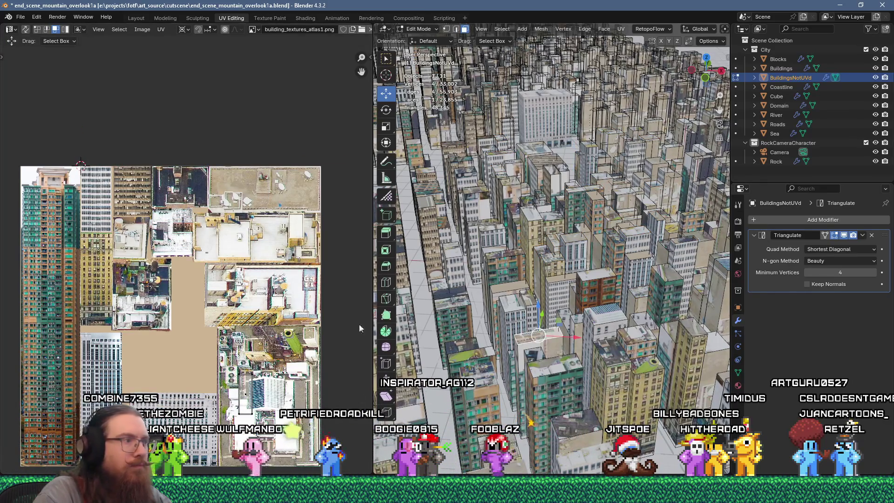
pyautogui.scroll(-5, 284, 318)
# Unwrap the selected face and shrink its UV island to about a fifth.
pyautogui.rightClick(549, 293)
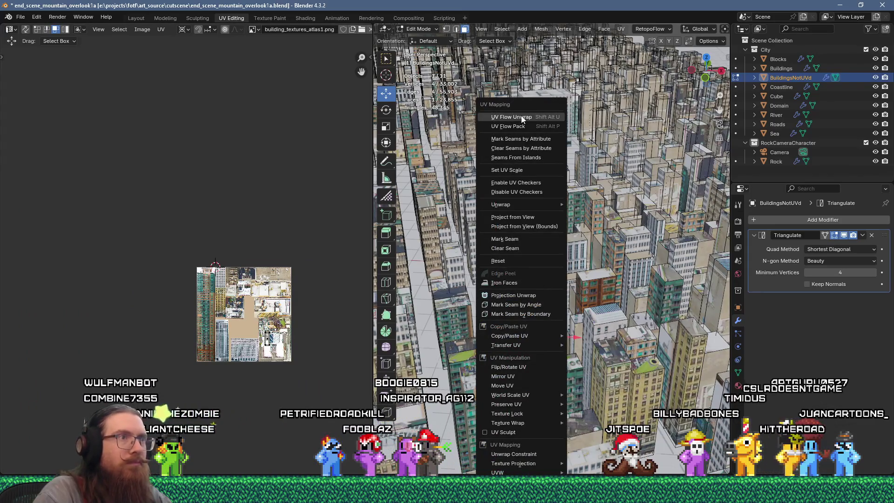
pyautogui.scroll(2, 239, 298)
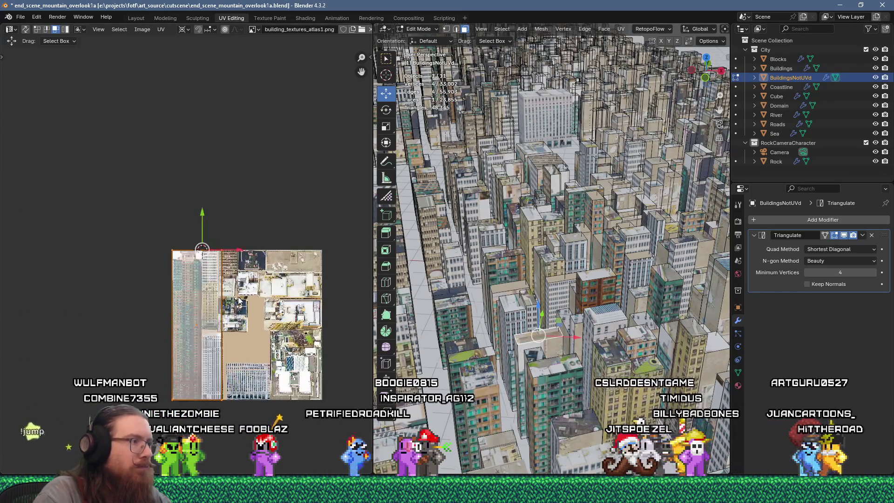
pyautogui.press('s')
pyautogui.click(209, 261)
pyautogui.scroll(3, 201, 350)
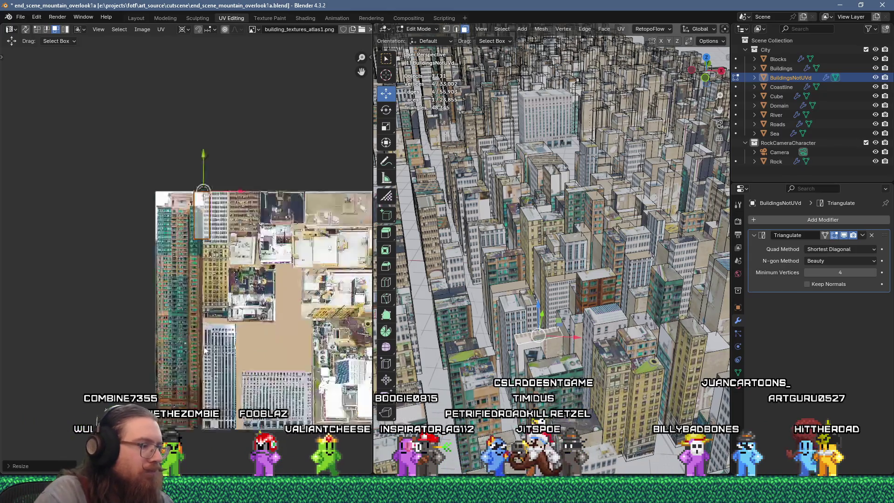
pyautogui.press('g')
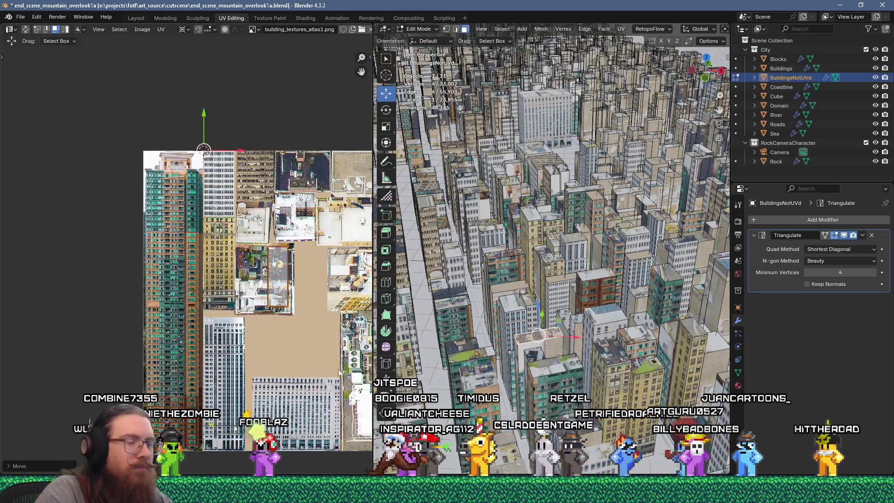
# Unwrap two neighbouring faces, scale the island by 0.25, and move it onto a facade strip.
pyautogui.keyDown('shift'); pyautogui.click(515, 355); pyautogui.keyUp('shift')
pyautogui.press('u')
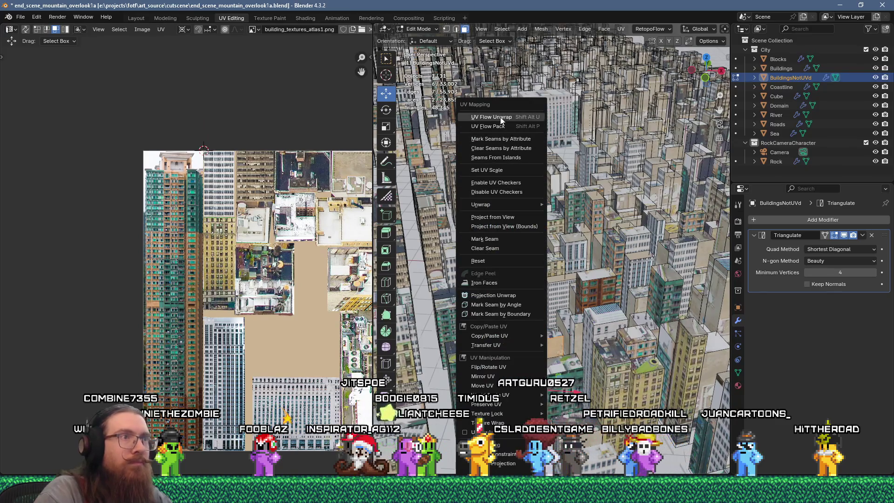
pyautogui.click(501, 121)
pyautogui.scroll(-1, 211, 247)
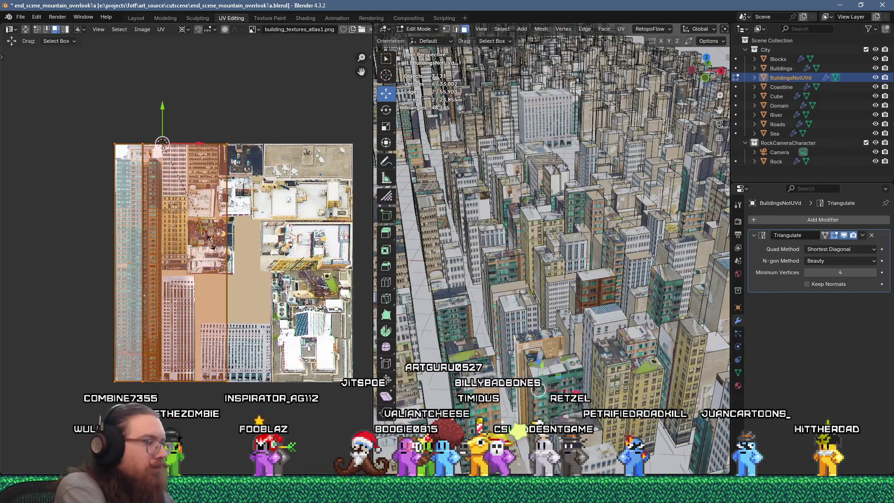
pyautogui.write('s.25')
pyautogui.scroll(2, 211, 247)
pyautogui.press('g')
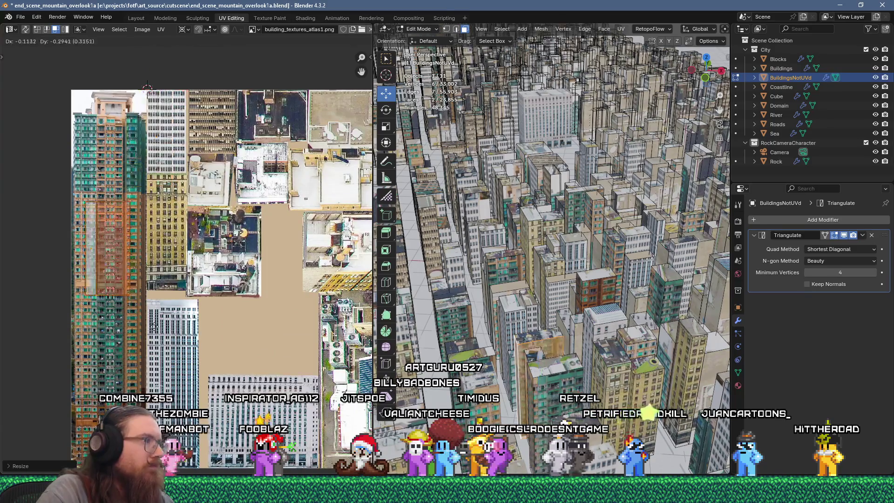
# Unwrap a roof face, scale it to 0.2, rotate 90°, and place it over a rooftop image.
pyautogui.click(532, 355)
pyautogui.rightClick(531, 114)
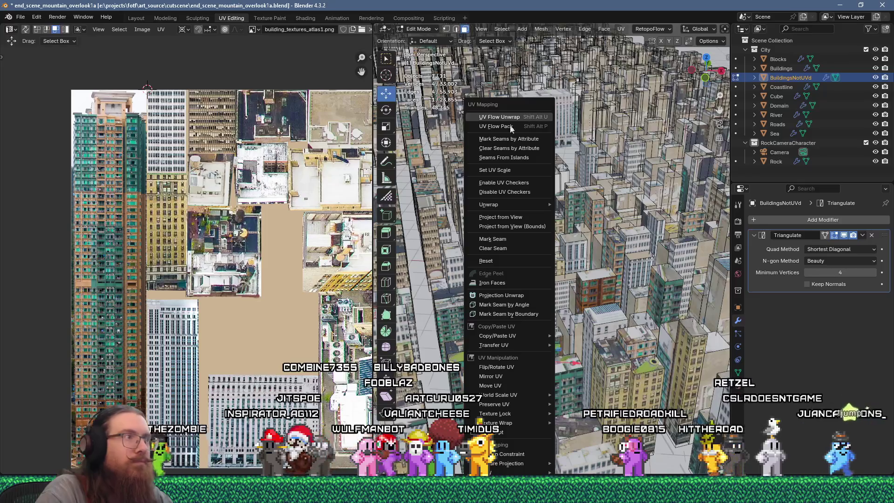
pyautogui.click(530, 115)
pyautogui.write('0.2')
pyautogui.press('Return')
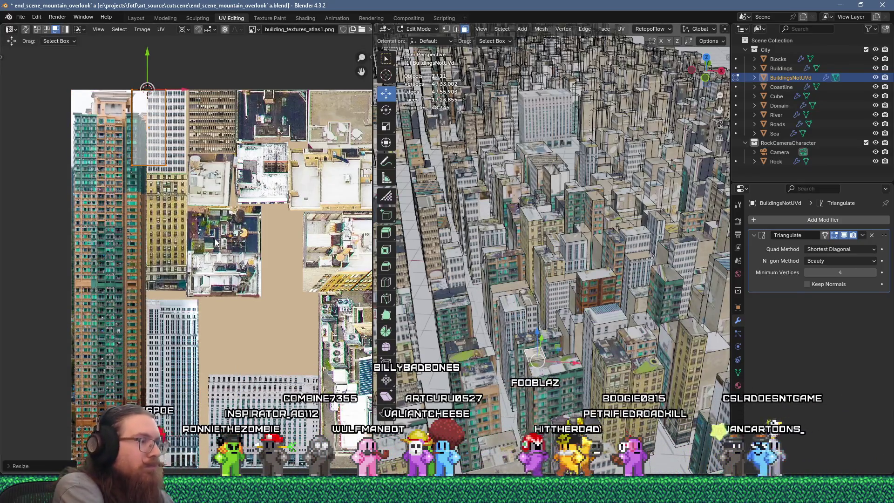
pyautogui.write('r90')
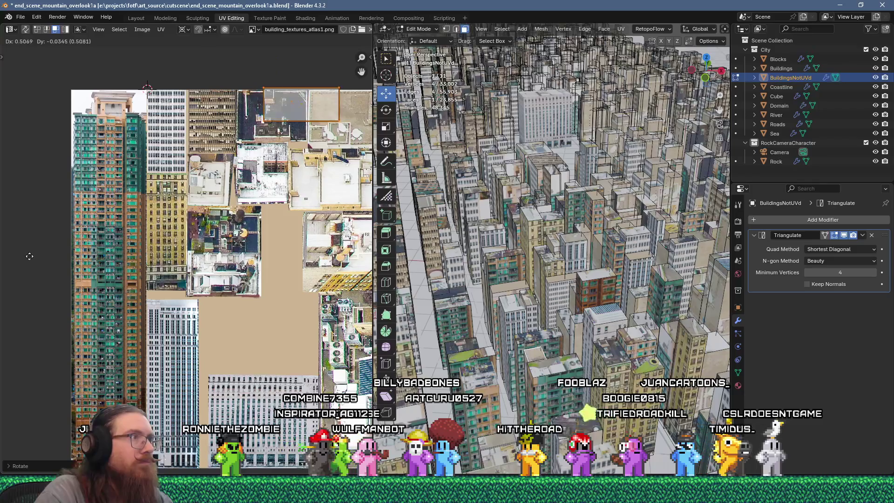
pyautogui.click(14, 257)
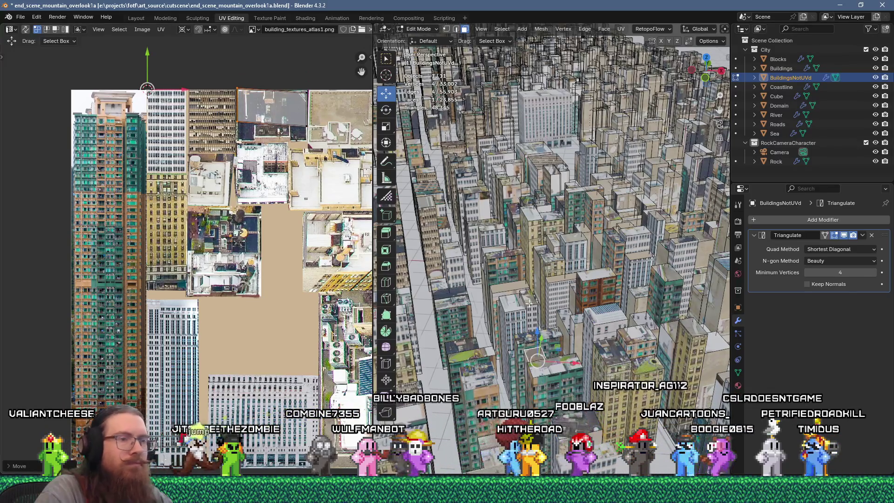
pyautogui.click(558, 367)
# Move the roof UV island upward into place on the atlas.
pyautogui.press('KP_Decimal')
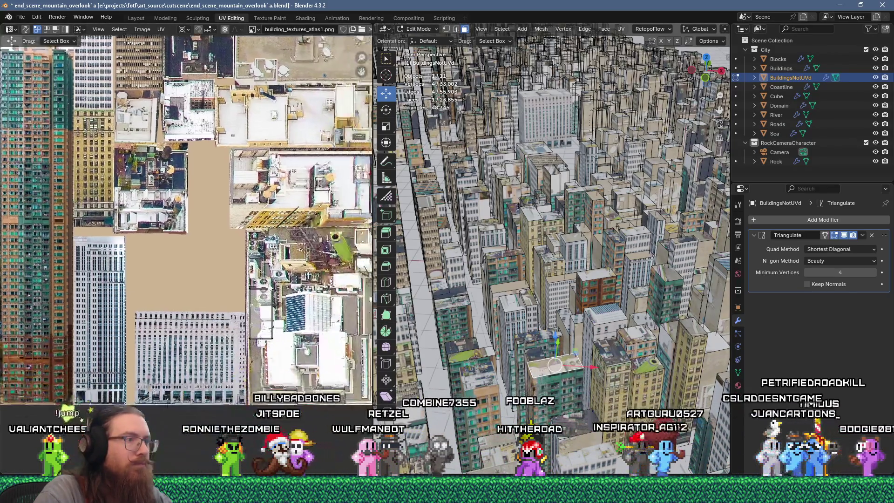
pyautogui.press('g')
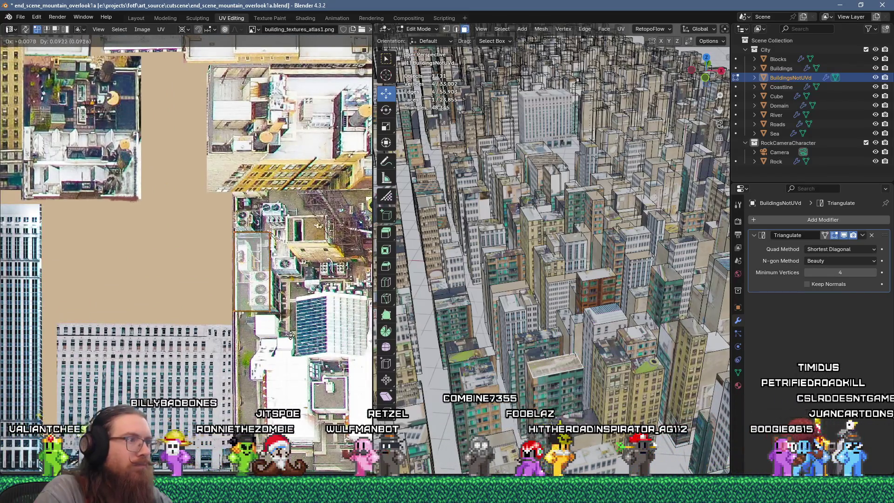
pyautogui.click(296, 343)
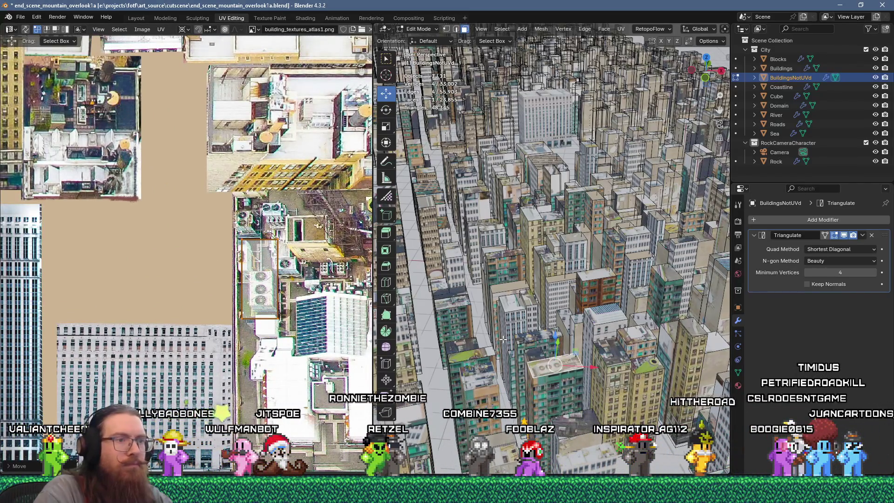
# Select the connected building and four neighbouring buildings, then separate them into BuildingsNotUVd.001.
pyautogui.click(551, 392)
pyautogui.hotkey('ctrl', 'l')
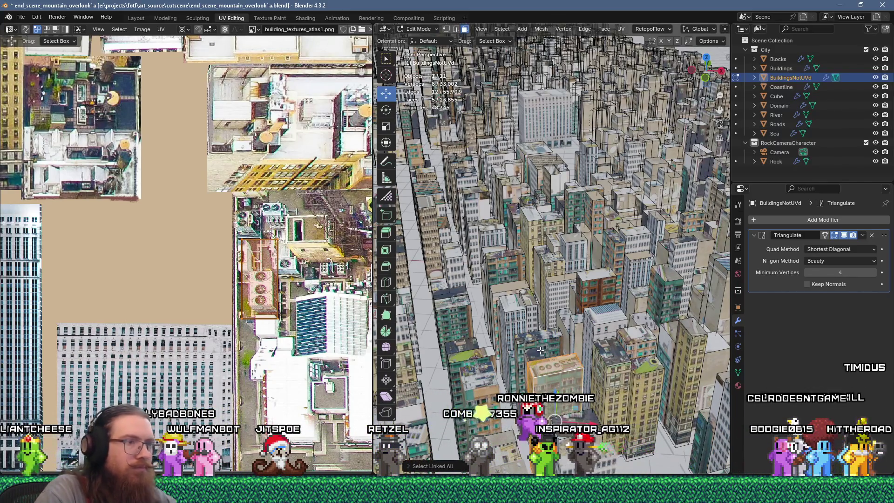
pyautogui.press('l')
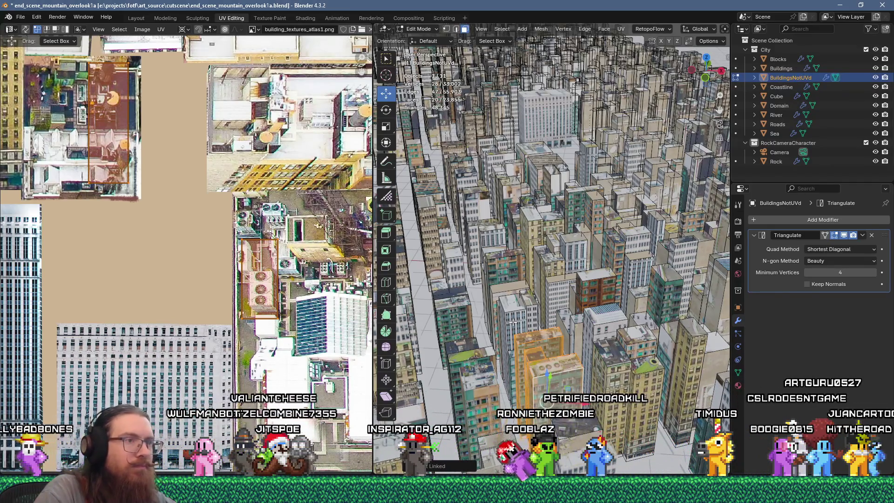
pyautogui.press('l')
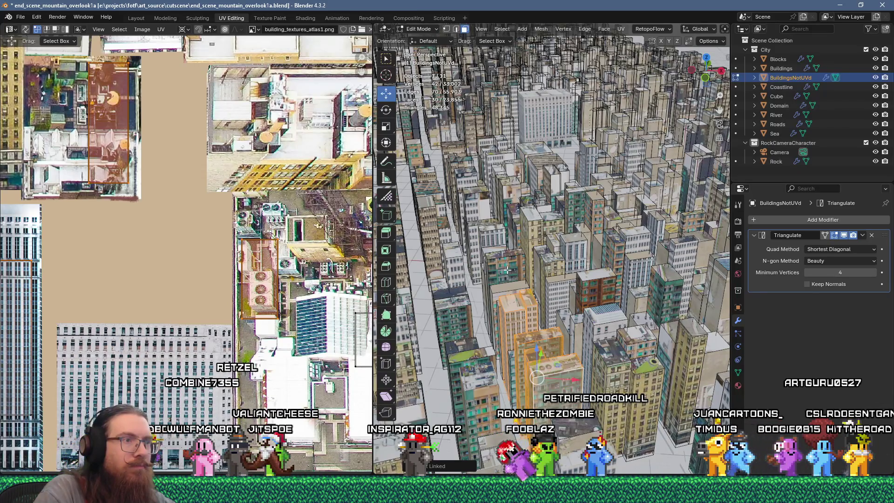
pyautogui.press('l')
pyautogui.press('l')
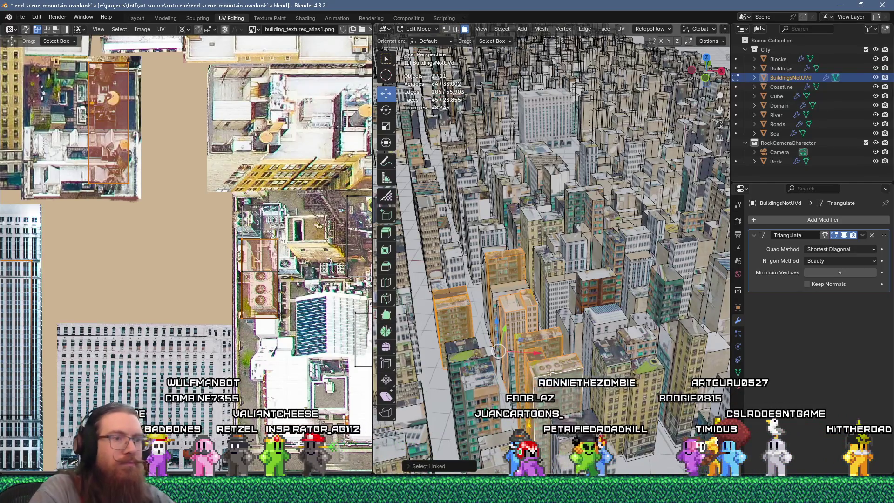
pyautogui.press('p')
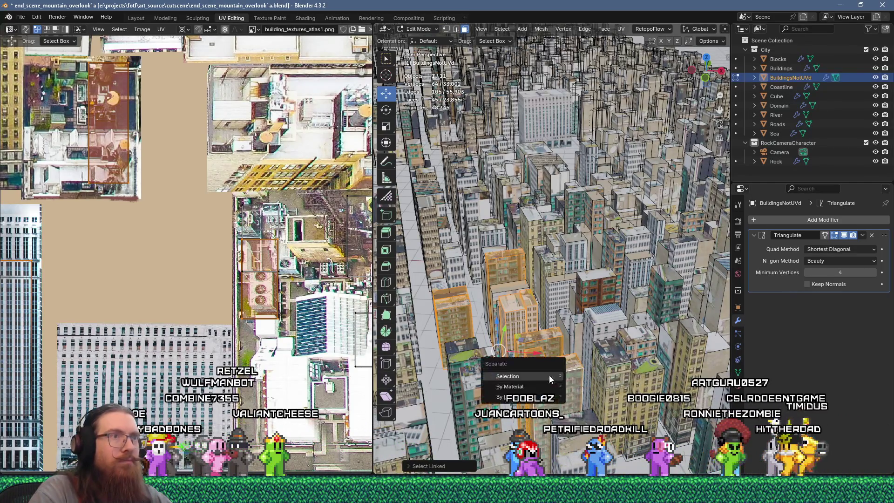
pyautogui.click(546, 375)
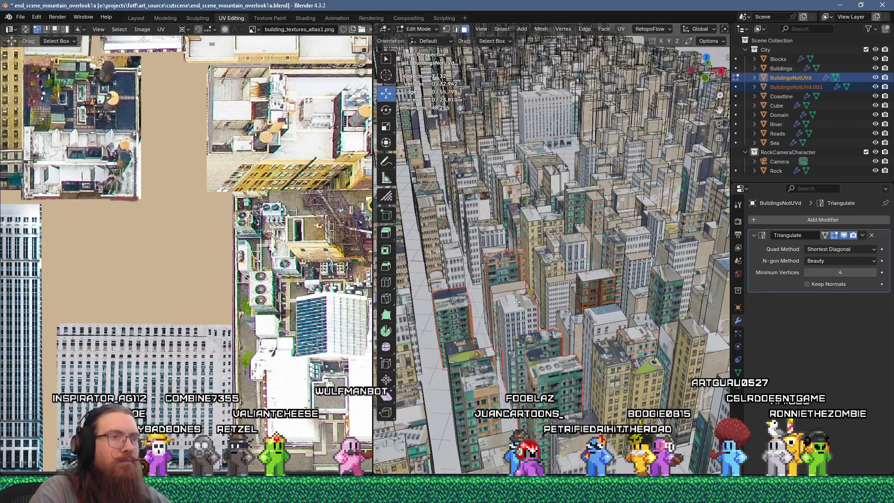
pyautogui.moveTo(484, 358); pyautogui.dragTo(479, 378, button='middle')
pyautogui.click(639, 184)
# Flow-unwrap the face, double the UV island's size, and drop it onto a tan high-rise facade.
pyautogui.press('u')
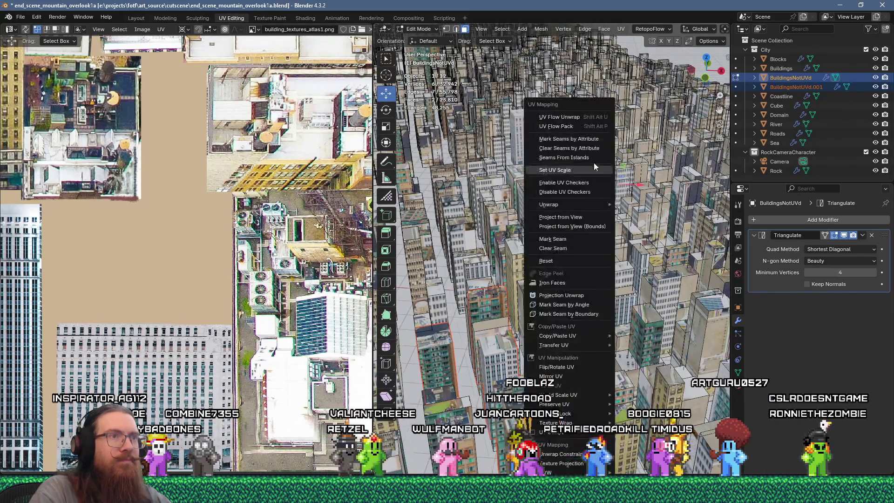
pyautogui.click(568, 118)
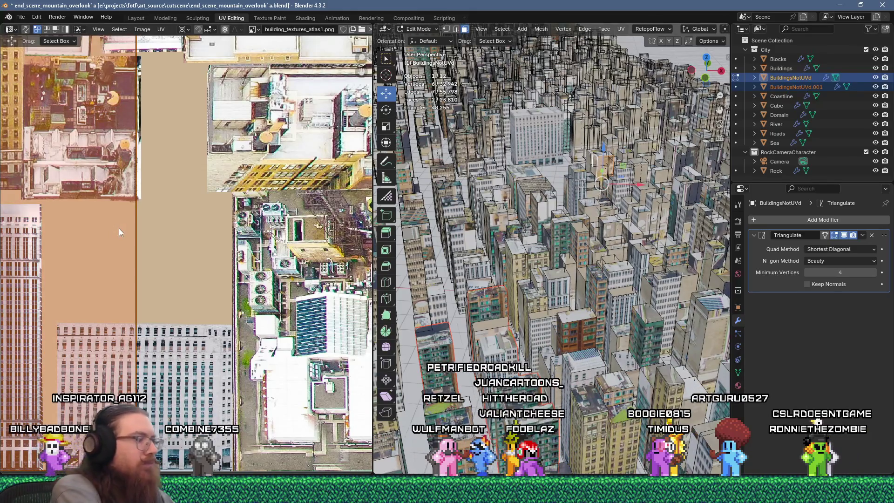
pyautogui.write('s2')
pyautogui.press('Return')
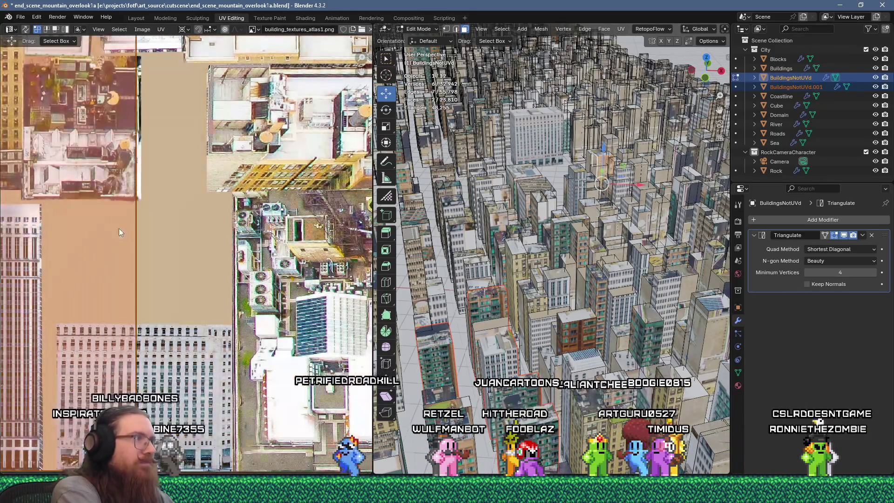
pyautogui.scroll(-10, 117, 226)
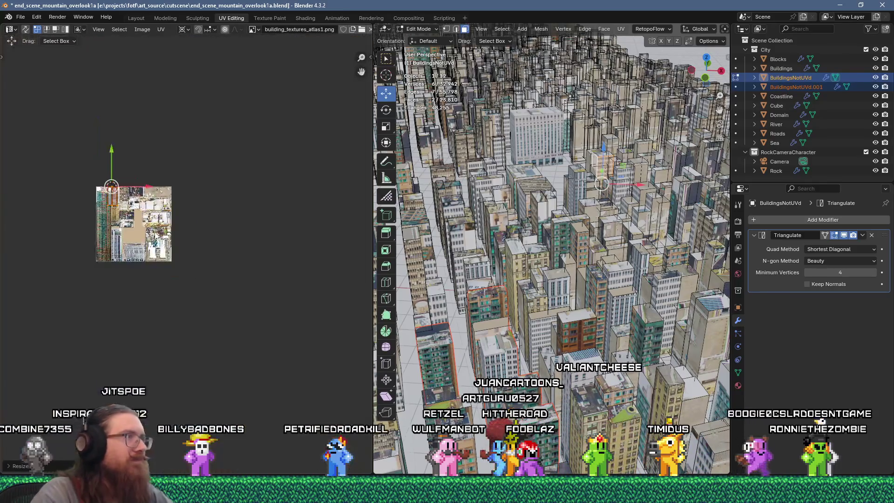
pyautogui.scroll(3, 112, 221)
pyautogui.scroll(6, 111, 222)
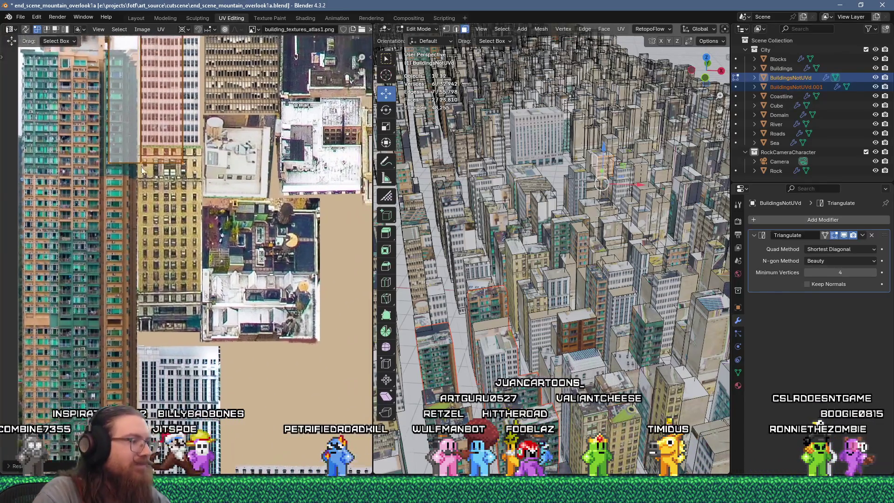
pyautogui.press('g')
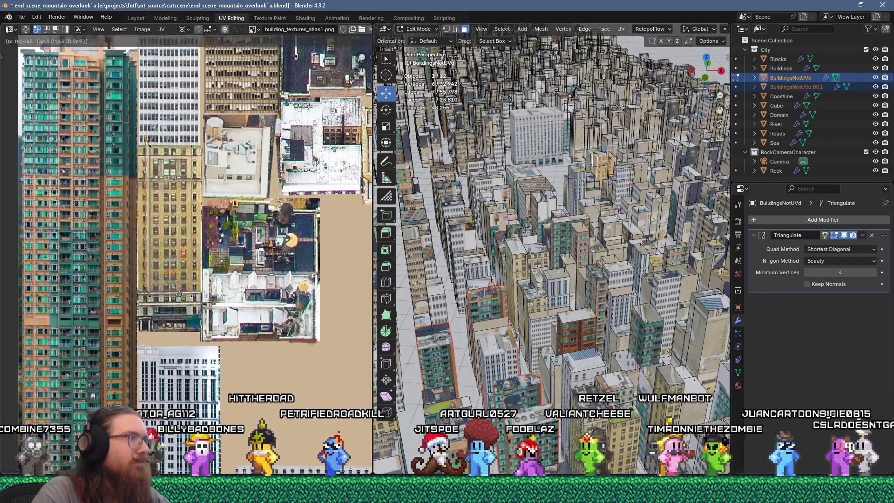
pyautogui.click(202, 296)
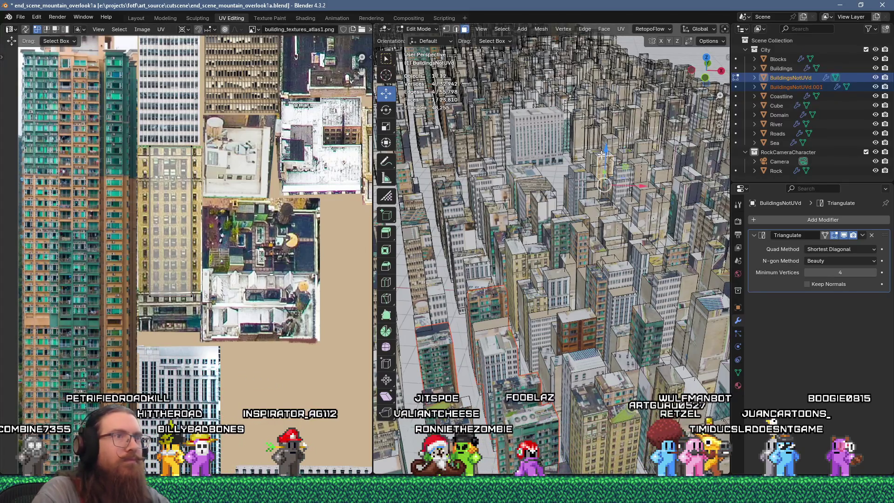
pyautogui.scroll(-5, 195, 196)
pyautogui.scroll(2, 196, 196)
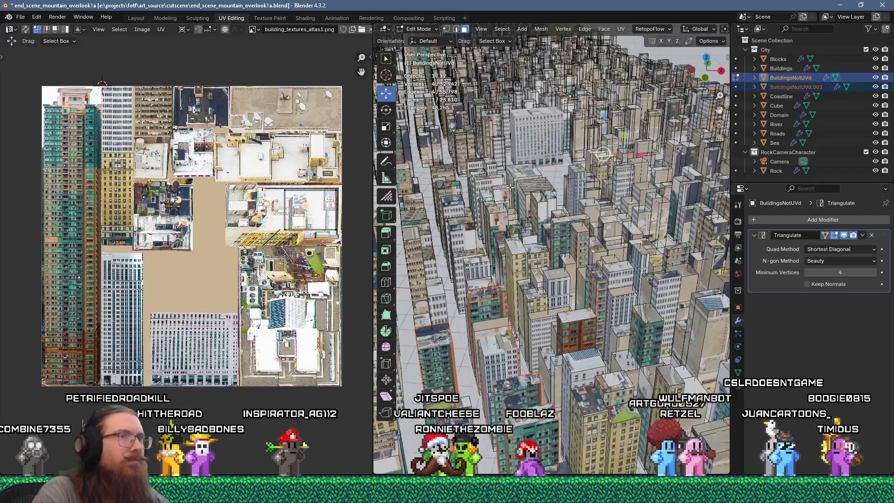
pyautogui.hotkey('ctrl', 'l')
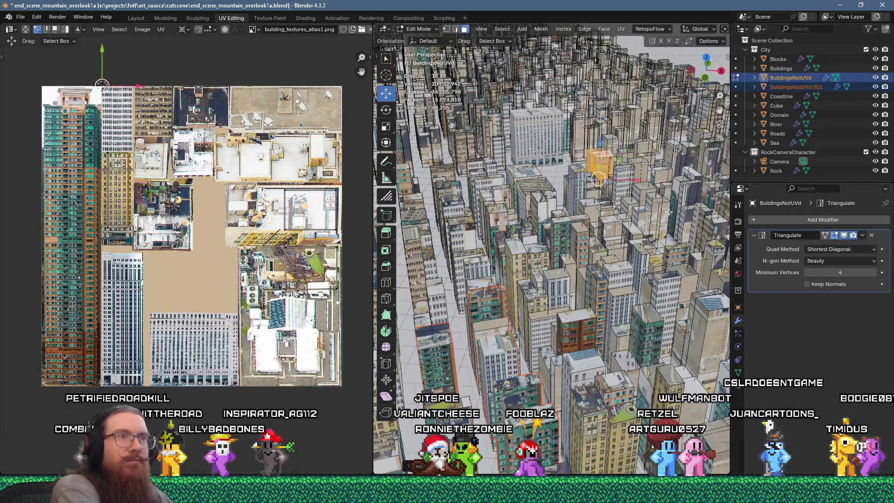
# Reduce the selection back to the two building faces.
pyautogui.press('KP_Decimal')
pyautogui.hotkey('ctrl', 'z')
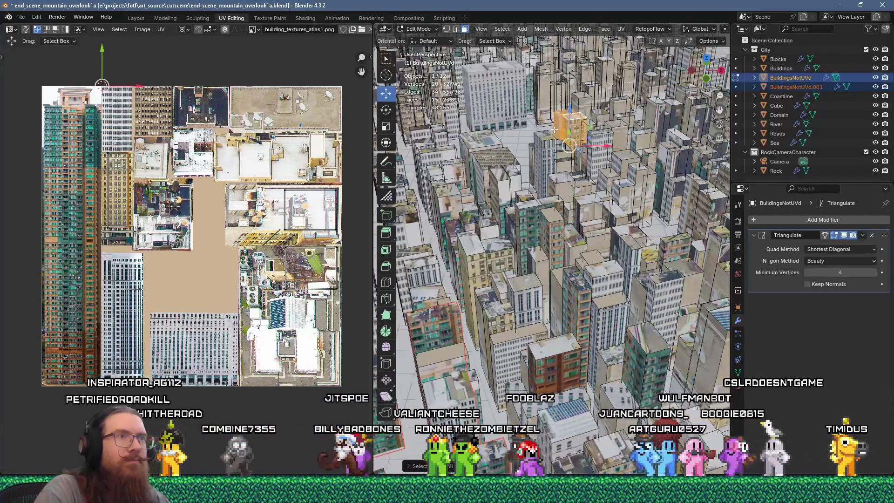
pyautogui.press('p')
pyautogui.click(574, 132)
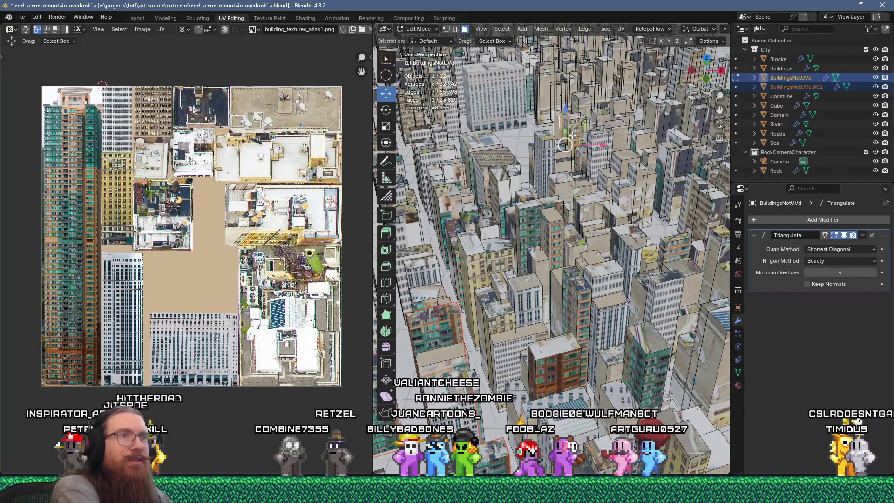
# Flow-unwrap the two faces, scale the island by 0.2, and fit it onto the tall facade.
pyautogui.press('u')
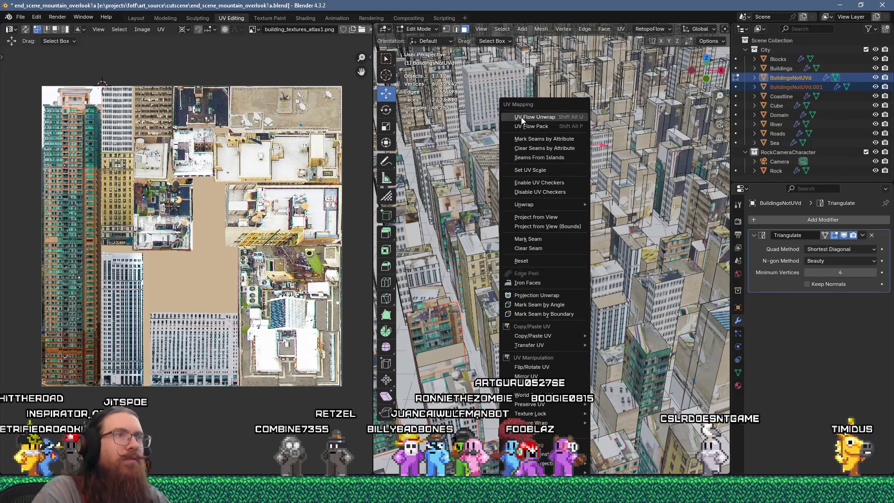
pyautogui.click(521, 115)
pyautogui.scroll(-2, 207, 242)
pyautogui.write('s.2')
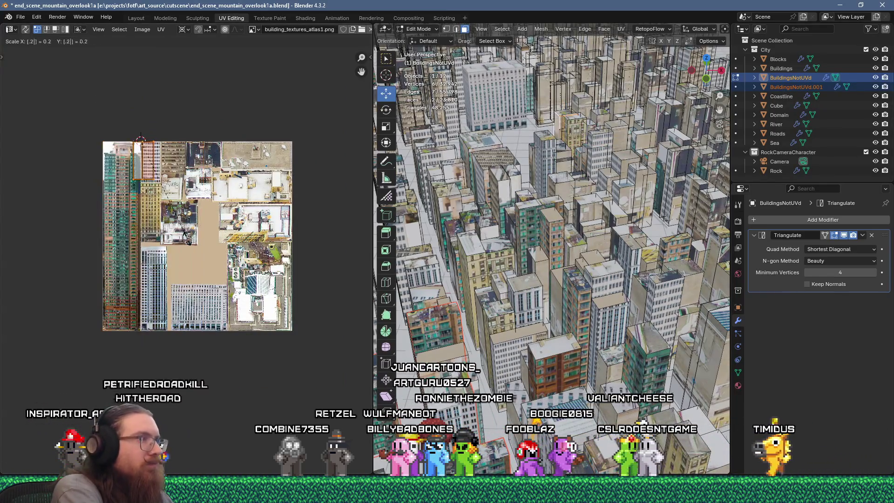
pyautogui.scroll(6, 188, 242)
pyautogui.press('g')
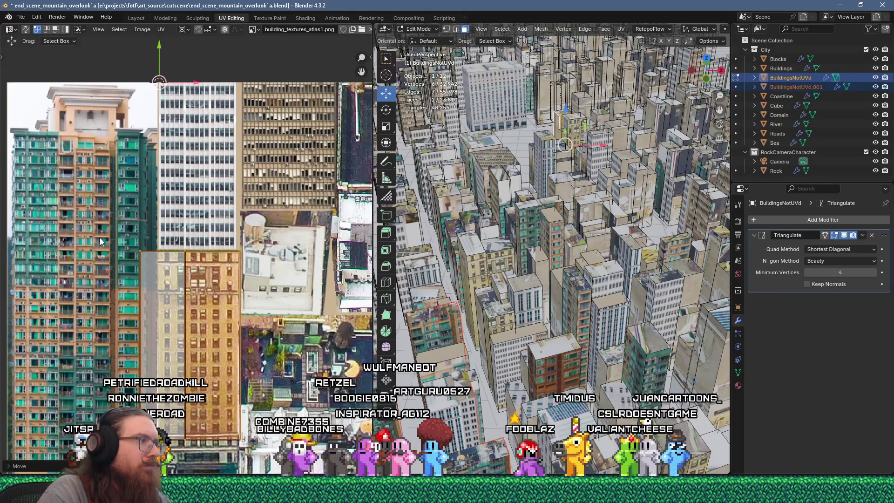
pyautogui.press('g')
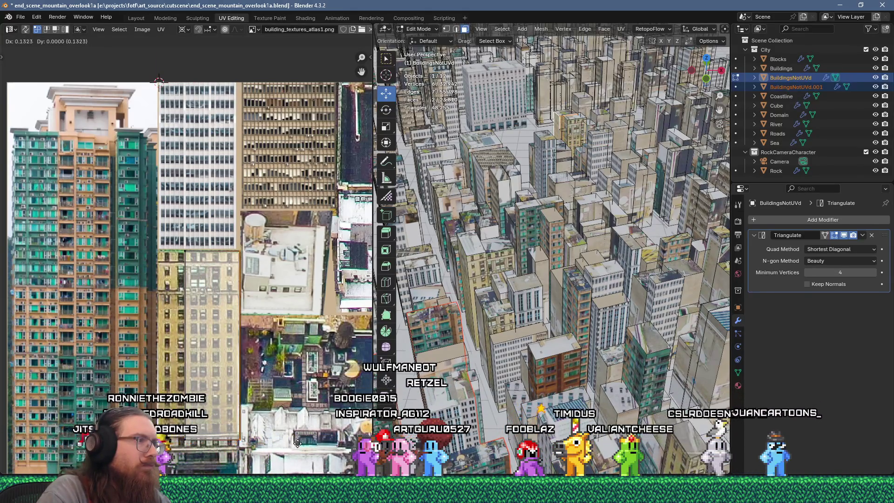
pyautogui.press('g')
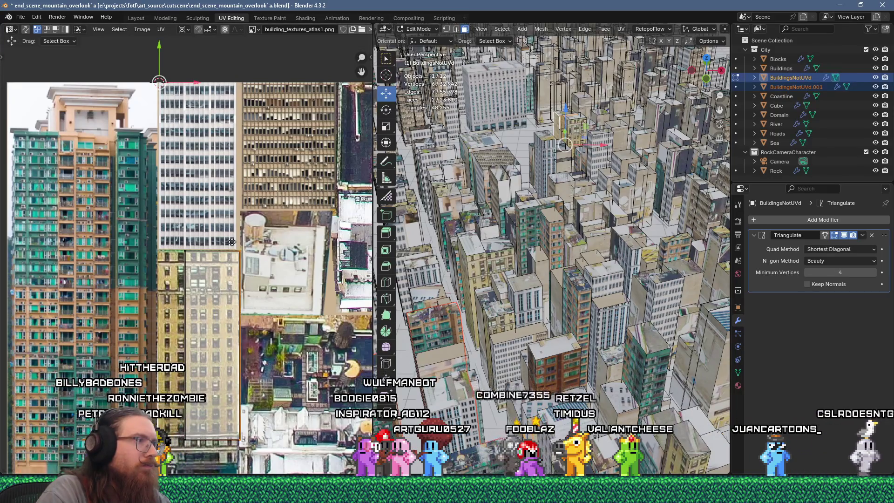
pyautogui.click(228, 247)
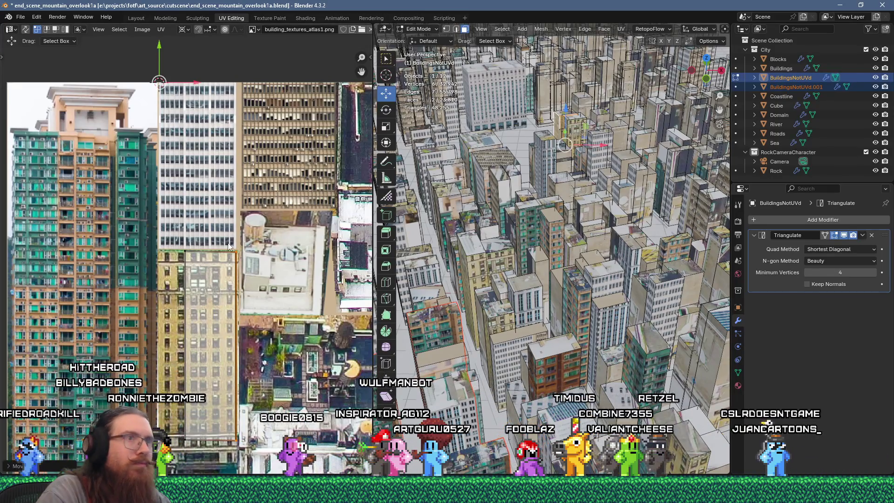
# Select another whole building and separate it into BuildingsNotUVd.002.
pyautogui.click(569, 130)
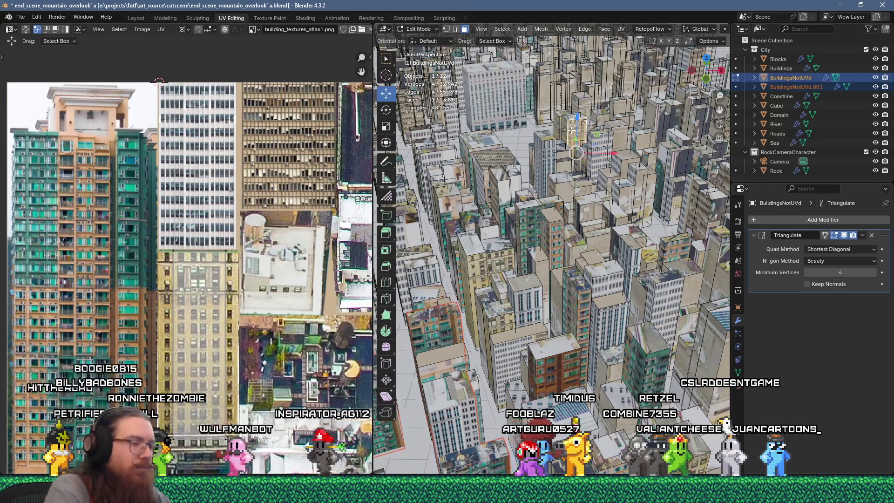
pyautogui.hotkey('ctrl', 'l')
pyautogui.press('p')
pyautogui.click(571, 130)
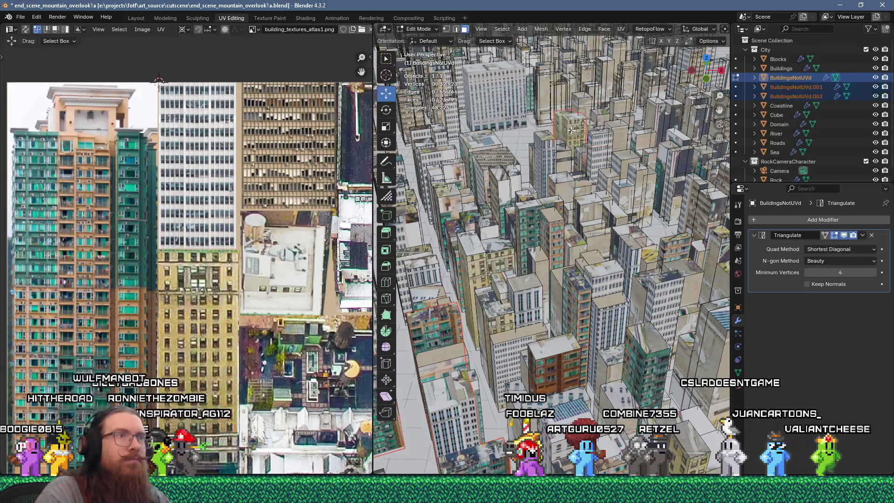
# Flow-unwrap the selected faces, shrink the island to 0.2, and place it lower on the atlas.
pyautogui.press('u')
pyautogui.click(577, 99)
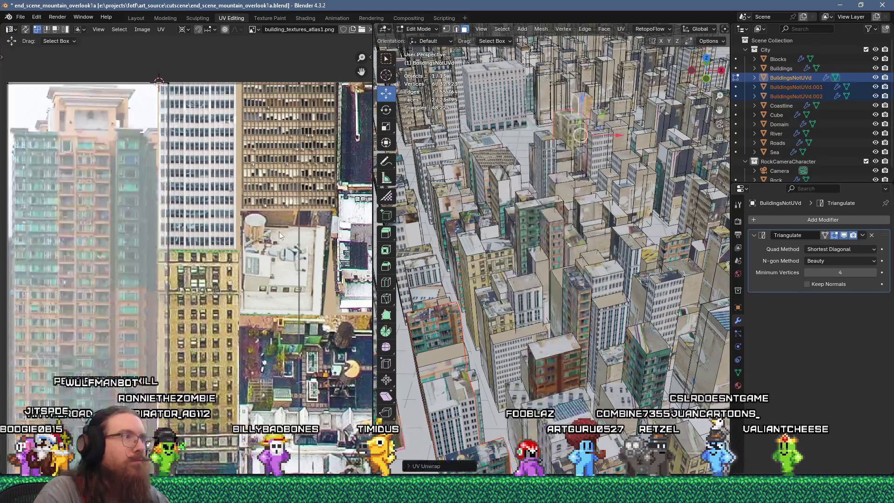
pyautogui.scroll(-3, 279, 231)
pyautogui.write('s.2')
pyautogui.press('Return')
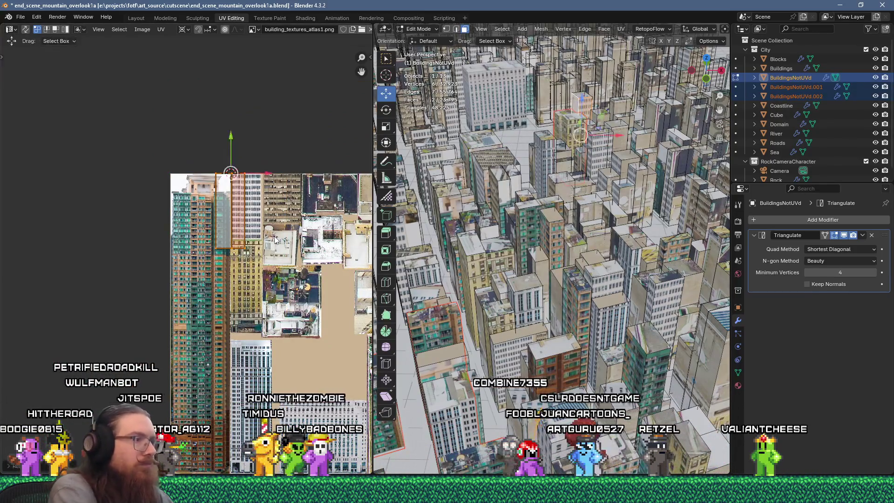
pyautogui.press('g')
pyautogui.click(296, 423)
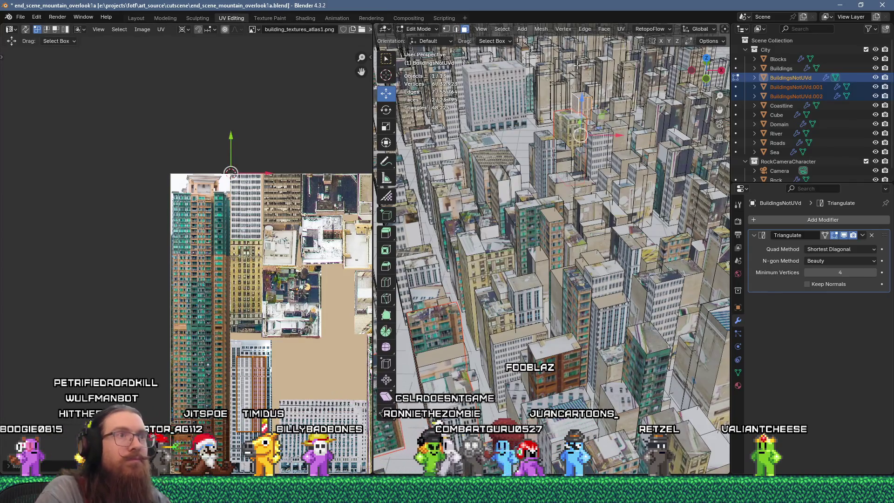
# Unwrap a face on a different building, scale it to 0.25, and position it on the atlas.
pyautogui.click(552, 95)
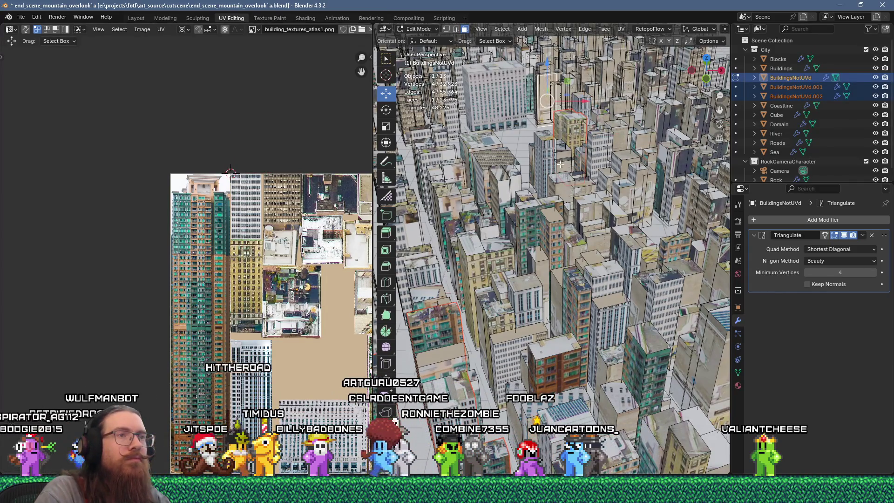
pyautogui.press('u')
pyautogui.click(597, 119)
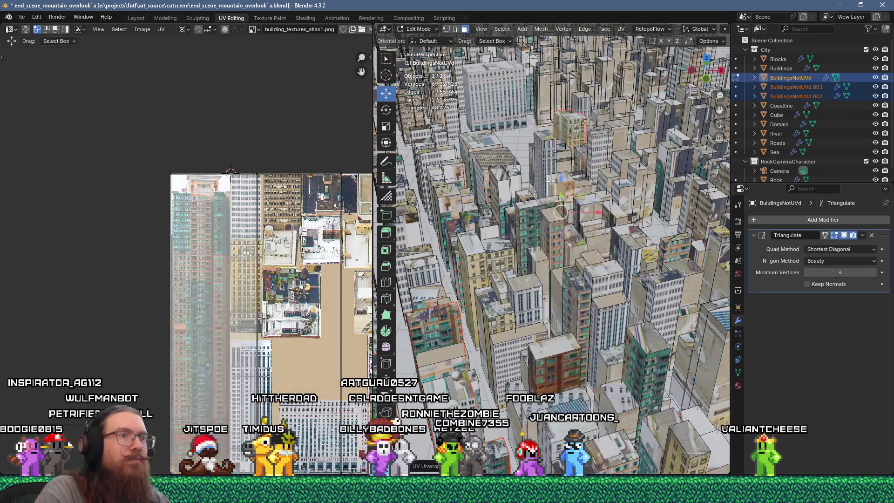
pyautogui.click(306, 239)
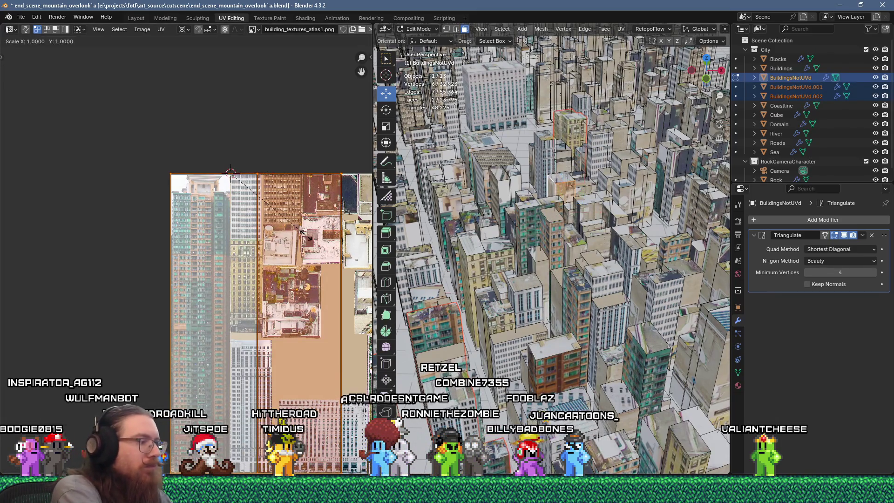
pyautogui.write('0.25')
pyautogui.press('Return')
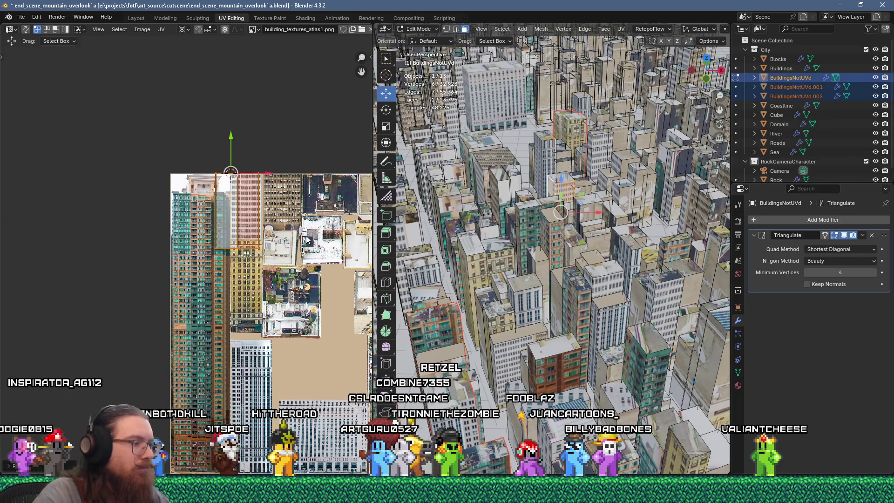
pyautogui.press('g')
pyautogui.click(252, 193)
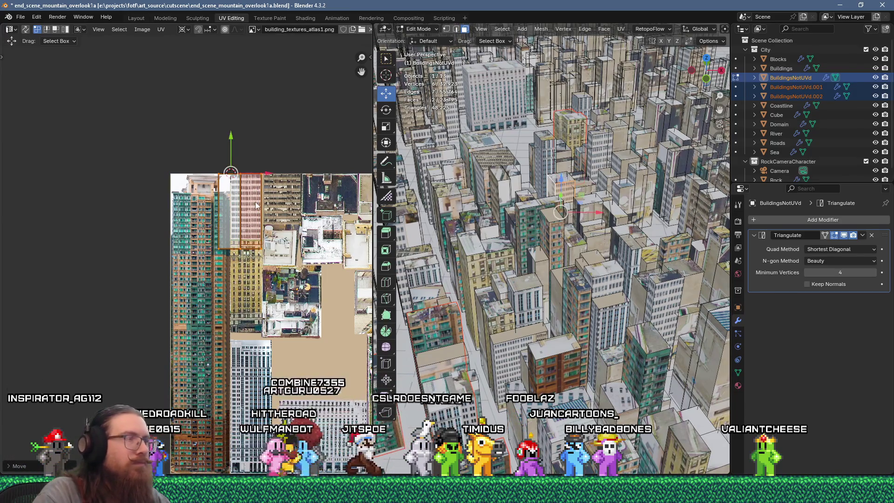
# Slide the facade island's left part right to align it with the white high-rise facade.
pyautogui.press('KP_Decimal')
pyautogui.press('g')
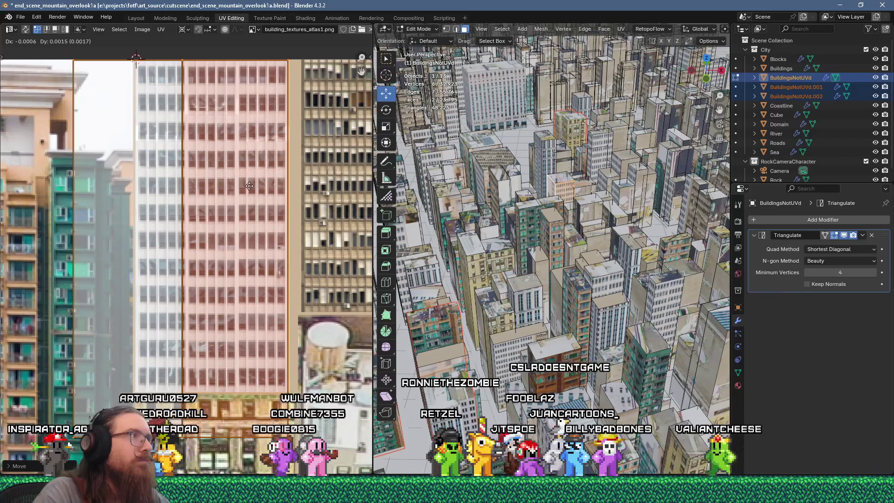
pyautogui.click(251, 186)
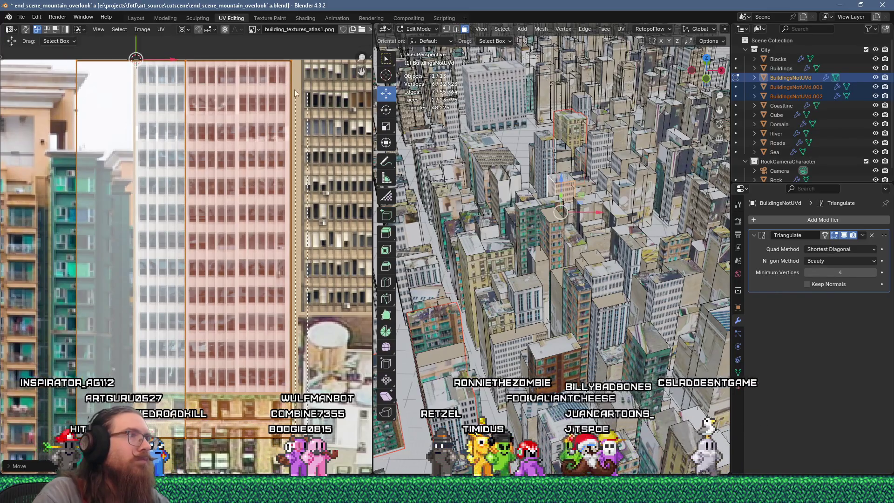
pyautogui.click(278, 49)
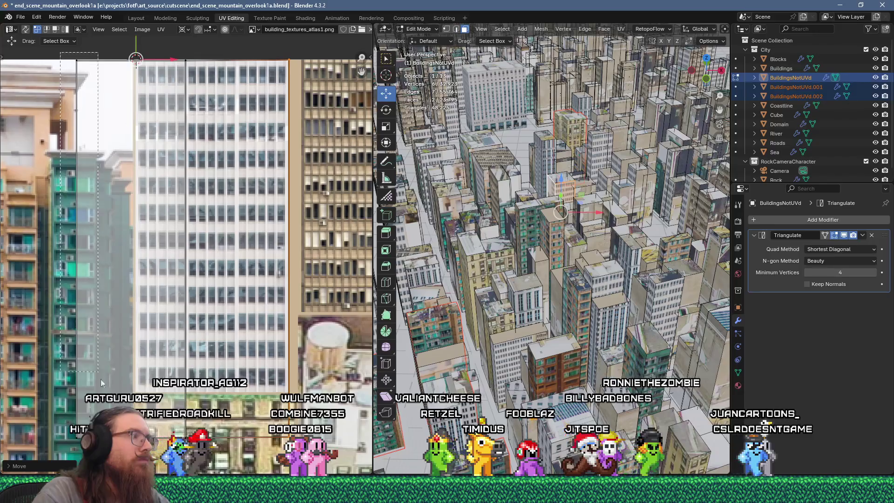
pyautogui.moveTo(116, 52); pyautogui.dragTo(60, 458)
pyautogui.press('g')
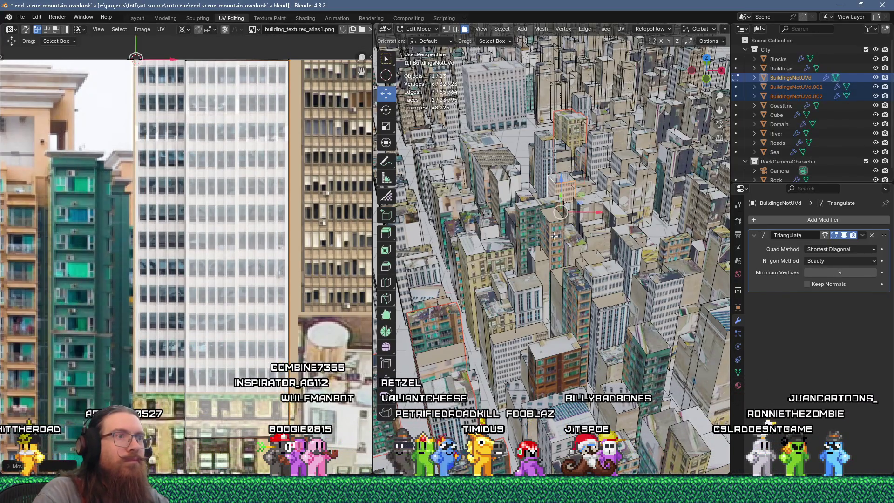
# Select a single face of the building and bring up its context menu.
pyautogui.click(561, 176)
pyautogui.scroll(-5, 160, 193)
pyautogui.scroll(-4, 160, 193)
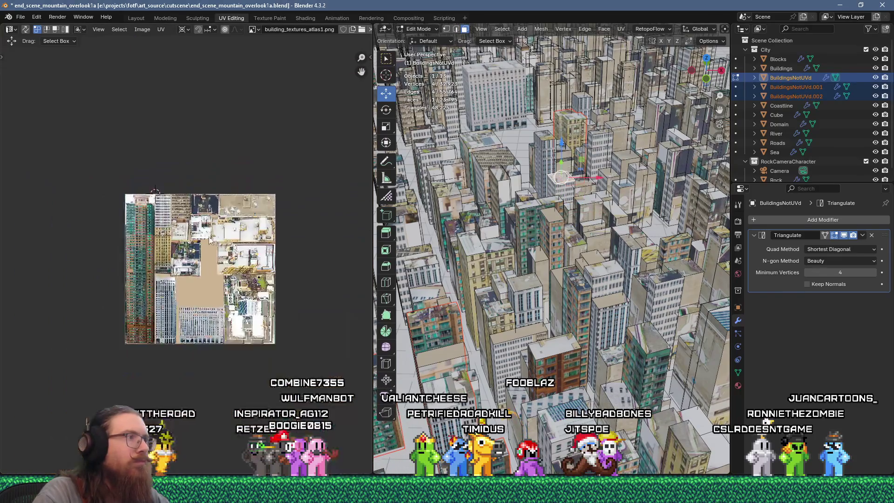
pyautogui.rightClick(547, 216)
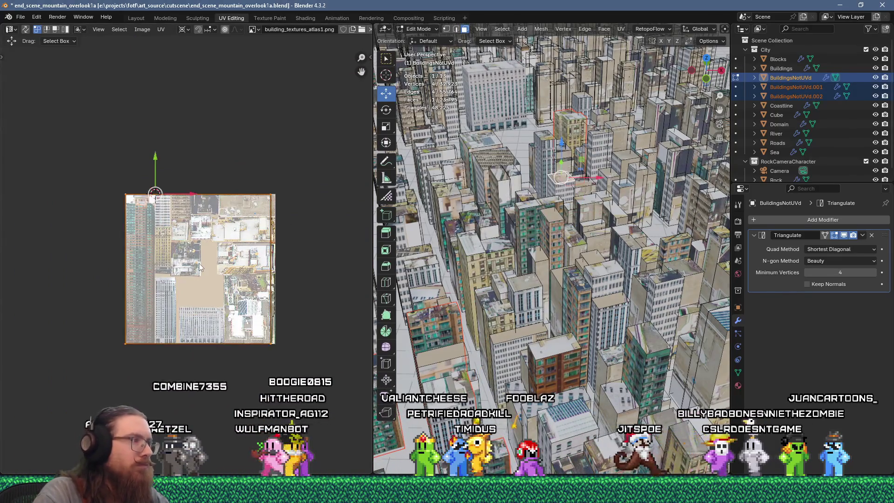
# Fit the roof UV onto the dark rooftop tile, undoing an oversized scale first.
pyautogui.press('s')
pyautogui.press('Return')
pyautogui.hotkey('ctrl', 'z')
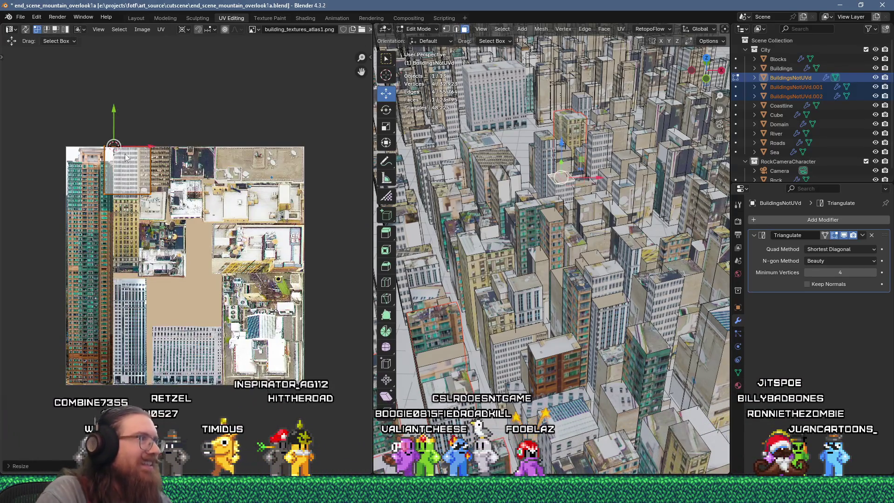
pyautogui.scroll(6, 191, 197)
pyautogui.press('g')
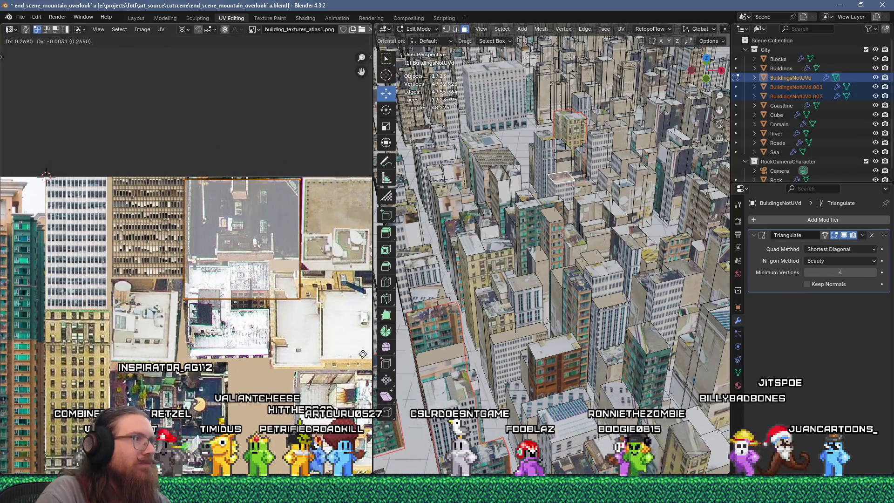
pyautogui.click(161, 235)
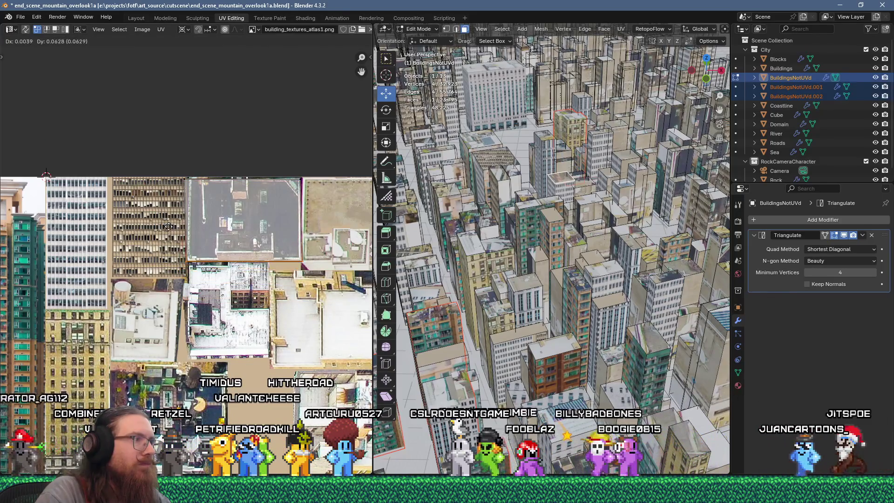
pyautogui.press('g')
pyautogui.click(201, 282)
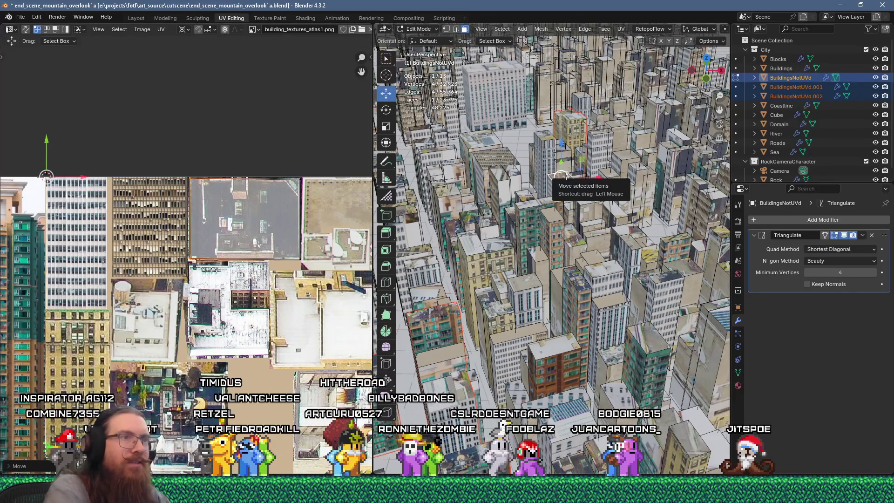
# Select the whole building and separate it into BuildingsNotUVd.003.
pyautogui.hotkey('ctrl', 'l')
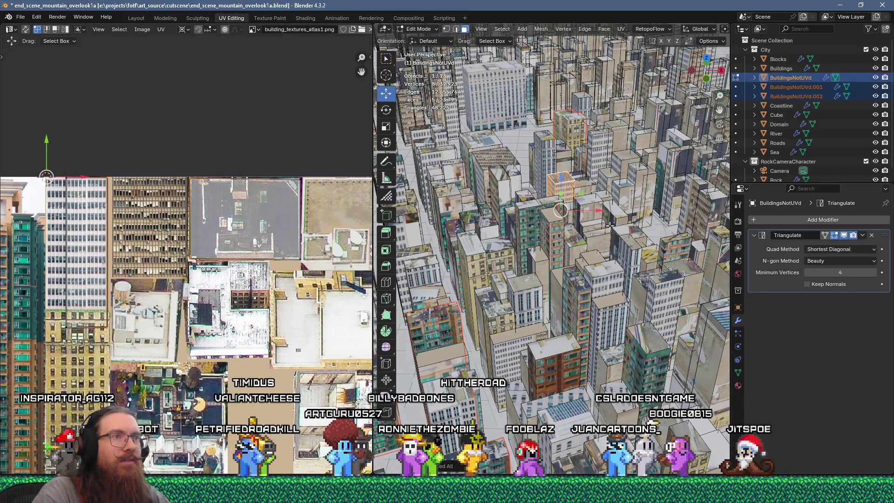
pyautogui.press('p')
pyautogui.click(609, 226)
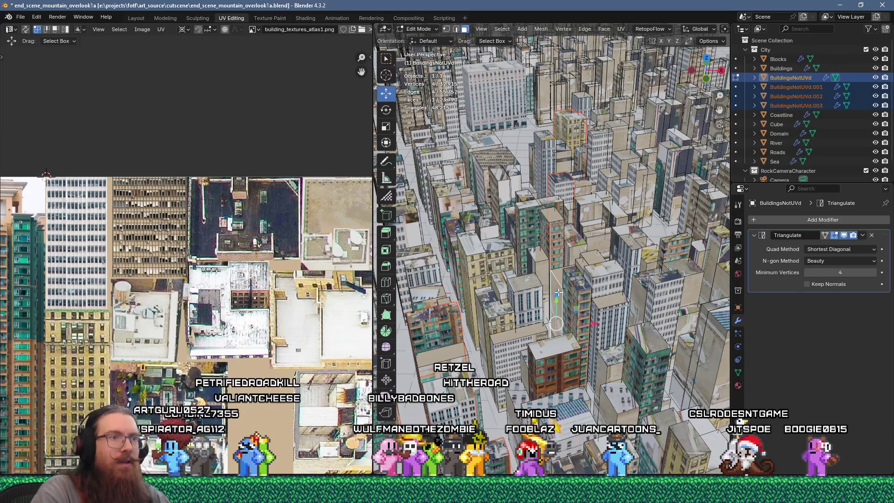
# Reset the building's UVs and shrink the island to 0.25.
pyautogui.press('u')
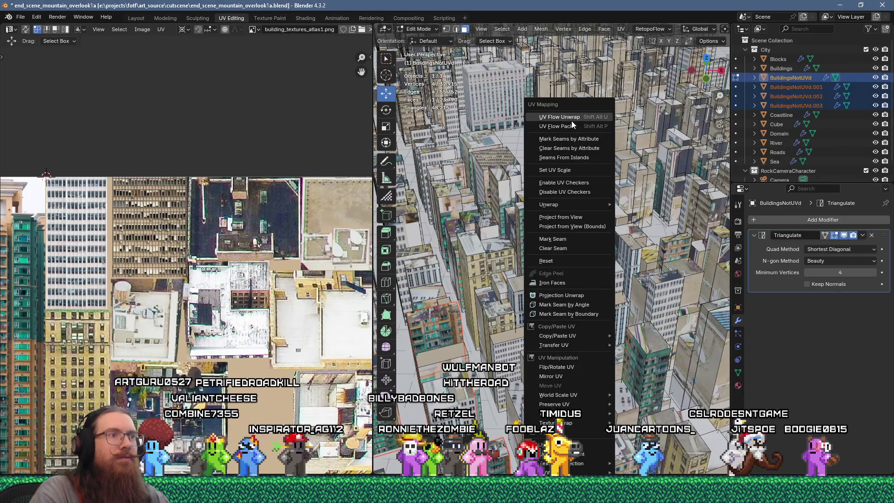
pyautogui.click(575, 126)
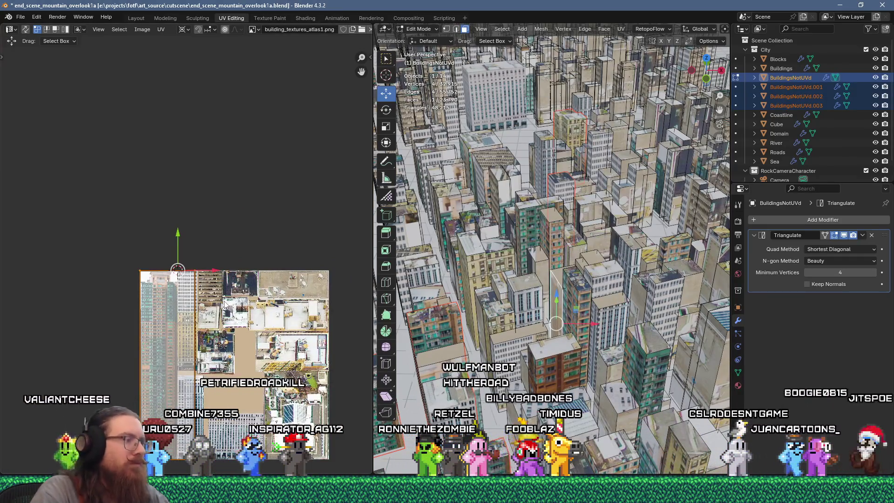
pyautogui.write('s0.25')
pyautogui.press('Return')
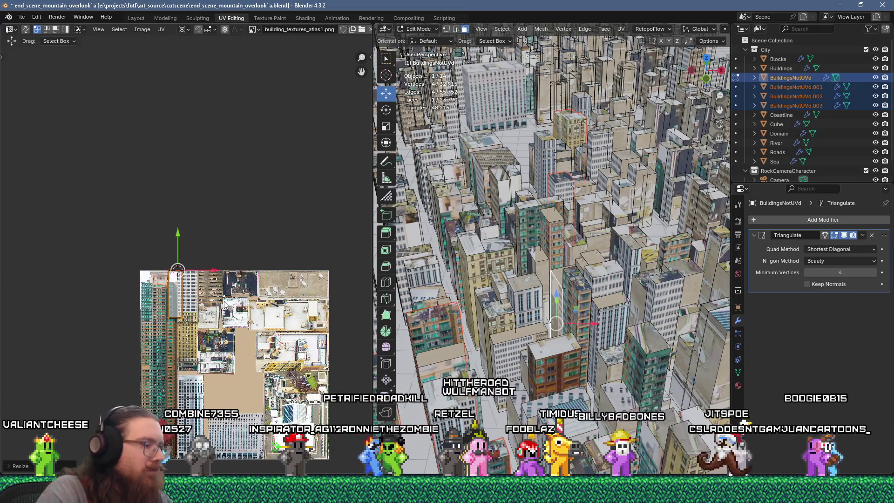
pyautogui.scroll(3, 222, 298)
pyautogui.press('g')
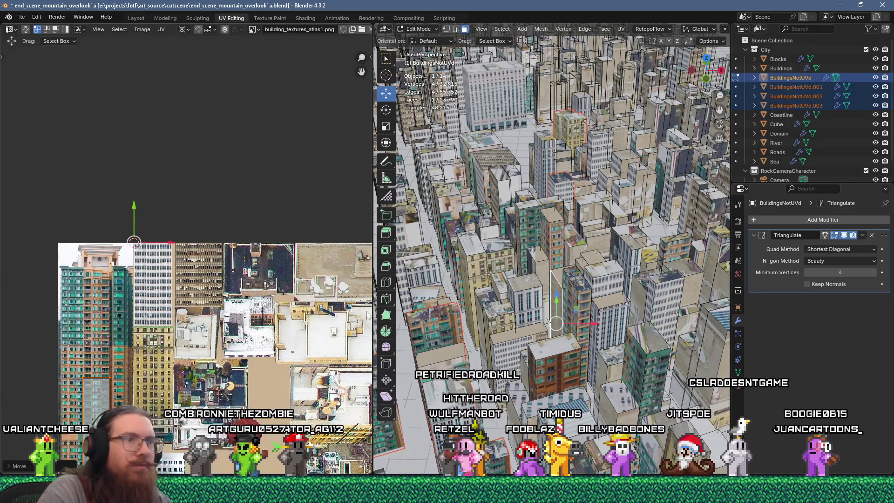
# Reset the UVs again, scale the island to 0.2, and place it further right on the atlas.
pyautogui.press('u')
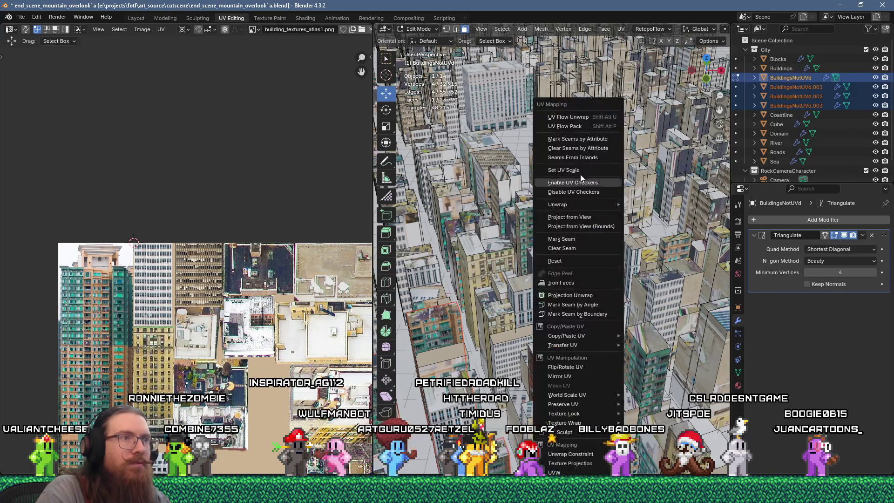
pyautogui.click(577, 121)
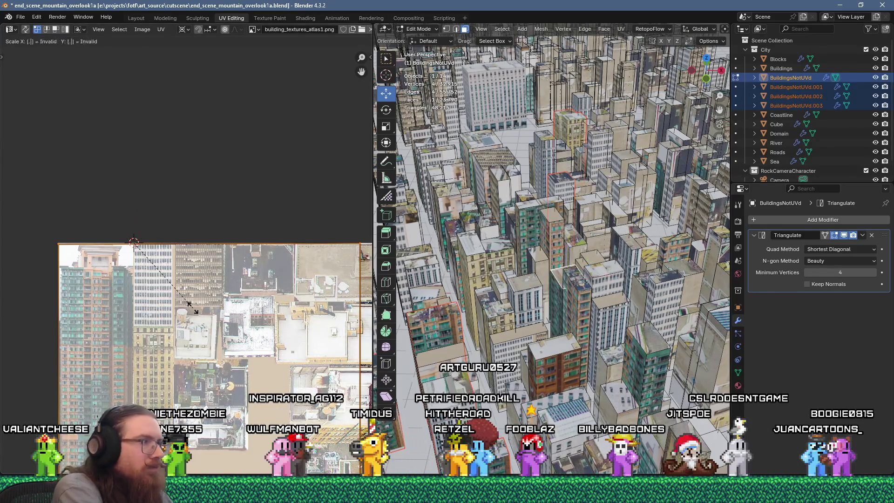
pyautogui.write('s0.2')
pyautogui.press('Return')
pyautogui.press('g')
pyautogui.click(203, 281)
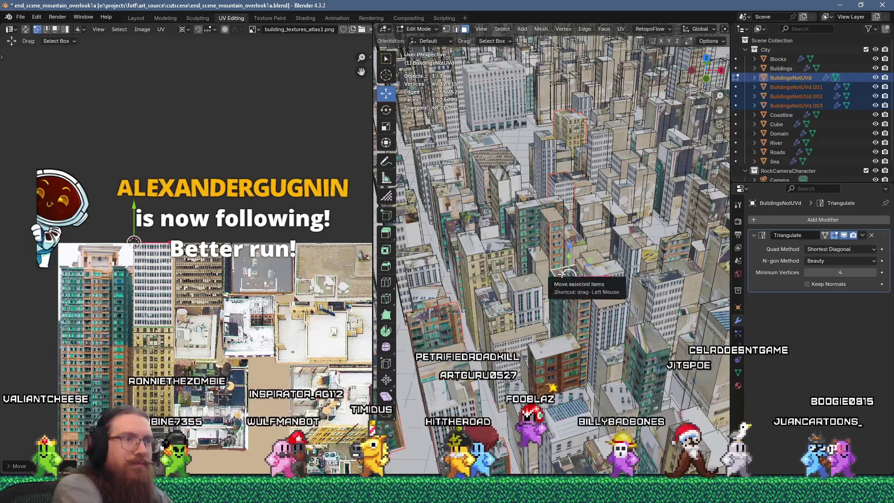
pyautogui.press('l')
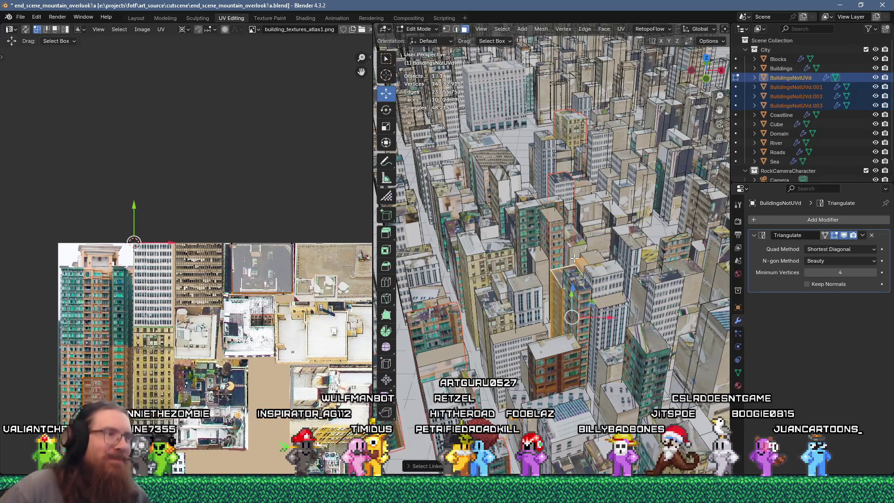
# Select three faces on another building.
pyautogui.click(563, 224)
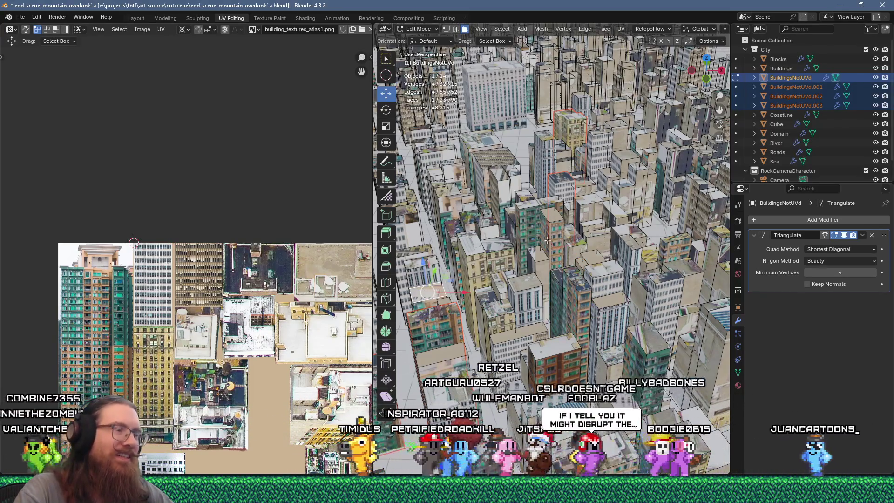
pyautogui.keyDown('shift'); pyautogui.click(586, 198); pyautogui.keyUp('shift')
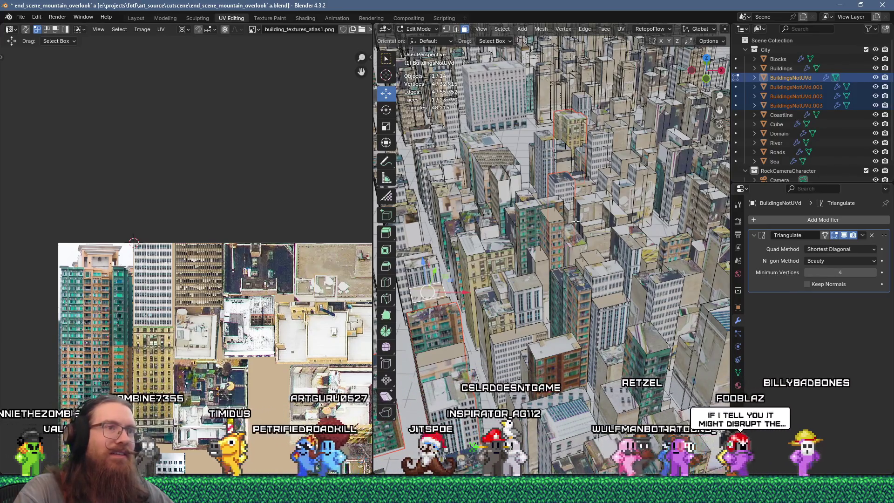
pyautogui.keyDown('shift'); pyautogui.click(614, 211); pyautogui.keyUp('shift')
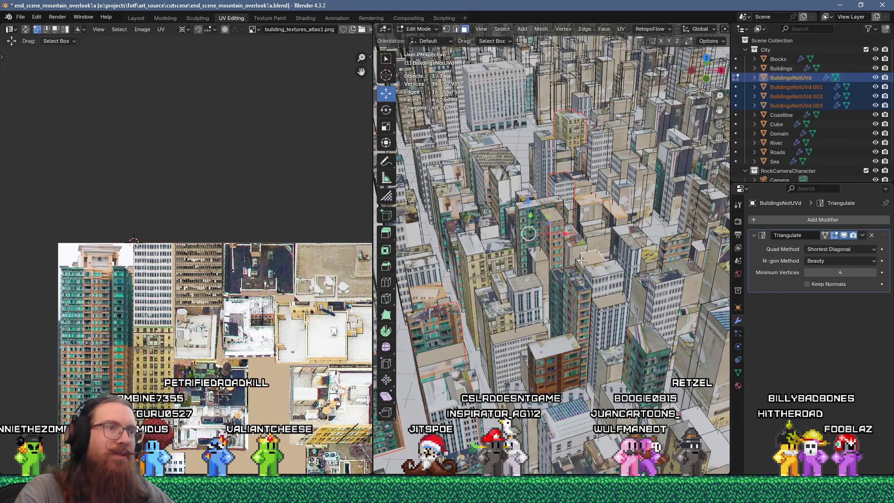
# Add a fourth face, then shrink all UVs and shift them down-right on the atlas.
pyautogui.keyDown('shift'); pyautogui.click(459, 352); pyautogui.keyUp('shift')
pyautogui.rightClick(554, 241)
pyautogui.press('Escape')
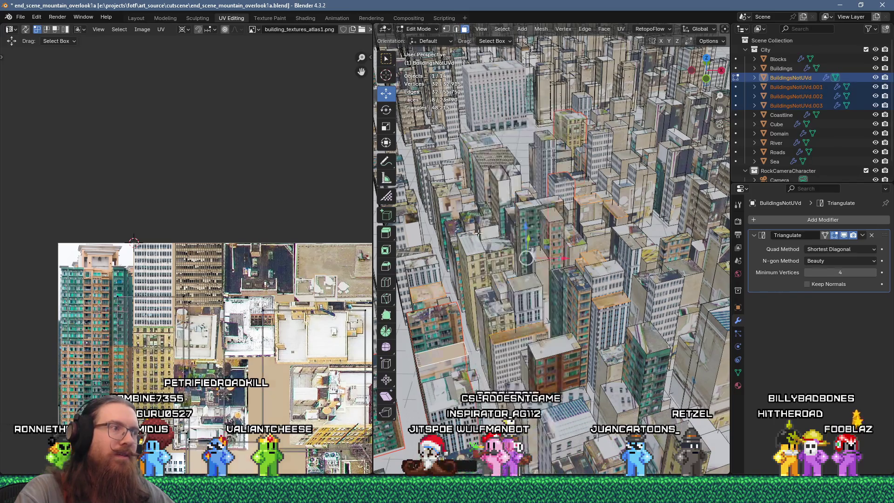
pyautogui.moveTo(264, 306); pyautogui.dragTo(217, 206, button='middle')
pyautogui.press('a')
pyautogui.press('s')
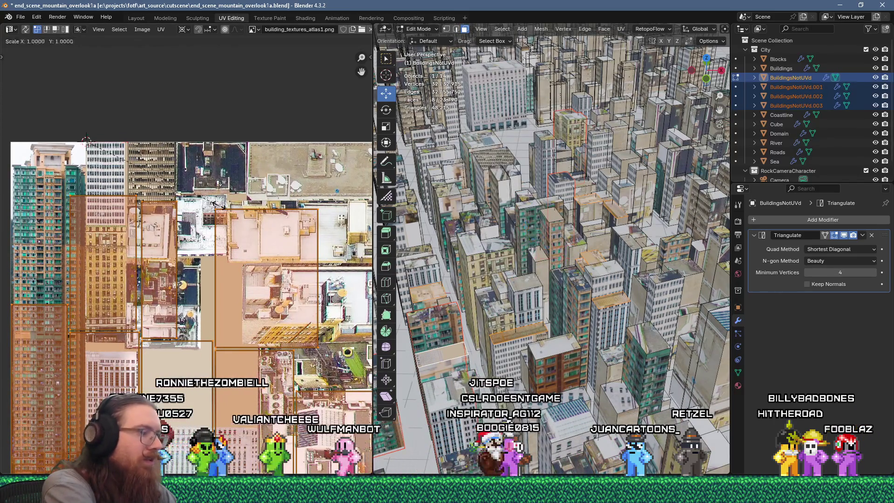
pyautogui.click(135, 165)
pyautogui.moveTo(143, 262); pyautogui.dragTo(103, 201, button='middle')
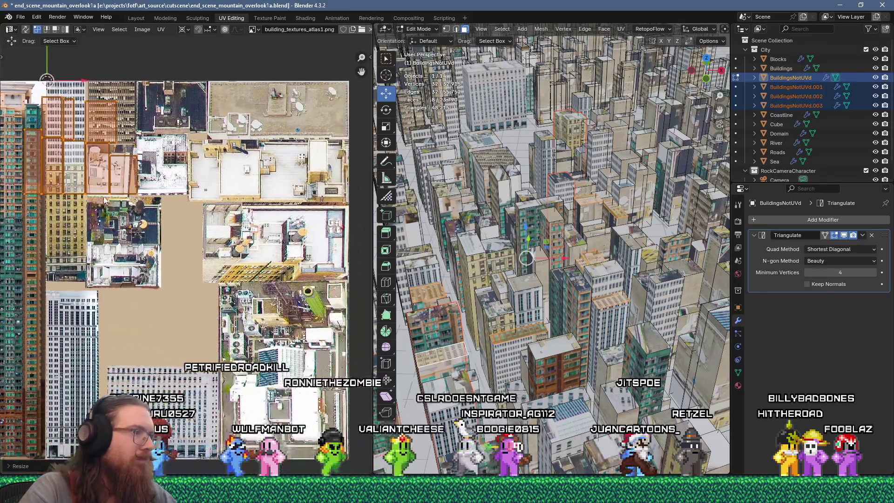
pyautogui.press('g')
pyautogui.click(154, 266)
# In island select mode, reposition one island and drop the rooftop island onto a rooftop region.
pyautogui.scroll(1, 159, 269)
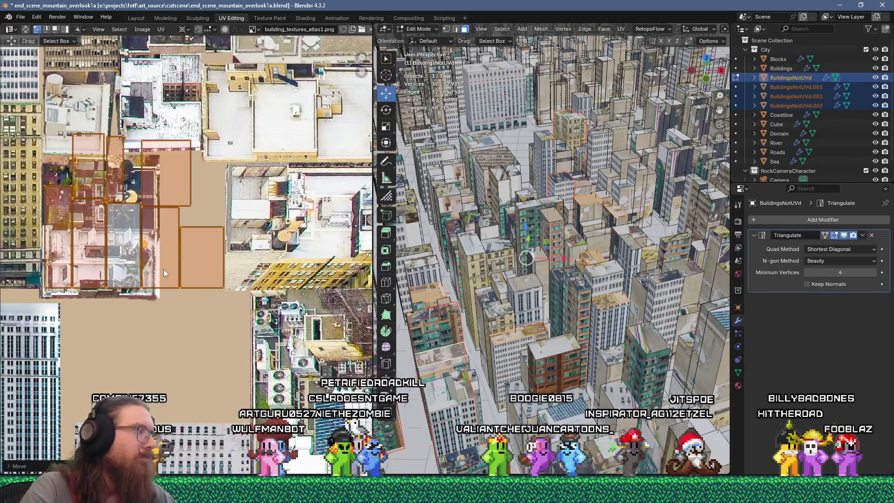
pyautogui.press('4')
pyautogui.click(89, 168)
pyautogui.press('g')
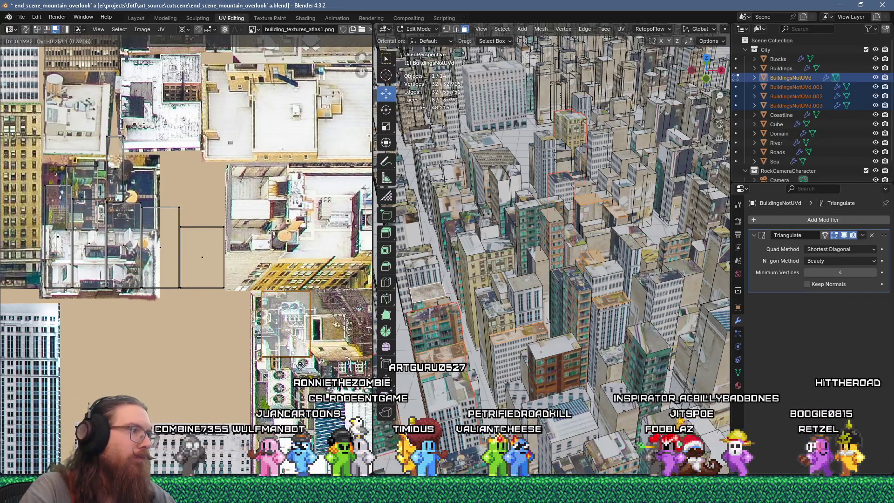
pyautogui.click(303, 216)
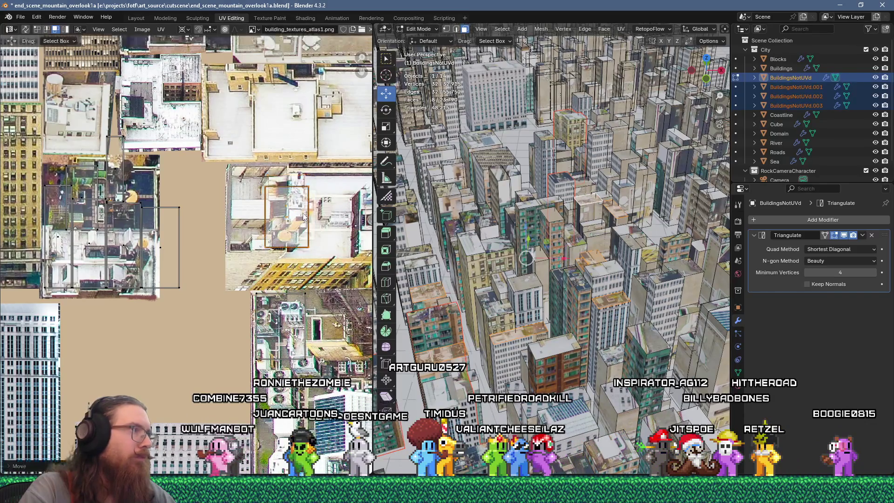
pyautogui.click(164, 223)
pyautogui.press('g')
pyautogui.click(149, 72)
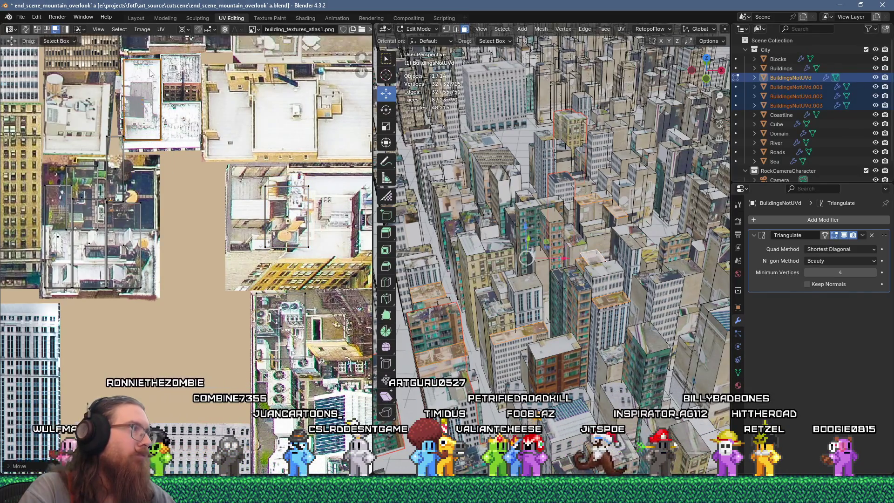
# Select four faces of another building and unwrap them.
pyautogui.click(644, 336)
pyautogui.keyDown('shift'); pyautogui.click(647, 363); pyautogui.keyUp('shift')
pyautogui.keyDown('shift'); pyautogui.click(636, 382); pyautogui.keyUp('shift')
pyautogui.keyDown('shift'); pyautogui.click(661, 372); pyautogui.keyUp('shift')
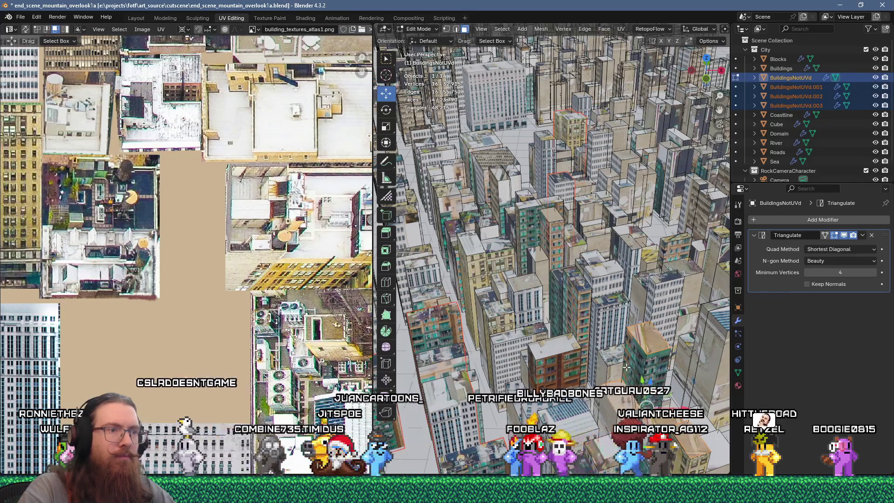
pyautogui.press('u')
pyautogui.click(600, 114)
pyautogui.scroll(-4, 219, 238)
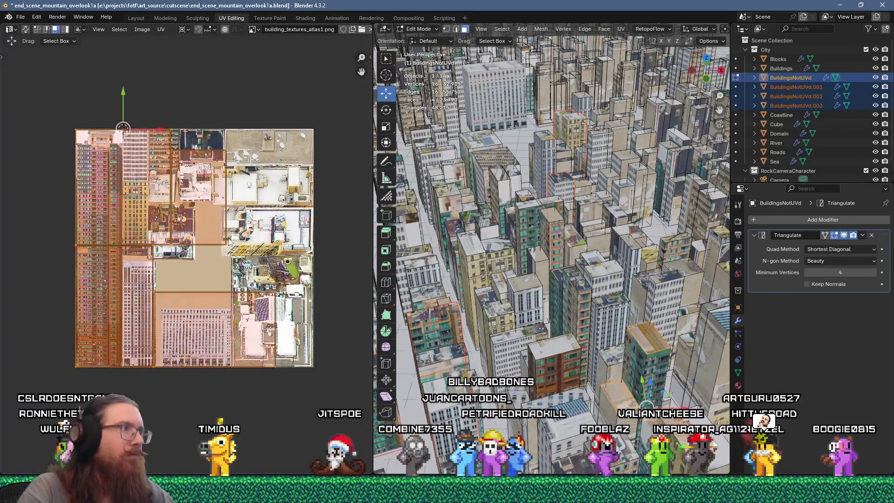
# Scale down the new building's UV islands and move them onto a facade region of the atlas.
pyautogui.press('s')
pyautogui.click(229, 239)
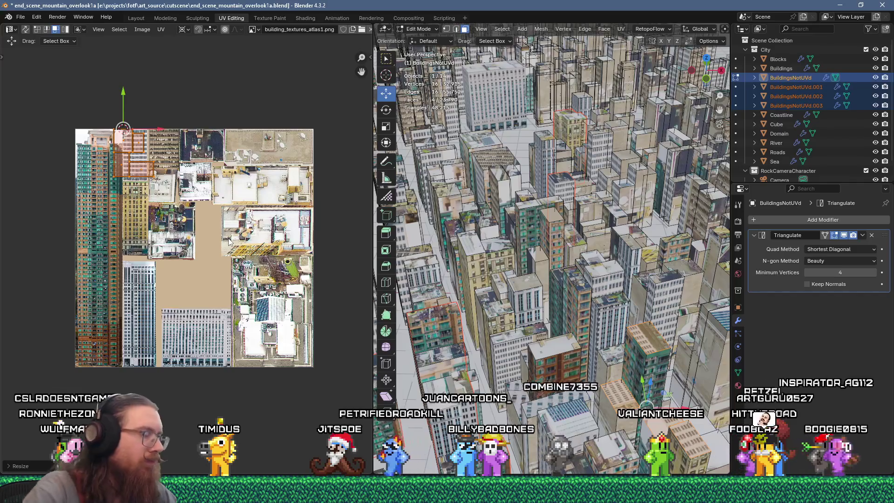
pyautogui.scroll(1, 260, 254)
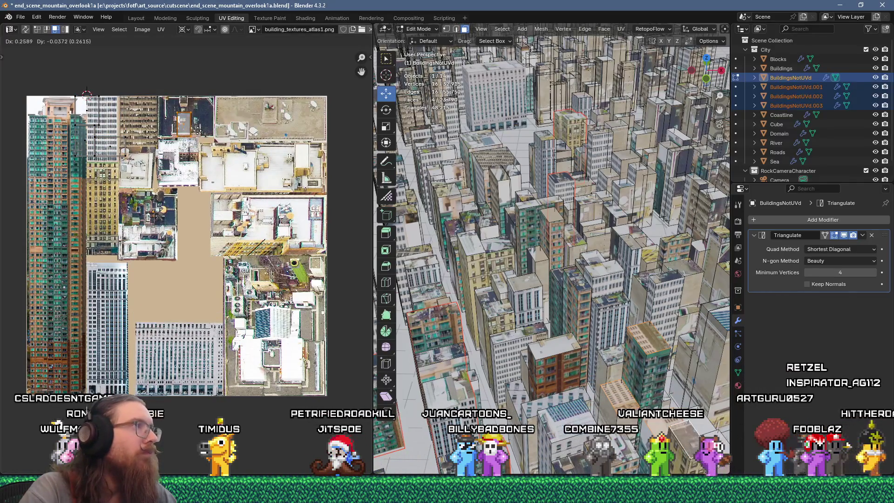
pyautogui.press('g')
pyautogui.click(212, 128)
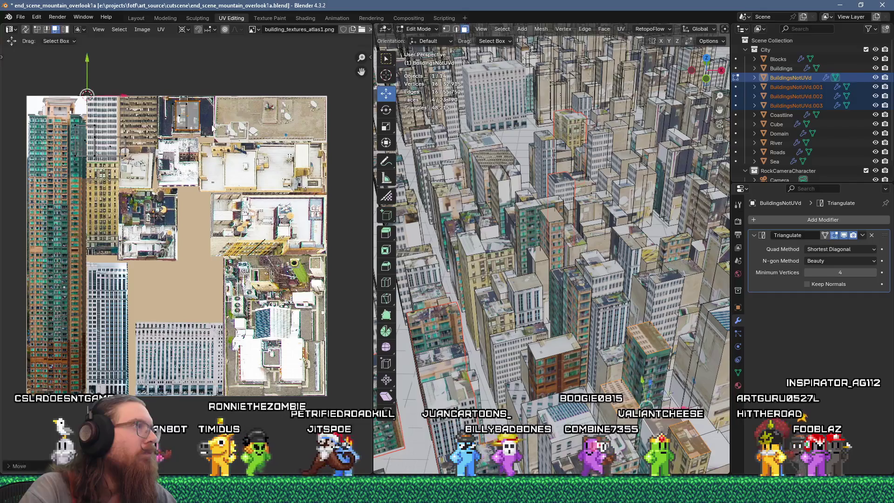
pyautogui.press('g')
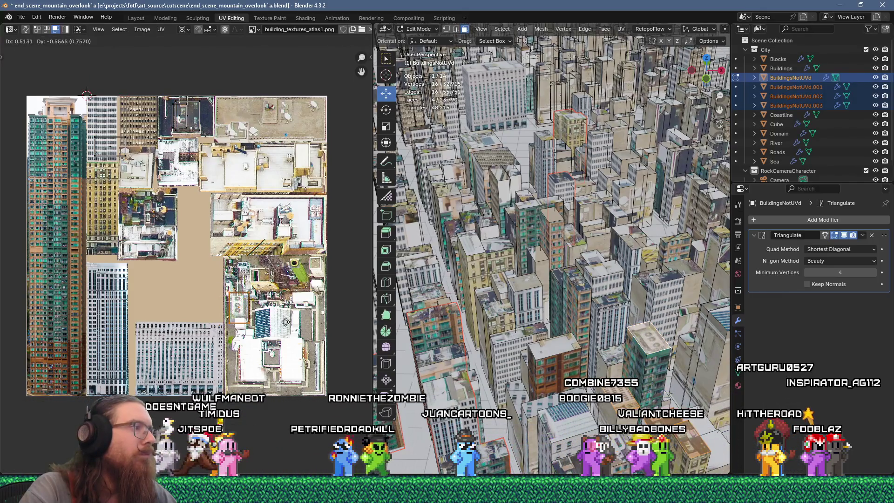
pyautogui.press('g')
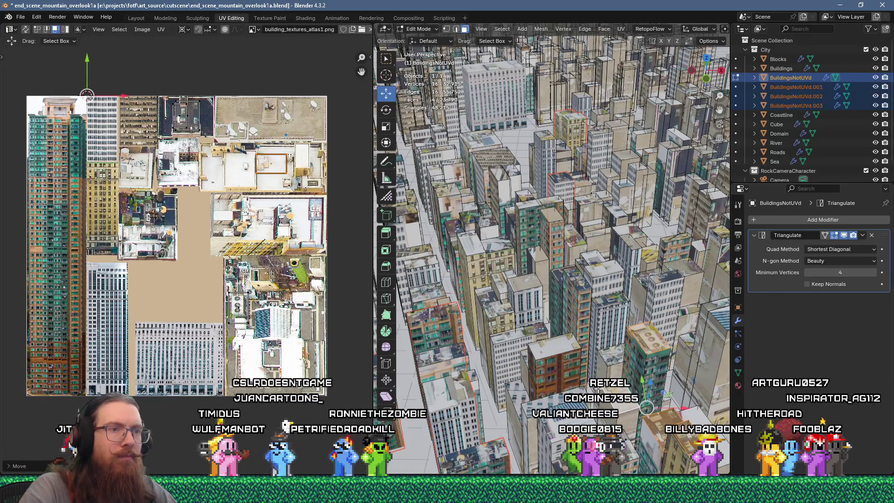
# Select another building's faces, UV Flow Unwrap them and scale the UVs to 0.2.
pyautogui.click(690, 311)
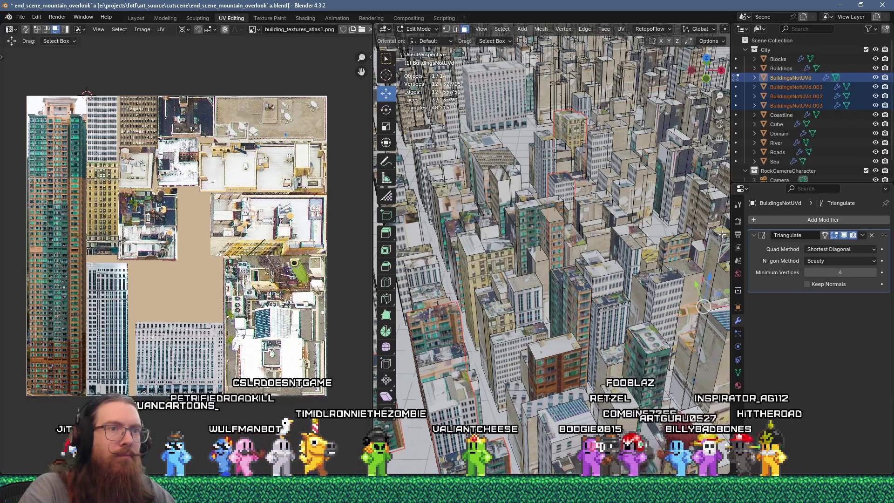
pyautogui.keyDown('shift'); pyautogui.click(726, 266); pyautogui.keyUp('shift')
pyautogui.keyDown('shift'); pyautogui.click(582, 119); pyautogui.keyUp('shift')
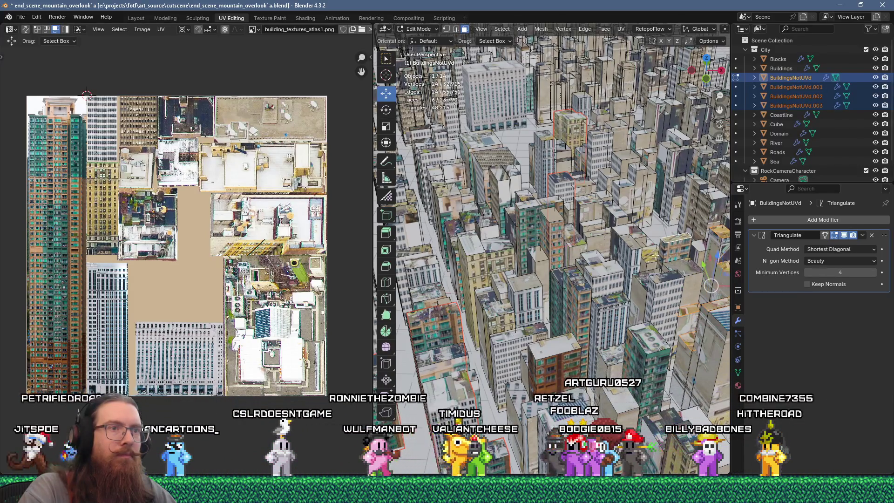
pyautogui.press('u')
pyautogui.click(582, 119)
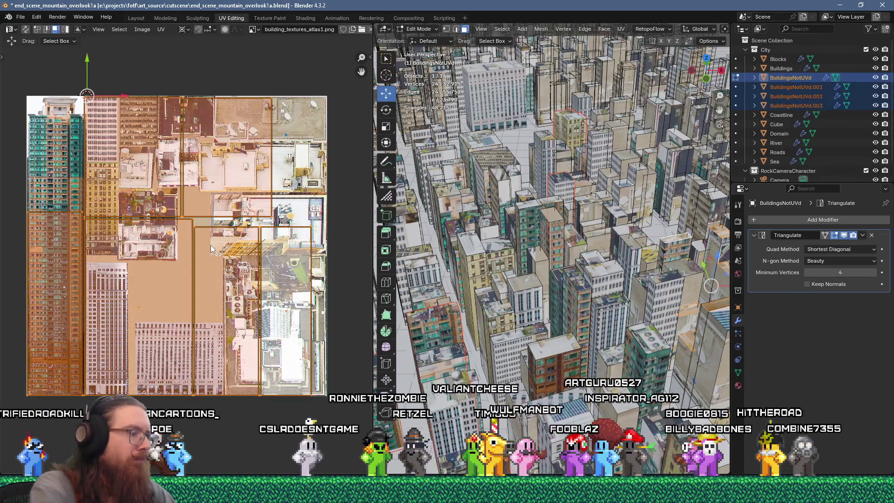
pyautogui.write('s.2')
pyautogui.press('Return')
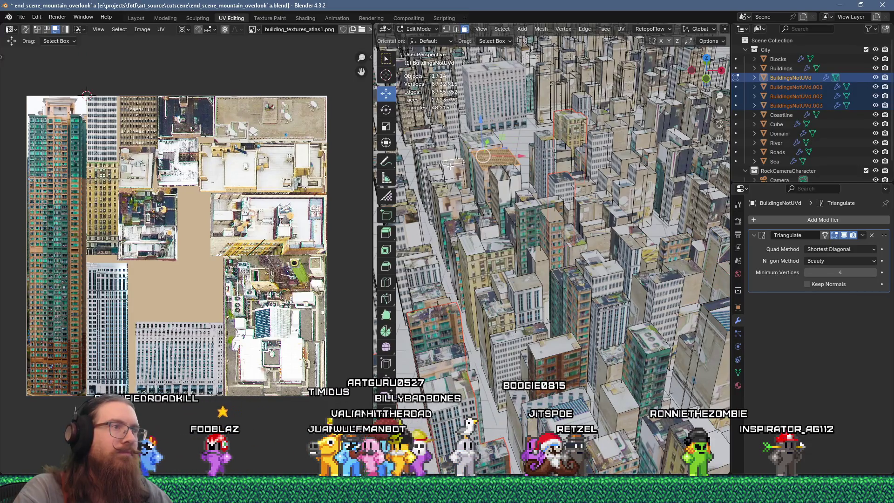
pyautogui.moveTo(439, 173)
pyautogui.mouseDown(button='middle')
pyautogui.moveTo(584, 283)
pyautogui.moveTo(558, 264)
pyautogui.mouseUp(button='middle')
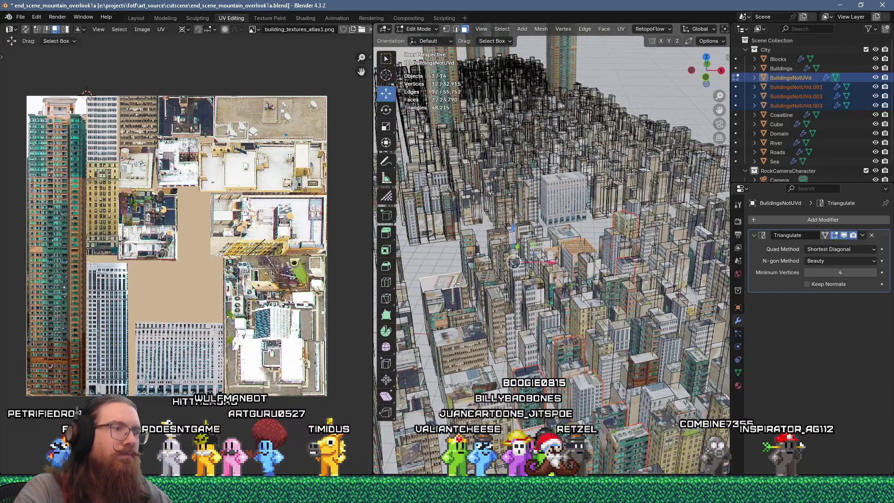
# Add another face to the building selection, unwrap it and scale the UVs to 0.3.
pyautogui.keyDown('shift'); pyautogui.click(466, 310); pyautogui.keyUp('shift')
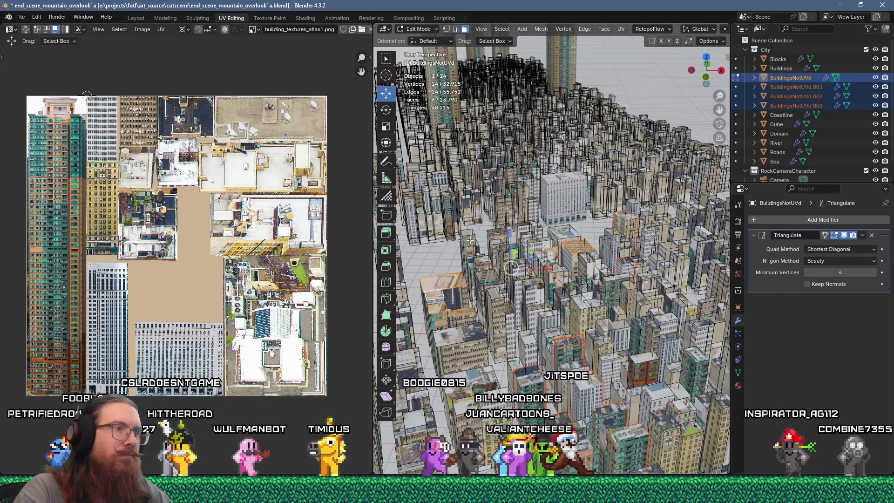
pyautogui.rightClick(530, 116)
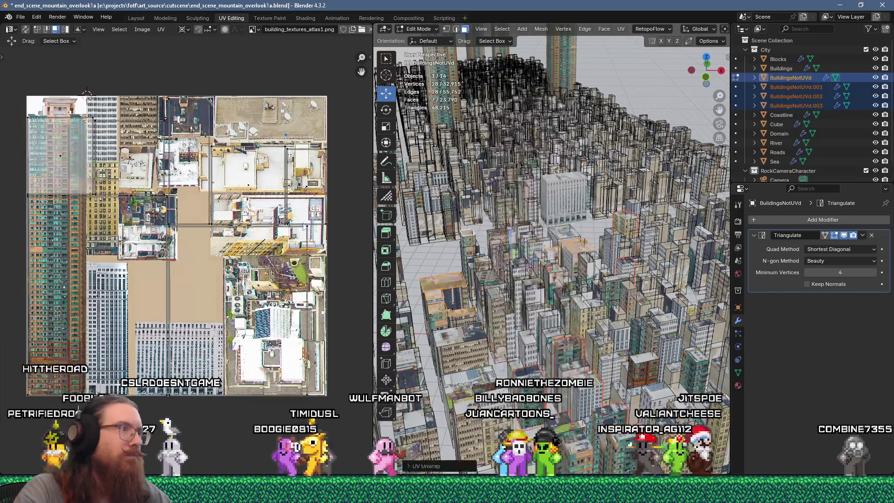
pyautogui.write('s0.3')
pyautogui.press('Return')
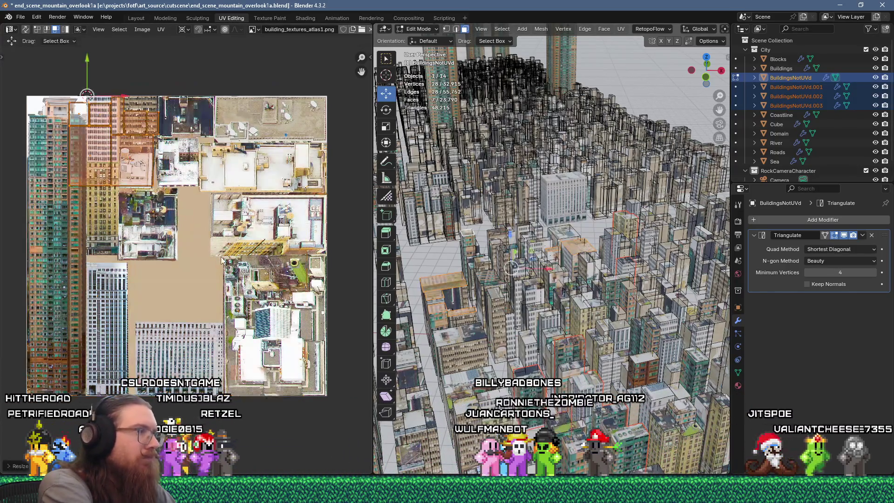
# Move the UV islands one by one onto matching facade regions of the atlas.
pyautogui.press('g')
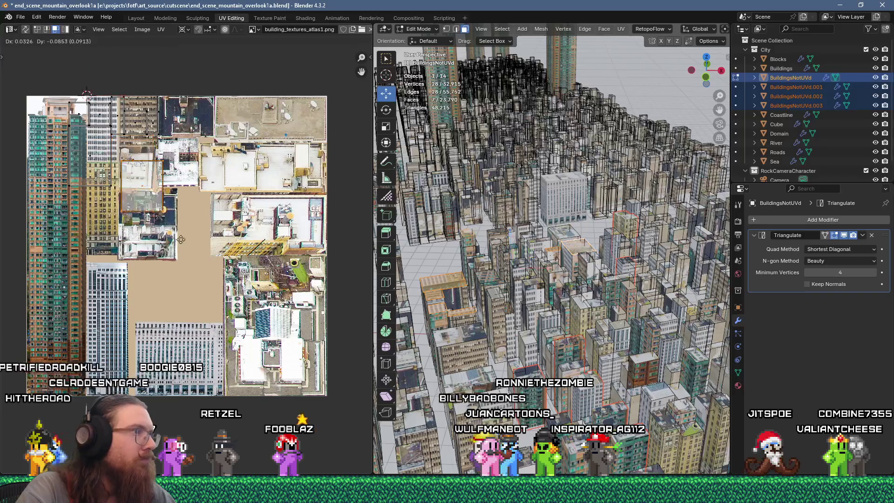
pyautogui.click(82, 159)
pyautogui.press('g')
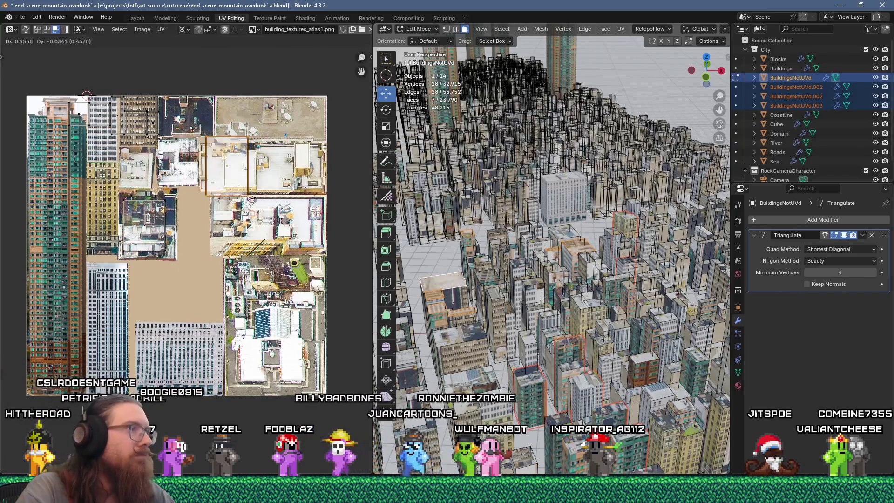
pyautogui.click(126, 120)
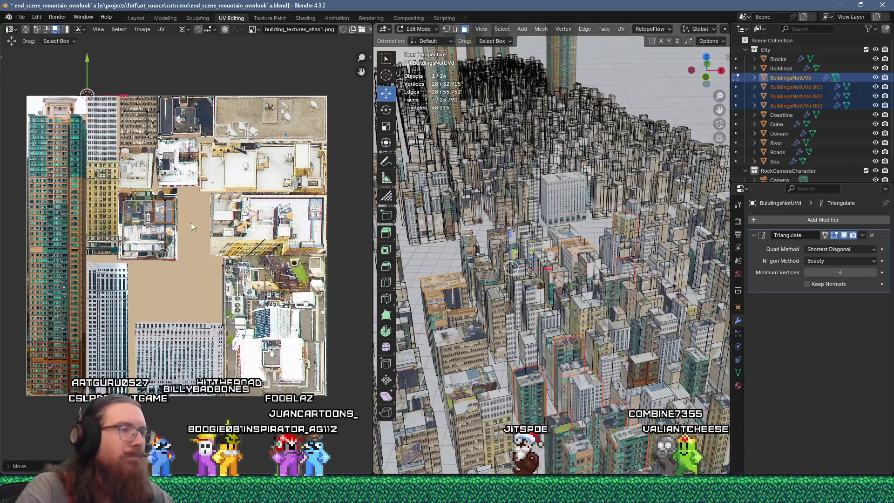
# Zoom in on the wide low building and select only its narrow left side face.
pyautogui.moveTo(450, 218); pyautogui.dragTo(450, 247, button='middle')
pyautogui.scroll(-3, 506, 189)
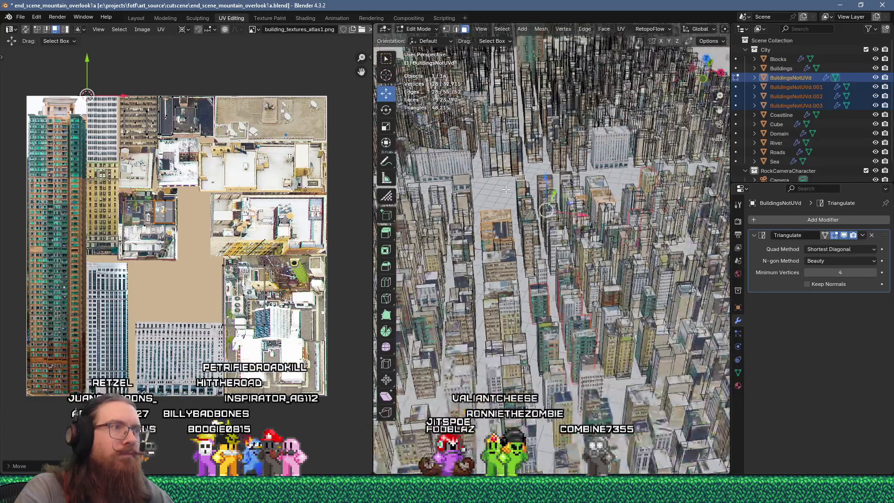
pyautogui.scroll(3, 471, 203)
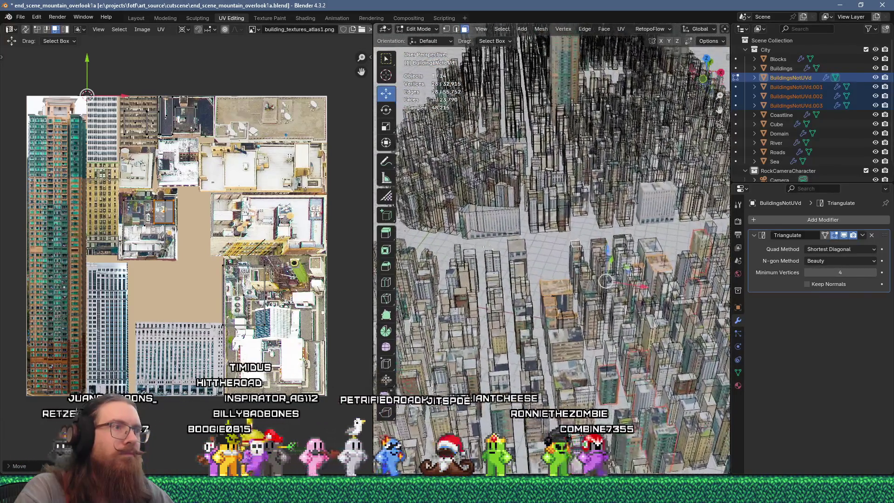
pyautogui.click(476, 216)
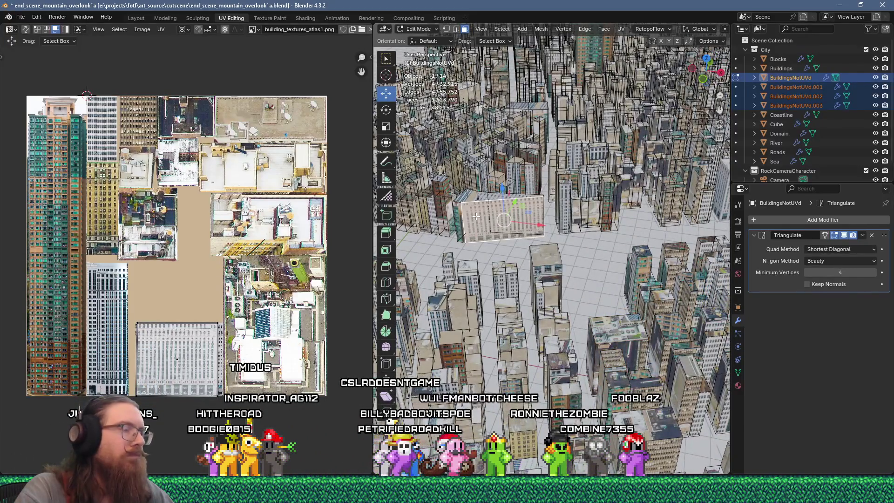
pyautogui.scroll(1, 476, 216)
pyautogui.keyDown('shift'); pyautogui.click(455, 219); pyautogui.keyUp('shift')
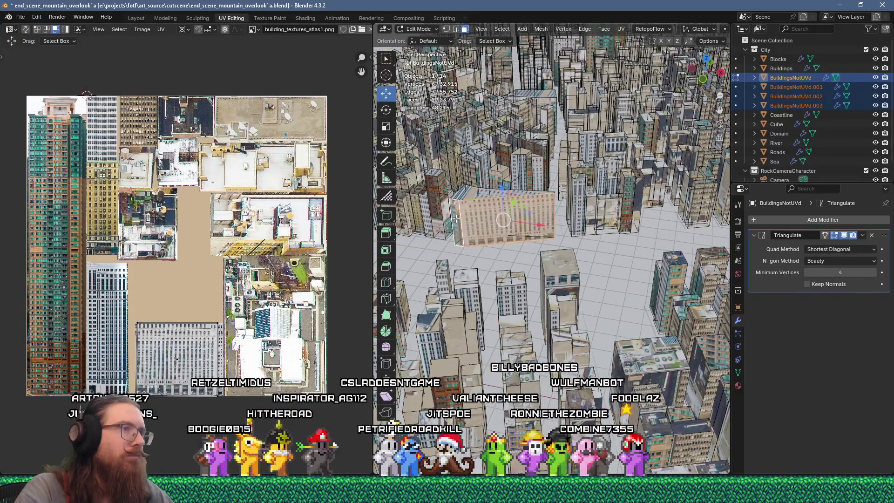
pyautogui.scroll(1, 455, 218)
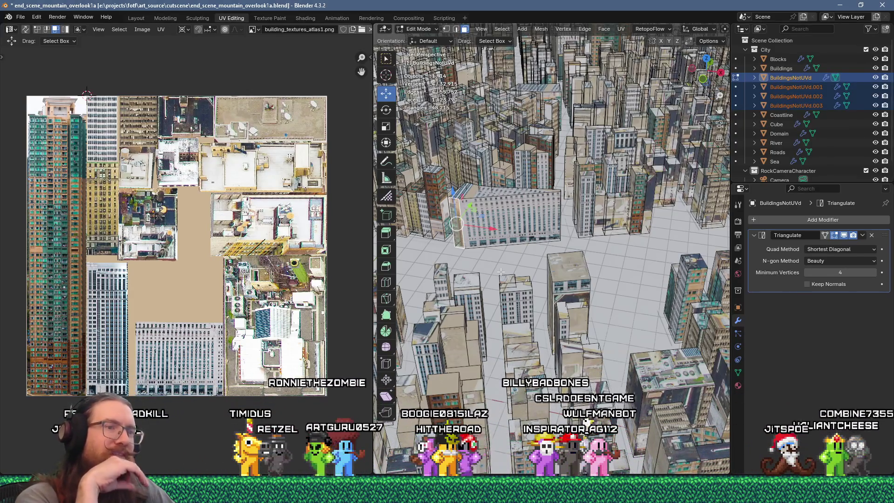
pyautogui.moveTo(569, 267); pyautogui.dragTo(469, 224, button='middle')
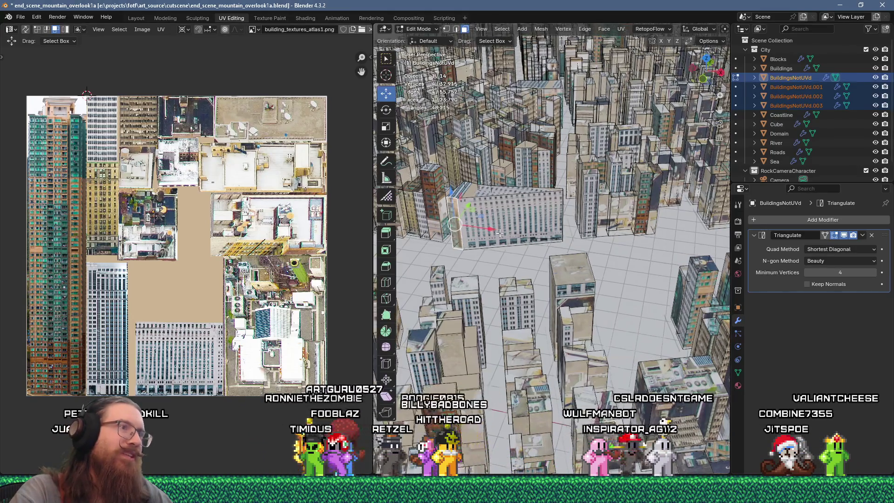
pyautogui.click(470, 224)
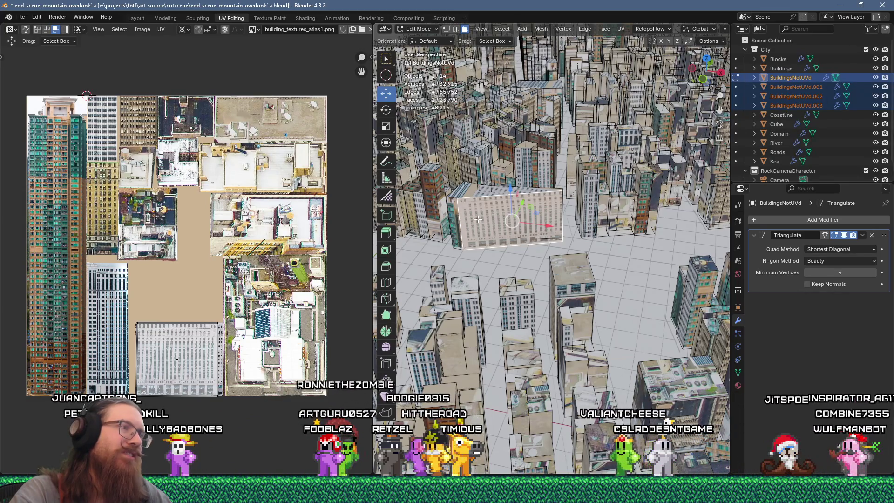
pyautogui.click(454, 220)
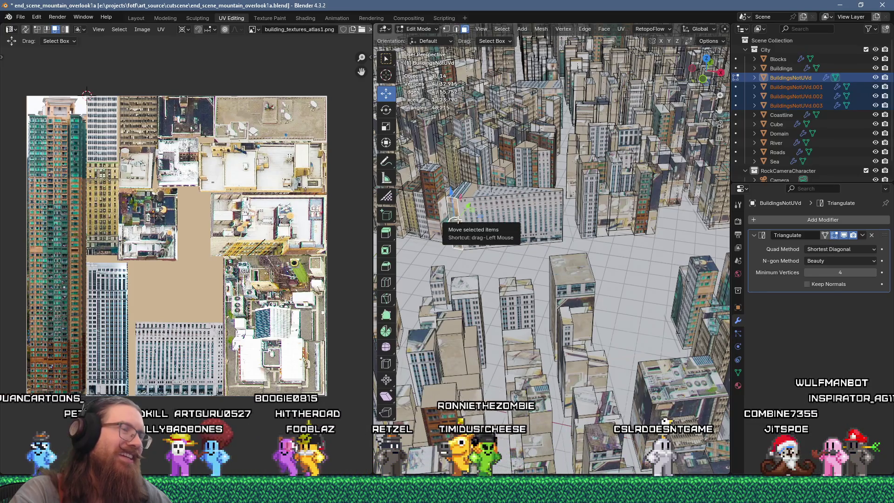
# Project the side face's UVs from view, scale them to 0.25 and place them on the white office facade.
pyautogui.press('u')
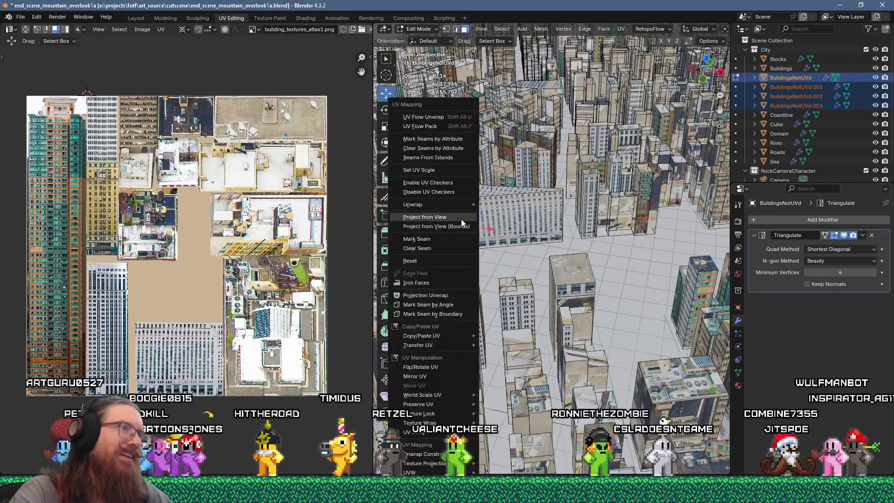
pyautogui.click(439, 118)
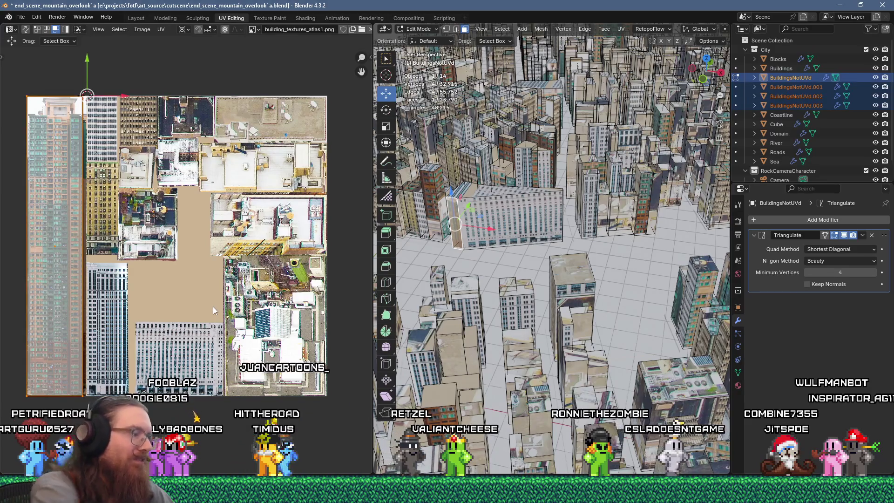
pyautogui.write('s.25')
pyautogui.press('Return')
pyautogui.scroll(2, 185, 256)
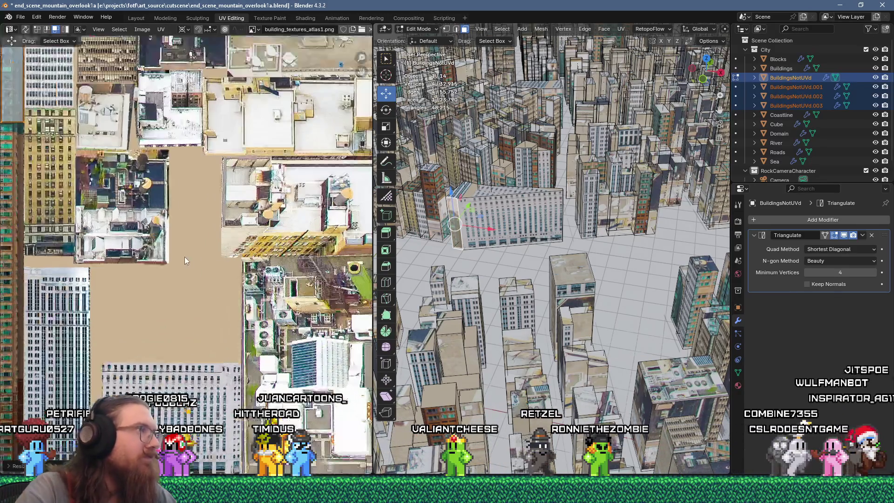
pyautogui.scroll(-2, 164, 147)
pyautogui.press('g')
pyautogui.click(263, 355)
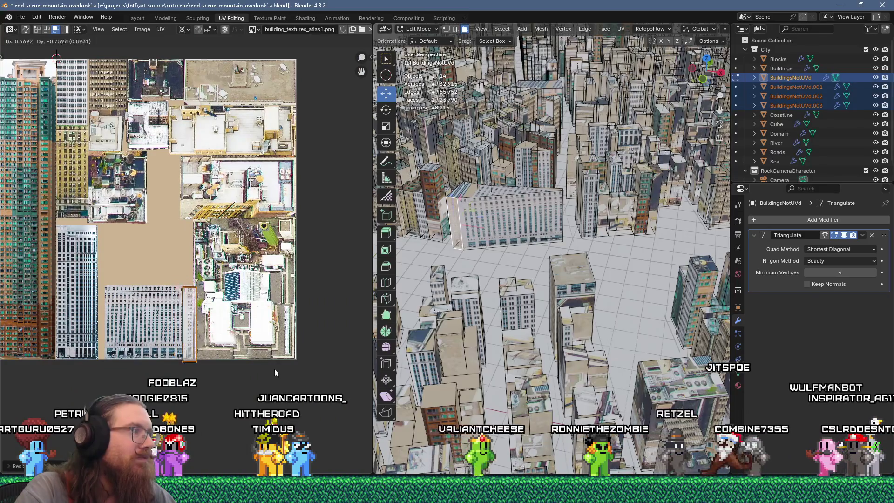
pyautogui.scroll(5, 219, 222)
pyautogui.scroll(1, 220, 221)
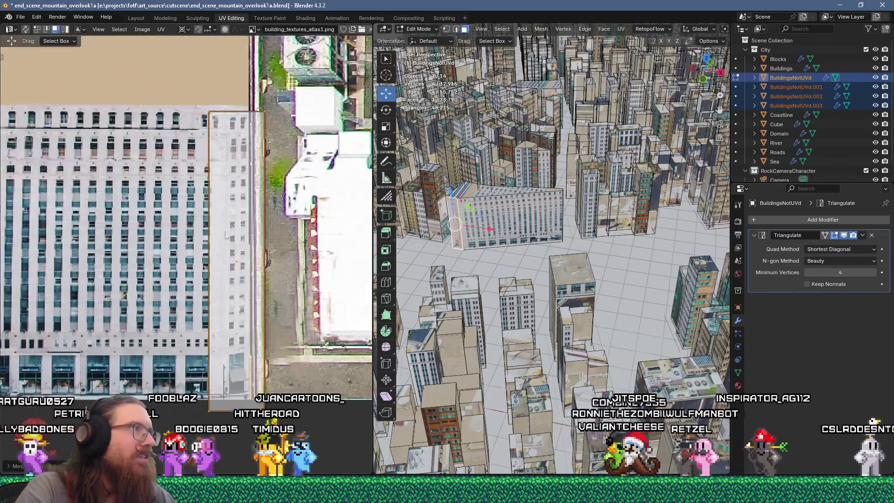
# Slide the island's side edge to the facade's width, reposition the island, and select the next building's faces.
pyautogui.press('1')
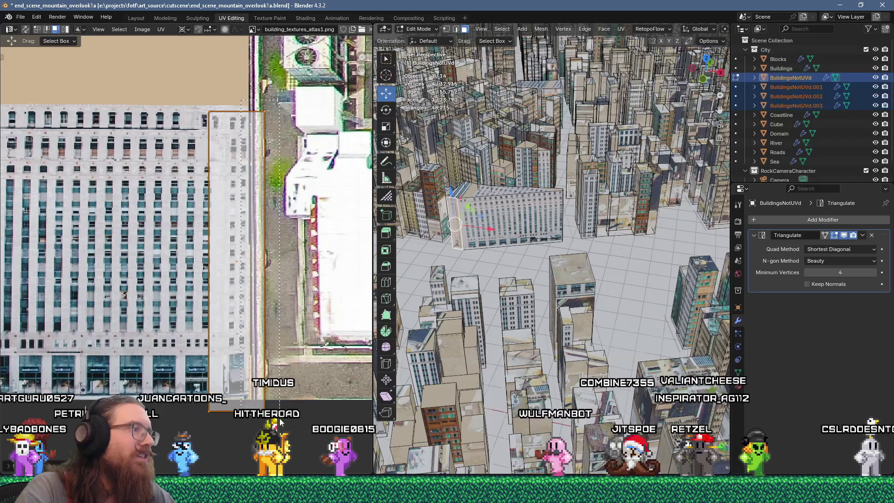
pyautogui.click(255, 127)
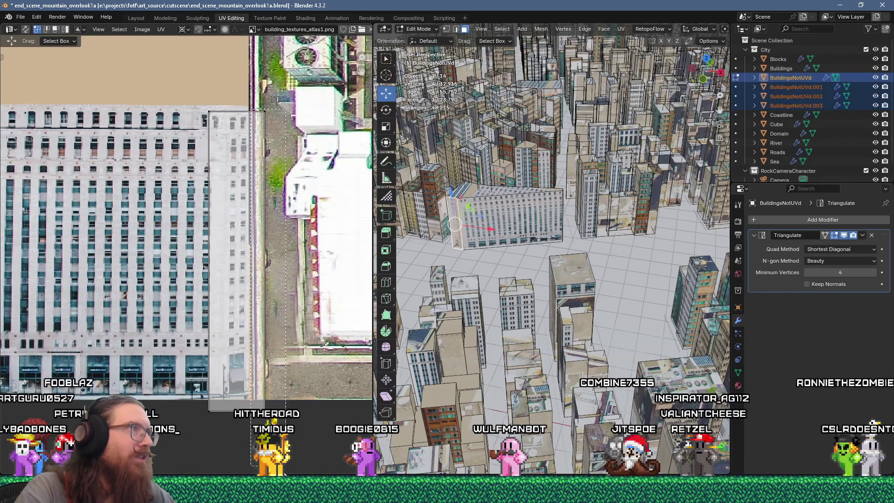
pyautogui.press('g')
pyautogui.click(255, 419)
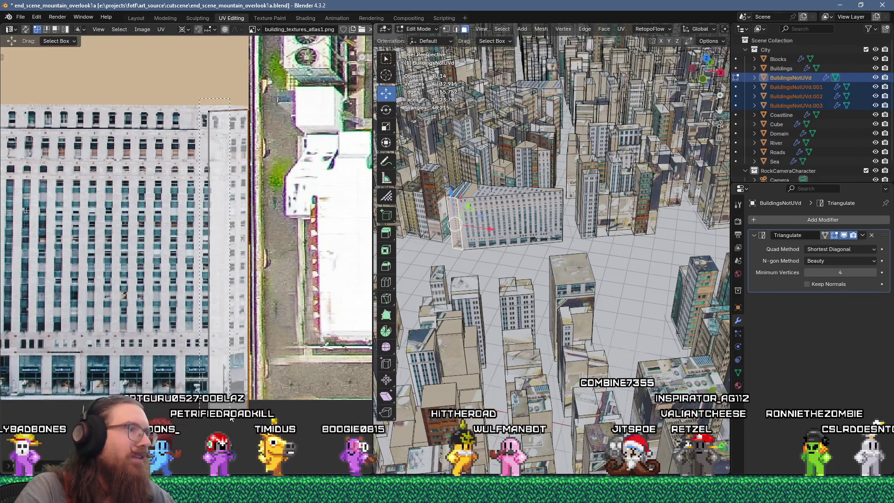
pyautogui.keyDown('shift'); pyautogui.moveTo(231, 419); pyautogui.dragTo(231, 417); pyautogui.keyUp('shift')
pyautogui.press('g')
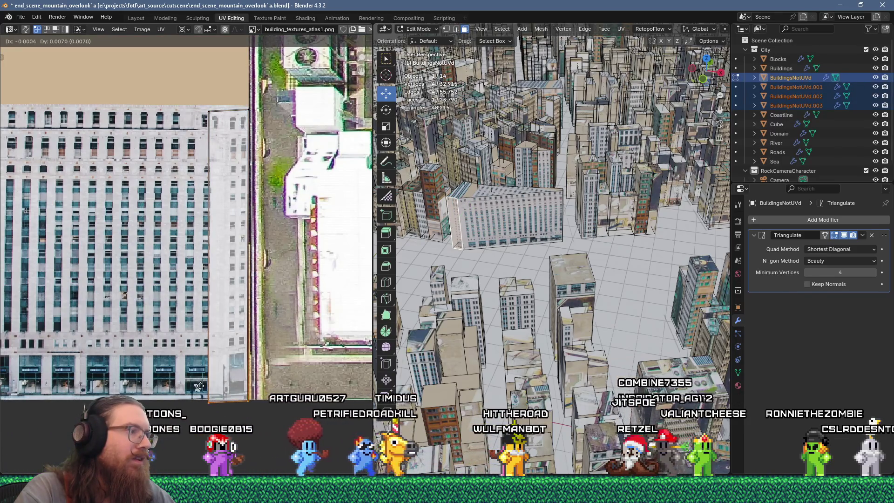
pyautogui.click(199, 385)
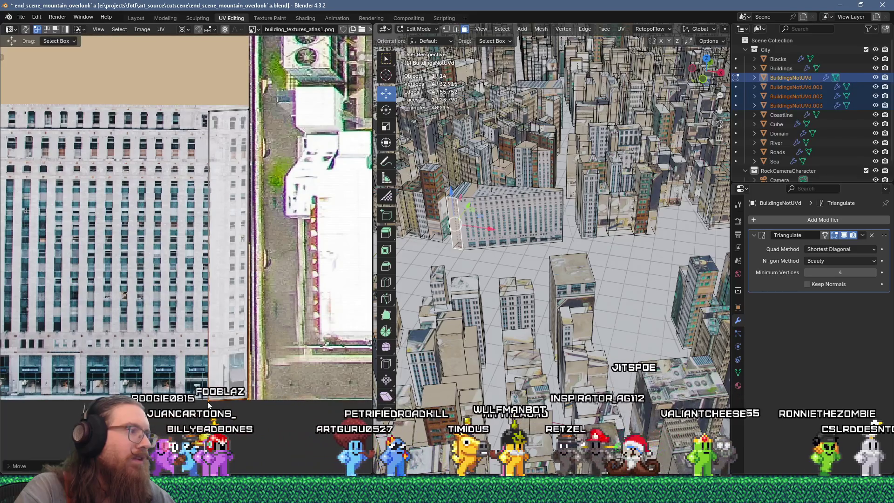
pyautogui.keyDown('shift'); pyautogui.click(471, 188); pyautogui.keyUp('shift')
# Flow-unwrap the roof faces, scale them to 0.25, rotate and move the island onto a rooftop patch.
pyautogui.press('u')
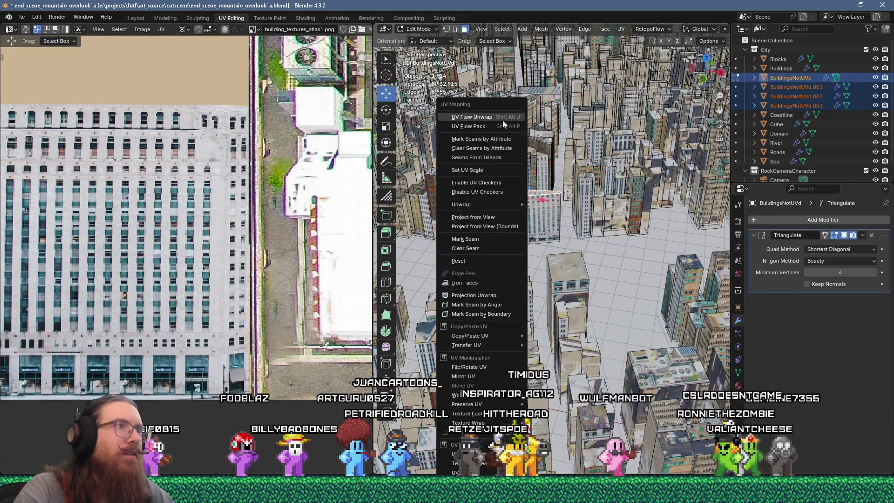
pyautogui.click(502, 120)
pyautogui.scroll(-5, 226, 305)
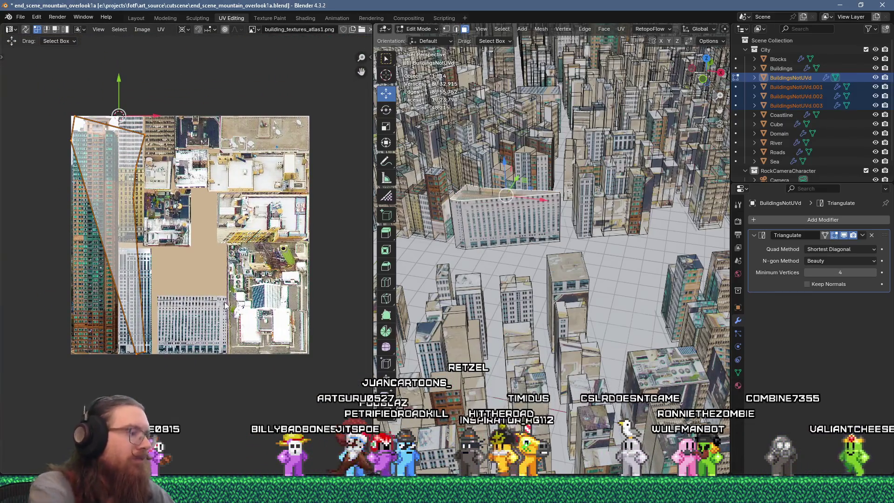
pyautogui.write('s.25')
pyautogui.press('Return')
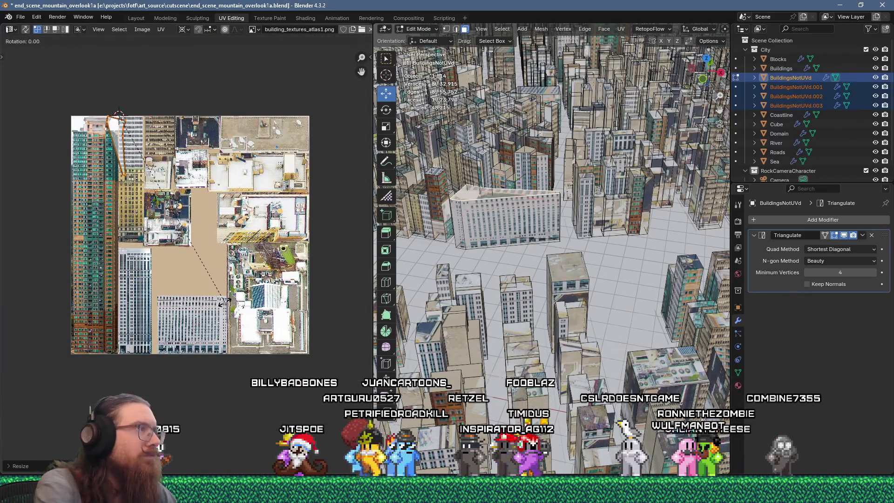
pyautogui.click(189, 62)
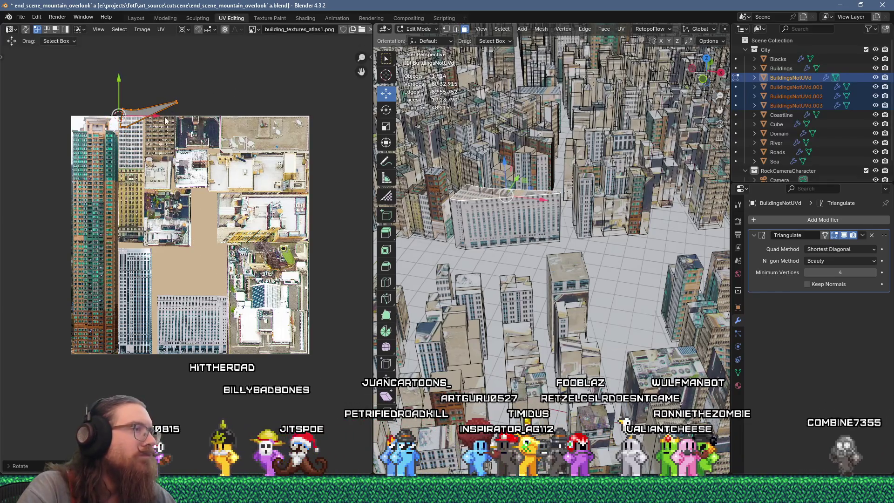
pyautogui.scroll(3, 142, 138)
pyautogui.moveTo(143, 138); pyautogui.dragTo(107, 127, button='middle')
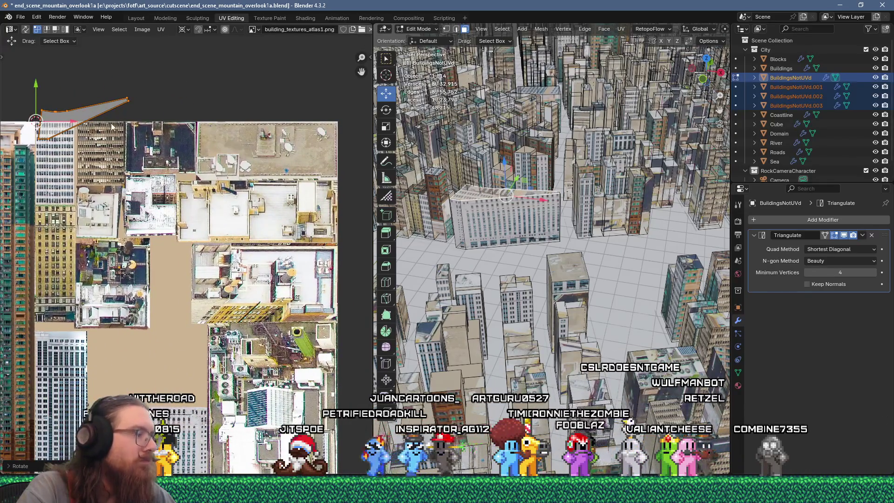
pyautogui.press('g')
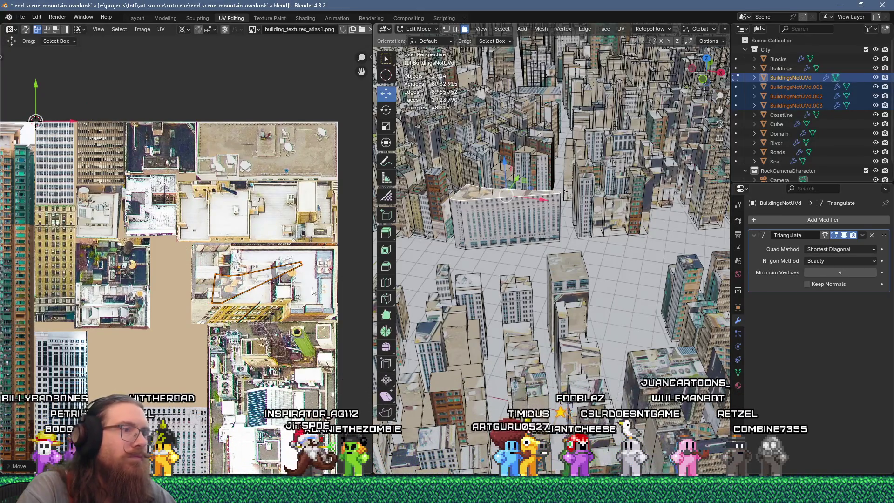
# Select the whole connected building and separate it into its own object, BuildingsNotUVd.004.
pyautogui.hotkey('ctrl', 'l')
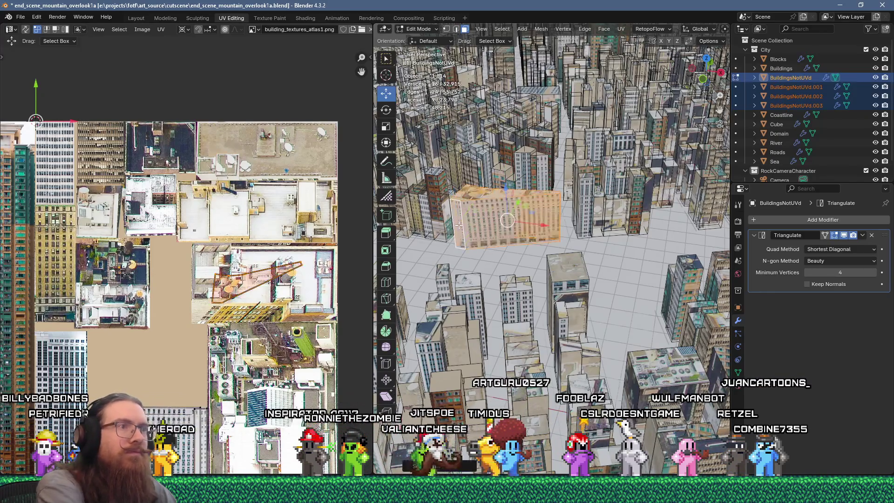
pyautogui.press('p')
pyautogui.click(476, 214)
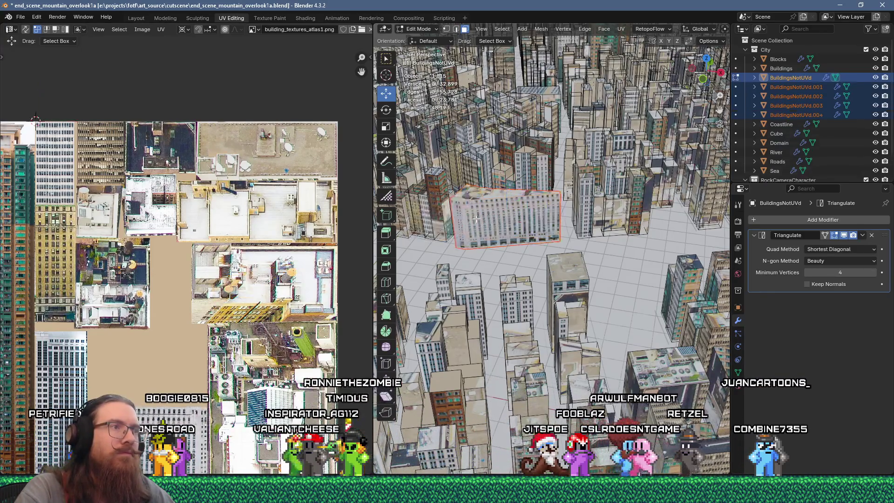
# Unwrap a face of the next building, shrink its islands and place them on a facade strip.
pyautogui.click(442, 208)
pyautogui.press('u')
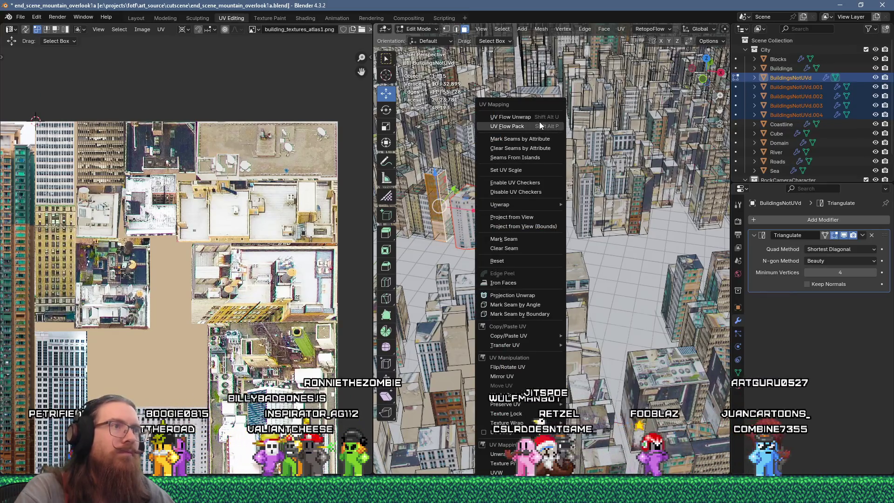
pyautogui.click(533, 118)
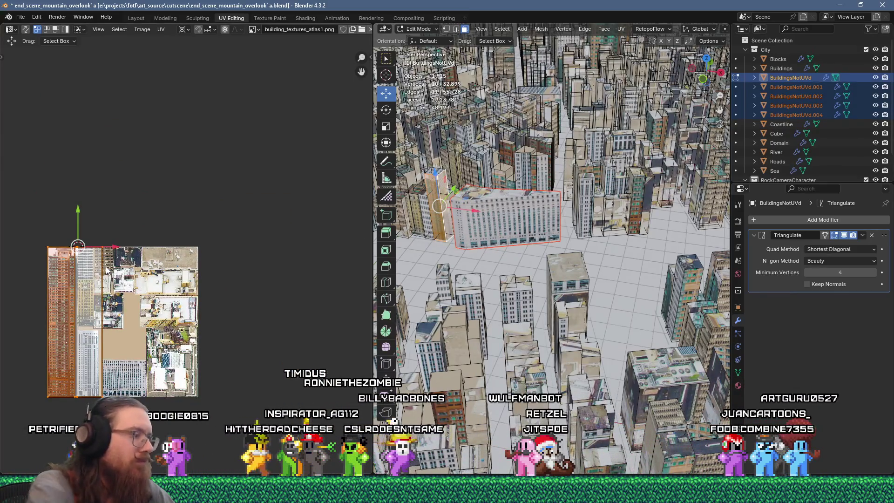
pyautogui.click(107, 270)
pyautogui.scroll(4, 107, 270)
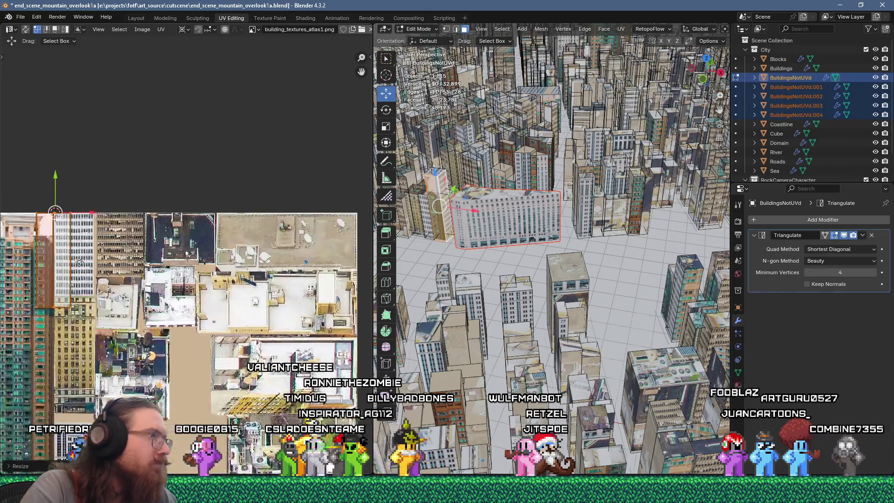
pyautogui.press('g')
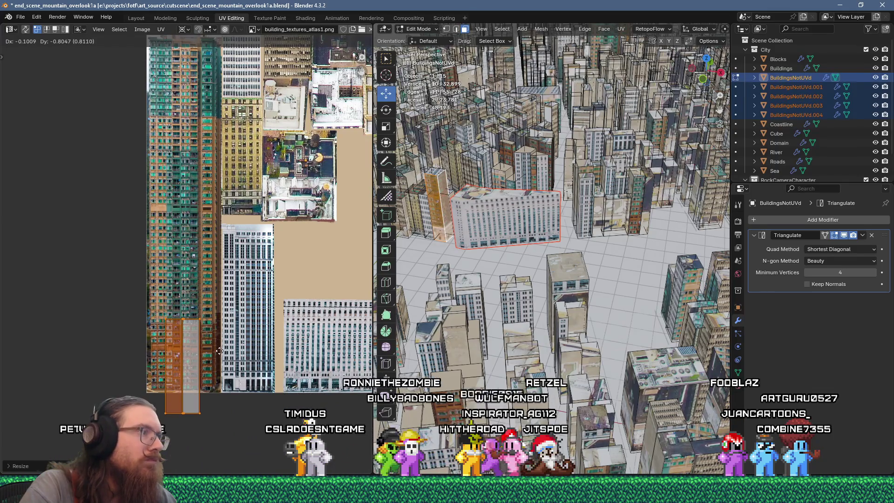
pyautogui.click(217, 336)
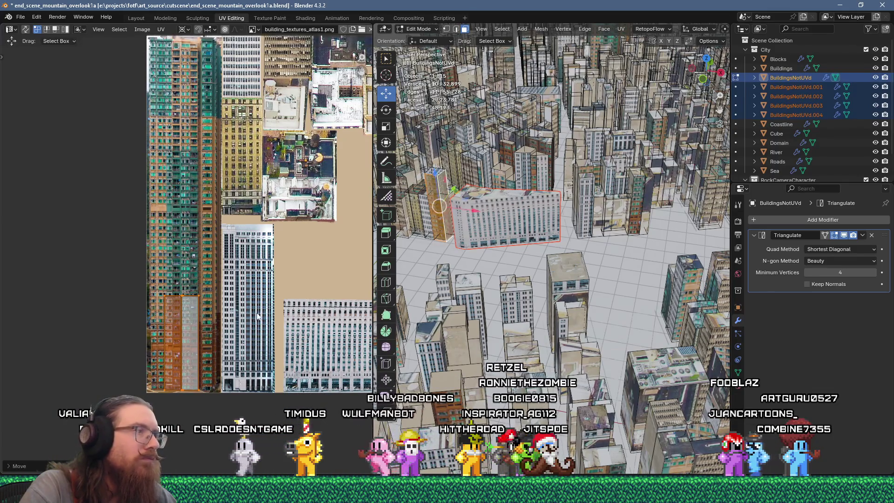
# Unwrap a second face of the building, scale it down and move its island over the atlas.
pyautogui.click(446, 149)
pyautogui.press('u')
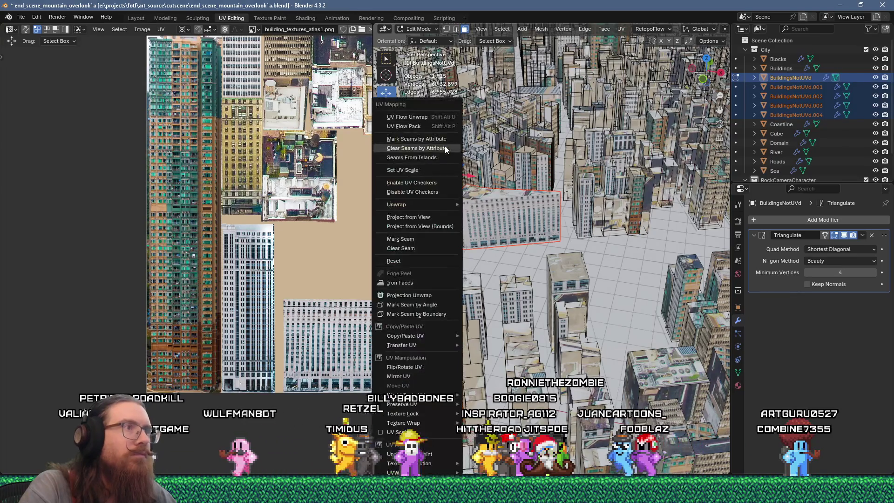
pyautogui.click(433, 116)
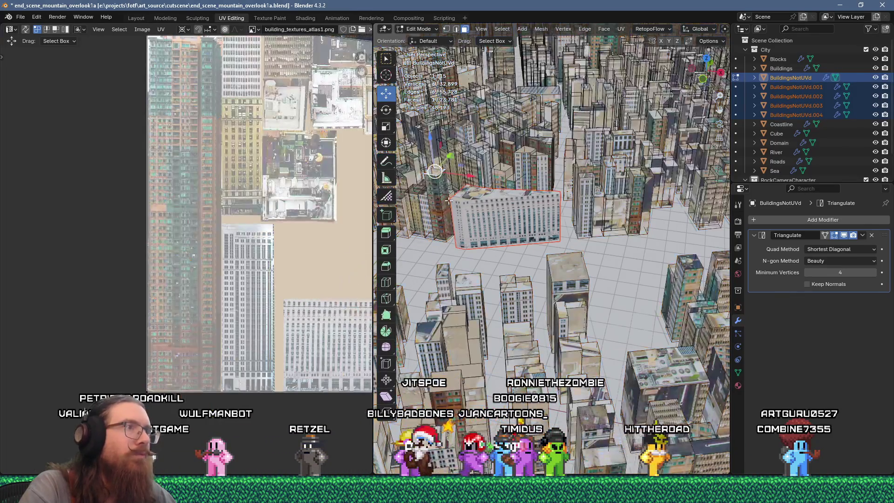
pyautogui.scroll(-3, 281, 239)
pyautogui.scroll(3, 121, 209)
pyautogui.press('s')
pyautogui.click(128, 175)
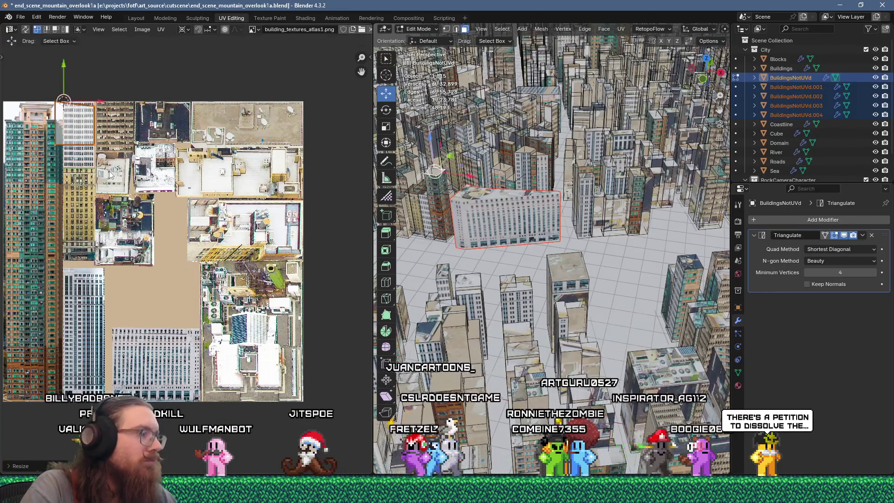
pyautogui.scroll(2, 128, 175)
pyautogui.press('g')
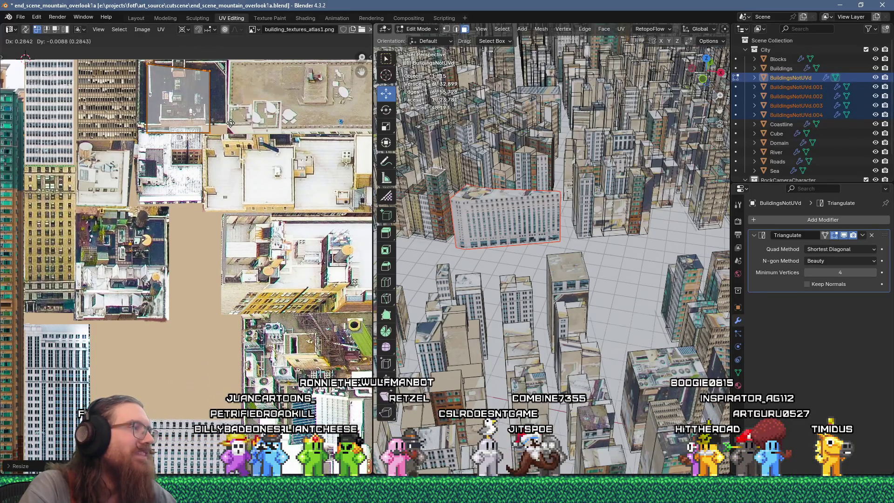
pyautogui.click(230, 123)
# Reposition that face's UV island onto a rooftop patch of the atlas.
pyautogui.scroll(-6, 208, 112)
pyautogui.scroll(4, 209, 112)
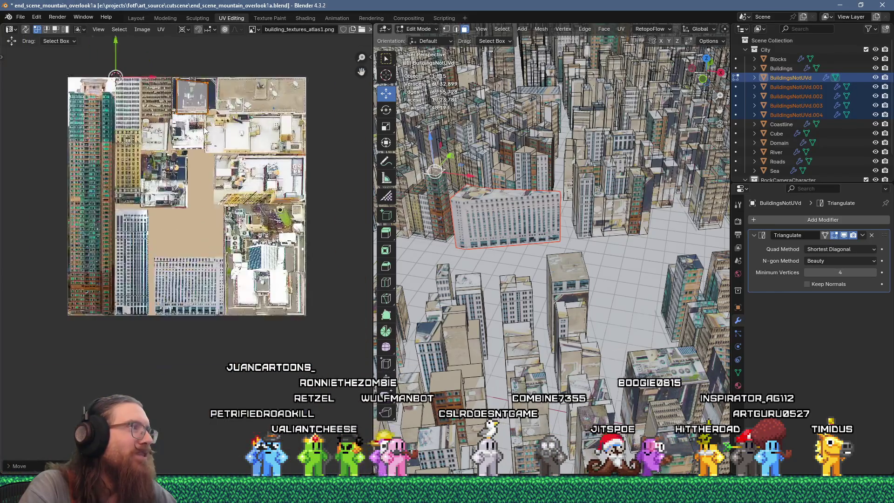
pyautogui.moveTo(209, 111); pyautogui.dragTo(209, 181, button='middle')
pyautogui.scroll(1, 209, 181)
pyautogui.press('g')
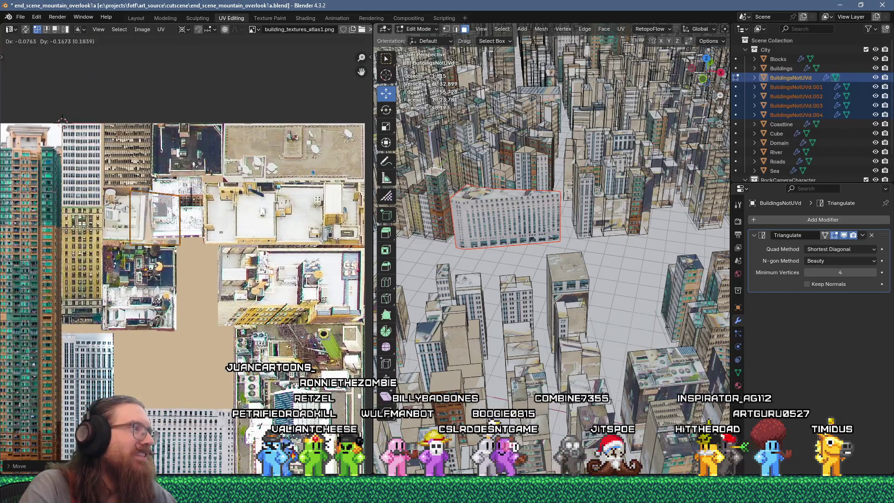
pyautogui.click(150, 345)
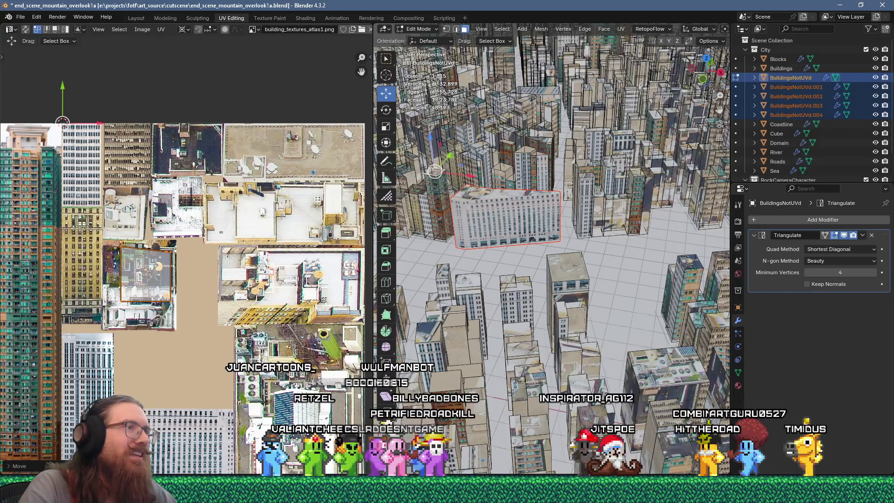
pyautogui.scroll(3, 131, 308)
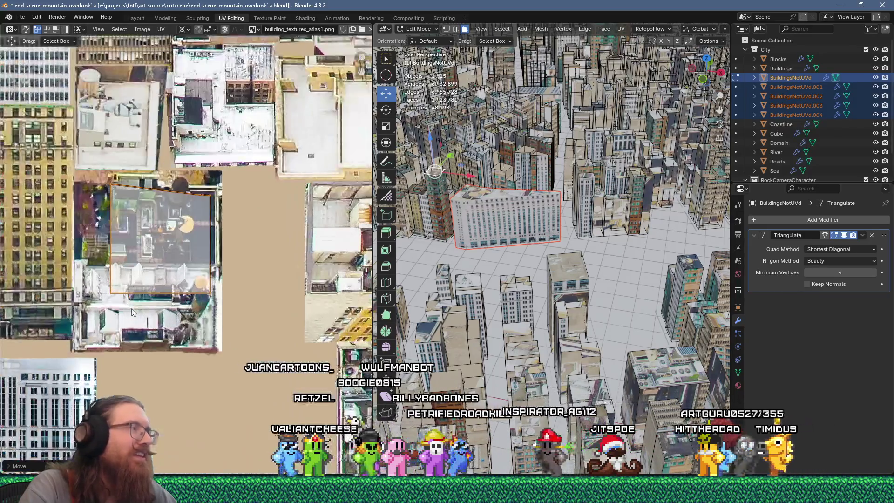
# Select the whole building with L and separate it into BuildingsNotUVd.005.
pyautogui.click(436, 198)
pyautogui.press('l')
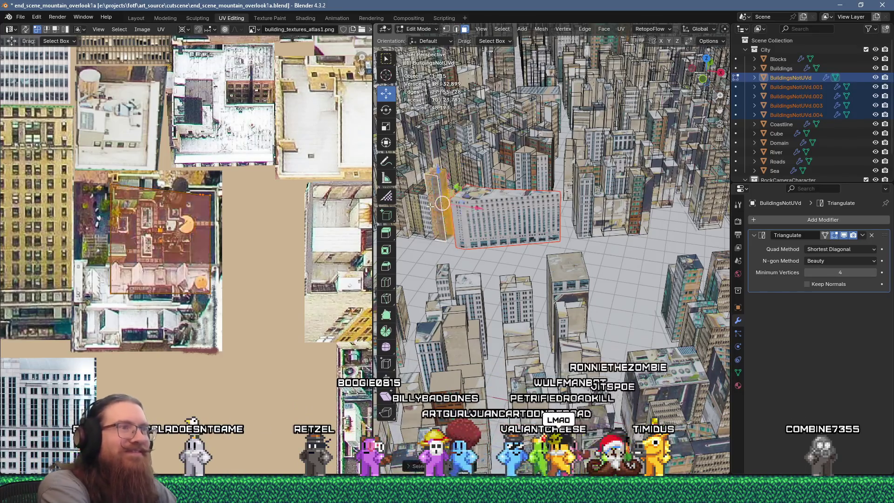
pyautogui.press('p')
pyautogui.click(429, 206)
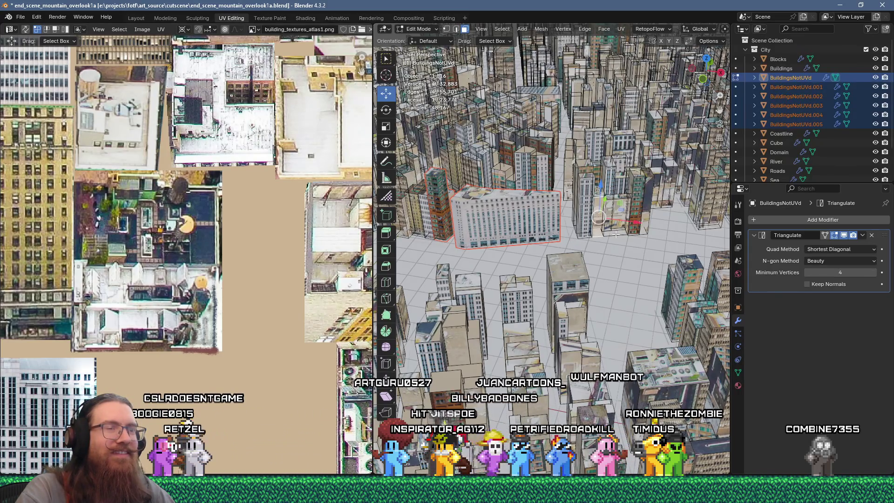
# Unwrap the separated building's faces, scale the UVs to 0.2 and move the island onto the atlas.
pyautogui.press('u')
pyautogui.click(594, 120)
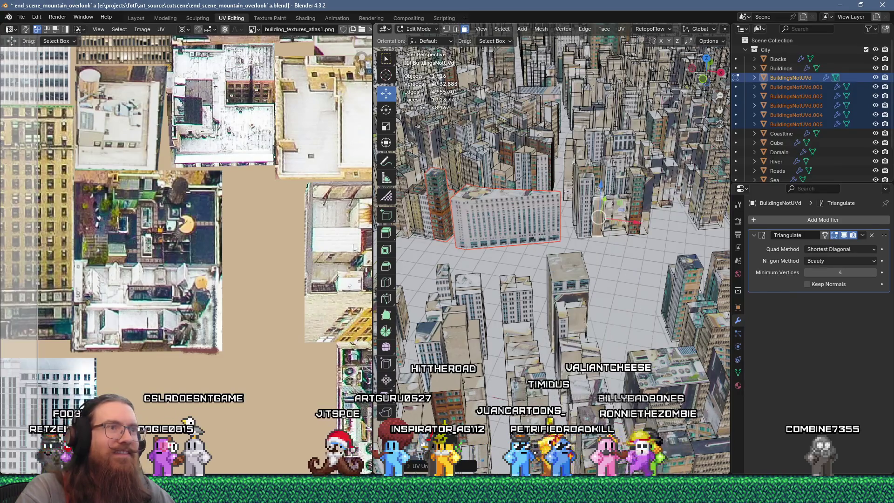
pyautogui.scroll(-5, 250, 237)
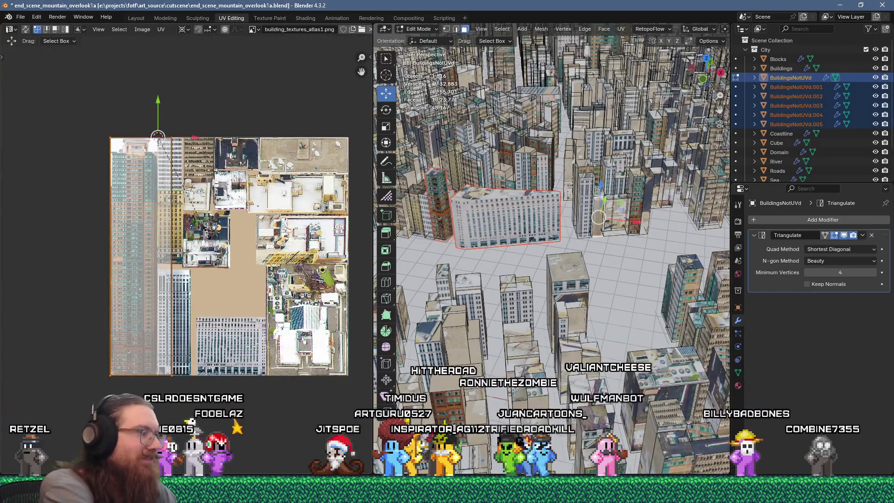
pyautogui.write('s0.2')
pyautogui.press('Return')
pyautogui.scroll(4, 208, 236)
pyautogui.press('g')
pyautogui.click(225, 279)
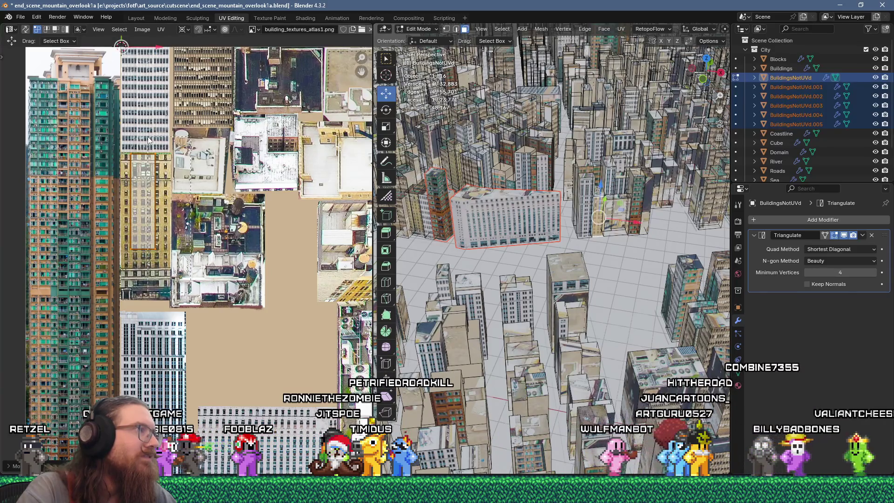
pyautogui.press('g')
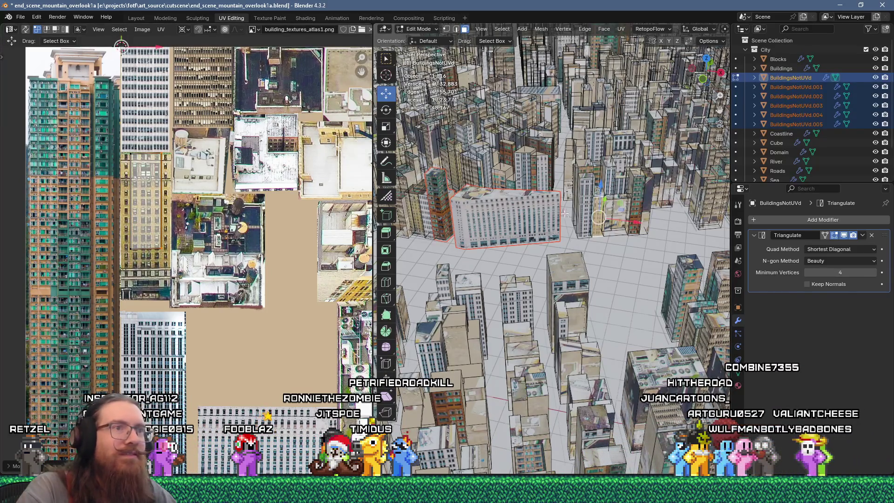
# Unwrap an adjacent face, scale it to 0.2 and move its island over a facade image.
pyautogui.click(619, 214)
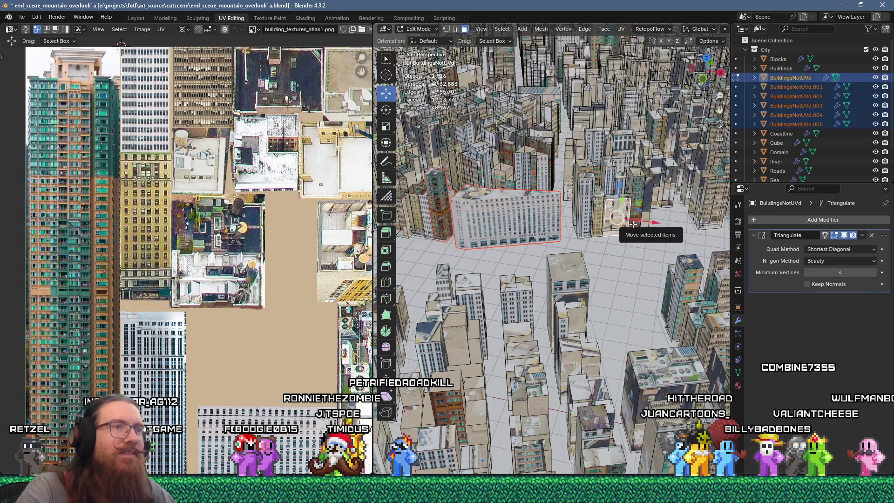
pyautogui.rightClick(633, 224)
pyautogui.click(605, 122)
pyautogui.scroll(-4, 199, 261)
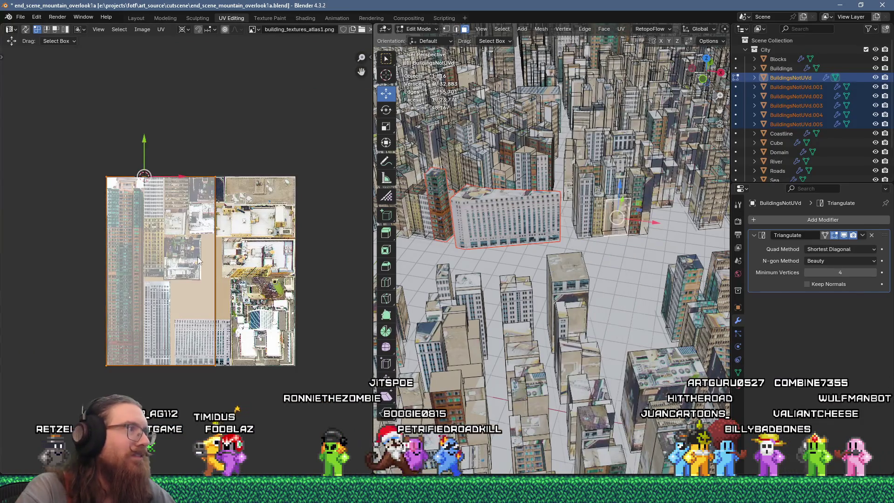
pyautogui.write('s0.2')
pyautogui.press('Return')
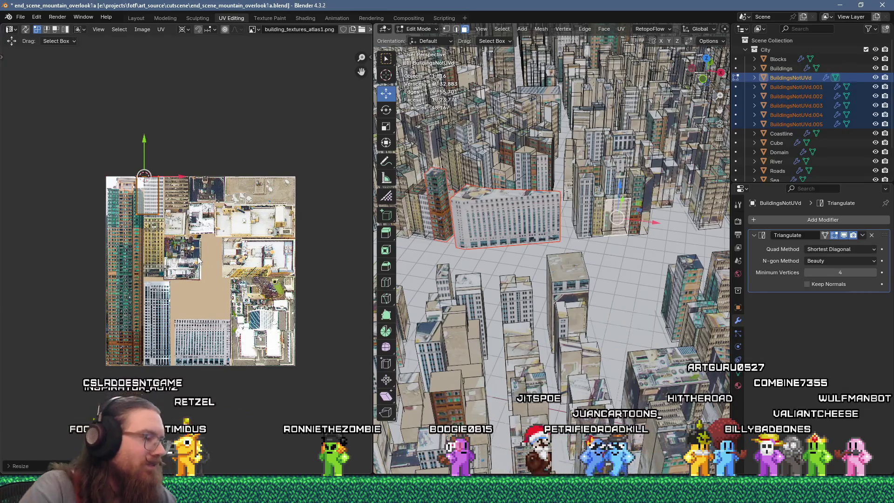
pyautogui.scroll(6, 199, 261)
pyautogui.press('g')
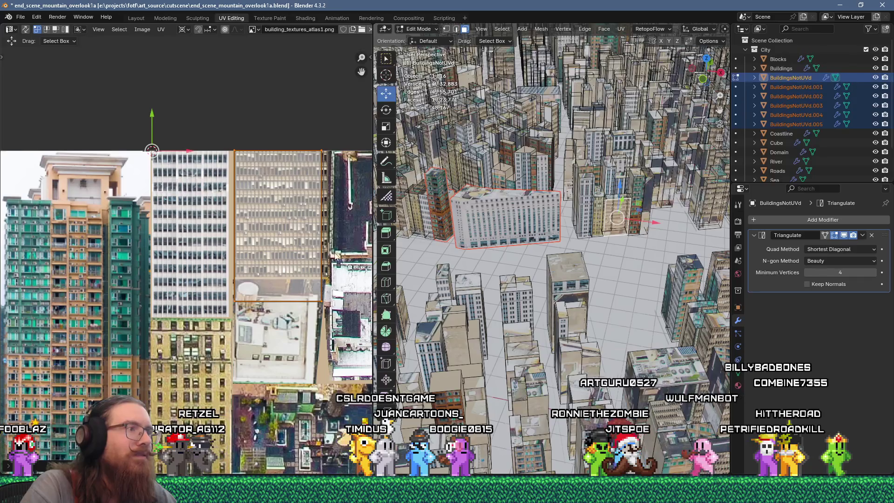
pyautogui.press('g')
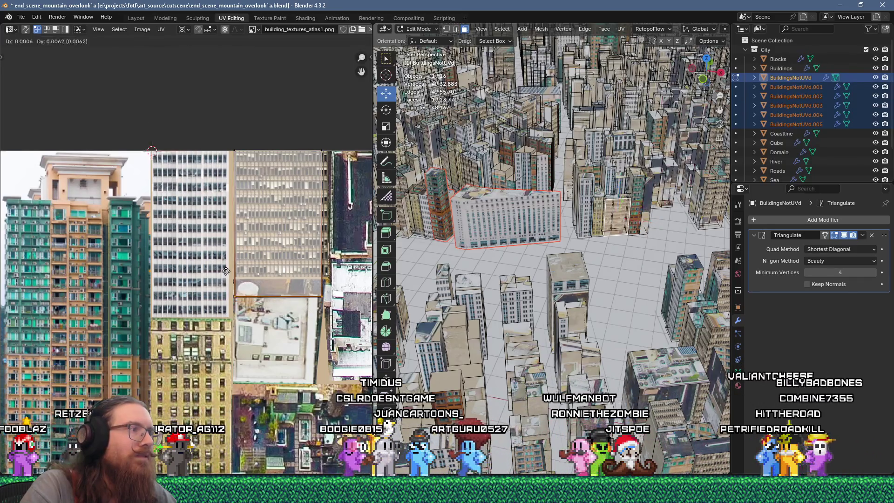
pyautogui.click(242, 264)
# Re-unwrap selected faces, rotate the island 90 degrees onto the rooftop area, then add another face.
pyautogui.moveTo(350, 293); pyautogui.dragTo(312, 138)
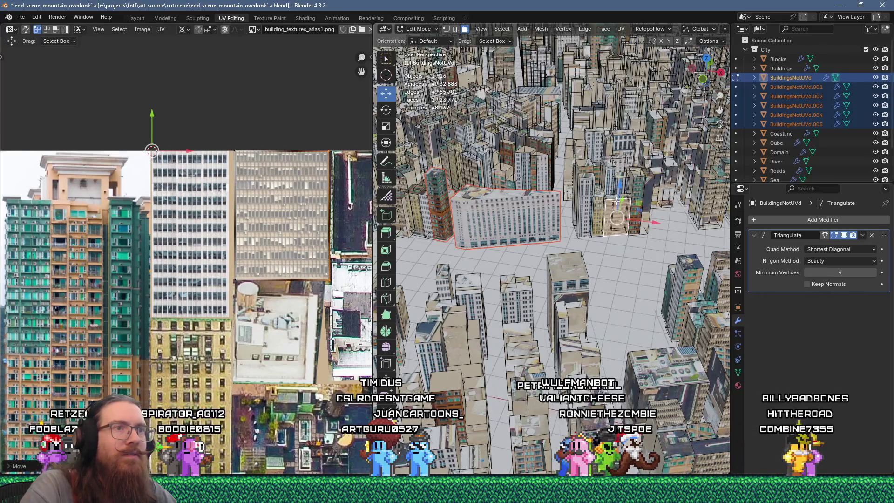
pyautogui.press('u')
pyautogui.click(542, 112)
pyautogui.scroll(-4, 230, 236)
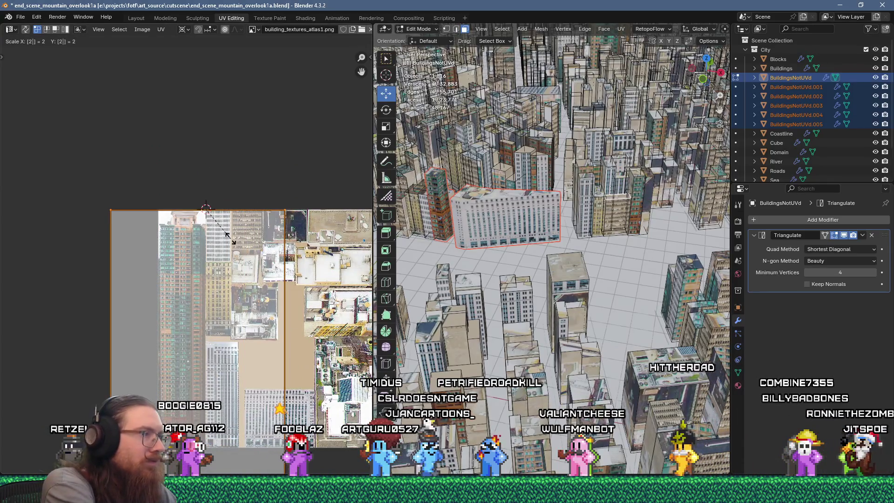
pyautogui.write('r90')
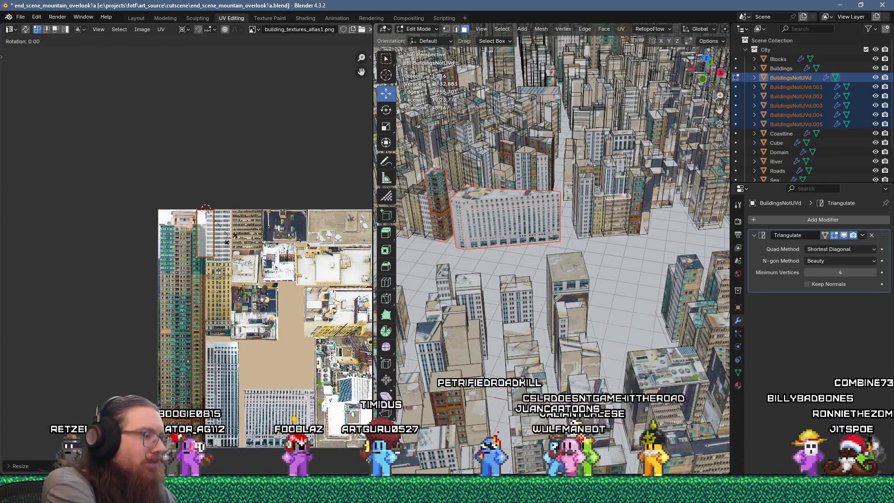
pyautogui.press('Return')
pyautogui.scroll(4, 259, 236)
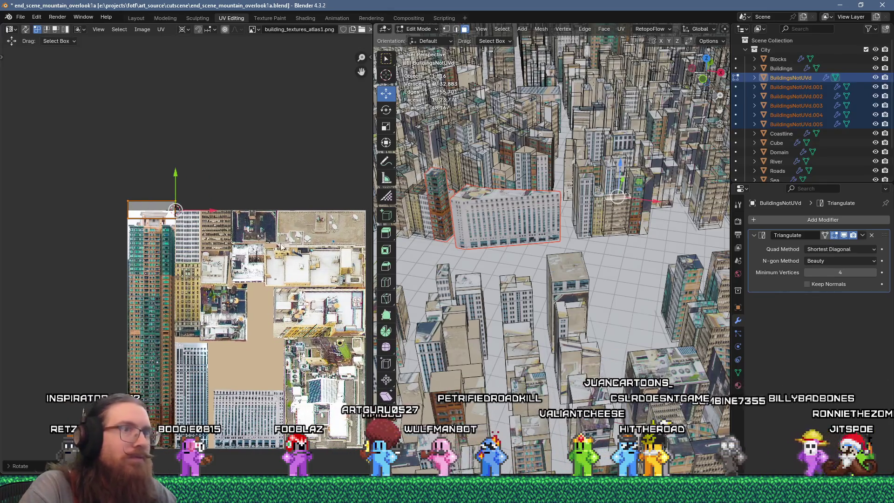
pyautogui.press('g')
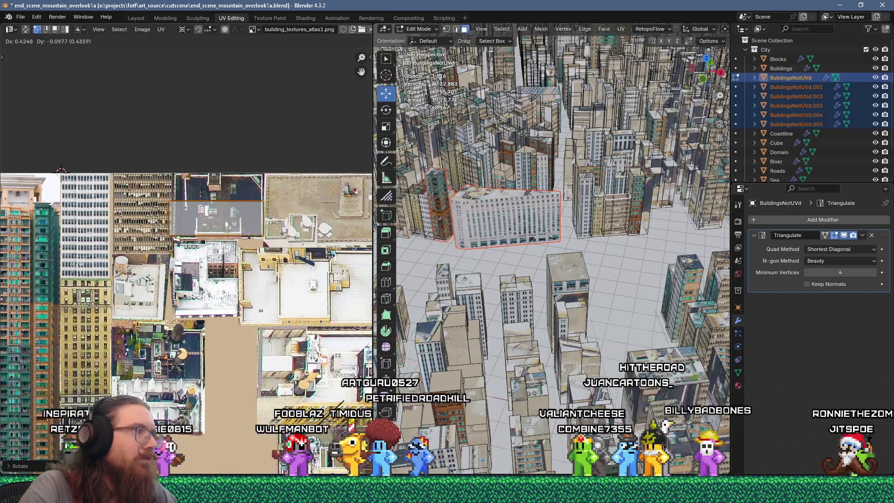
pyautogui.click(328, 255)
pyautogui.press('g')
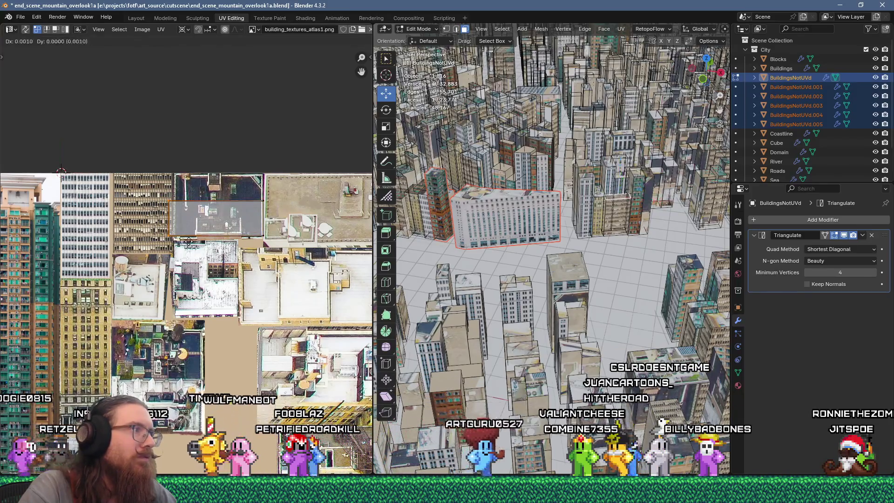
pyautogui.moveTo(553, 208); pyautogui.dragTo(587, 202, button='middle')
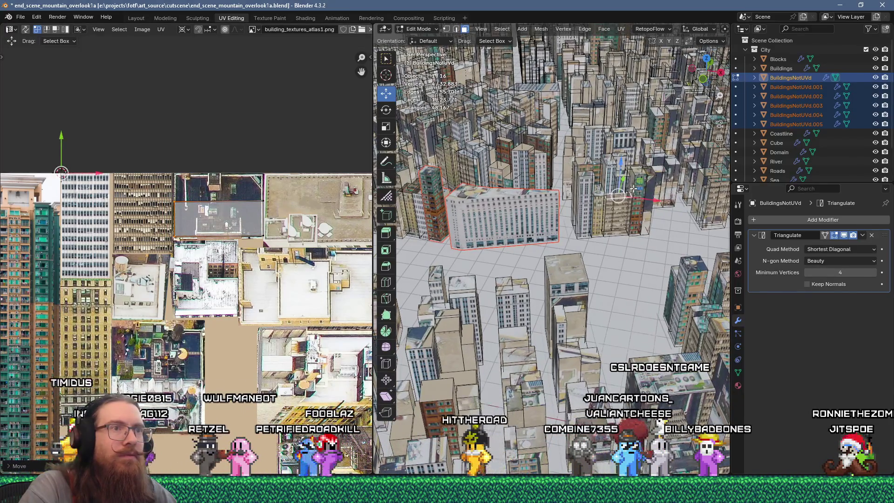
pyautogui.keyDown('shift'); pyautogui.click(639, 185); pyautogui.keyUp('shift')
# Unwrap the two selected faces, scale the island to 0.2 and place it on the teal facade.
pyautogui.press('u')
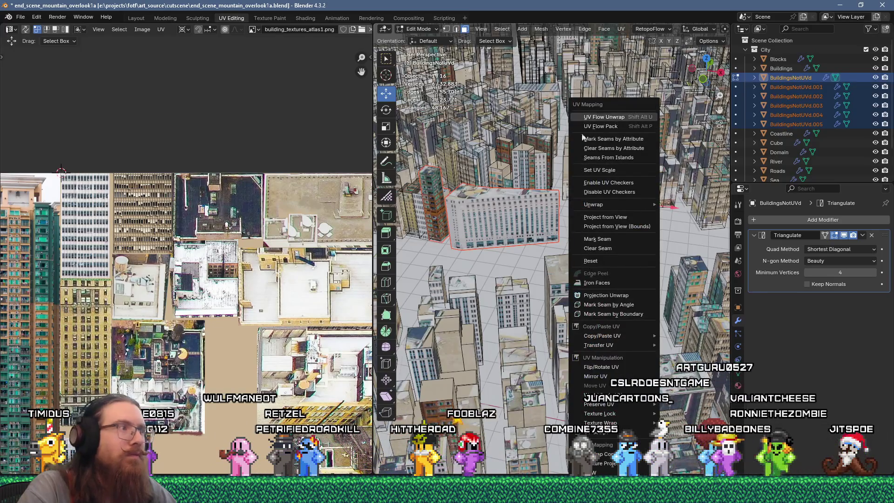
pyautogui.click(600, 119)
pyautogui.press('2')
pyautogui.press('Return')
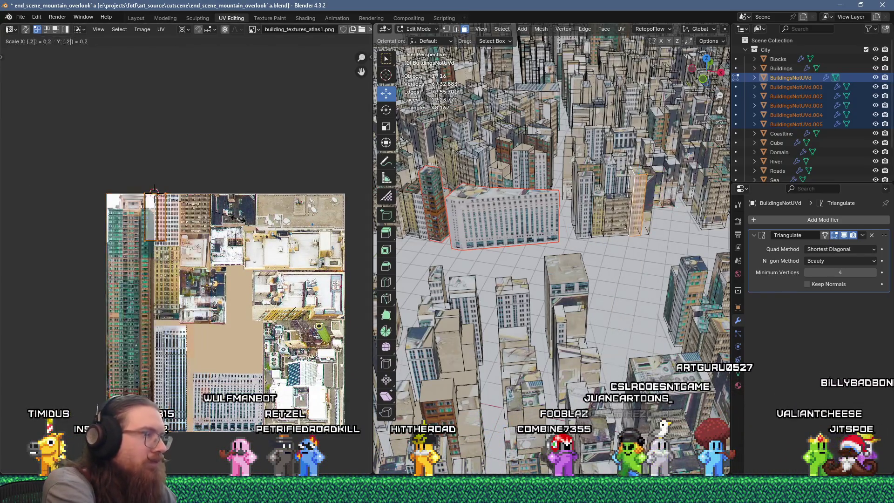
pyautogui.scroll(3, 256, 240)
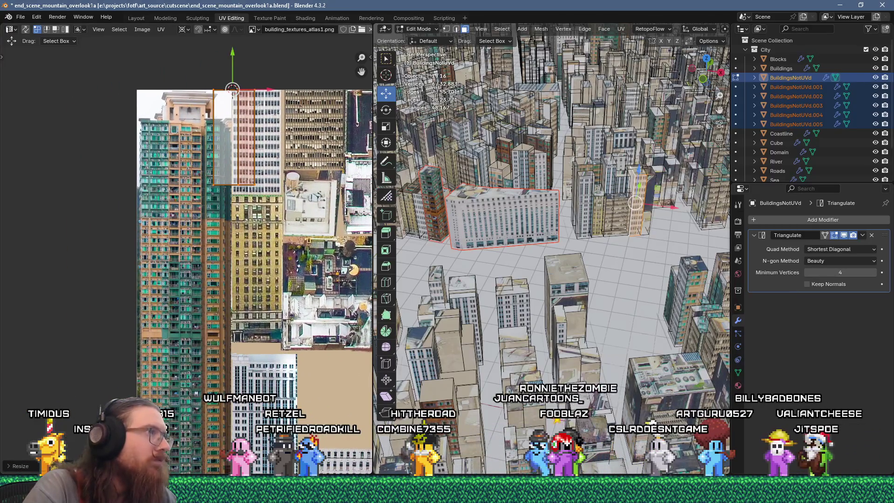
pyautogui.press('g')
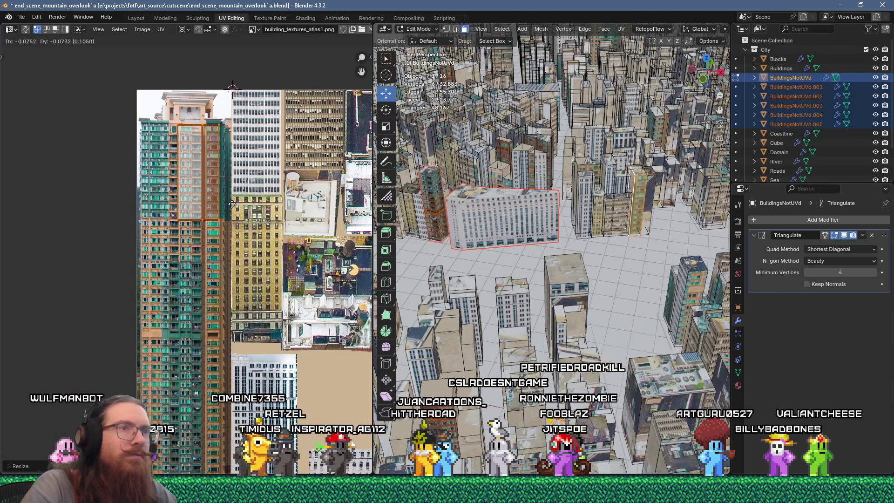
pyautogui.click(232, 204)
# Unwrap another building face, shrink it to 0.2 and move it across the facade image.
pyautogui.click(638, 170)
pyautogui.rightClick(604, 127)
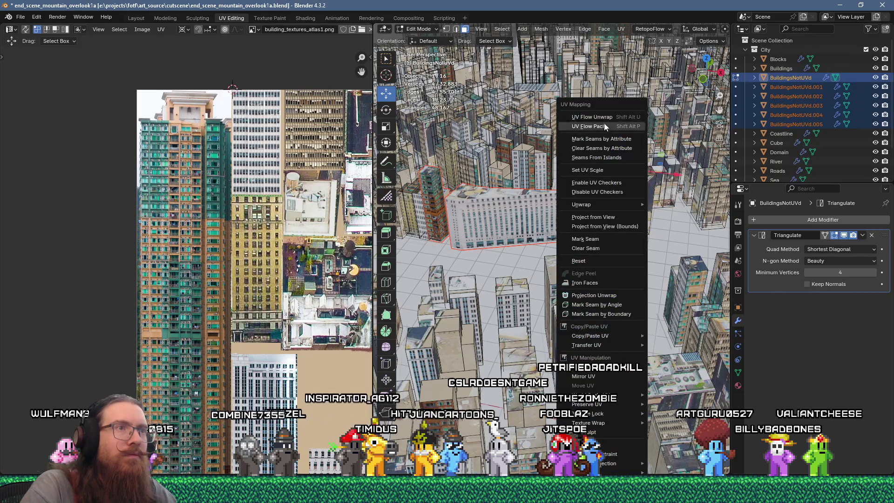
pyautogui.click(600, 261)
pyautogui.scroll(-3, 227, 180)
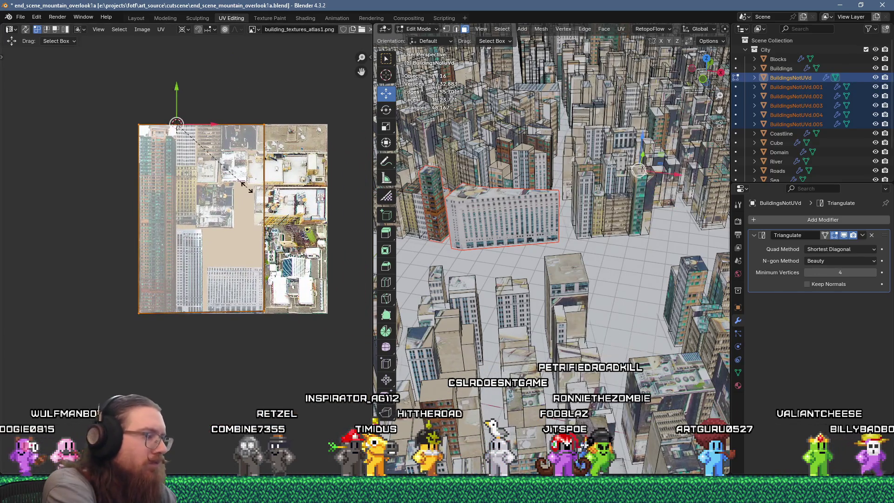
pyautogui.write('s0.2')
pyautogui.press('Return')
pyautogui.scroll(2, 227, 181)
pyautogui.press('g')
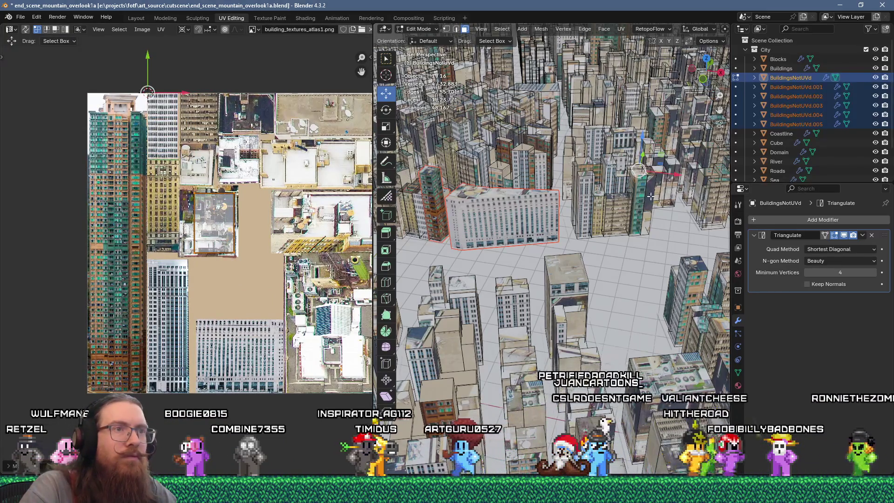
pyautogui.click(281, 262)
# Re-unwrap the faces, shrink the island to 0.25 and place it on a rooftop area.
pyautogui.rightClick(602, 117)
pyautogui.click(603, 117)
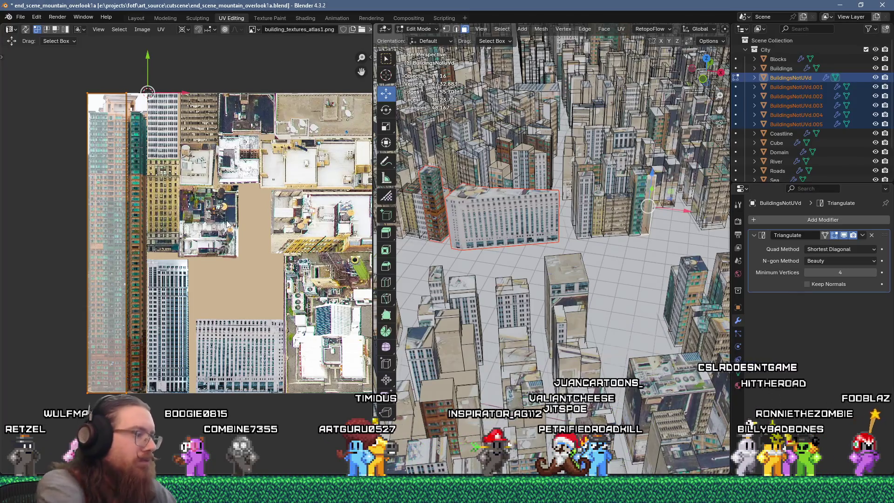
pyautogui.press('x')
pyautogui.press('2')
pyautogui.press('Return')
pyautogui.hotkey('ctrl', 'z')
pyautogui.hotkey('ctrl', 'z')
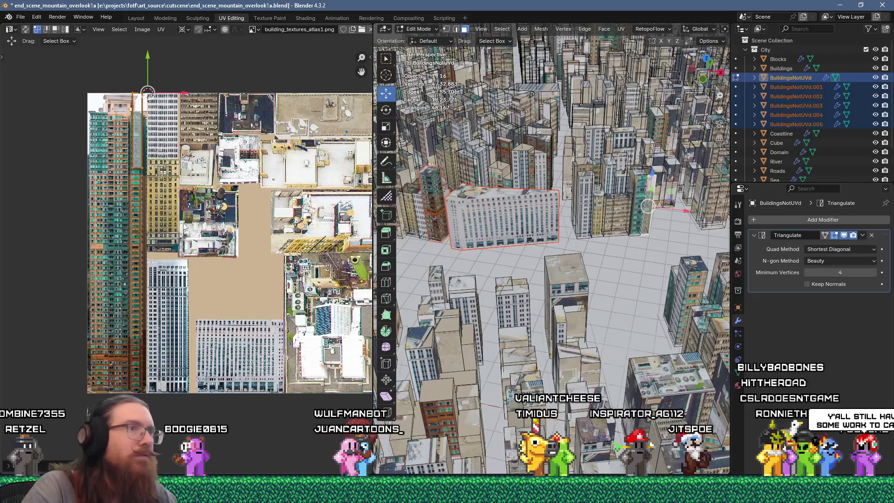
pyautogui.scroll(1, 215, 206)
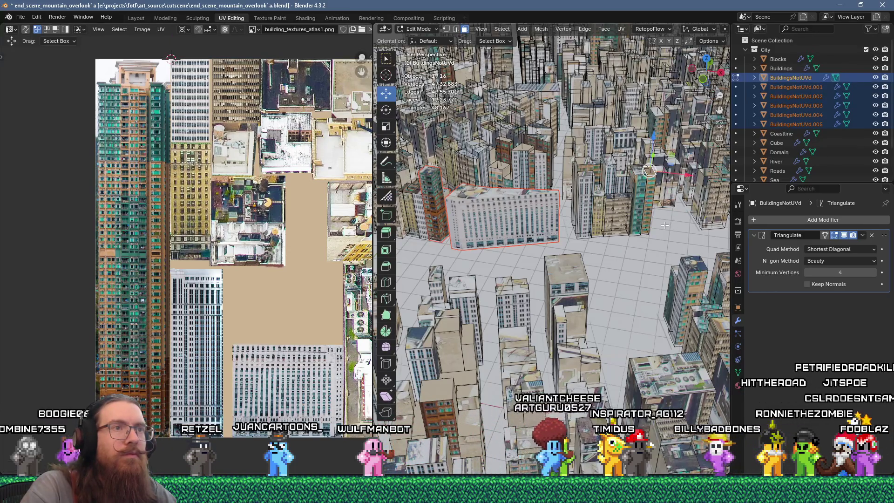
pyautogui.press('u')
pyautogui.click(623, 116)
pyautogui.write('s')
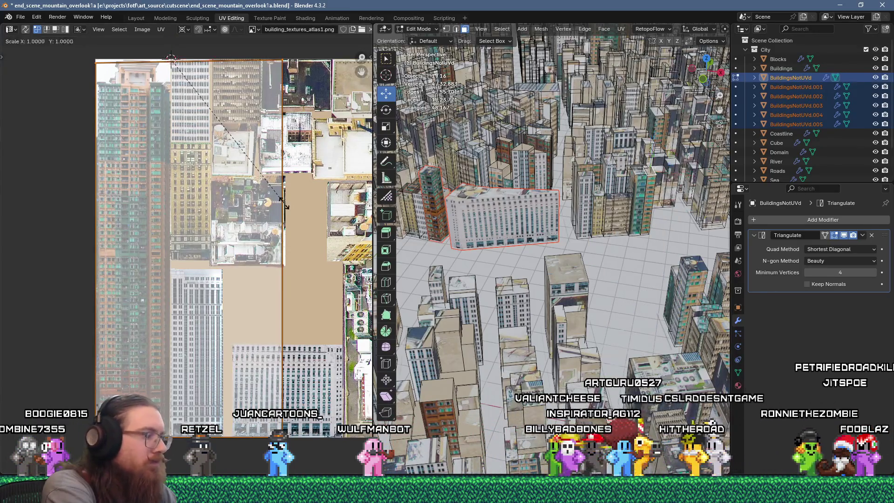
pyautogui.write('.25')
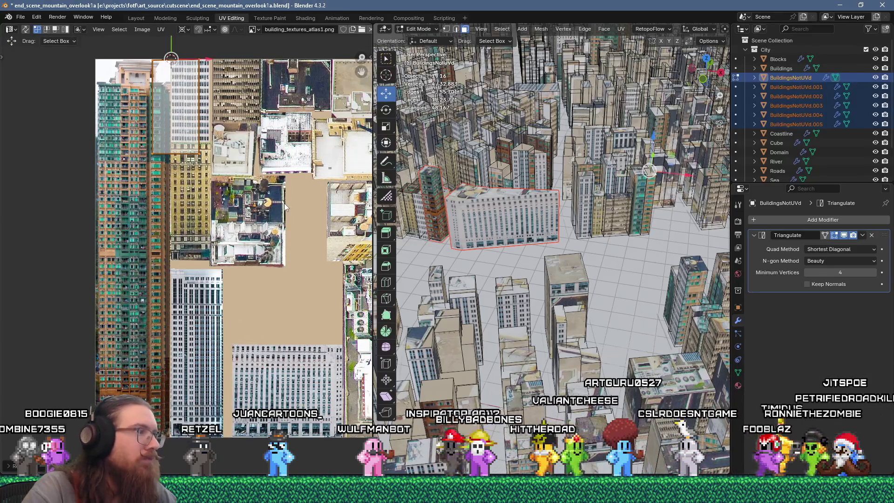
pyautogui.write('g')
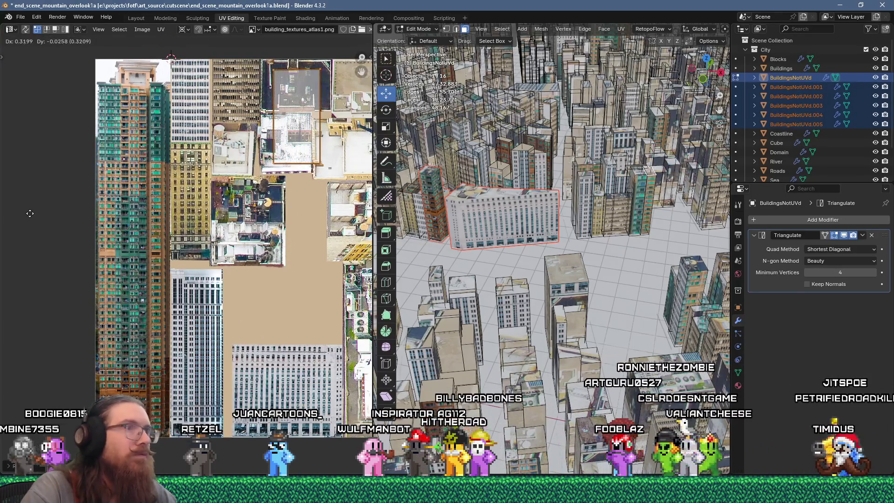
pyautogui.click(29, 207)
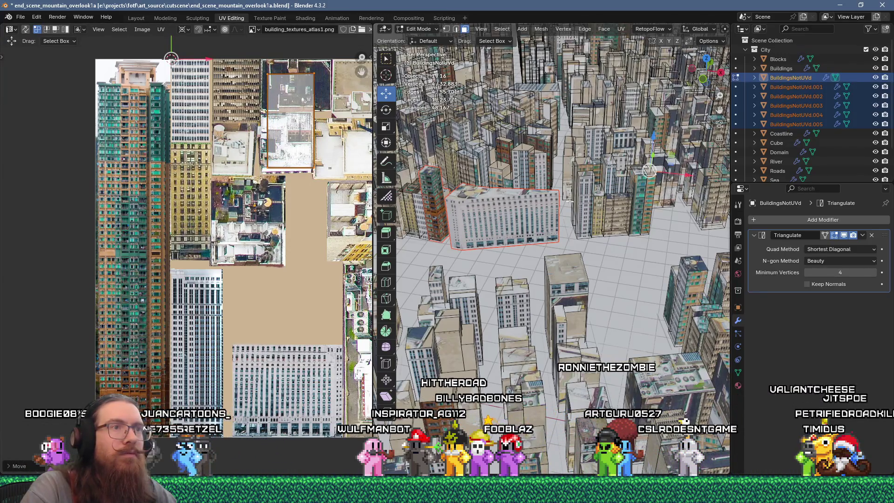
# Add three faces of the next tall building to the selection.
pyautogui.keyDown('shift'); pyautogui.click(584, 166); pyautogui.keyUp('shift')
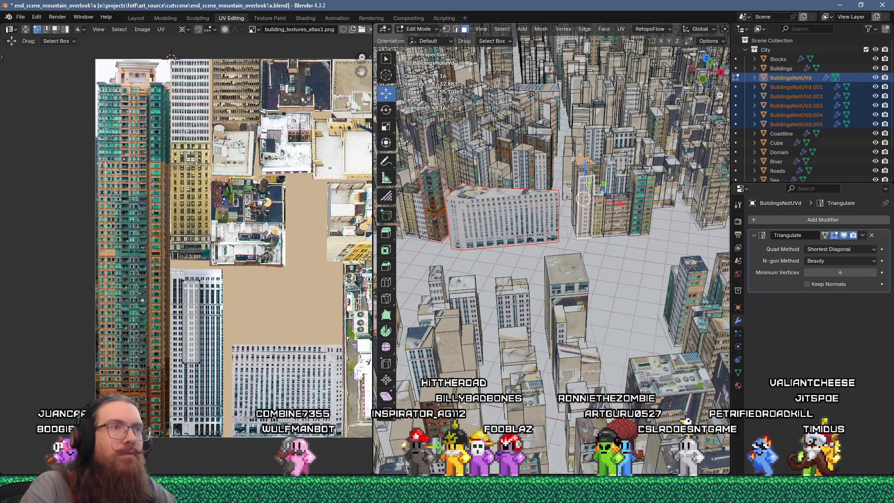
pyautogui.keyDown('shift'); pyautogui.click(608, 159); pyautogui.keyUp('shift')
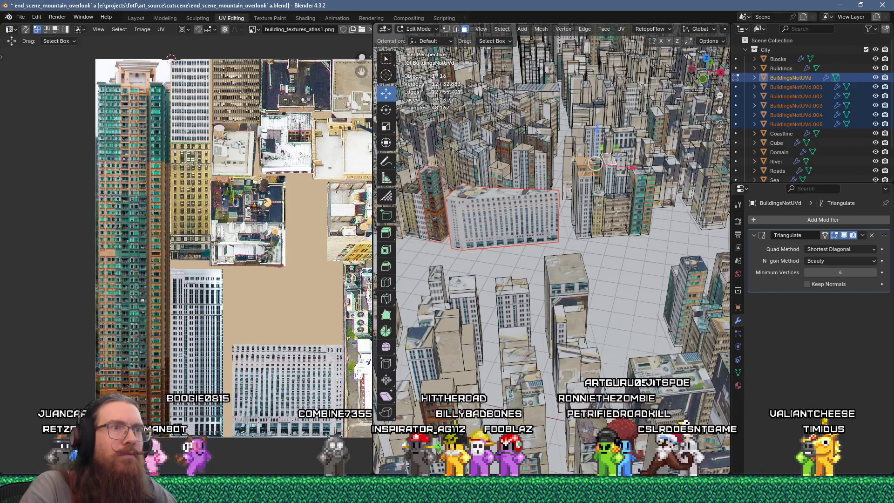
pyautogui.keyDown('shift'); pyautogui.click(627, 158); pyautogui.keyUp('shift')
# Flow-unwrap the selected building faces, scale the islands to 0.2 and drop them on the facade area.
pyautogui.press('u')
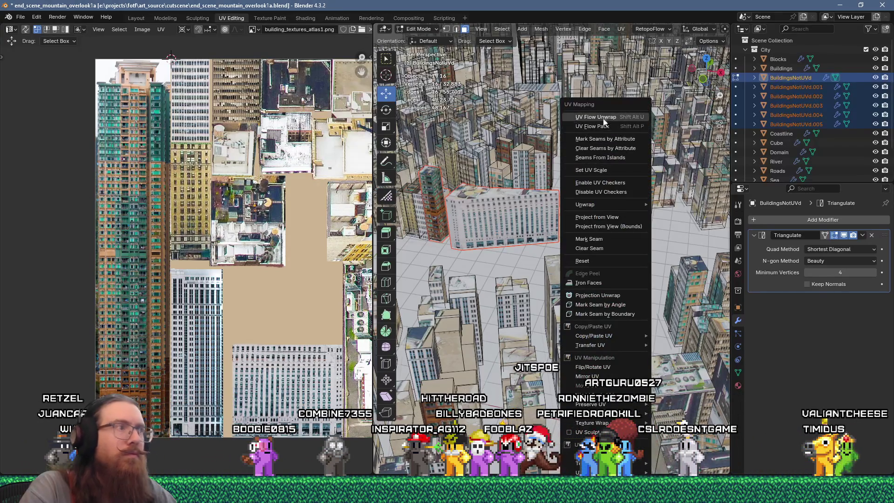
pyautogui.click(606, 116)
pyautogui.write('0.2')
pyautogui.press('Return')
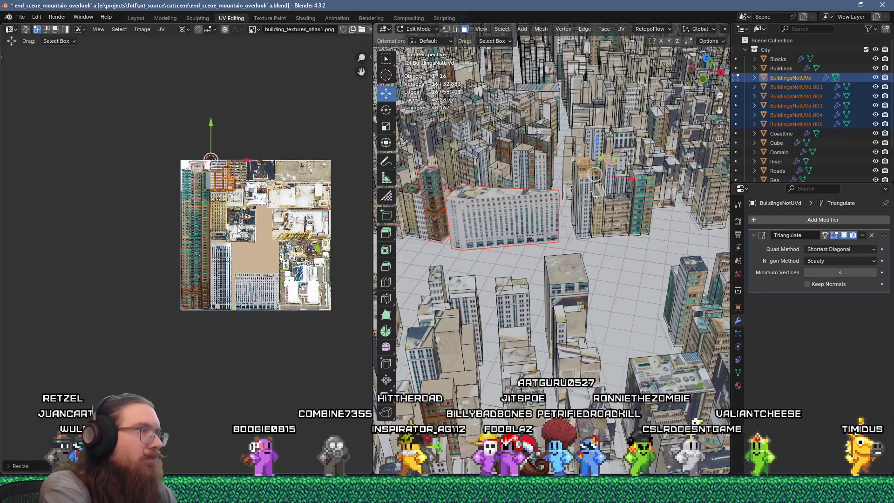
pyautogui.scroll(3, 239, 228)
pyautogui.press('g')
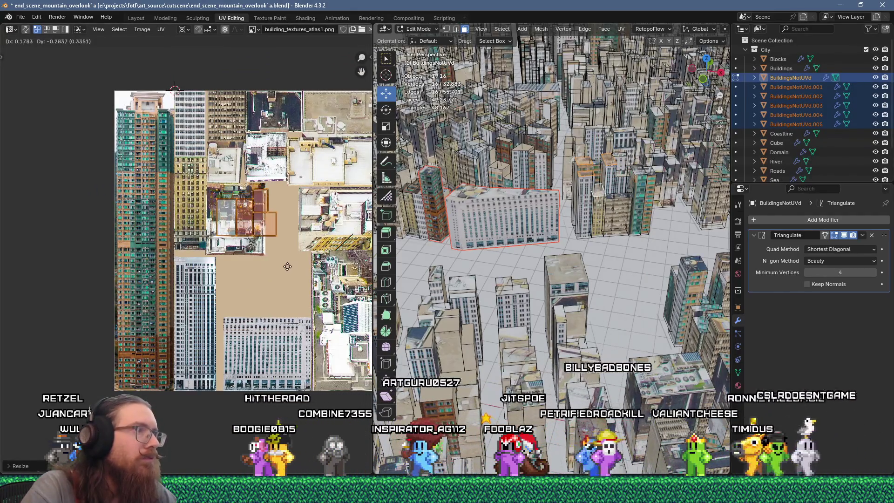
pyautogui.click(280, 266)
# In face mode, reposition and rotate individual UV faces to fit the facade within the atlas.
pyautogui.scroll(3, 268, 230)
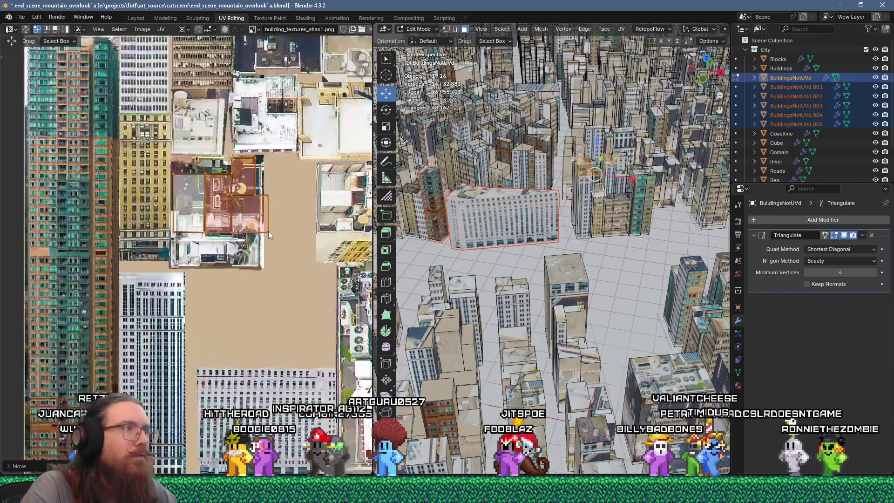
pyautogui.press('3')
pyautogui.press('g')
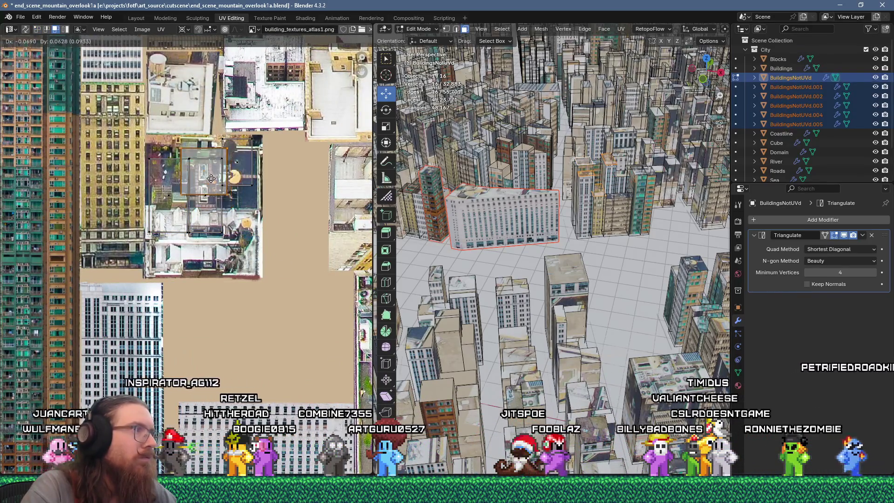
pyautogui.click(175, 160)
pyautogui.click(212, 221)
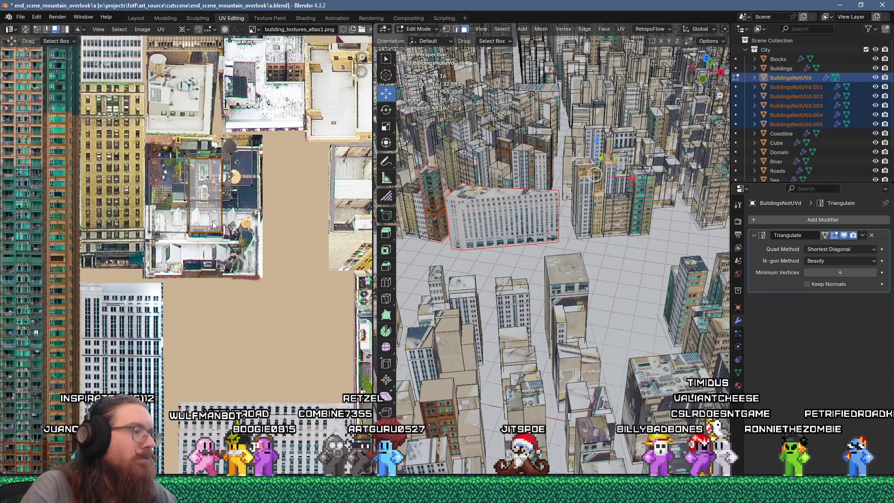
pyautogui.press('r')
pyautogui.press('Return')
pyautogui.press('Home')
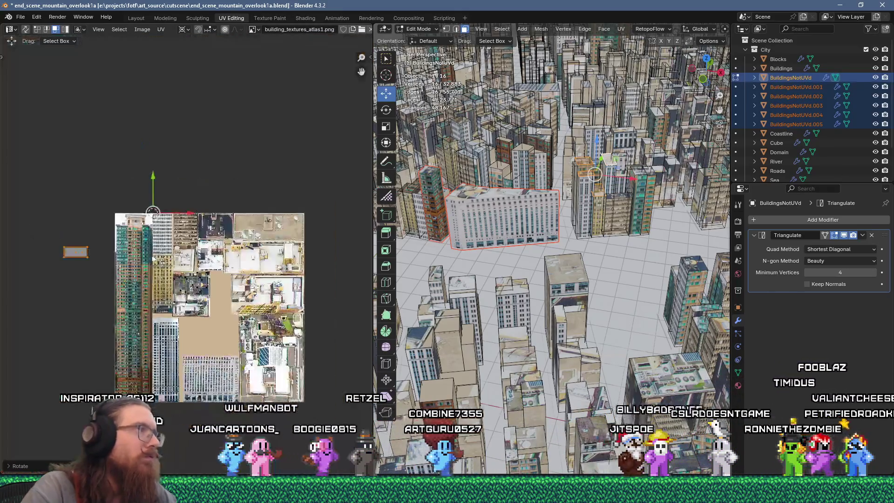
pyautogui.press('g')
# Unwrap the next building's faces, scale the island by 2, rotate it 90° and place it upper-middle.
pyautogui.moveTo(556, 247); pyautogui.dragTo(619, 157, button='middle')
pyautogui.press('u')
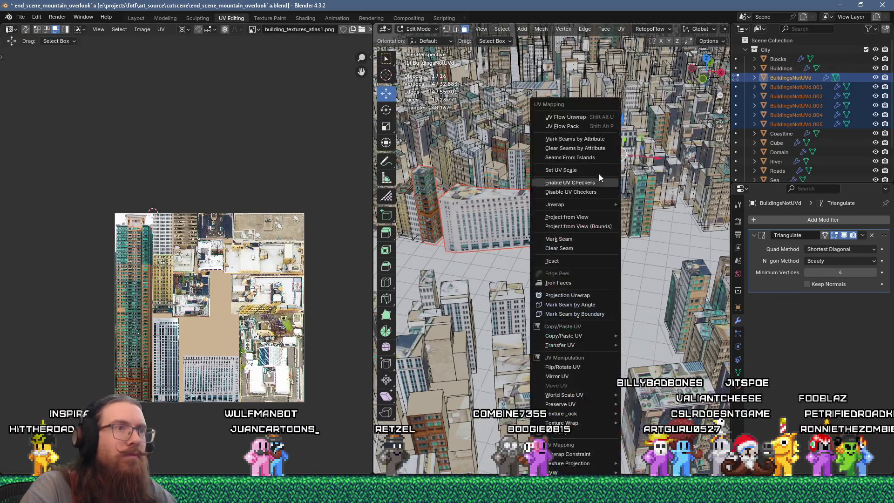
pyautogui.click(583, 119)
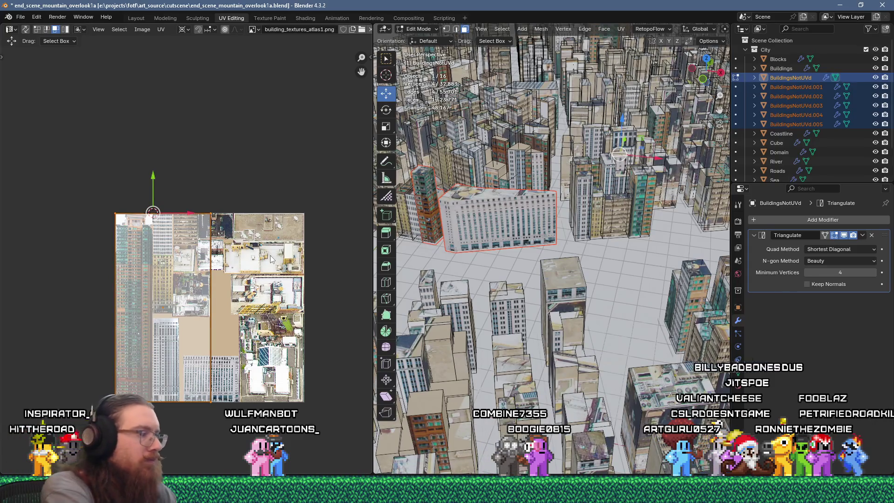
pyautogui.write('2r90')
pyautogui.press('Return')
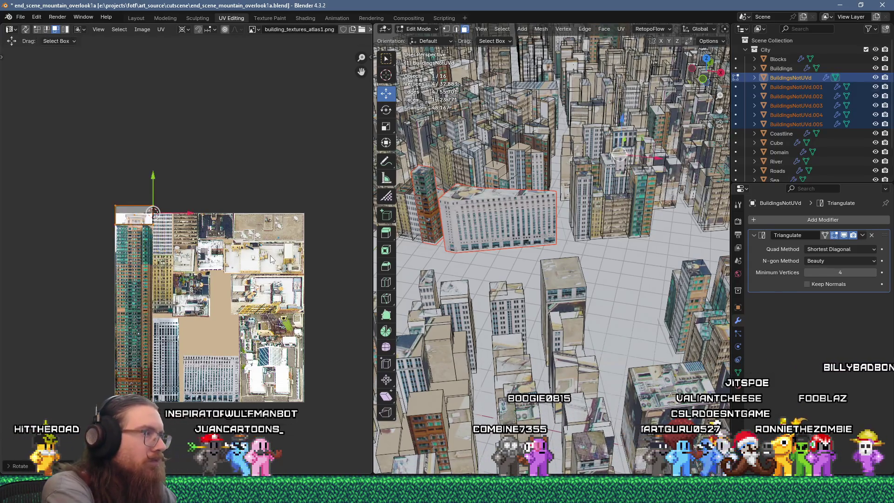
pyautogui.press('g')
pyautogui.click(268, 245)
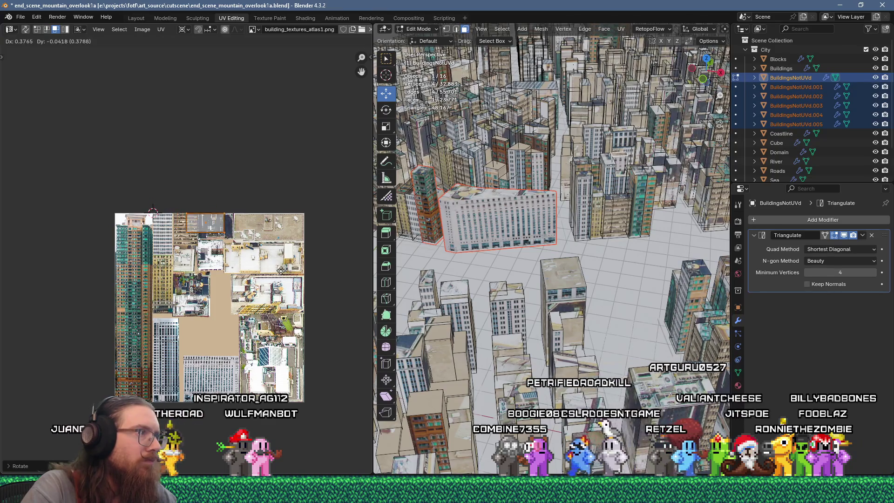
# Align the island with the upper-left rooftop image and select the whole building with Ctrl+L.
pyautogui.scroll(1, 248, 248)
pyautogui.scroll(4, 248, 248)
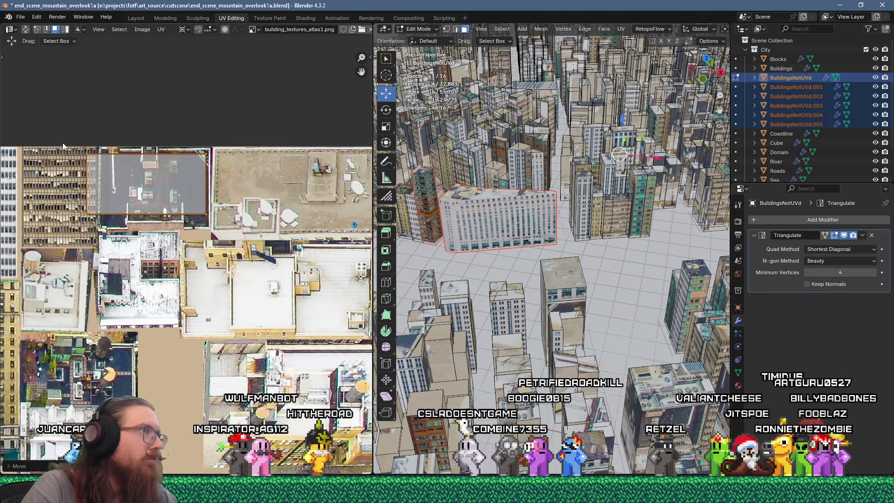
pyautogui.press('g')
pyautogui.click(130, 220)
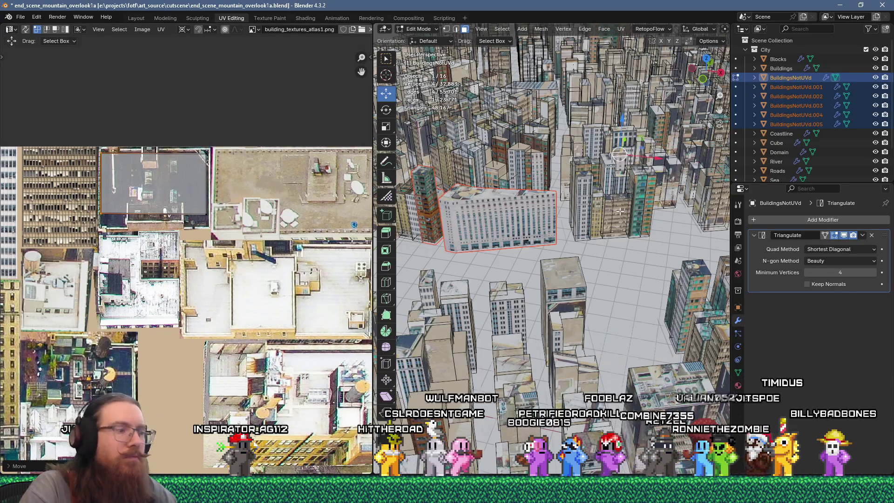
pyautogui.hotkey('ctrl', 'l')
# Add three more buildings and separate the selection into BuildingsNotUVd.006, then select the next building.
pyautogui.press('l')
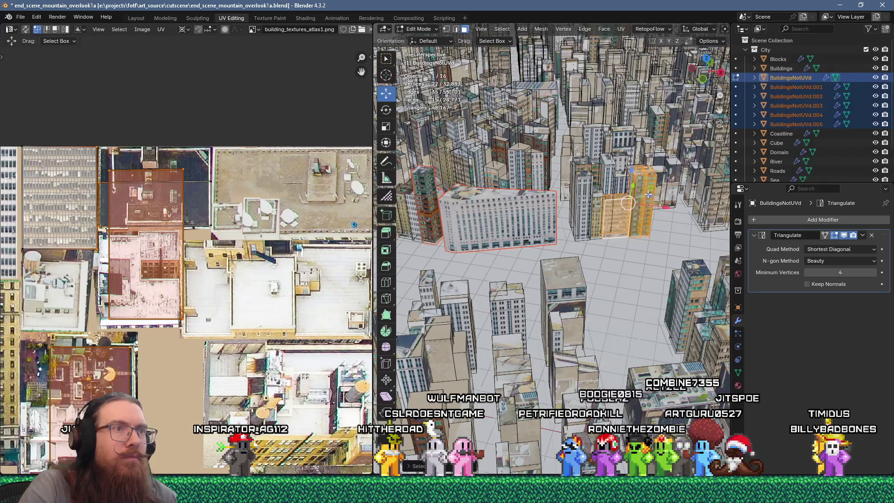
pyautogui.press('l')
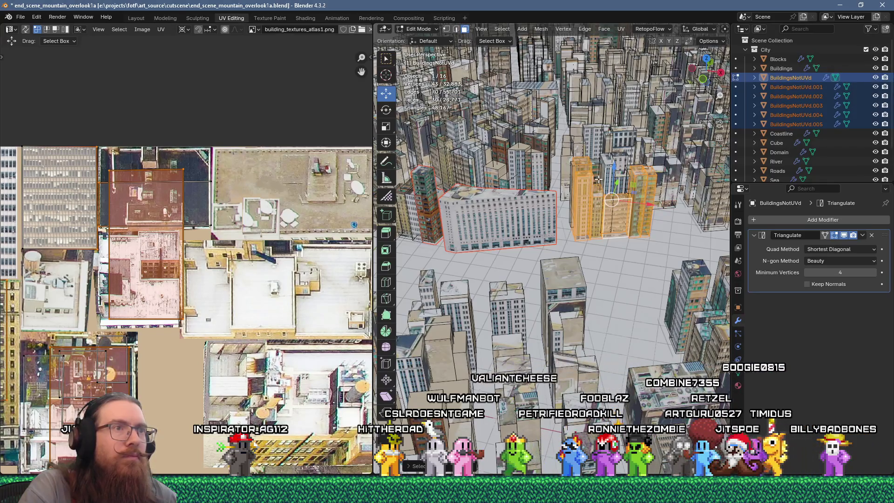
pyautogui.press('l')
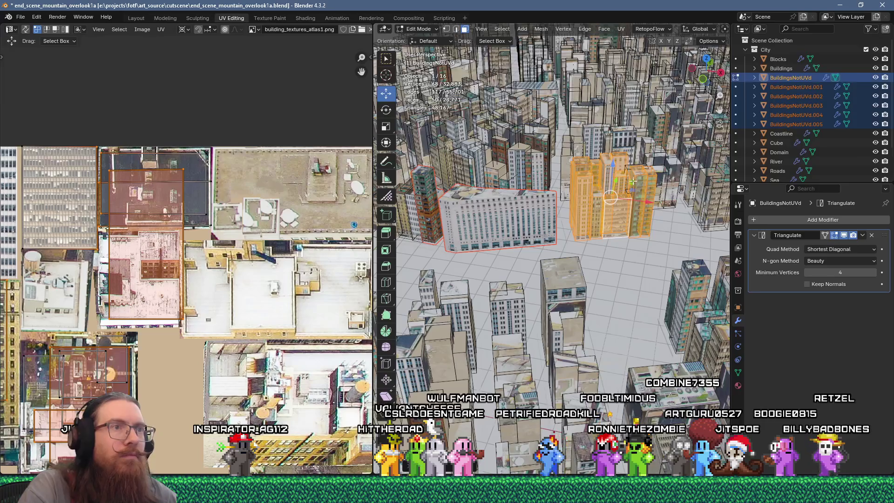
pyautogui.press('p')
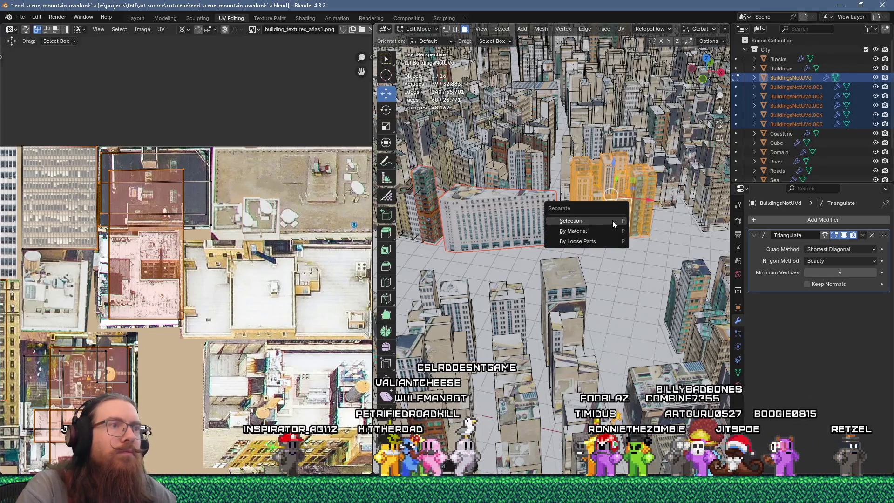
pyautogui.click(613, 219)
pyautogui.moveTo(563, 225)
pyautogui.mouseDown(button='middle')
pyautogui.moveTo(615, 267)
pyautogui.moveTo(582, 300)
pyautogui.moveTo(558, 268)
pyautogui.mouseUp(button='middle')
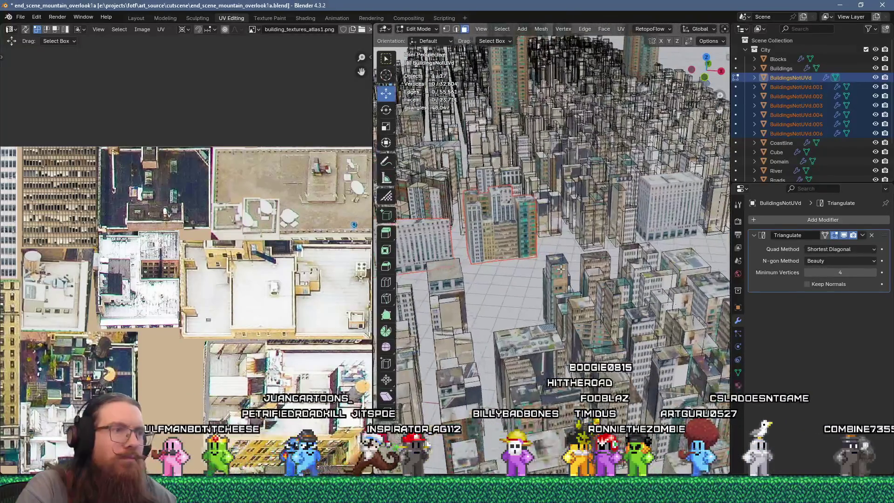
pyautogui.hotkey('ctrl', 'l')
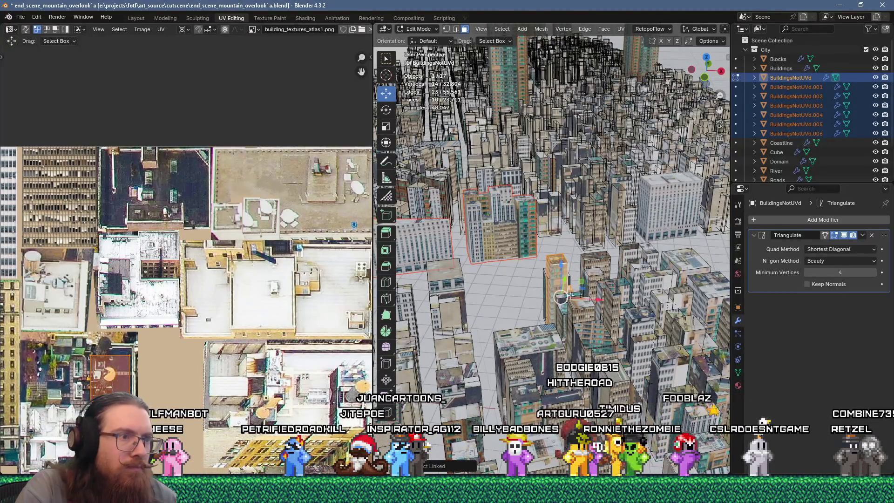
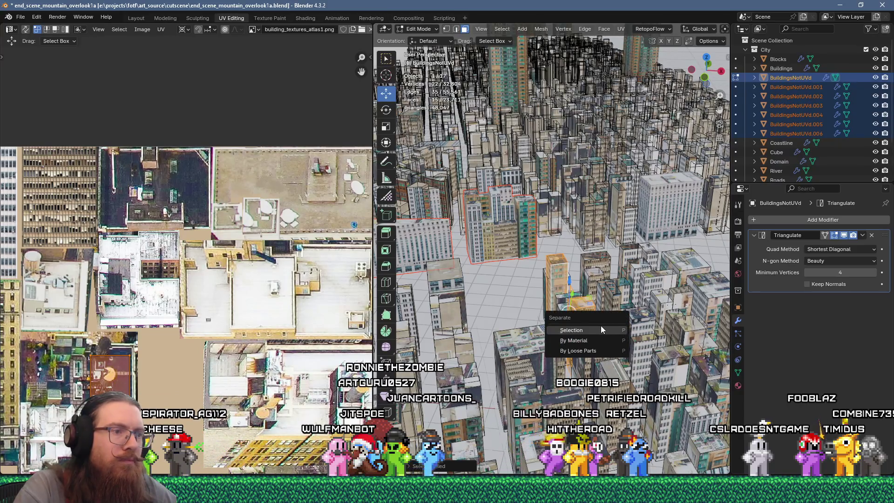
# Separate the chosen building's faces from BuildingsNotUVd into the new object BuildingsNotUVd.007.
pyautogui.click(603, 326)
pyautogui.scroll(3, 558, 309)
pyautogui.scroll(1, 559, 309)
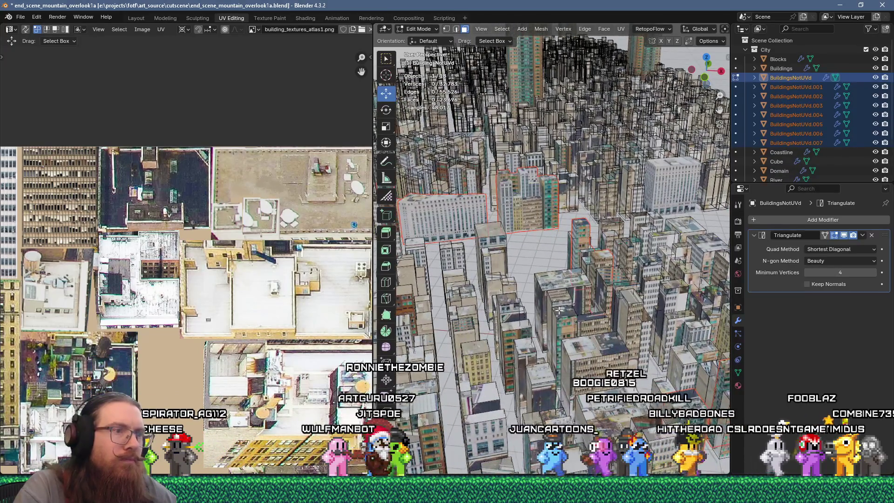
pyautogui.keyDown('shift'); pyautogui.moveTo(559, 330); pyautogui.dragTo(594, 301, button='middle'); pyautogui.keyUp('shift')
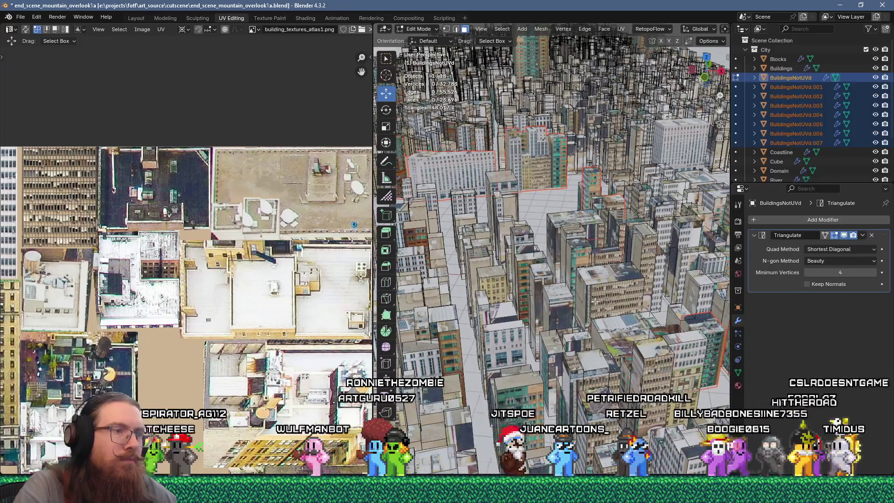
pyautogui.scroll(-6, 542, 315)
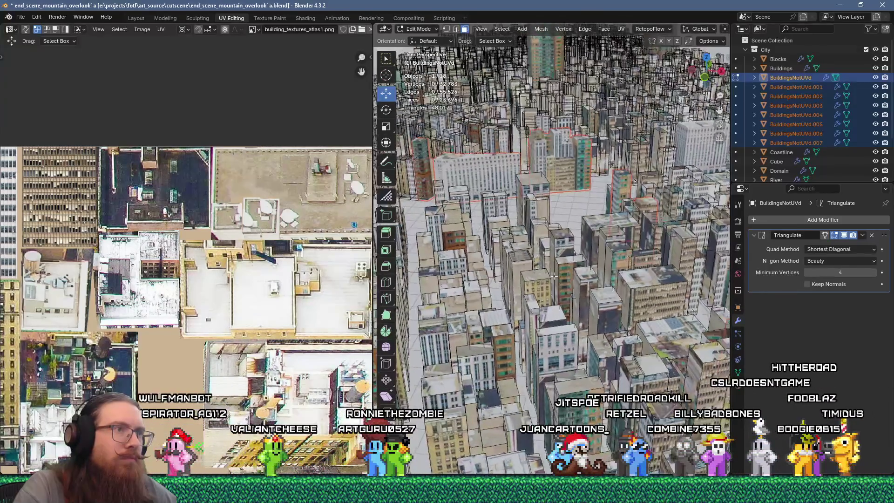
pyautogui.moveTo(552, 329)
pyautogui.mouseDown(button='middle')
pyautogui.moveTo(514, 237)
pyautogui.moveTo(511, 284)
pyautogui.mouseUp(button='middle')
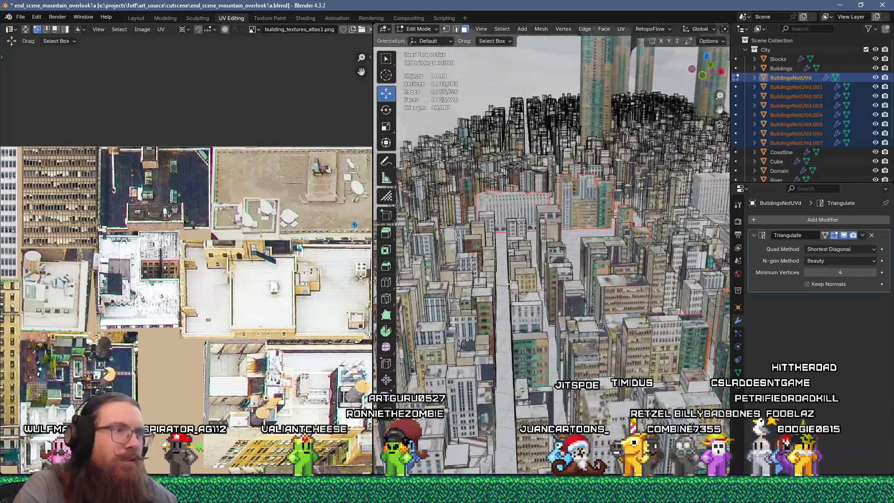
pyautogui.press('p')
pyautogui.click(556, 236)
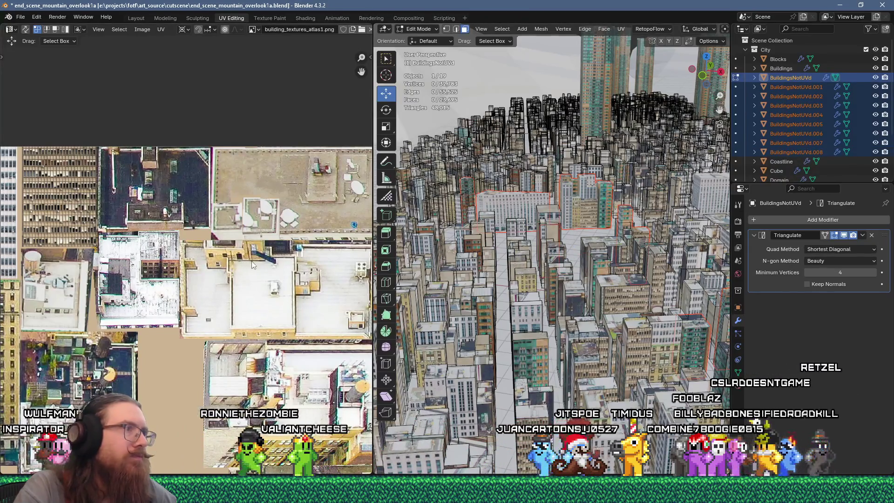
pyautogui.moveTo(564, 229); pyautogui.dragTo(576, 232, button='middle')
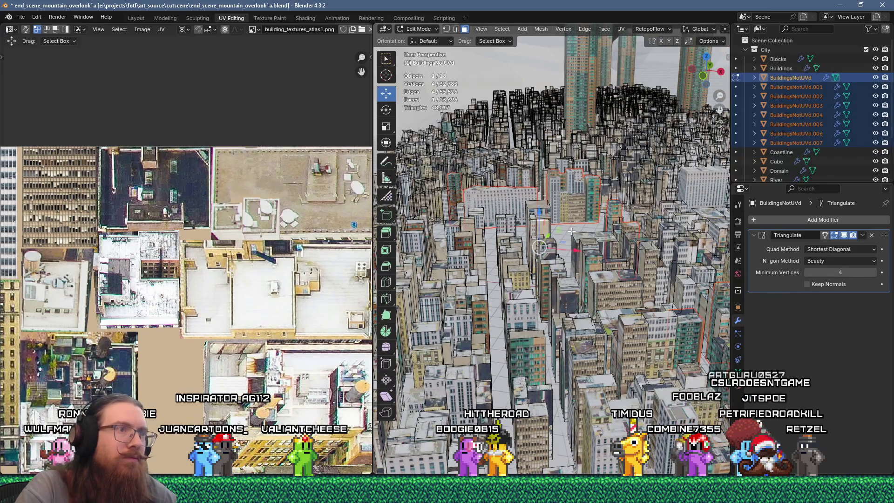
# UV Flow Unwrap the selected building faces, then shrink and move the island onto the atlas.
pyautogui.press('u')
pyautogui.click(535, 117)
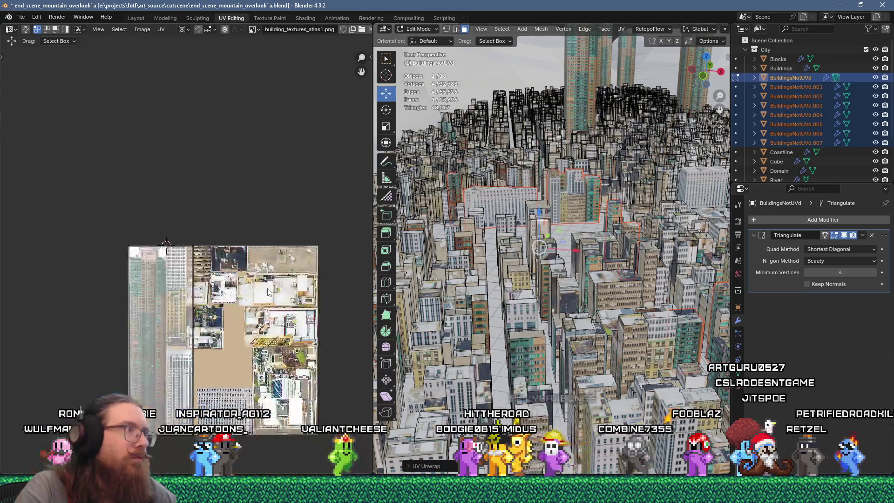
pyautogui.press('s')
pyautogui.press('Return')
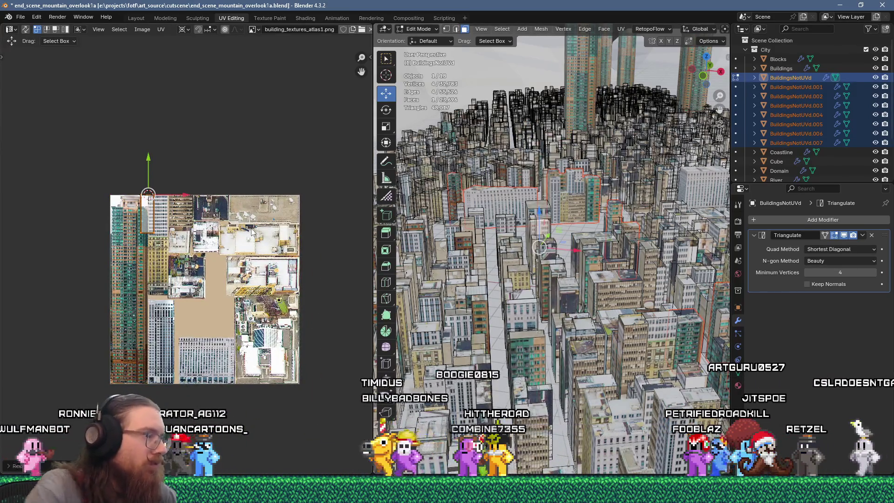
pyautogui.press('g')
pyautogui.click(205, 327)
# Unwrap another building face and shrink and reposition its UV island across the atlas.
pyautogui.keyDown('shift'); pyautogui.moveTo(575, 276); pyautogui.dragTo(527, 245, button='middle'); pyautogui.keyUp('shift')
pyautogui.click(588, 282)
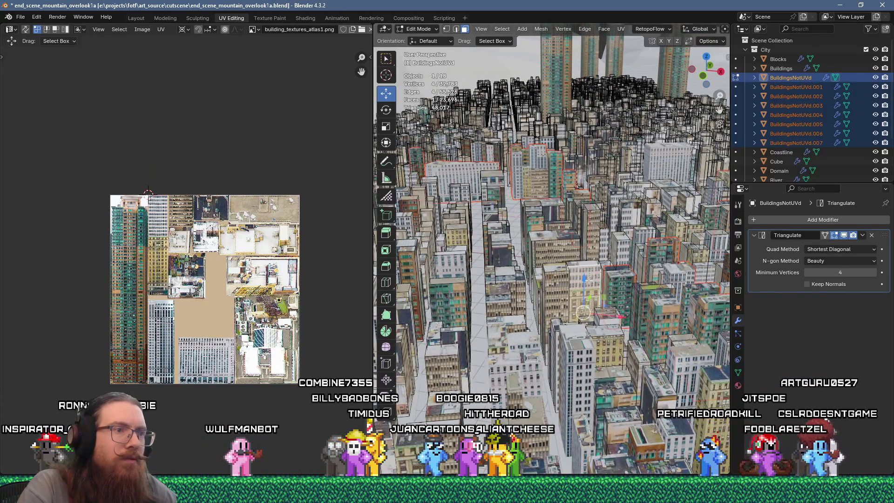
pyautogui.press('u')
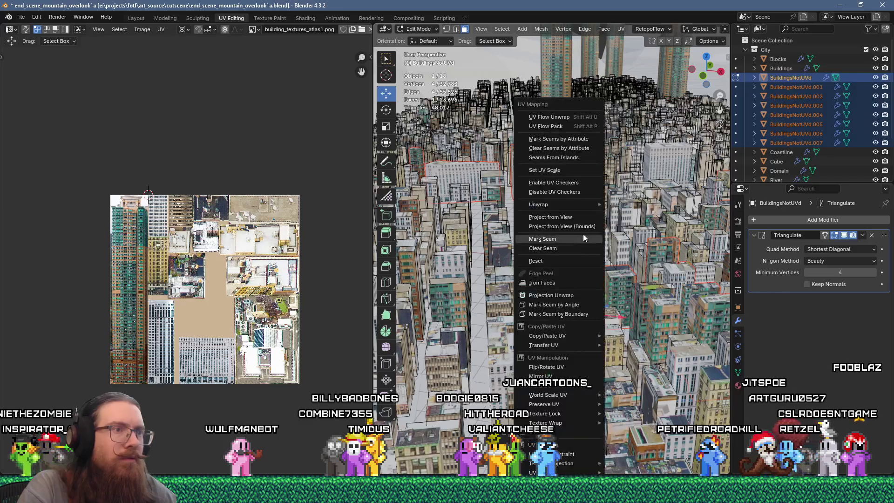
pyautogui.click(566, 117)
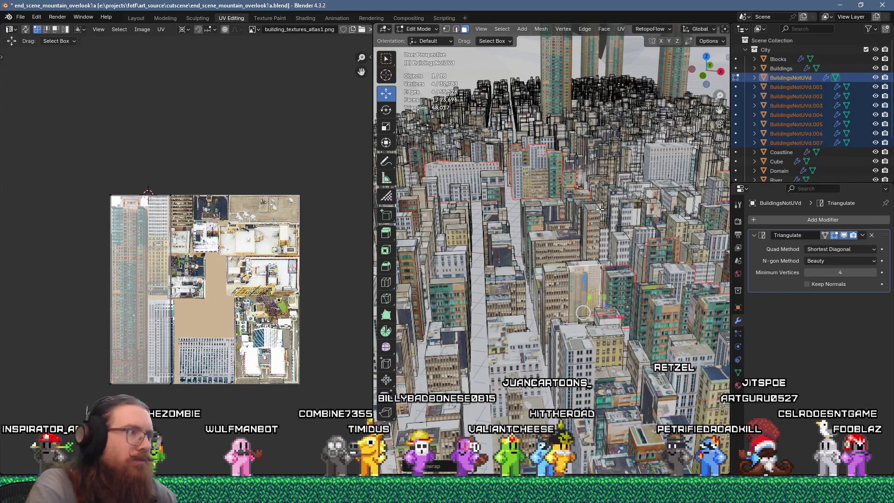
pyautogui.press('s')
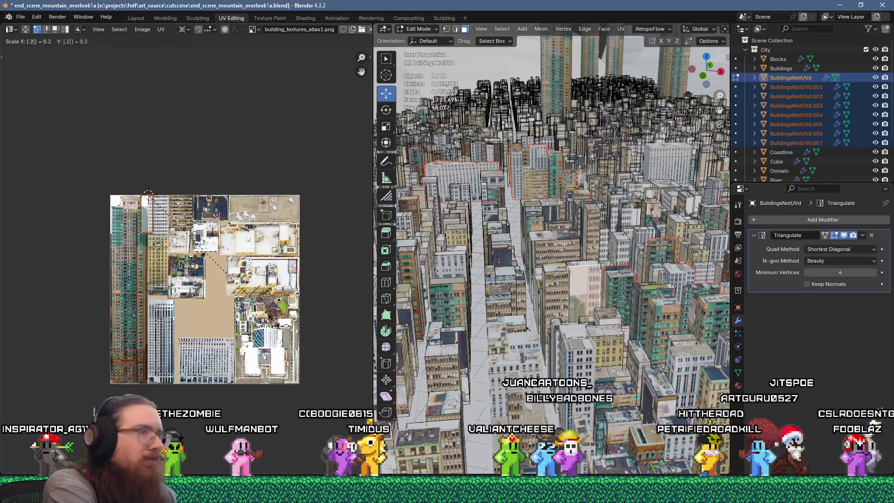
pyautogui.click(201, 244)
pyautogui.scroll(3, 210, 188)
pyautogui.scroll(3, 209, 188)
pyautogui.press('g')
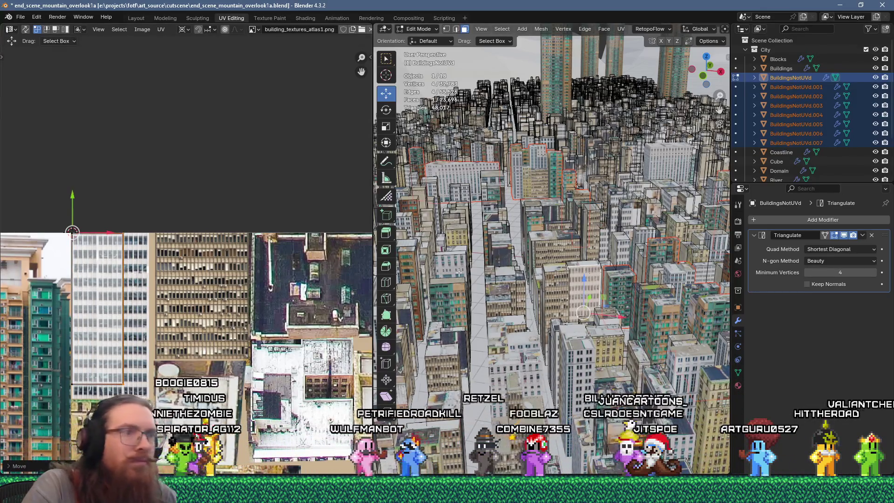
pyautogui.press('Home')
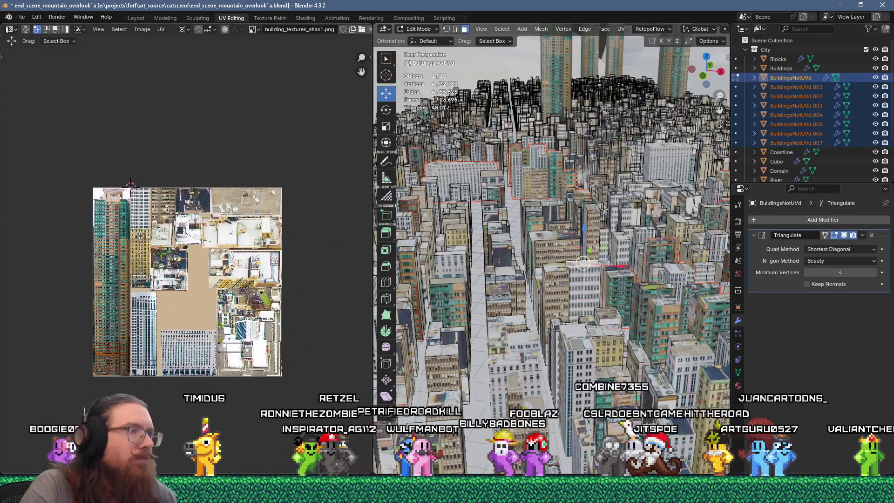
# Split the chosen faces into BuildingsNotUVd.008 and recentre the whole atlas in the UV view.
pyautogui.scroll(5, 228, 347)
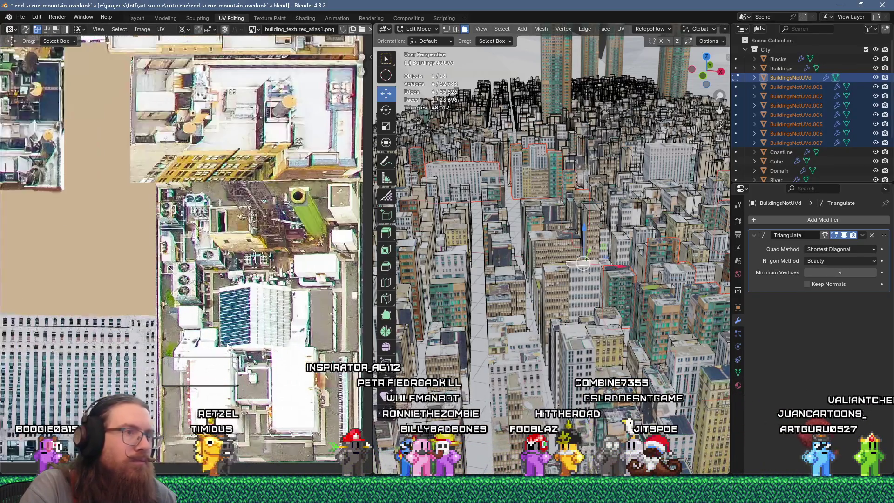
pyautogui.click(589, 284)
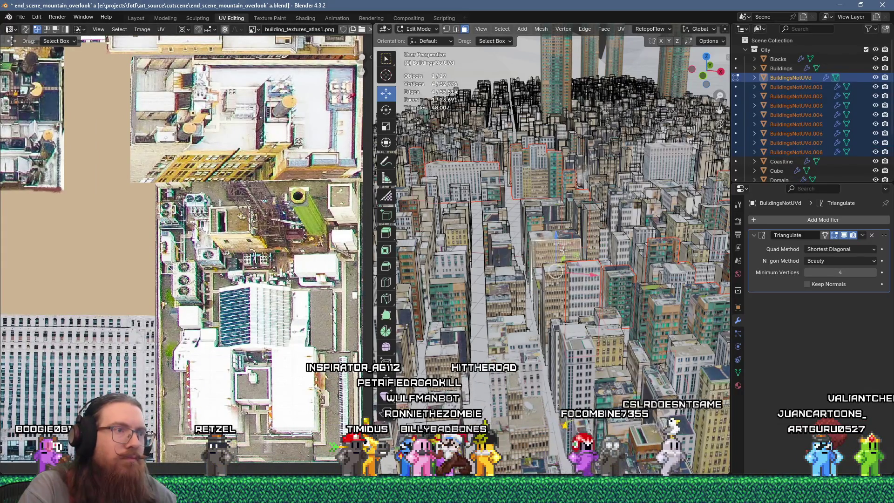
pyautogui.scroll(3, 563, 250)
pyautogui.press('Home')
pyautogui.scroll(1, 130, 143)
pyautogui.scroll(2, 592, 242)
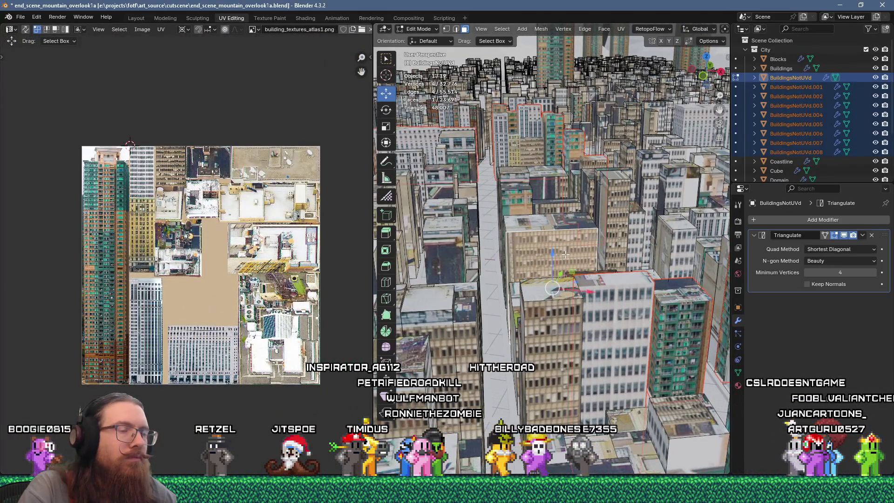
pyautogui.scroll(-2, 273, 277)
pyautogui.moveTo(271, 266); pyautogui.dragTo(219, 177, button='middle')
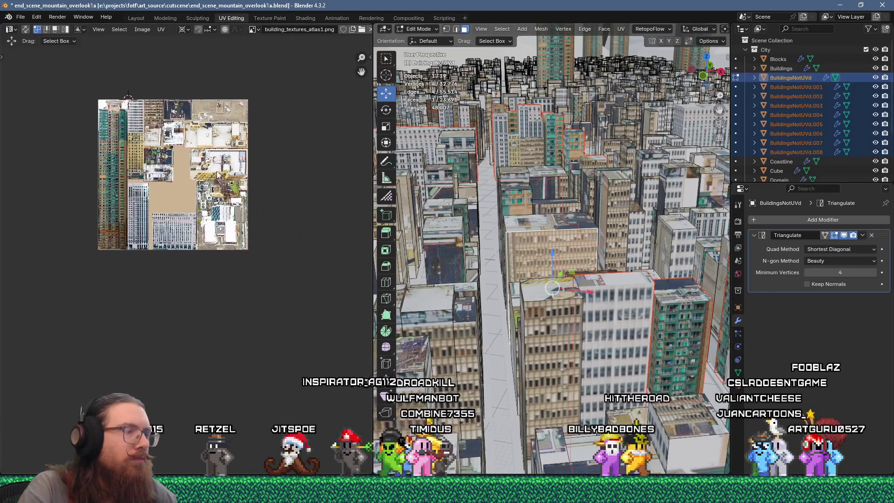
pyautogui.scroll(-8, 230, 288)
pyautogui.moveTo(343, 272)
pyautogui.mouseDown(button='middle')
pyautogui.moveTo(220, 259)
pyautogui.moveTo(200, 233)
pyautogui.mouseUp(button='middle')
pyautogui.scroll(10, 209, 259)
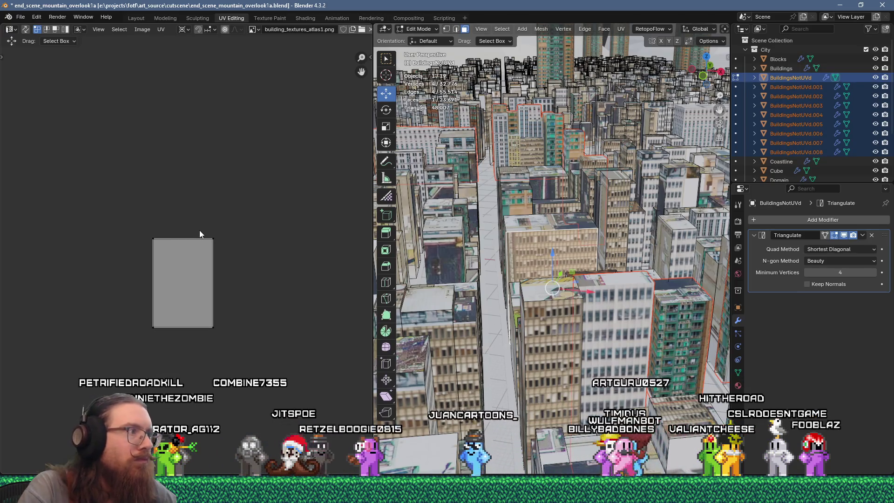
# Stretch the UV face's right edge outward and add a second building face to the selection.
pyautogui.moveTo(206, 219); pyautogui.dragTo(251, 337)
pyautogui.press('g')
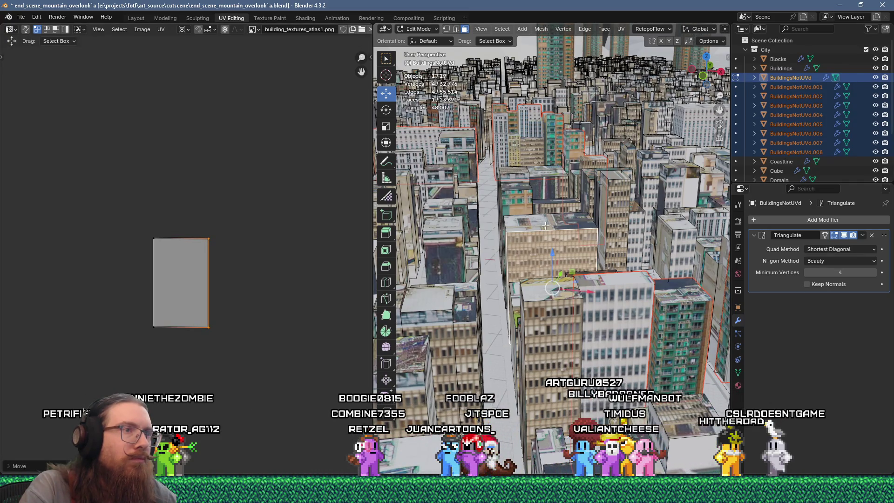
pyautogui.moveTo(494, 260); pyautogui.dragTo(635, 300, button='middle')
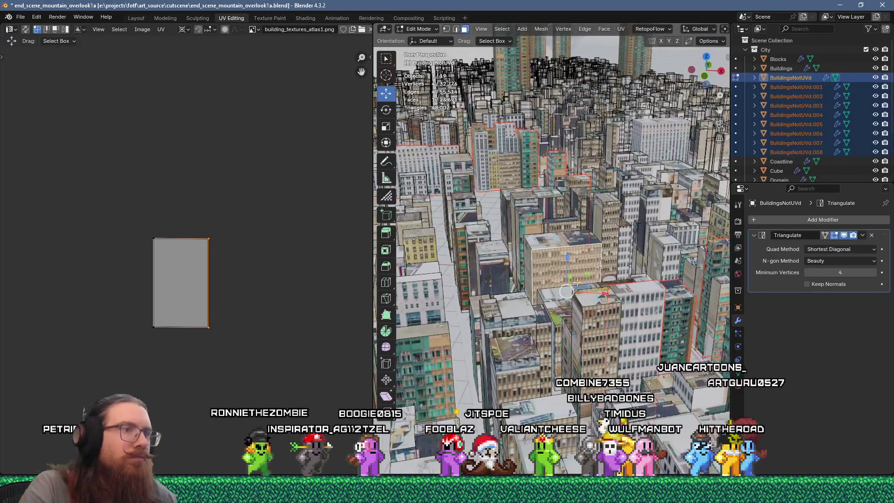
pyautogui.keyDown('shift'); pyautogui.click(534, 264); pyautogui.keyUp('shift')
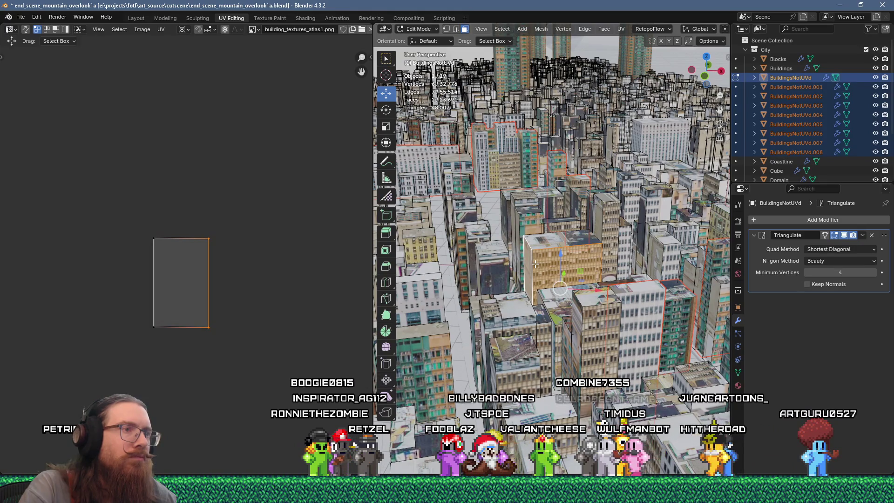
pyautogui.keyDown('shift'); pyautogui.click(535, 263); pyautogui.keyUp('shift')
pyautogui.keyDown('shift'); pyautogui.click(531, 266); pyautogui.keyUp('shift')
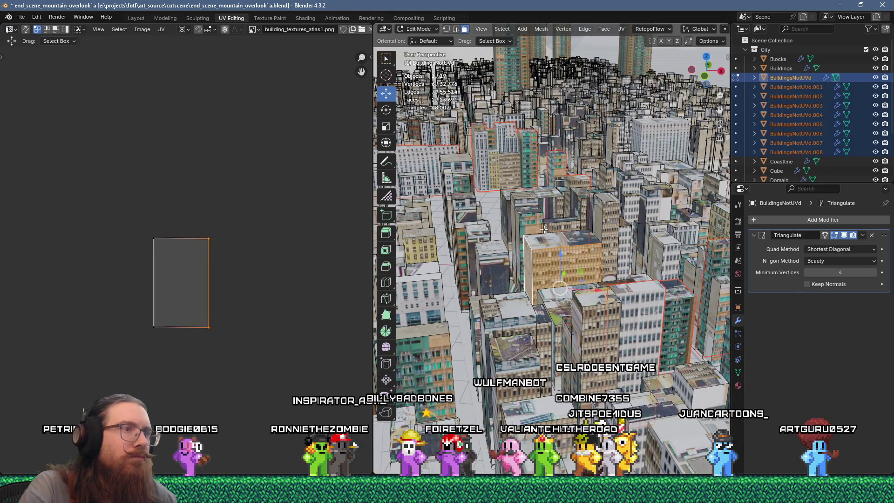
# Unwrap both faces and rotate their UV island 90 and then 180 degrees.
pyautogui.press('u')
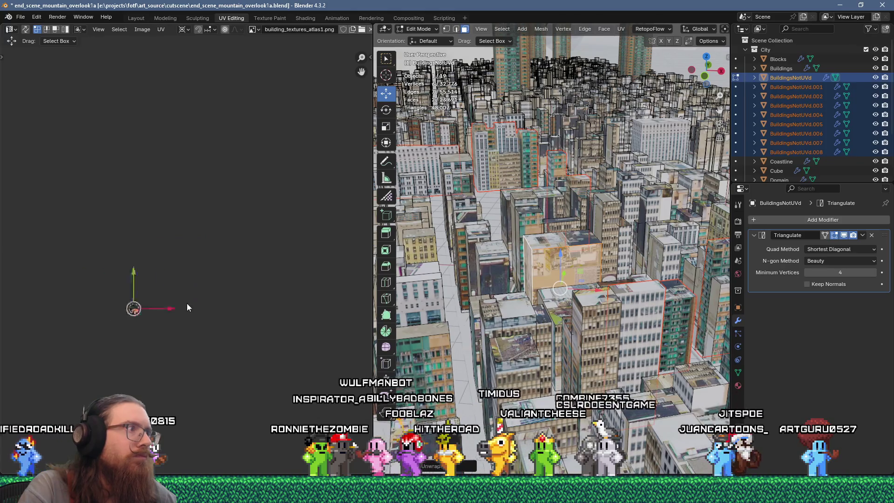
pyautogui.moveTo(186, 278)
pyautogui.mouseDown(button='middle')
pyautogui.moveTo(271, 235)
pyautogui.moveTo(313, 197)
pyautogui.moveTo(205, 276)
pyautogui.mouseUp(button='middle')
pyautogui.scroll(4, 208, 272)
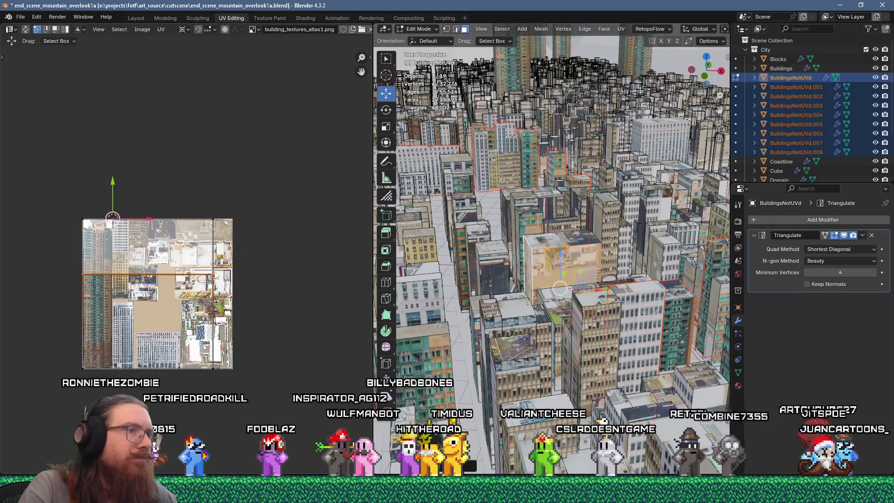
pyautogui.write('r90')
pyautogui.press('Return')
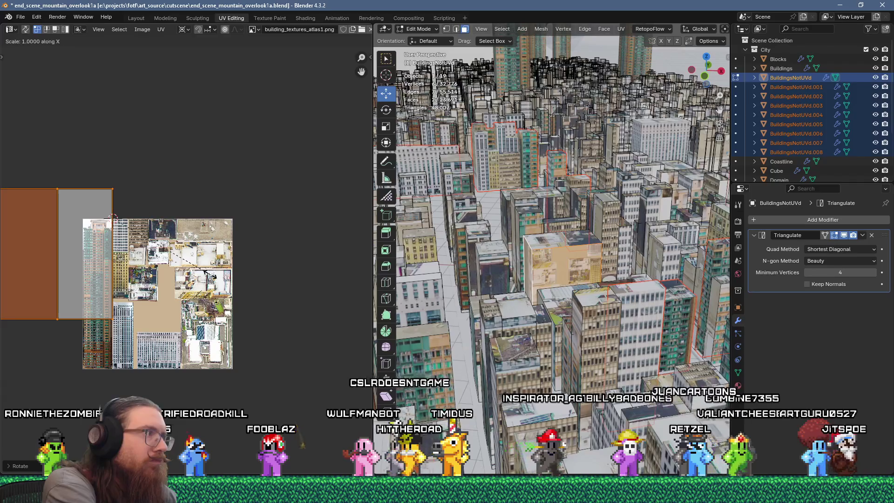
pyautogui.write('s180')
pyautogui.press('Return')
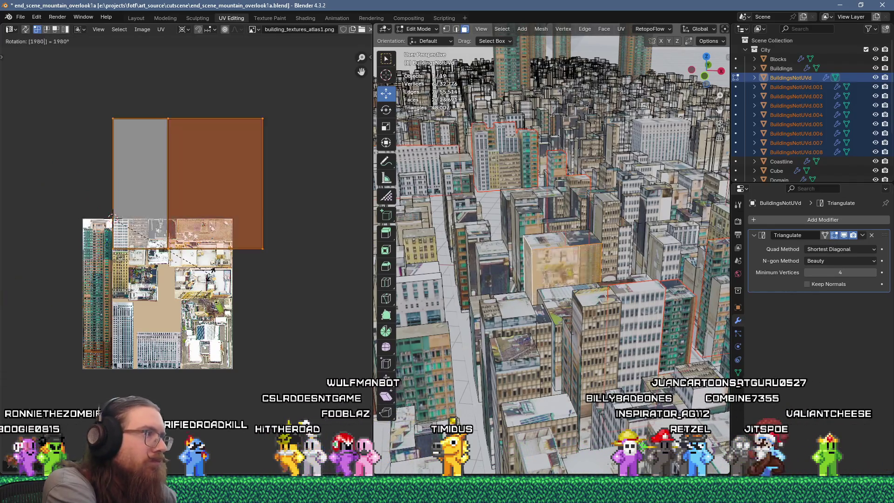
# Scale the island to 0.25 and move it down onto the atlas facade textures.
pyautogui.write('.25')
pyautogui.press('Return')
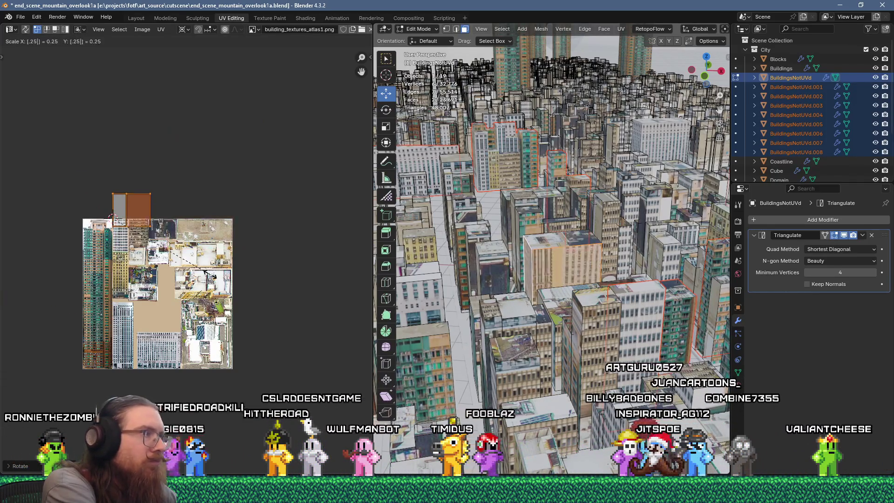
pyautogui.scroll(3, 176, 294)
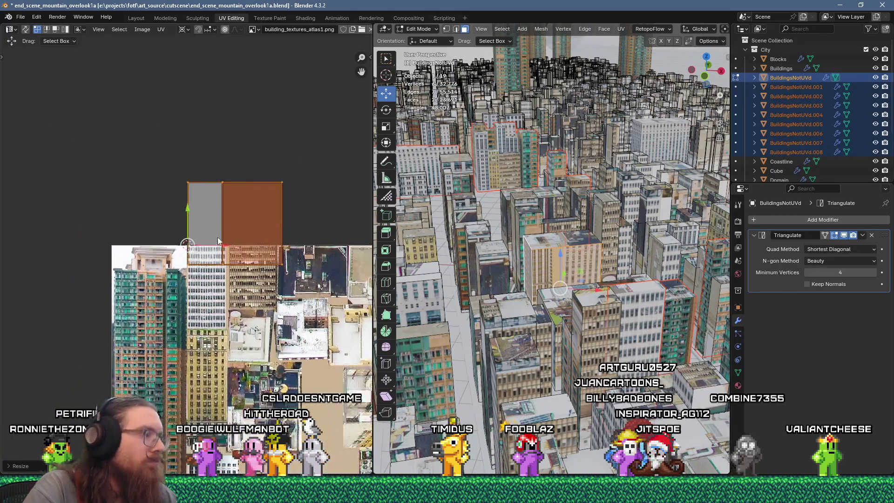
pyautogui.scroll(2, 247, 238)
pyautogui.press('g')
pyautogui.click(261, 273)
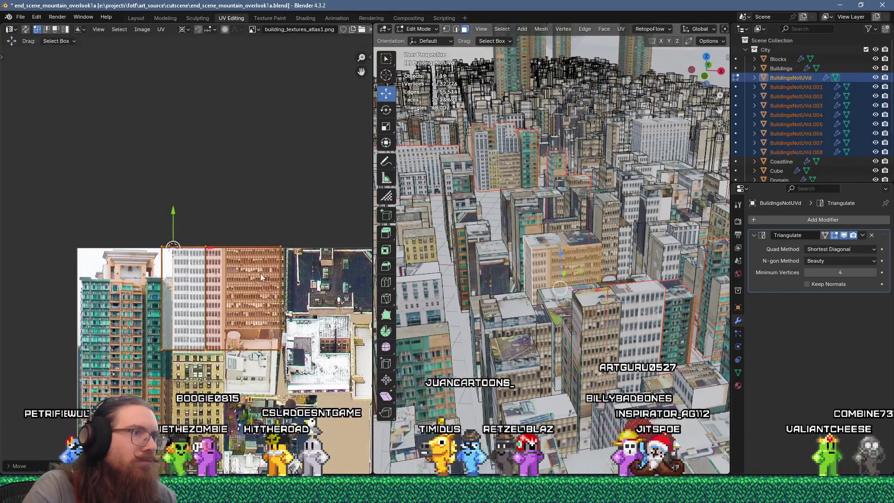
# Finish resizing the UV island and slide it horizontally along X to its new position.
pyautogui.scroll(3, 261, 273)
pyautogui.click(301, 270)
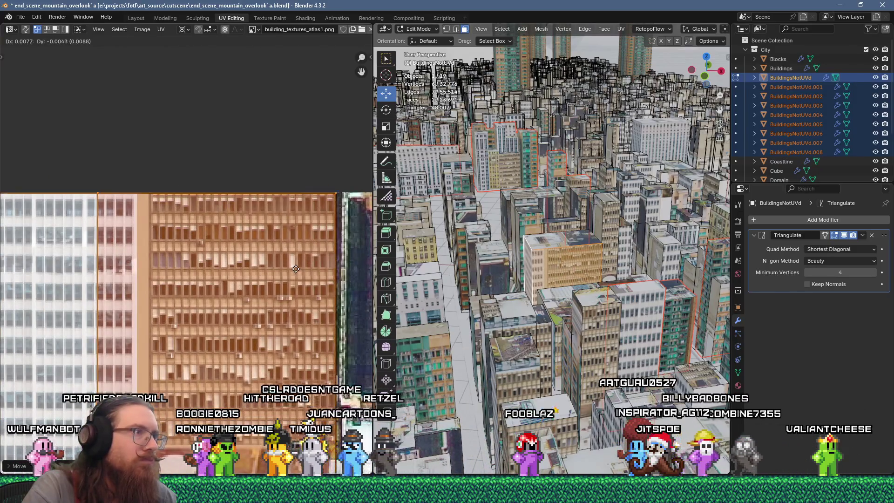
pyautogui.keyDown('shift'); pyautogui.rightClick(336, 195); pyautogui.keyUp('shift')
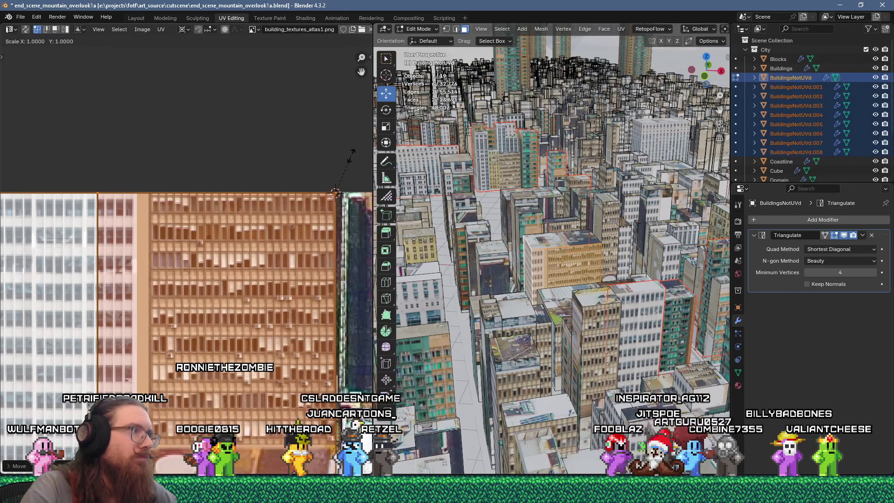
pyautogui.click(338, 163)
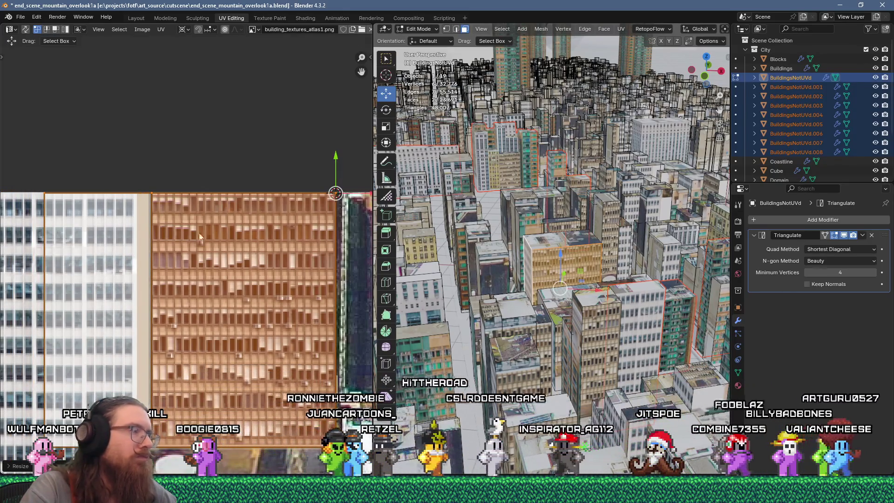
pyautogui.press('g')
pyautogui.press('x')
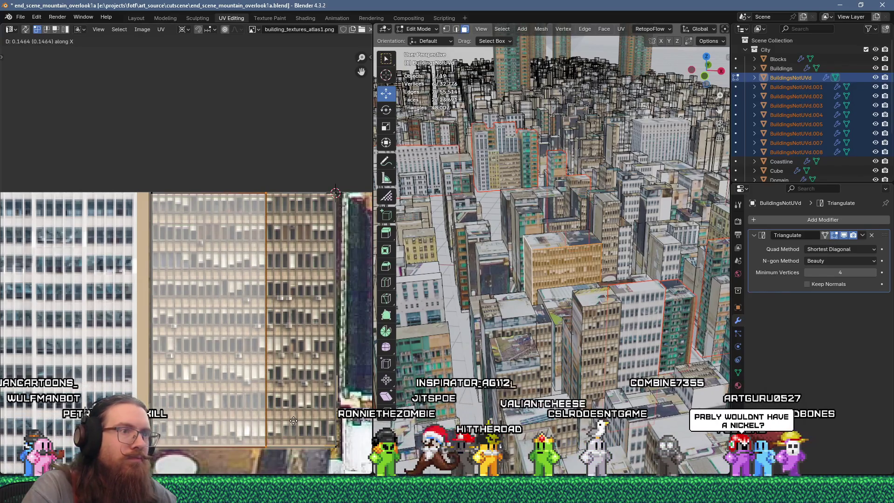
pyautogui.click(293, 420)
# Separate the next building's selected face into the new object BuildingsNotUVd.009.
pyautogui.click(529, 266)
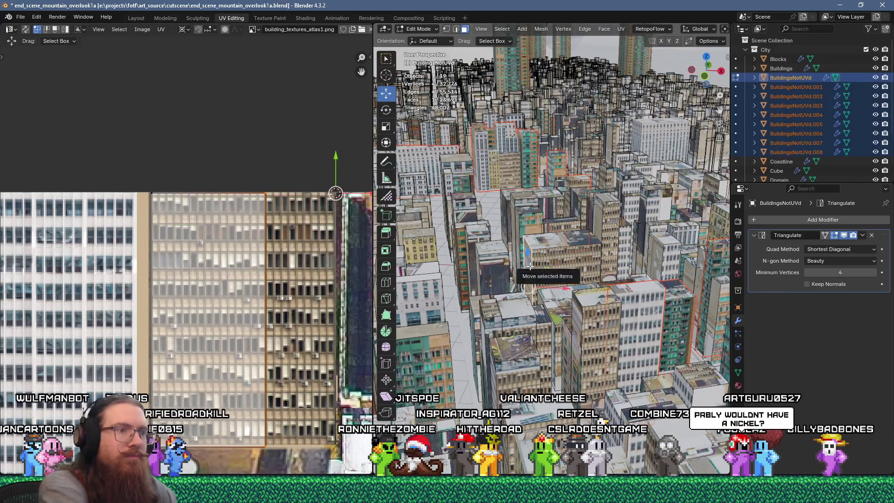
pyautogui.press('p')
pyautogui.click(530, 266)
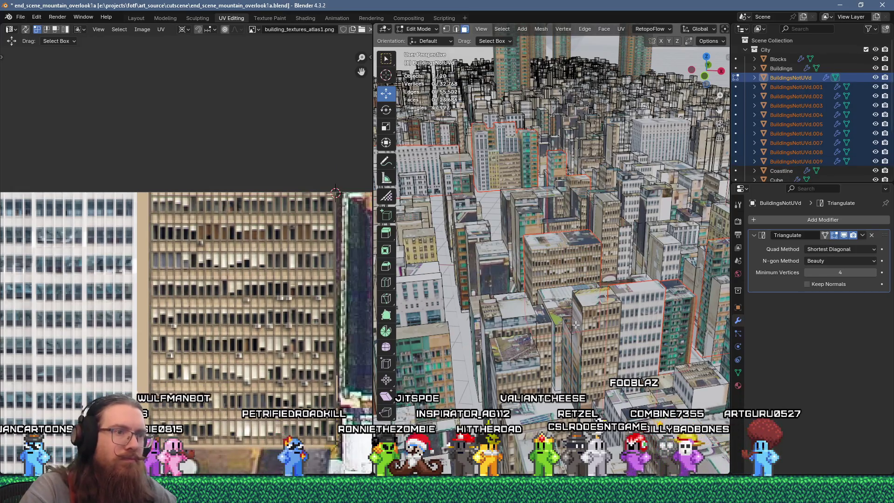
# Pack the UVs of two selected building faces onto the atlas.
pyautogui.click(572, 325)
pyautogui.press('u')
pyautogui.click(557, 128)
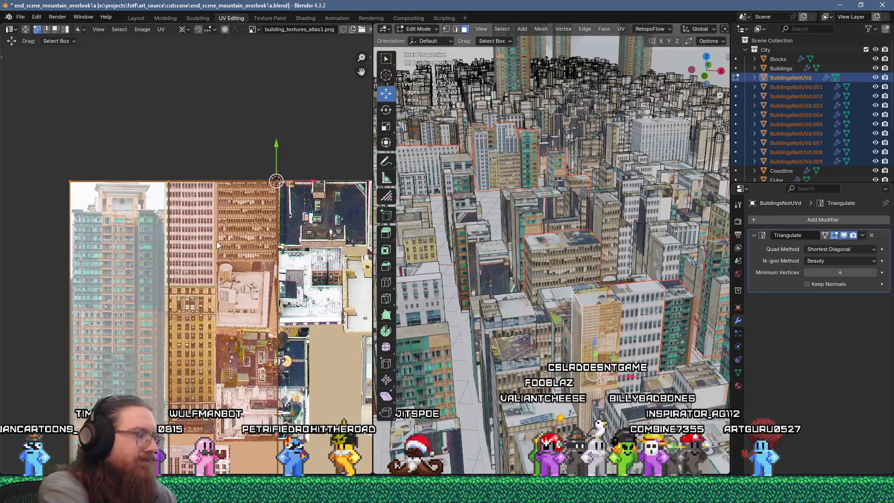
pyautogui.scroll(5, 183, 227)
pyautogui.moveTo(182, 227); pyautogui.dragTo(113, 240, button='middle')
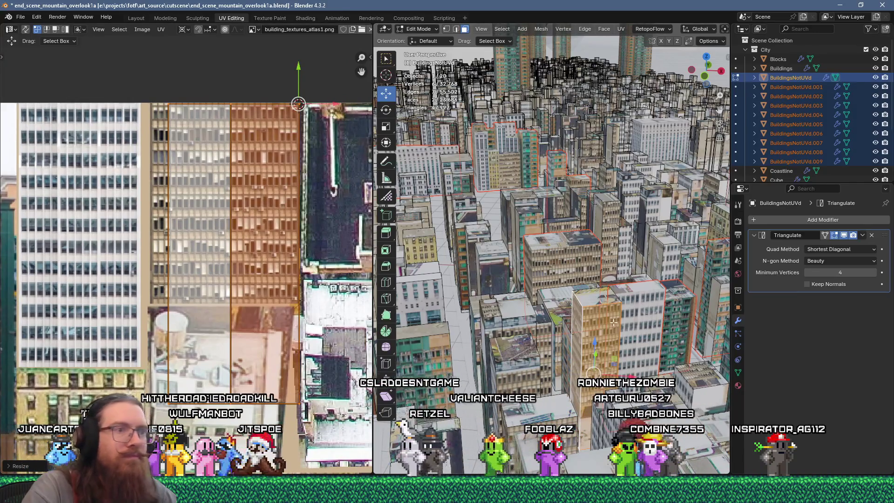
# Unwrap the building's roof face and place its UV box on the dark rooftop texture.
pyautogui.click(597, 294)
pyautogui.press('u')
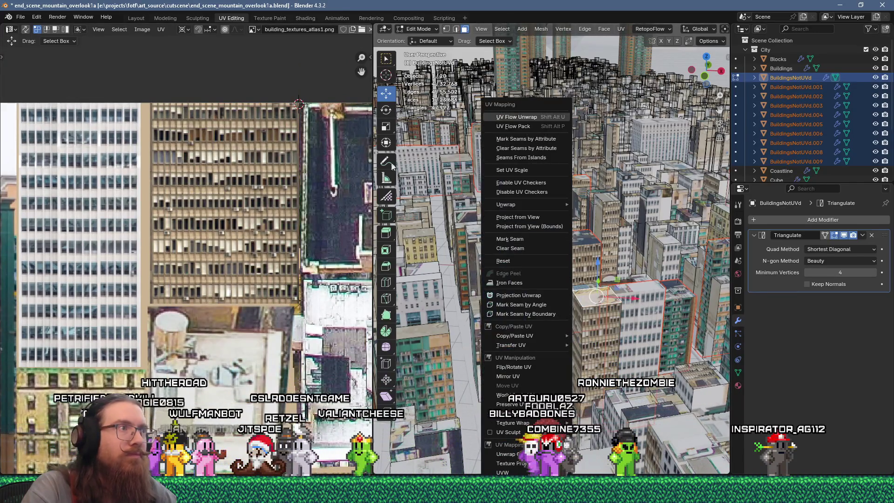
pyautogui.scroll(-5, 185, 215)
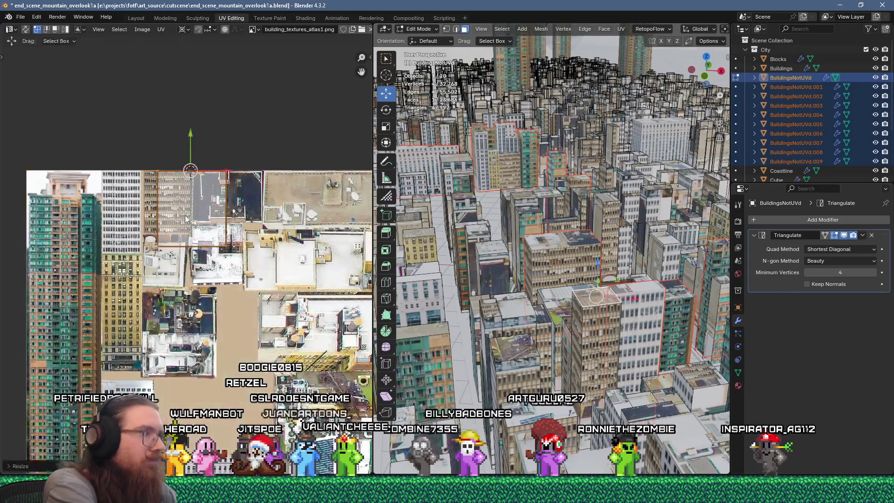
pyautogui.scroll(2, 205, 228)
pyautogui.press('g')
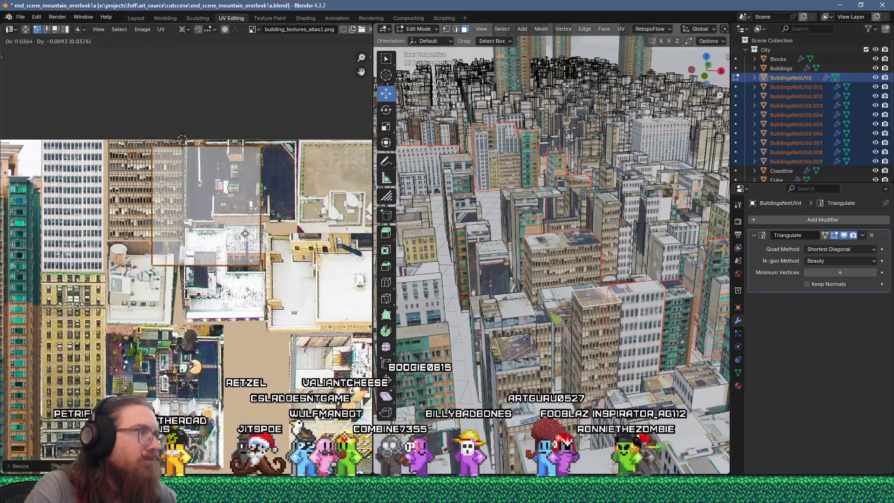
pyautogui.click(294, 262)
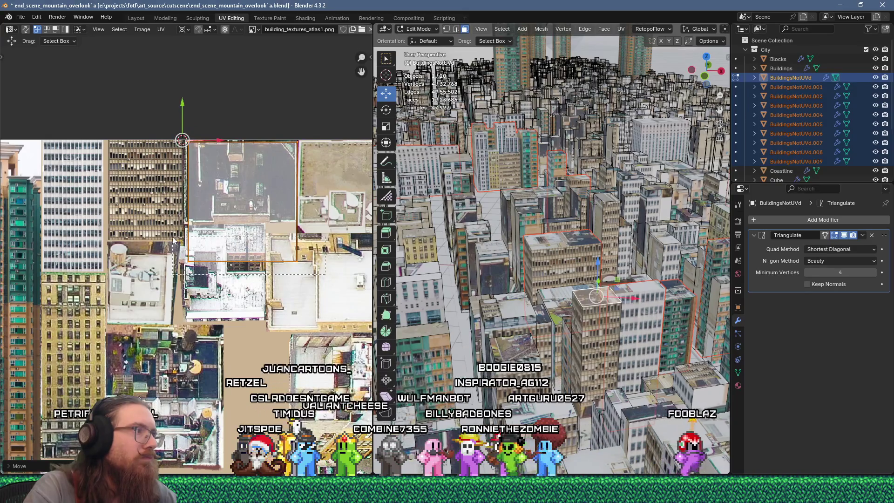
pyautogui.press('g')
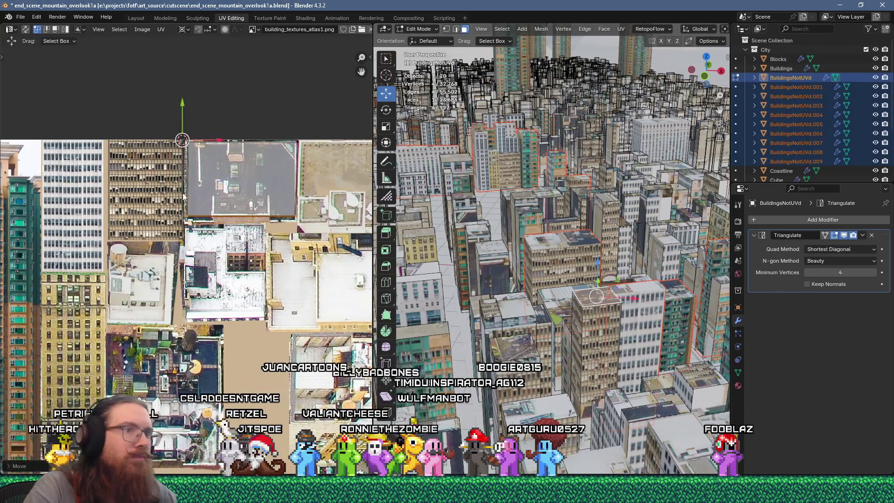
# Unwrap the building's side wall face and move its UV island to the right.
pyautogui.click(584, 332)
pyautogui.hotkey('ctrl', 'l')
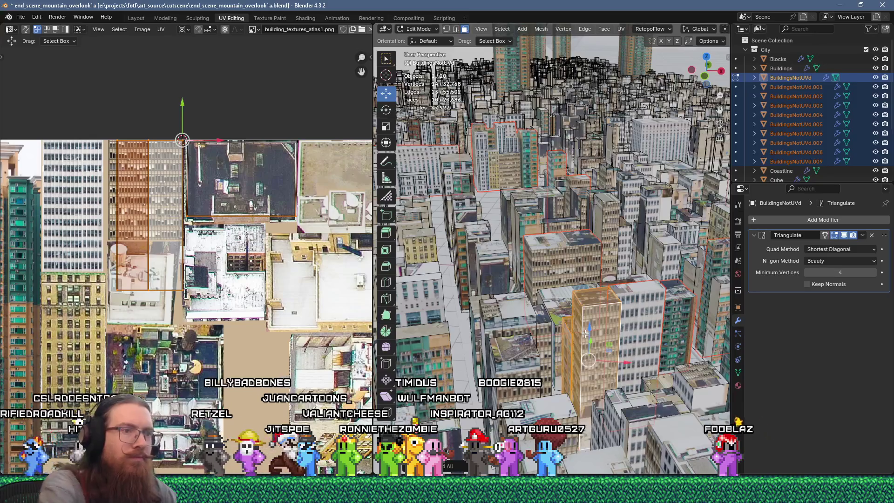
pyautogui.click(561, 326)
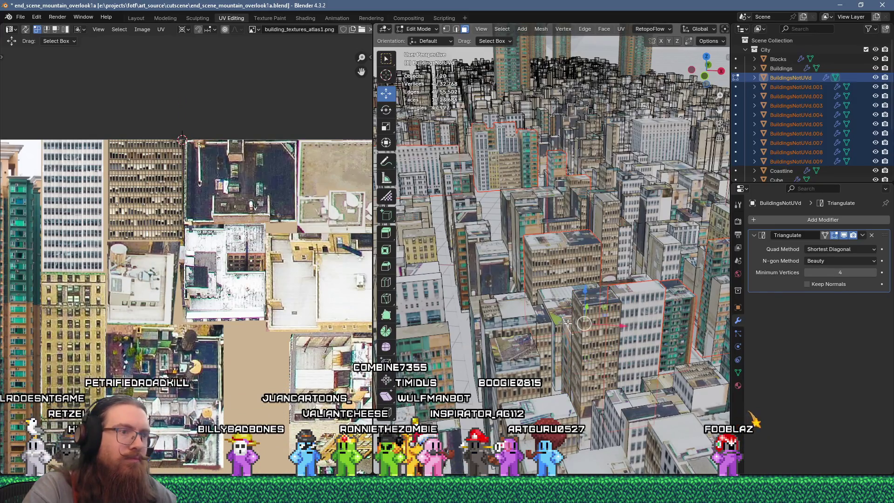
pyautogui.press('u')
pyautogui.click(563, 116)
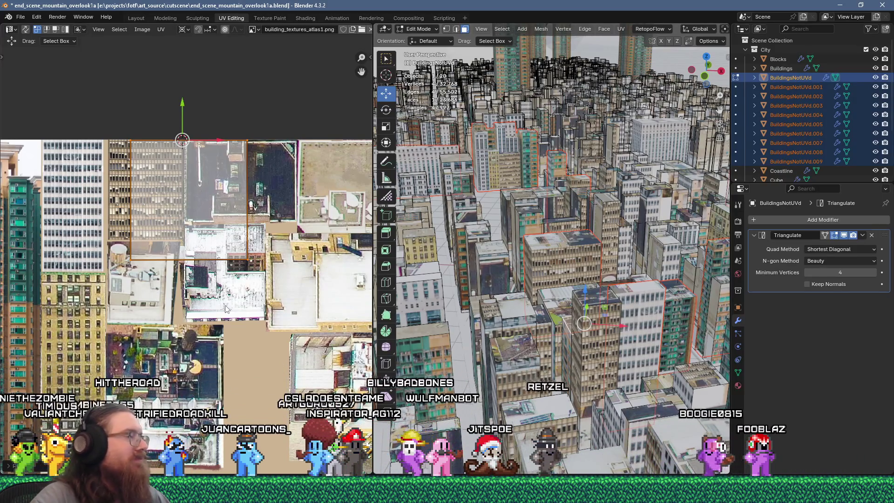
pyautogui.moveTo(225, 228); pyautogui.dragTo(182, 273, button='middle')
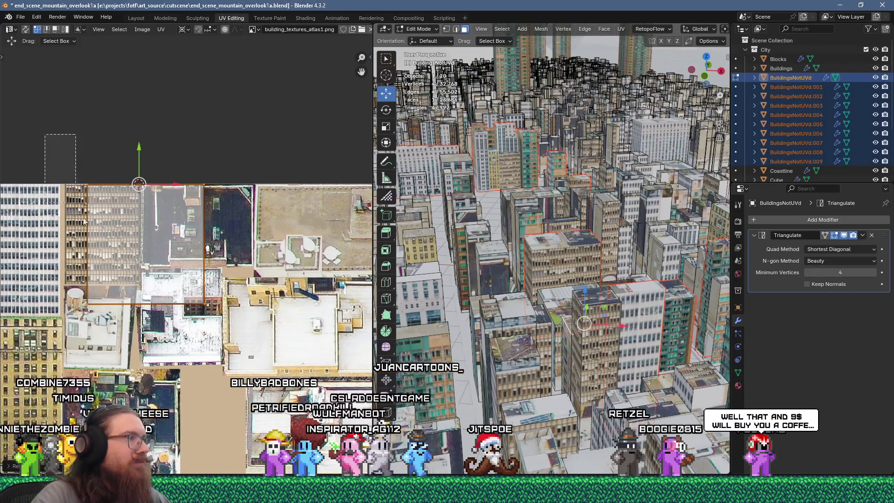
pyautogui.press('g')
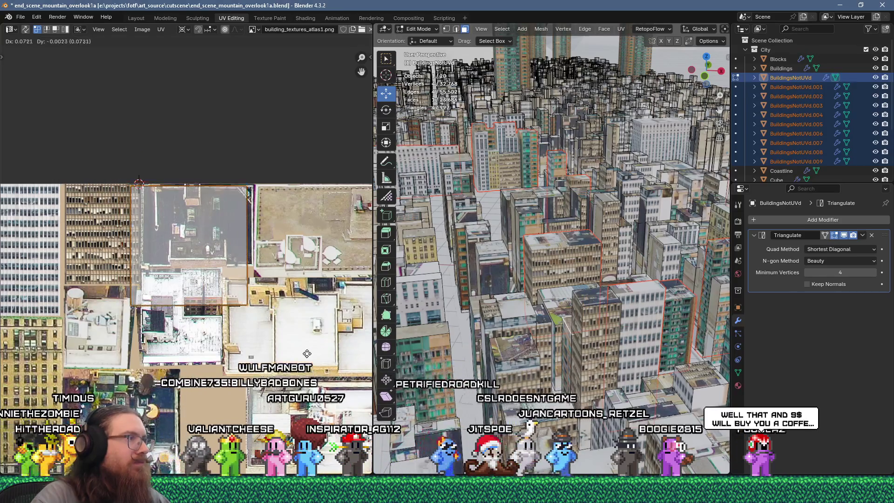
pyautogui.click(312, 352)
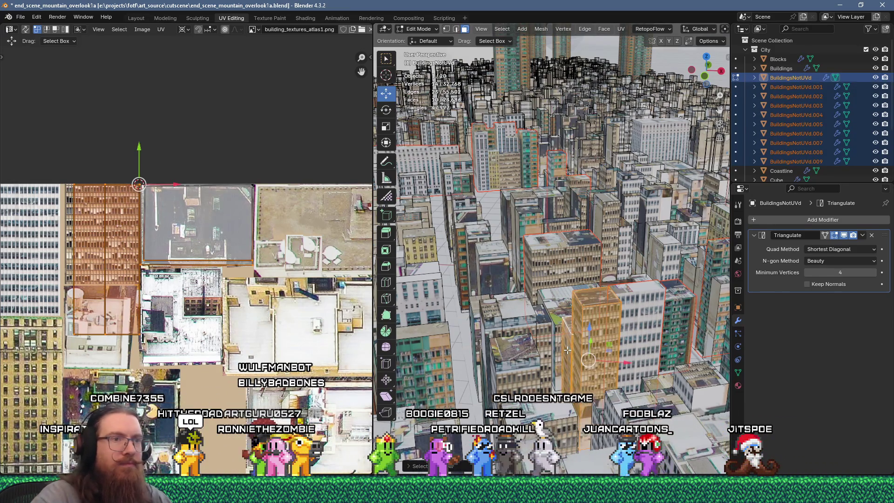
# Separate the building into BuildingsNotUVd.010, unwrap its roof, scale it 0.2 onto a rooftop texture.
pyautogui.press('p')
pyautogui.click(566, 349)
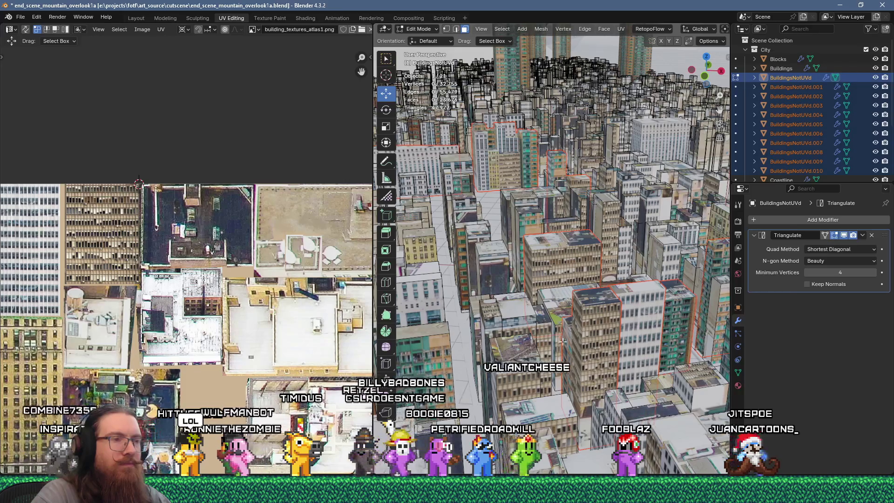
pyautogui.click(529, 135)
pyautogui.press('u')
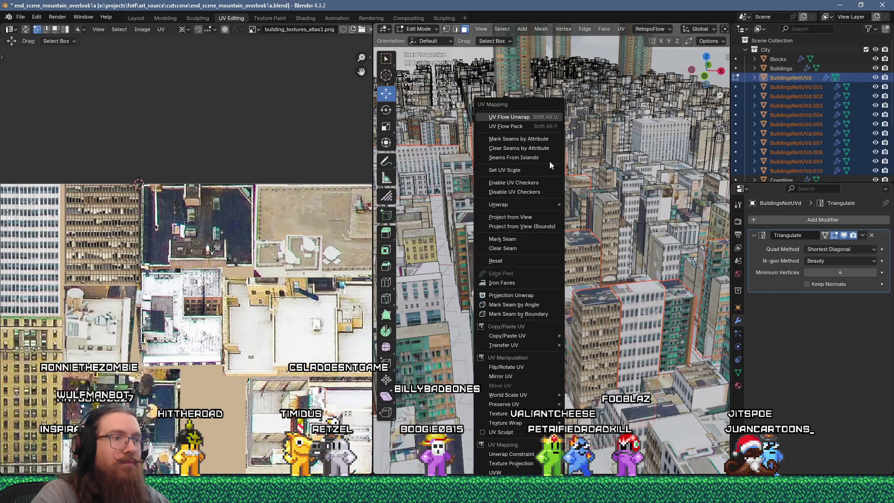
pyautogui.click(495, 261)
pyautogui.scroll(-3, 228, 256)
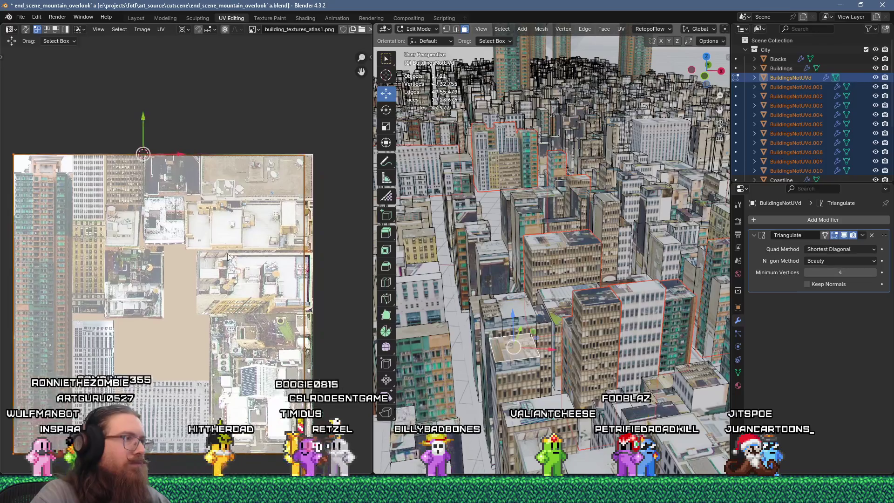
pyautogui.write('s0.2')
pyautogui.press('Return')
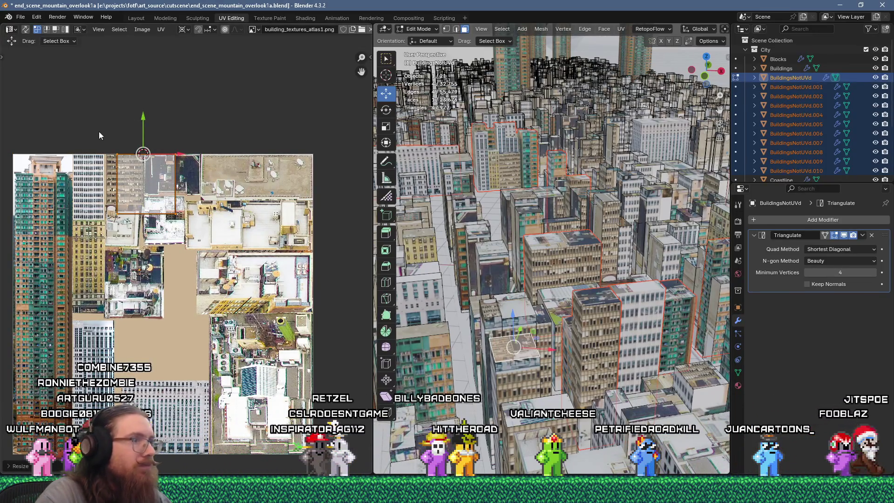
pyautogui.press('g')
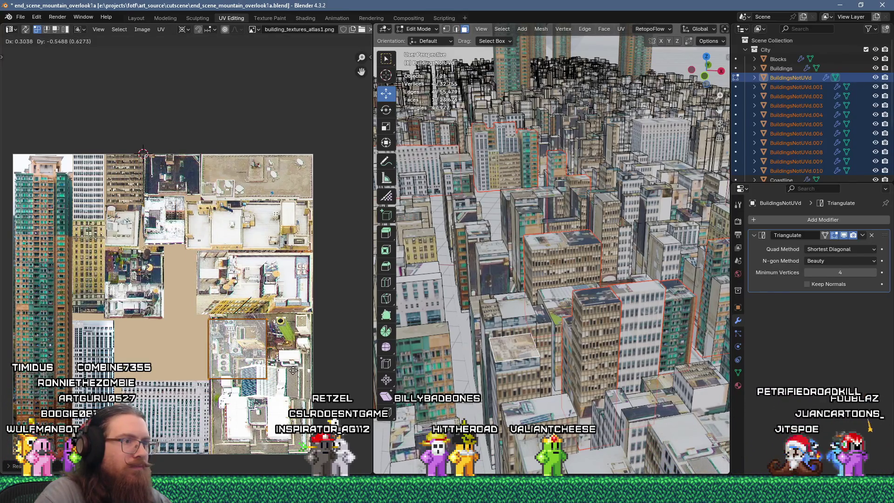
# Flow-unwrap two wall faces and scale their island to 0.25 over the wall textures.
pyautogui.click(521, 375)
pyautogui.keyDown('shift'); pyautogui.click(493, 368); pyautogui.keyUp('shift')
pyautogui.press('u')
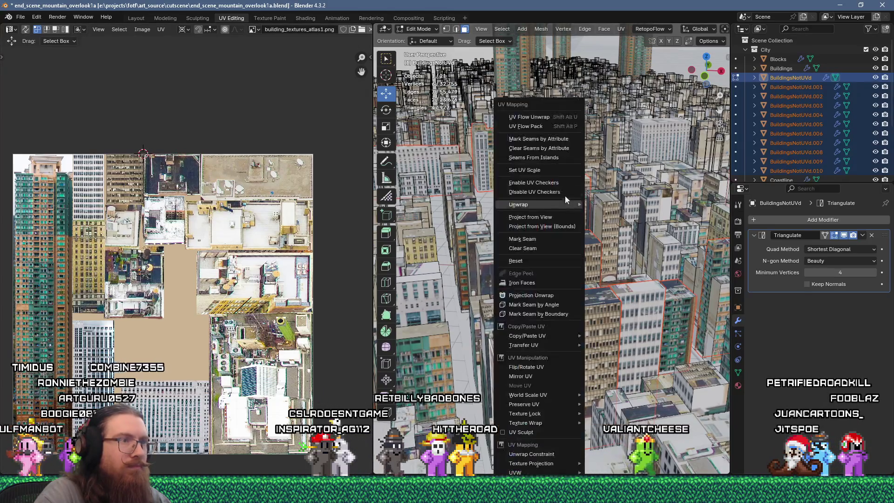
pyautogui.click(543, 119)
pyautogui.moveTo(191, 307); pyautogui.dragTo(244, 219, button='middle')
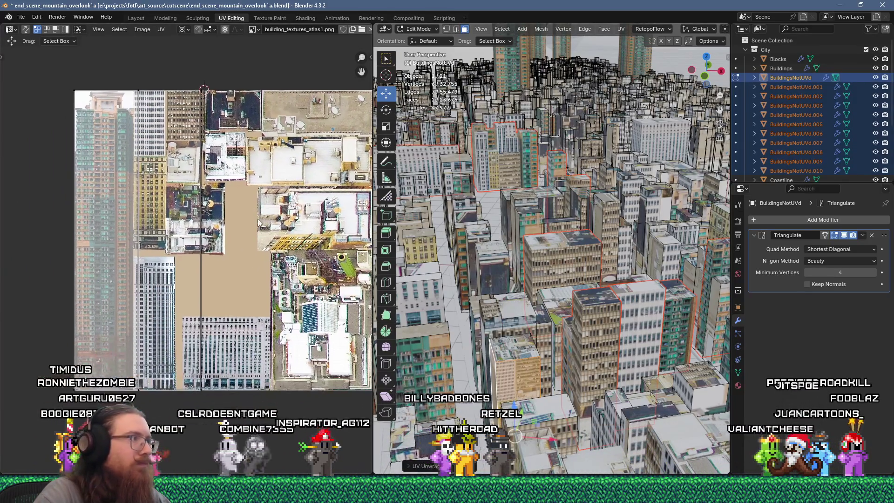
pyautogui.write('s0.25')
pyautogui.press('Return')
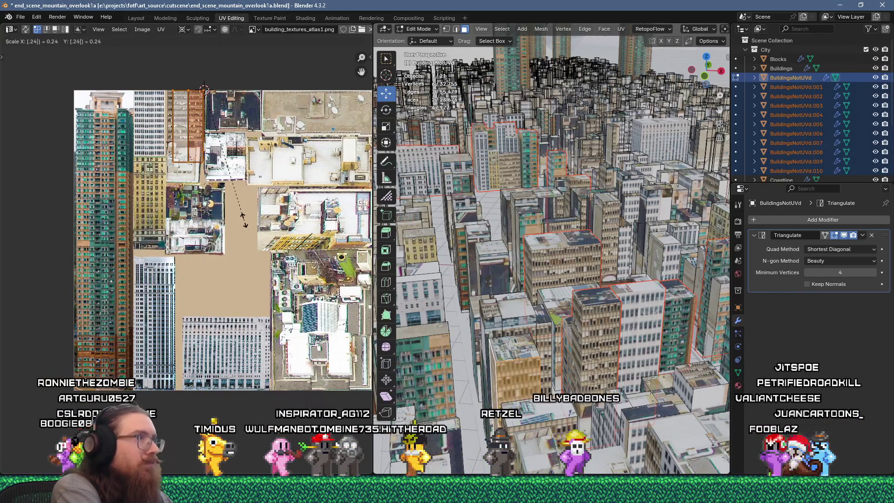
pyautogui.moveTo(230, 211); pyautogui.dragTo(264, 237, button='middle')
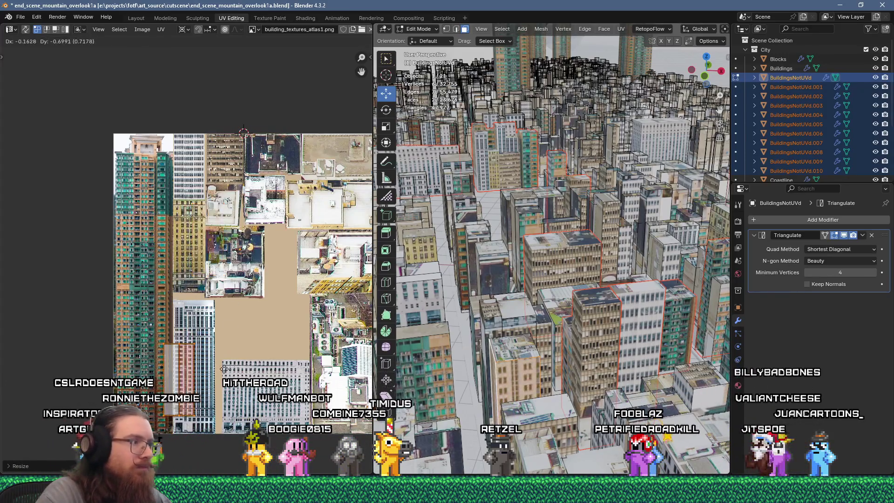
pyautogui.scroll(4, 254, 273)
pyautogui.scroll(1, 254, 273)
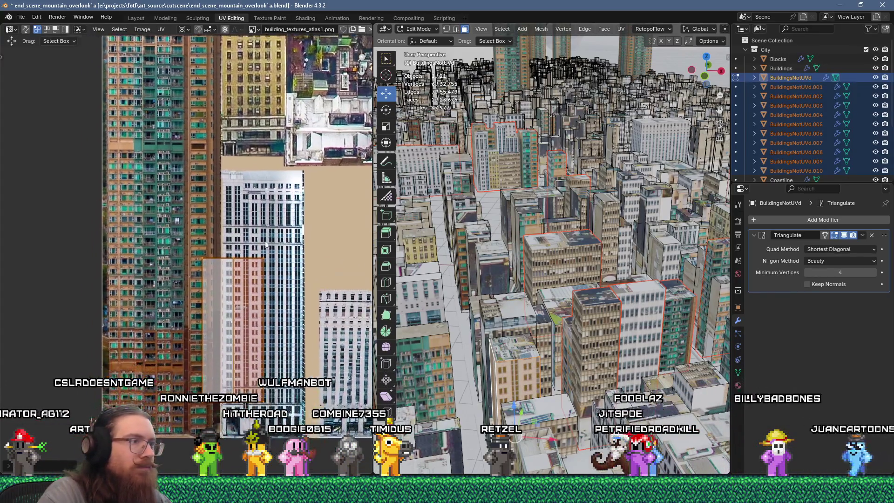
pyautogui.scroll(1, 245, 263)
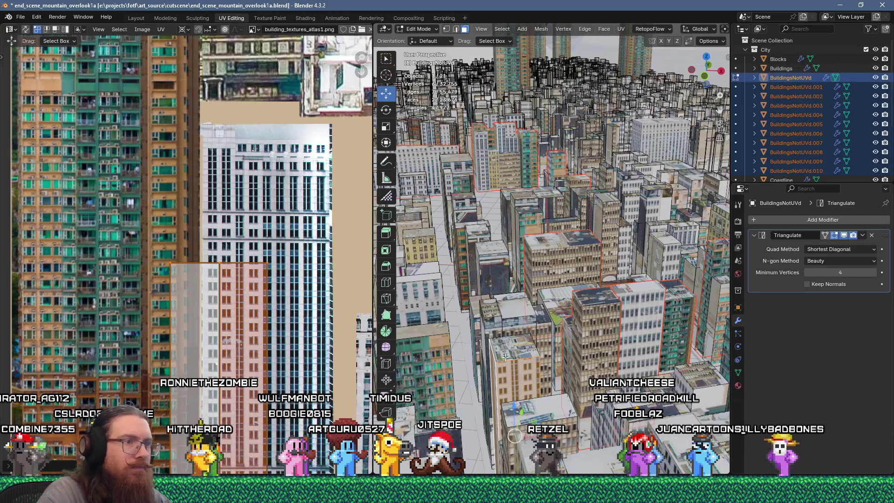
# Separate the selected faces into a new object, then unwrap two faces of the next building.
pyautogui.press('p')
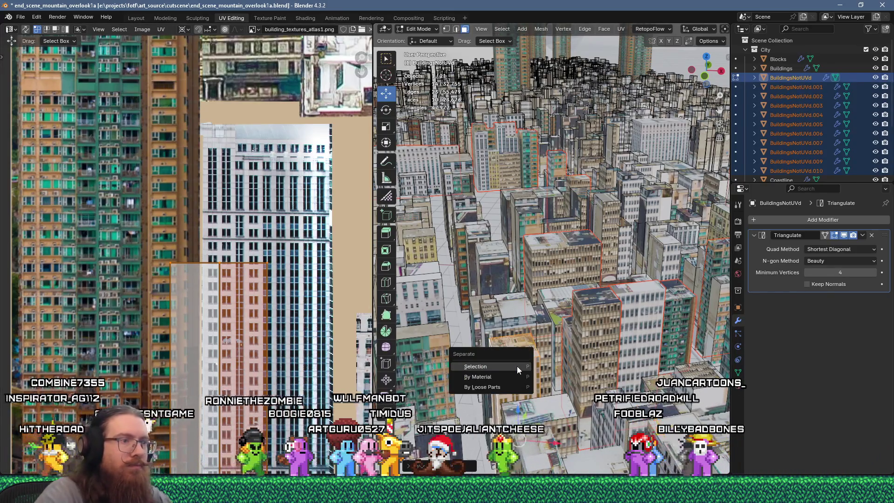
pyautogui.click(516, 365)
pyautogui.click(484, 323)
pyautogui.keyDown('shift'); pyautogui.click(484, 324); pyautogui.keyUp('shift')
pyautogui.press('u')
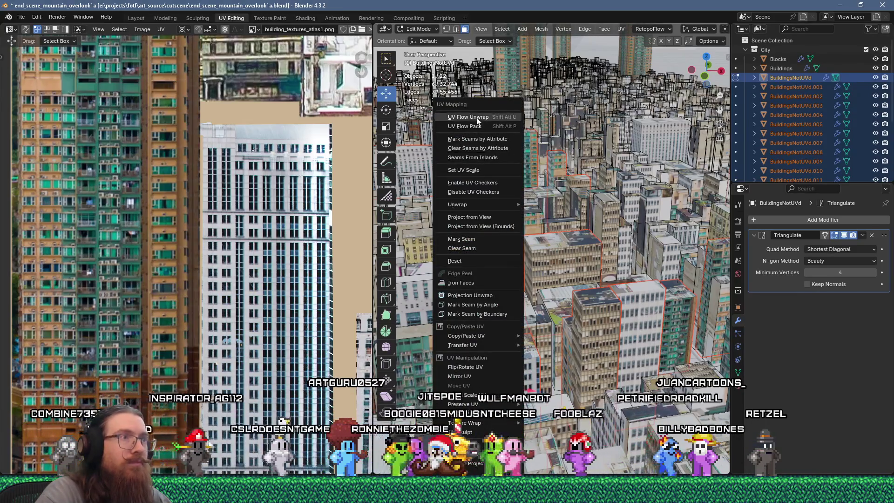
pyautogui.click(478, 122)
# Shrink the new UV islands and place them on the tan building texture.
pyautogui.press('n')
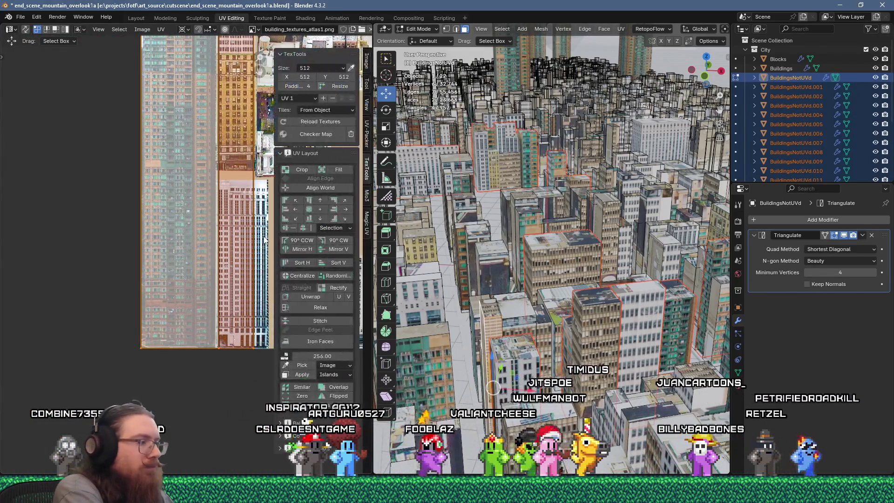
pyautogui.press('n')
pyautogui.press('s')
pyautogui.click(264, 239)
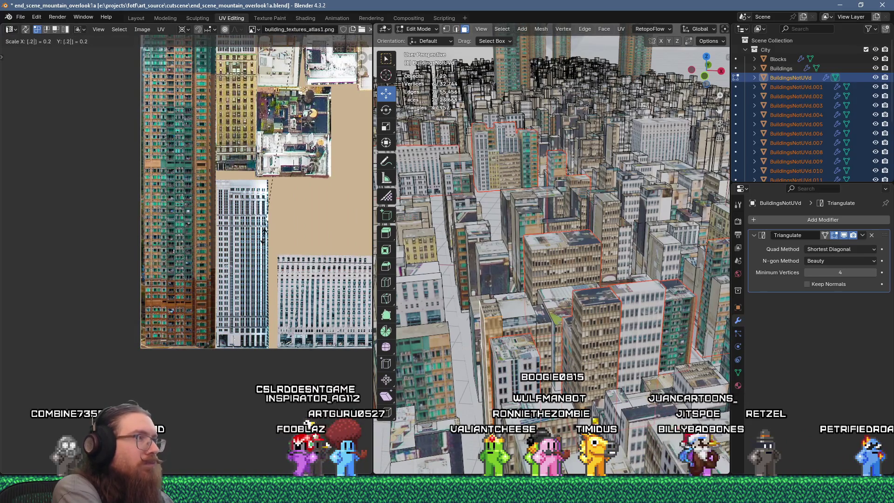
pyautogui.moveTo(264, 240); pyautogui.dragTo(266, 322, button='middle')
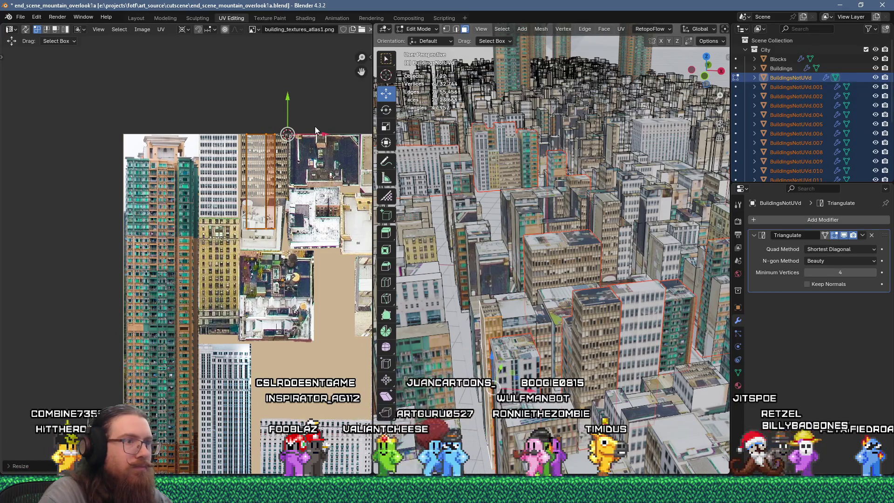
pyautogui.moveTo(272, 204); pyautogui.dragTo(284, 107, button='middle')
pyautogui.press('g')
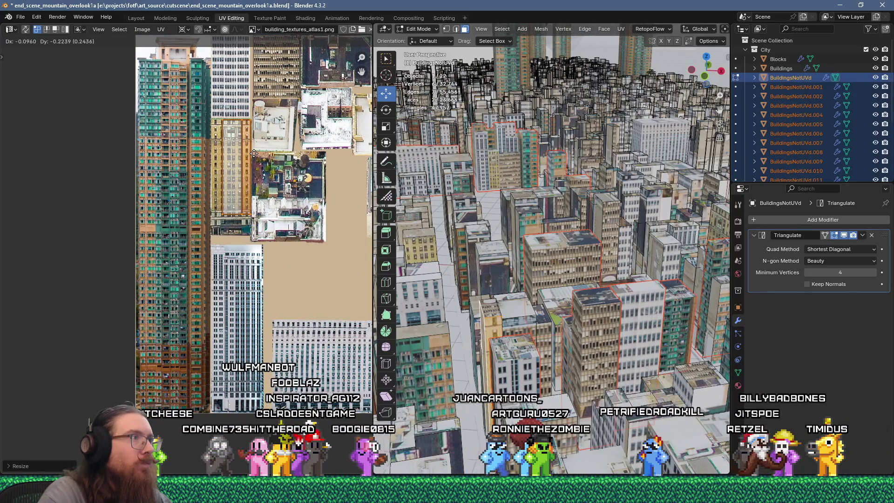
pyautogui.click(307, 182)
# Unwrap a single building face and scale its island to a quarter size.
pyautogui.click(503, 120)
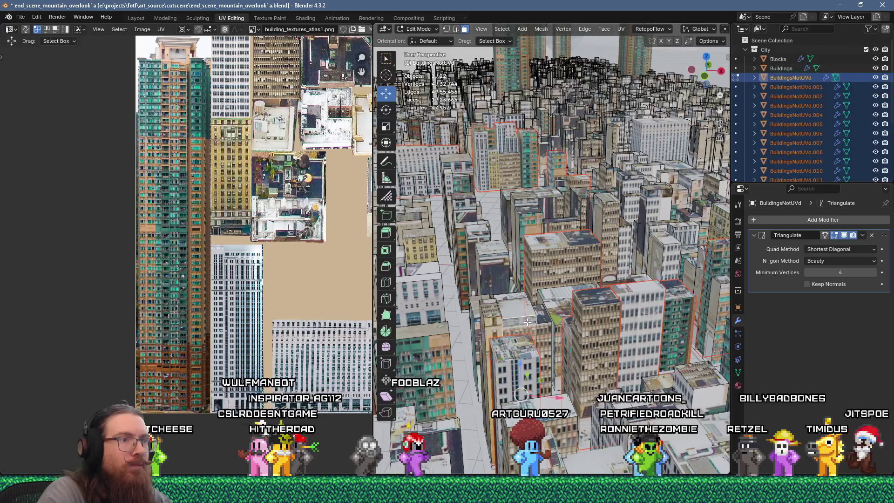
pyautogui.press('u')
pyautogui.click(504, 120)
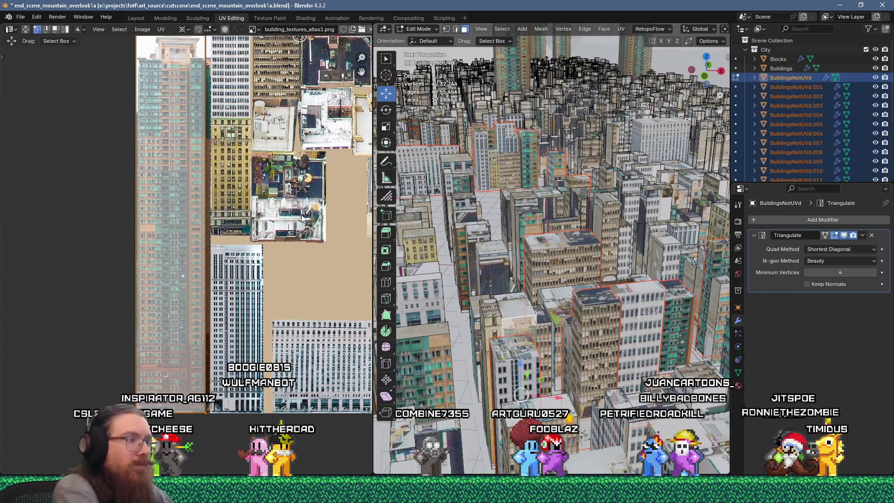
pyautogui.scroll(-5, 279, 214)
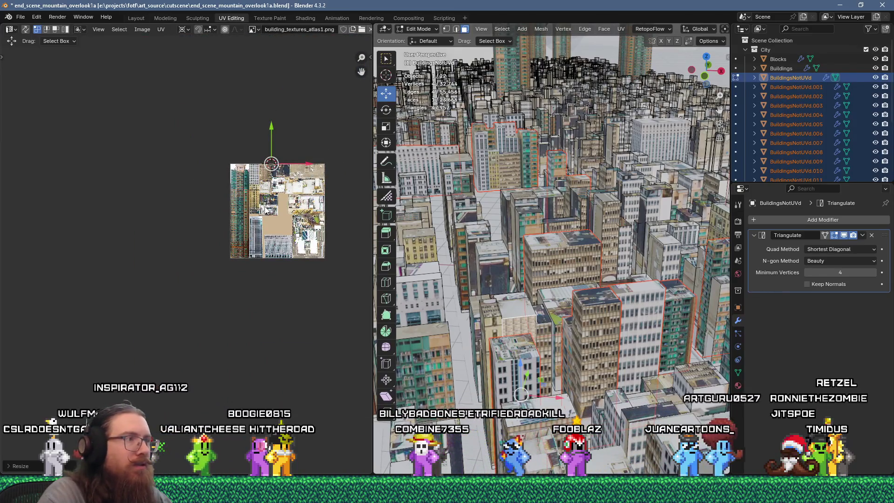
pyautogui.write('25')
pyautogui.press('Return')
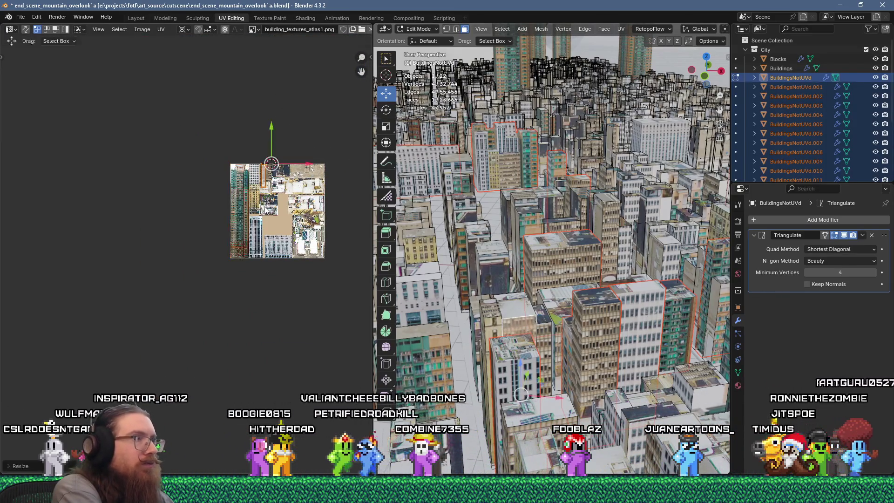
pyautogui.scroll(4, 263, 210)
pyautogui.scroll(3, 266, 204)
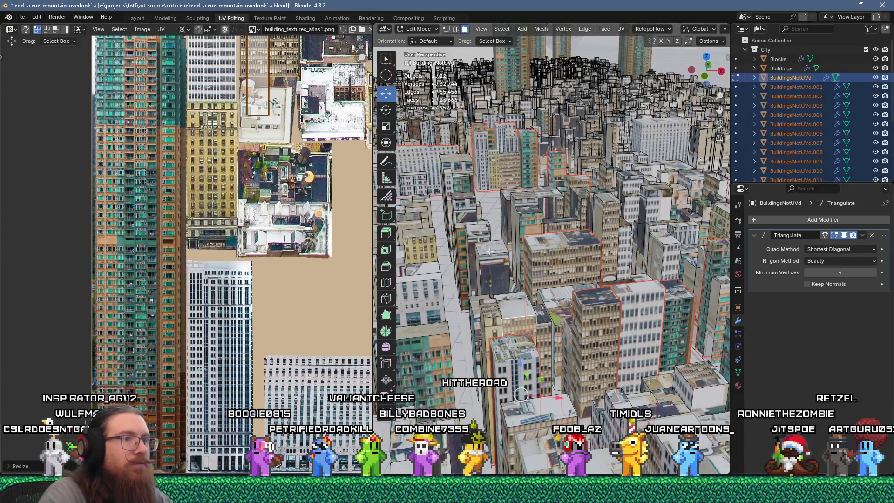
# Unwrap another wall face, shrink it, and place it over a white office-tower facade column.
pyautogui.click(550, 344)
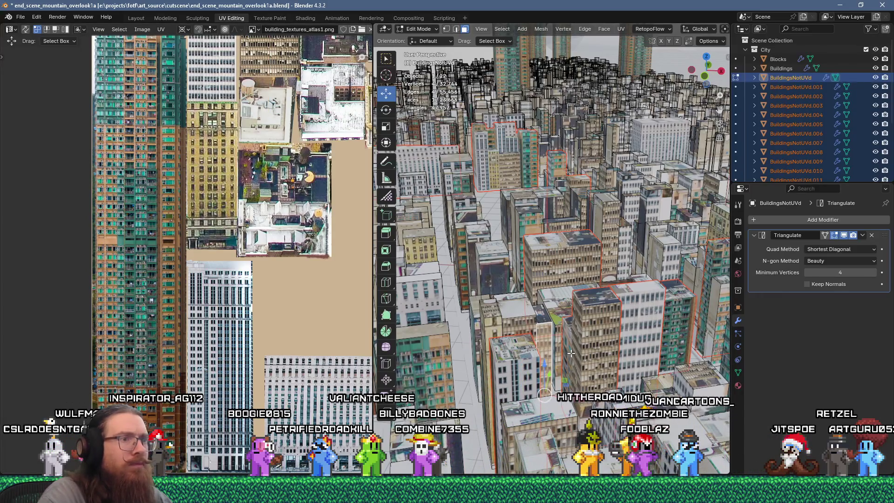
pyautogui.rightClick(570, 353)
pyautogui.click(553, 113)
pyautogui.scroll(-3, 262, 262)
pyautogui.scroll(-1, 262, 262)
pyautogui.press('s')
pyautogui.click(275, 251)
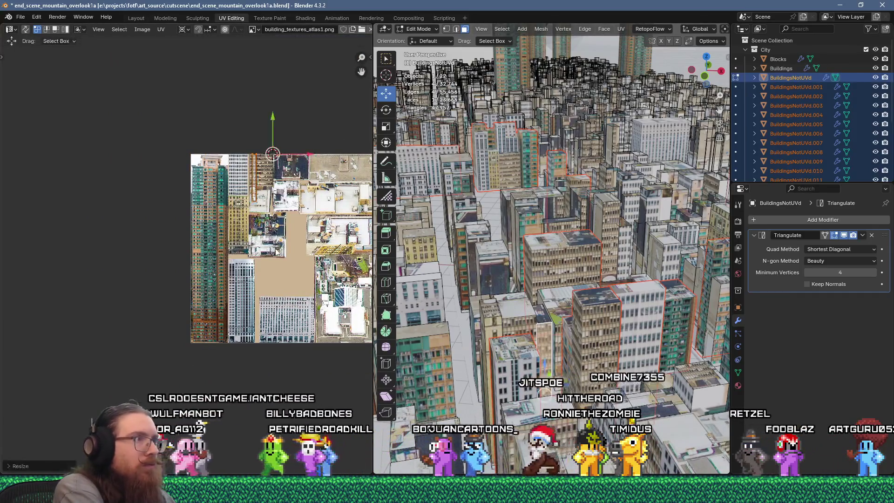
pyautogui.scroll(3, 276, 251)
pyautogui.press('g')
pyautogui.click(248, 148)
pyautogui.scroll(-2, 232, 163)
pyautogui.scroll(5, 223, 173)
# Nudge the current UV island left onto the atlas's bottom strip.
pyautogui.press('g')
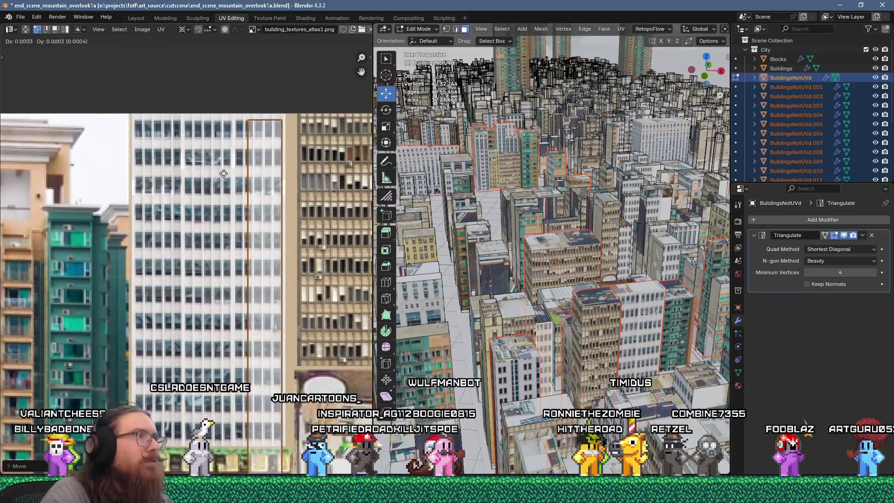
pyautogui.click(266, 246)
pyautogui.scroll(-1, 265, 246)
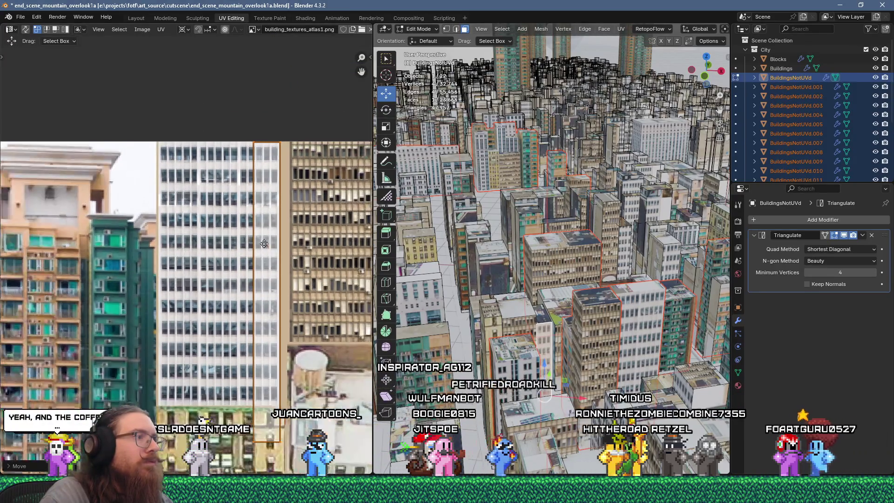
pyautogui.moveTo(266, 246); pyautogui.dragTo(257, 214, button='middle')
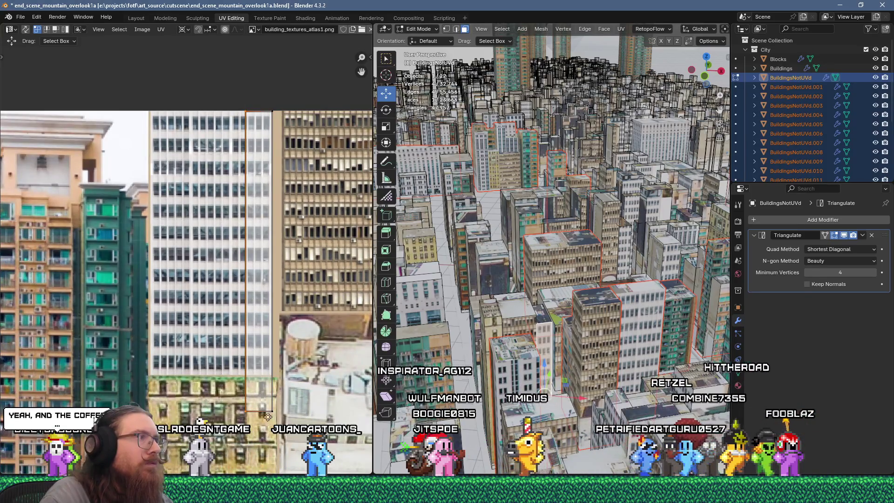
pyautogui.press('g')
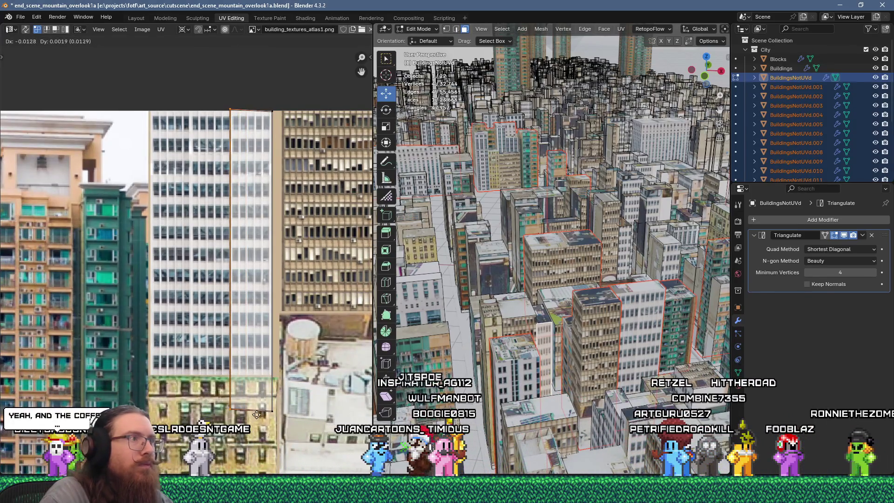
pyautogui.click(270, 416)
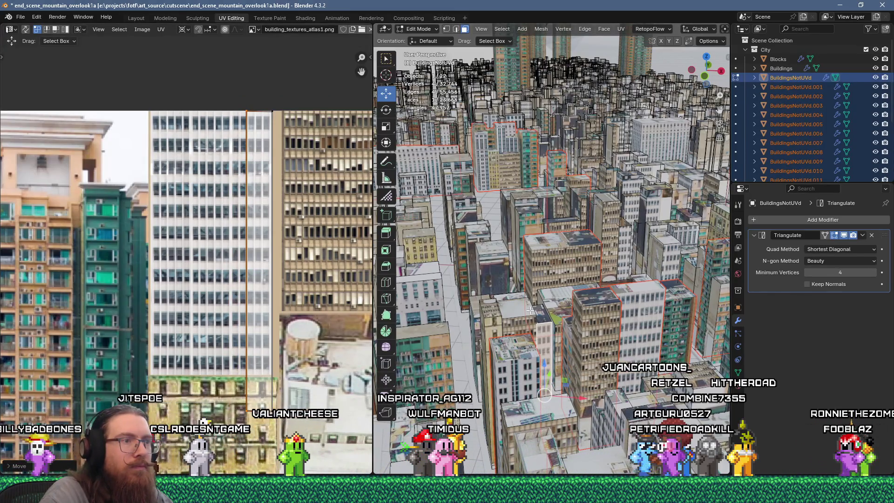
# Unwrap another building face, scale its island to 0.2 and drop it onto the atlas.
pyautogui.click(515, 310)
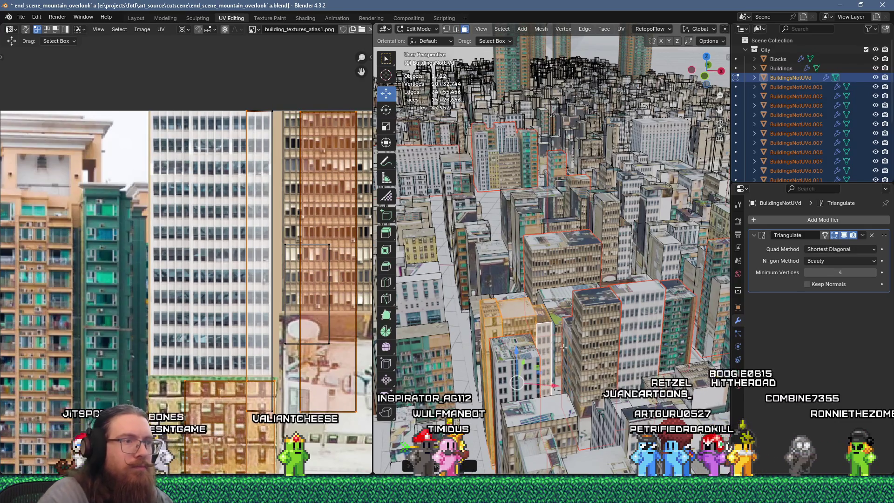
pyautogui.press('u')
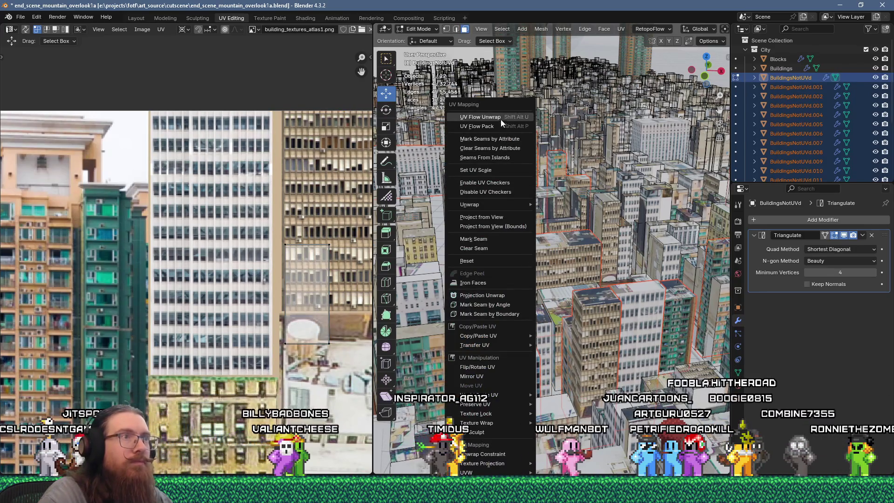
pyautogui.click(500, 119)
pyautogui.scroll(-5, 223, 242)
pyautogui.scroll(2, 223, 242)
pyautogui.write('s.2')
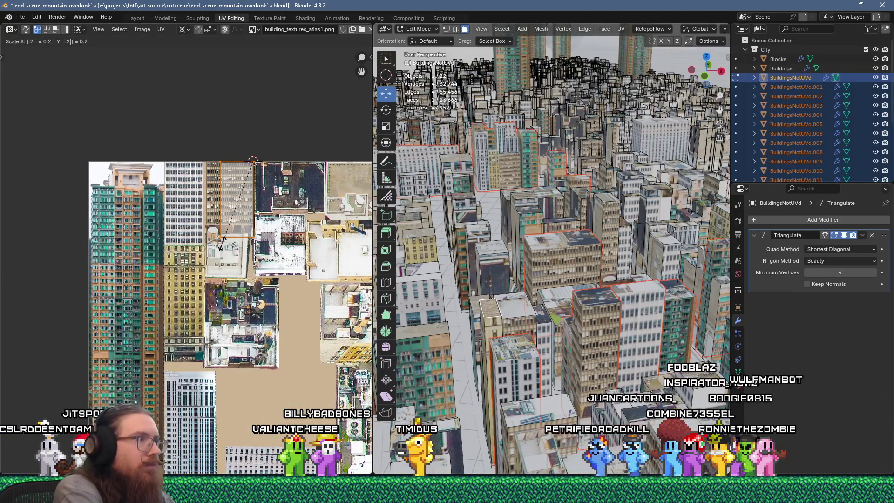
pyautogui.press('Return')
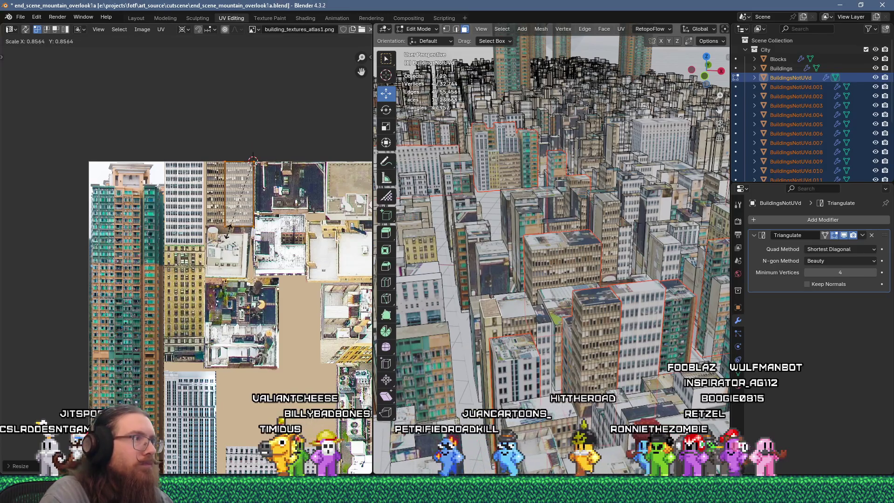
pyautogui.press('g')
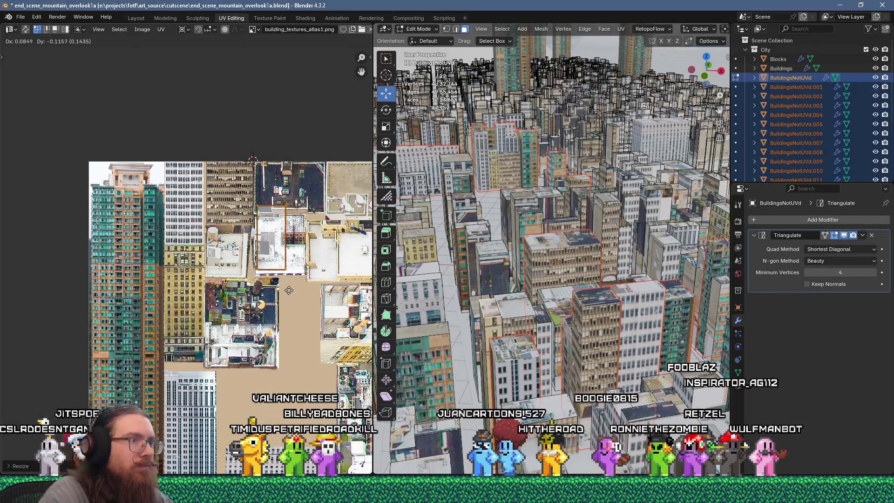
pyautogui.click(286, 296)
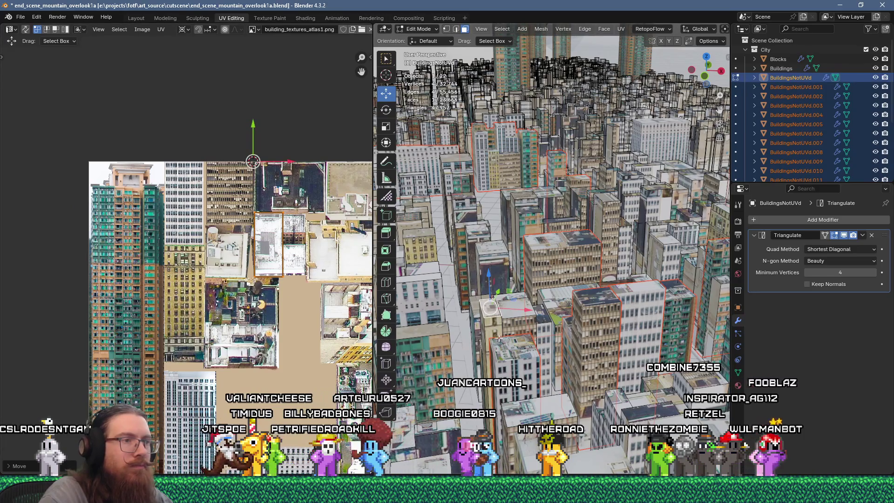
# Separate the linked building into its own object.
pyautogui.hotkey('ctrl', 'l')
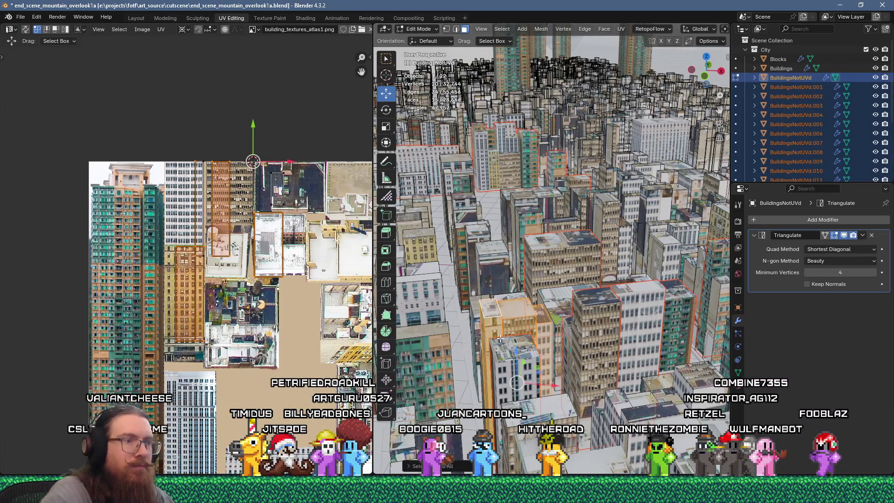
pyautogui.press('p')
pyautogui.click(566, 348)
# Project a top-view face's UVs from the view and shrink the island to 0.25.
pyautogui.moveTo(565, 347)
pyautogui.mouseDown(button='middle')
pyautogui.moveTo(571, 339)
pyautogui.moveTo(557, 329)
pyautogui.moveTo(619, 232)
pyautogui.mouseUp(button='middle')
pyautogui.click(642, 211)
pyautogui.press('u')
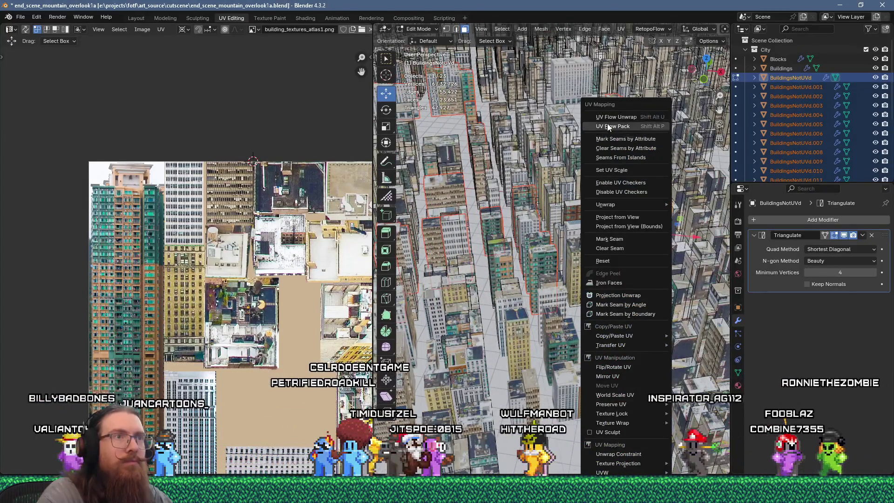
pyautogui.click(641, 216)
pyautogui.scroll(-3, 266, 224)
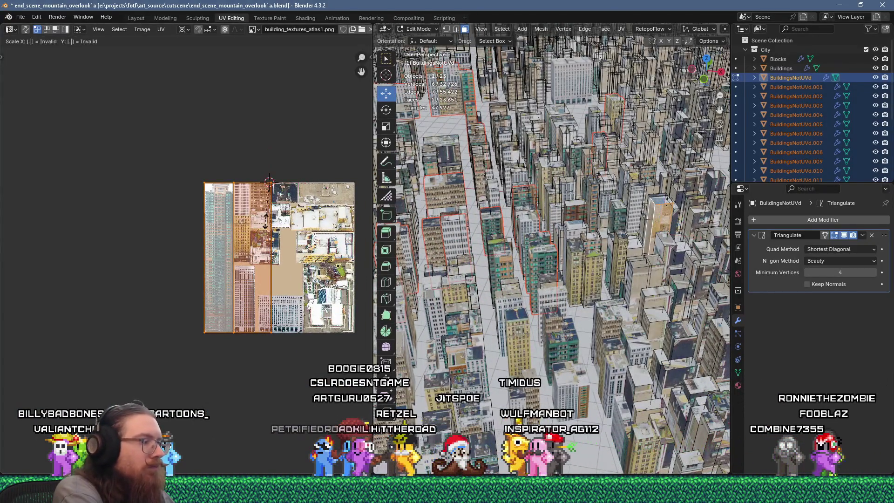
pyautogui.write('25')
pyautogui.press('Return')
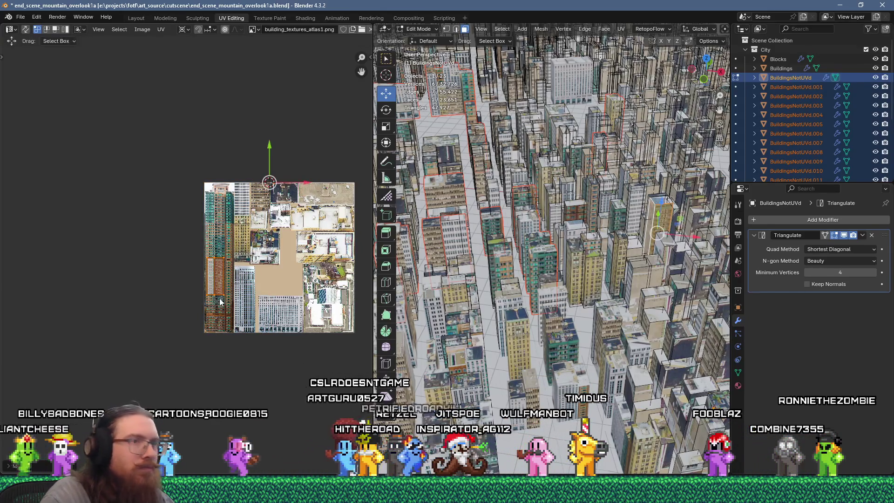
# Unwrap two selected faces and scale their strips to 0.2 before moving them.
pyautogui.keyDown('shift'); pyautogui.click(630, 275); pyautogui.keyUp('shift')
pyautogui.press('u')
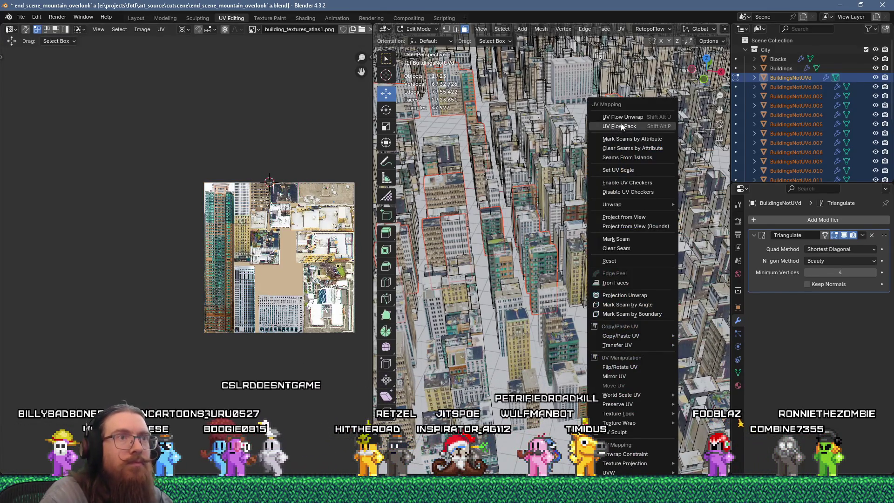
pyautogui.click(622, 125)
pyautogui.write('s.2')
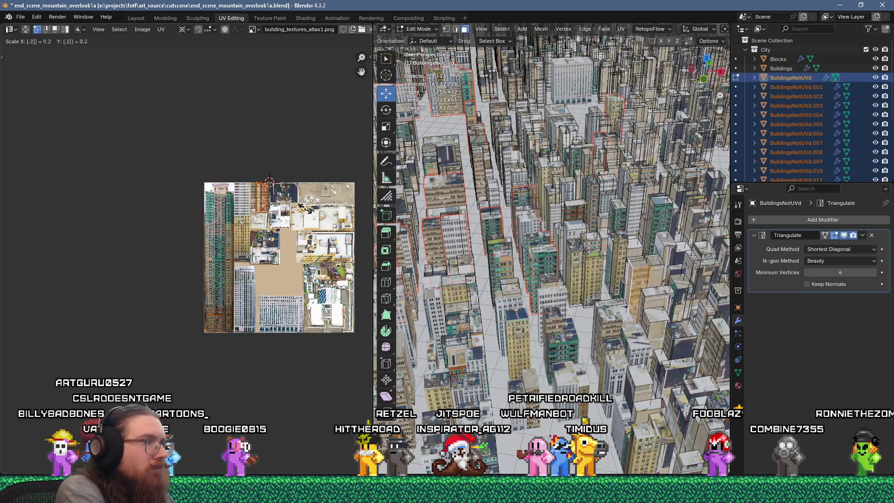
pyautogui.scroll(6, 306, 213)
pyautogui.press('g')
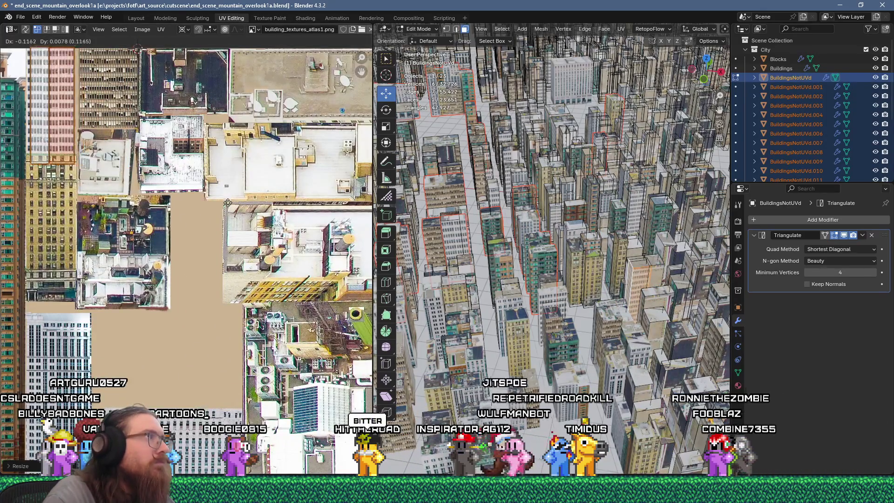
# Unwrap another building face, scale it down and place it lower-left on the atlas.
pyautogui.click(656, 277)
pyautogui.press('u')
pyautogui.click(619, 138)
pyautogui.scroll(-5, 188, 211)
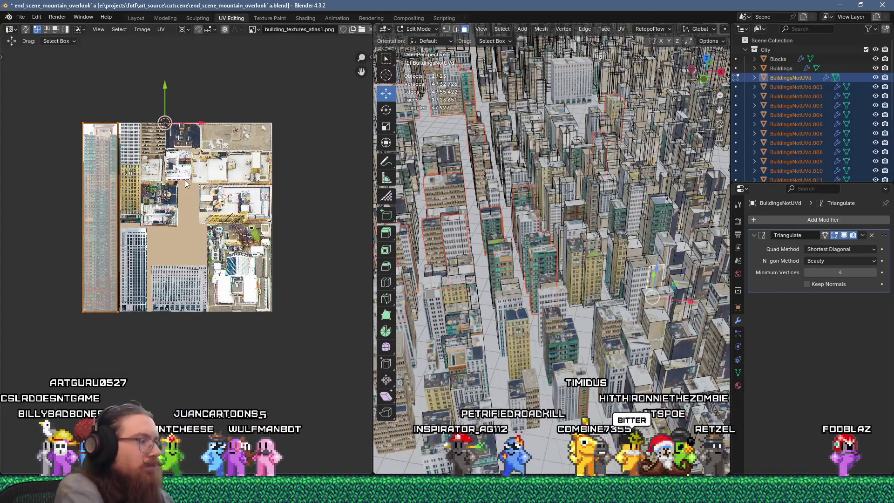
pyautogui.press('s')
pyautogui.click(185, 179)
pyautogui.press('g')
pyautogui.click(167, 223)
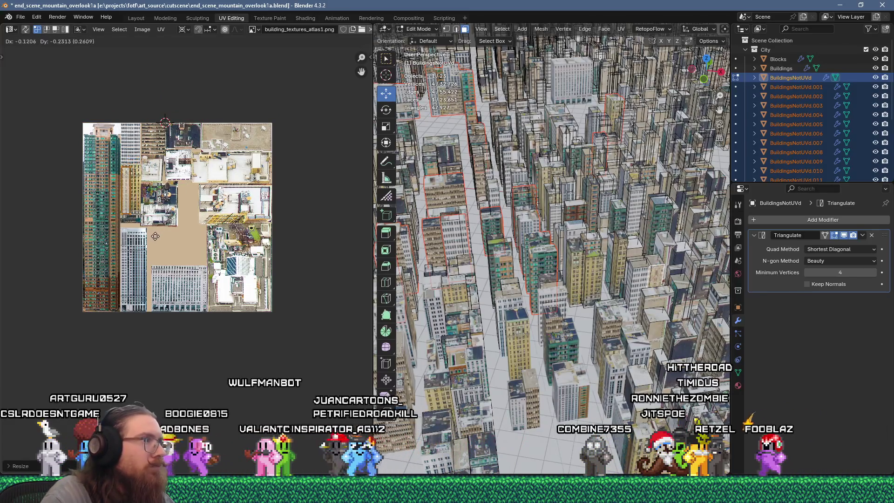
# Unwrap two faces, shrink the tall island to 0.25 and drop it on the bottom strip.
pyautogui.keyDown('shift'); pyautogui.click(641, 298); pyautogui.keyUp('shift')
pyautogui.press('u')
pyautogui.click(593, 118)
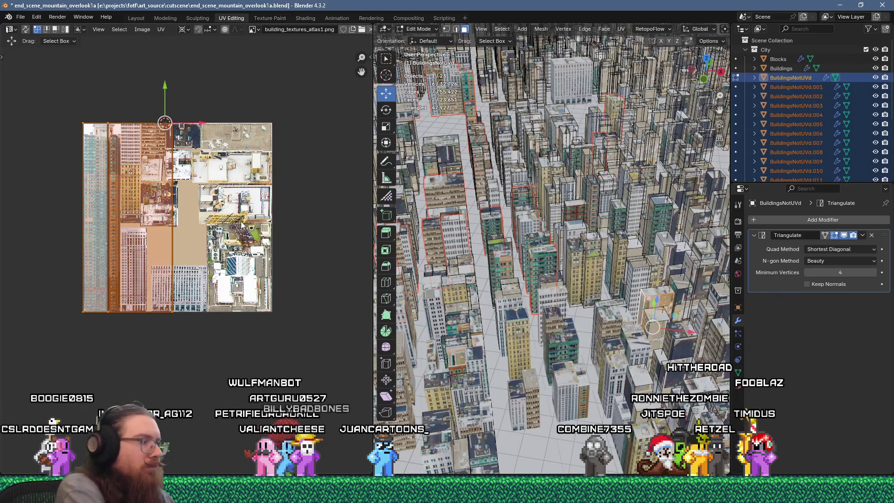
pyautogui.write('25')
pyautogui.press('Return')
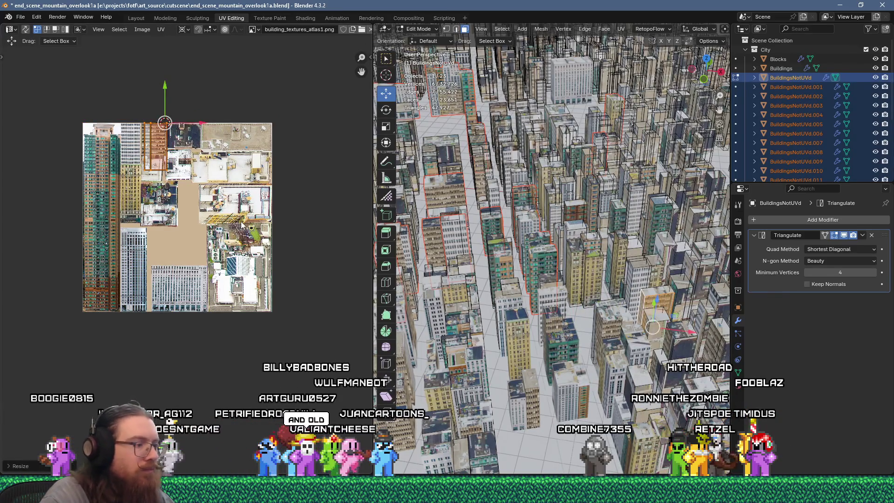
pyautogui.press('g')
pyautogui.click(272, 373)
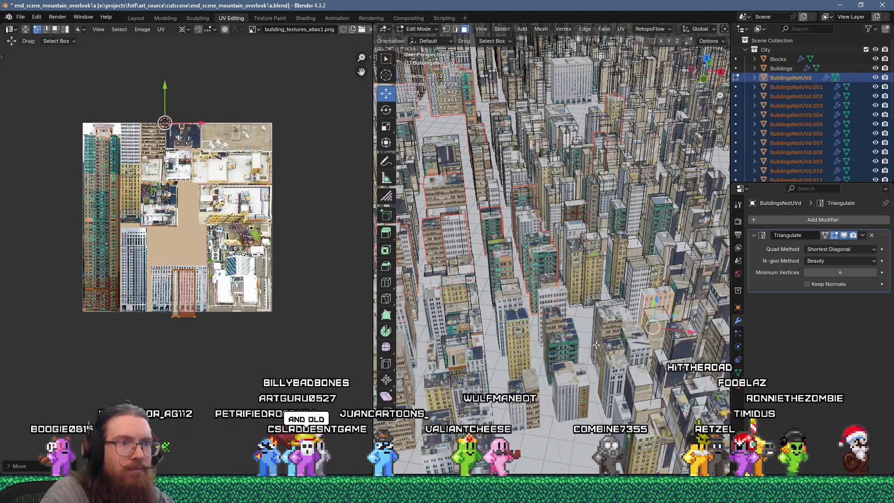
pyautogui.scroll(5, 680, 263)
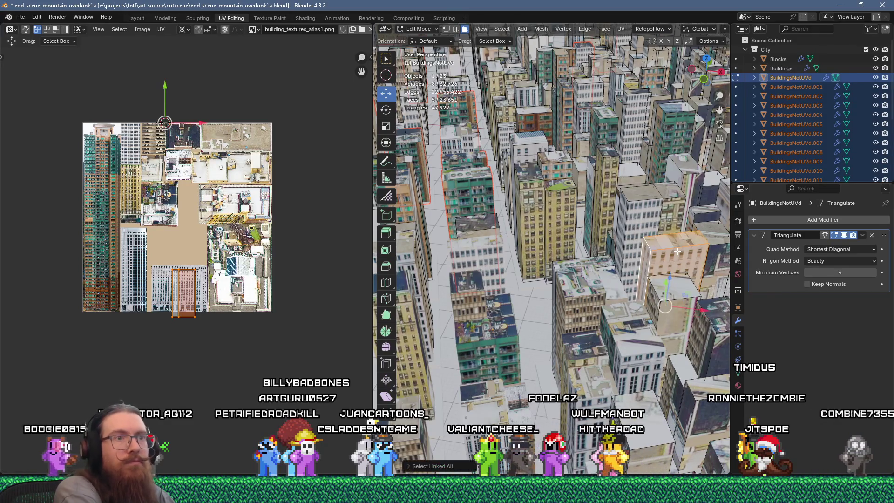
# Separate the finished building, then unwrap one face of the next building and scale it to 0.1.
pyautogui.press('p')
pyautogui.click(677, 250)
pyautogui.click(635, 224)
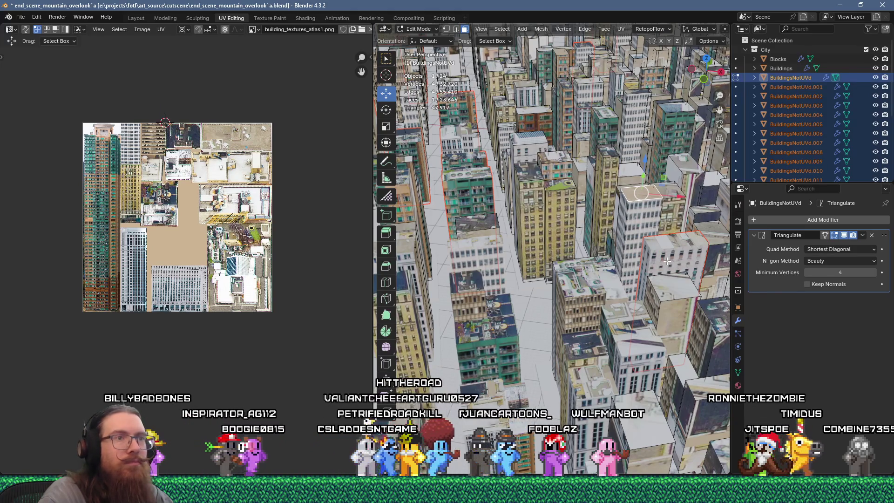
pyautogui.press('u')
pyautogui.click(628, 117)
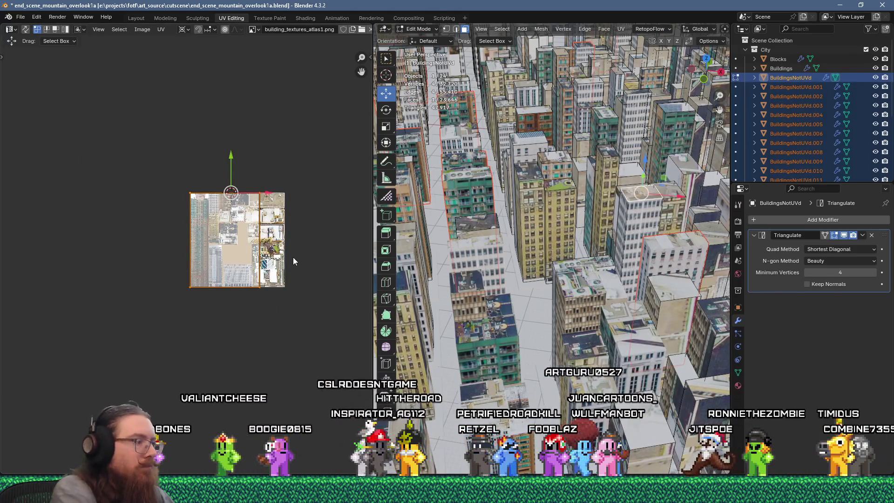
pyautogui.write('s.1')
pyautogui.scroll(4, 298, 258)
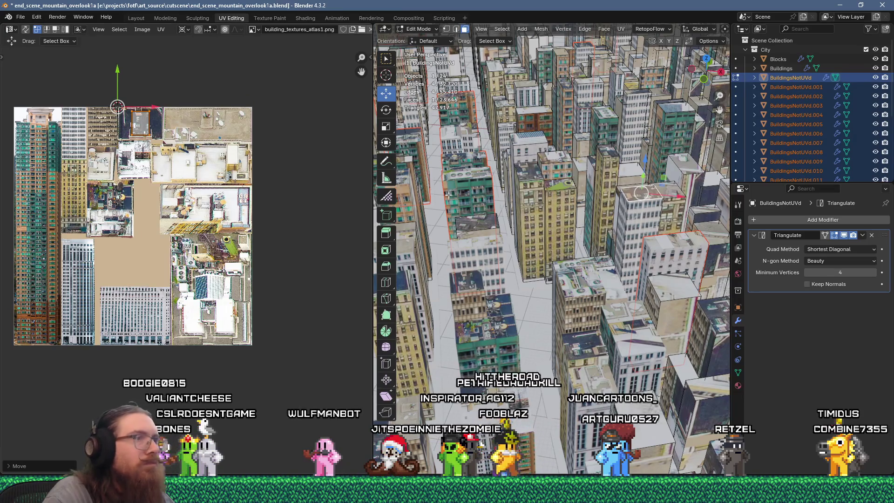
# Undo the linked selection, re-unwrap the single face, then select another tower's whole mesh.
pyautogui.hotkey('ctrl', 'l')
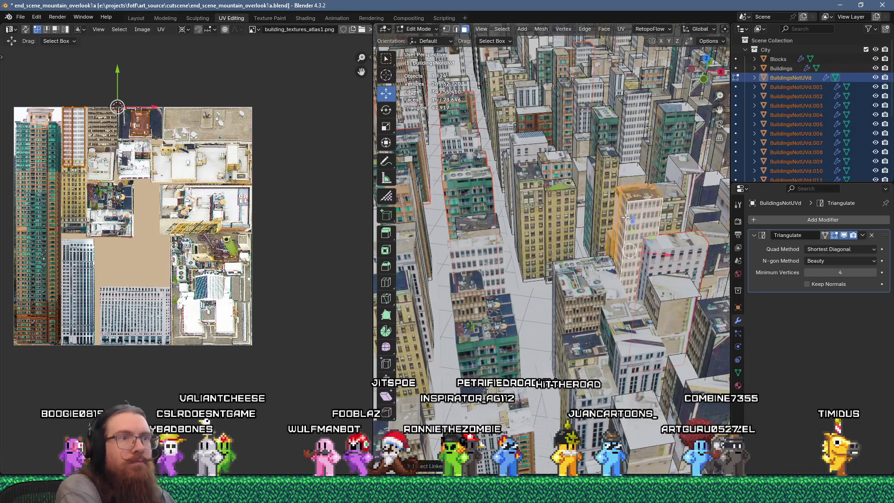
pyautogui.scroll(2, 625, 217)
pyautogui.hotkey('ctrl', 'z')
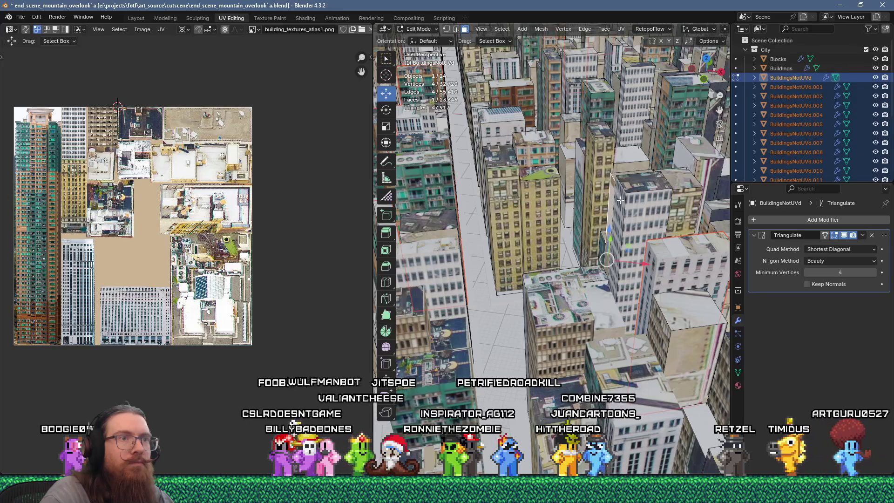
pyautogui.press('u')
pyautogui.click(584, 117)
pyautogui.scroll(-4, 243, 255)
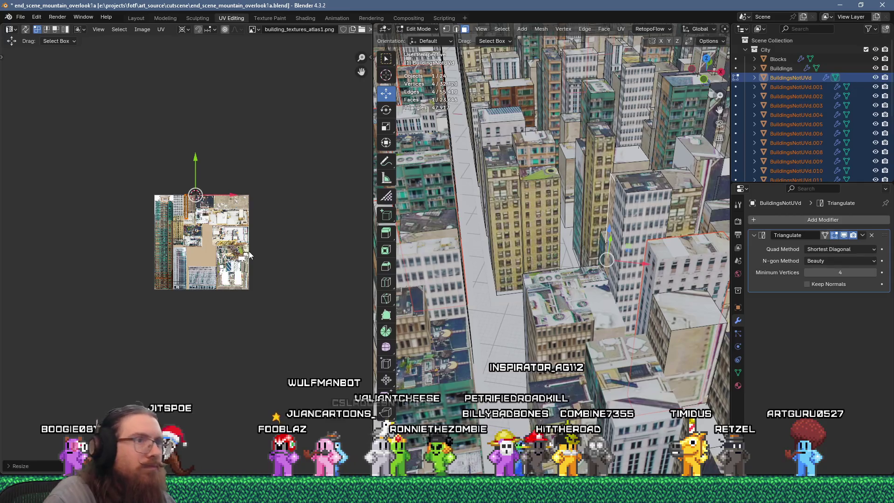
pyautogui.scroll(7, 249, 255)
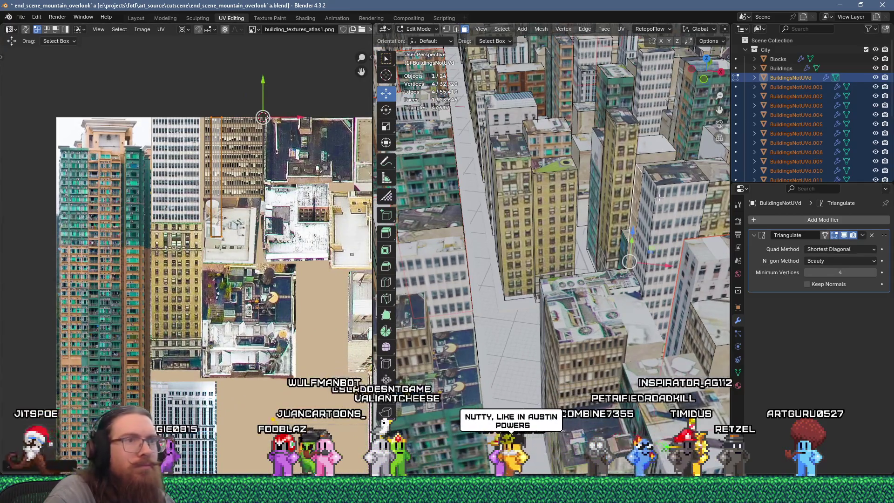
pyautogui.click(648, 205)
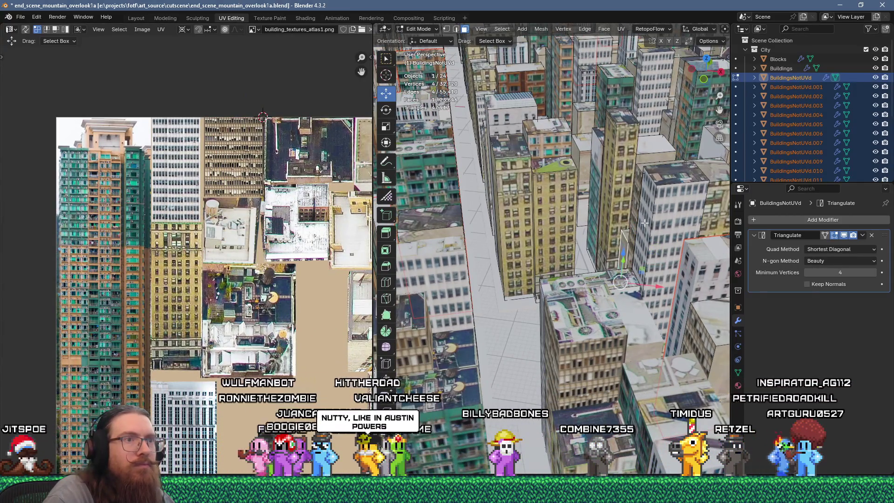
pyautogui.hotkey('ctrl', 'l')
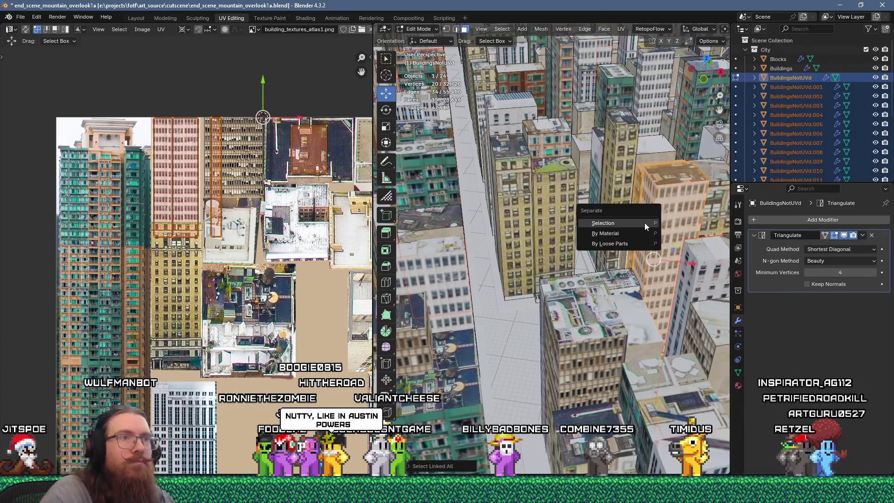
# Separate the tower, unwrap its roof face and shrink the UV square to 0.1.
pyautogui.click(644, 223)
pyautogui.moveTo(644, 222); pyautogui.dragTo(523, 261, button='middle')
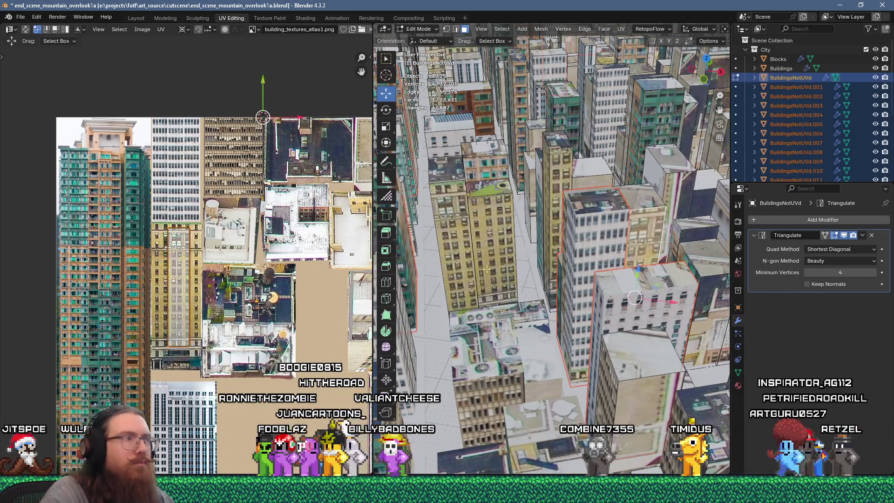
pyautogui.rightClick(648, 202)
pyautogui.click(582, 114)
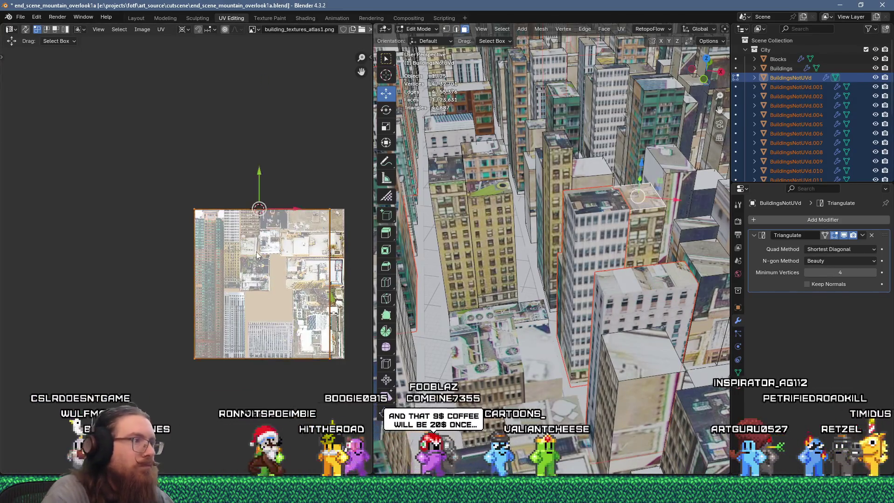
pyautogui.write('.1')
pyautogui.scroll(4, 256, 255)
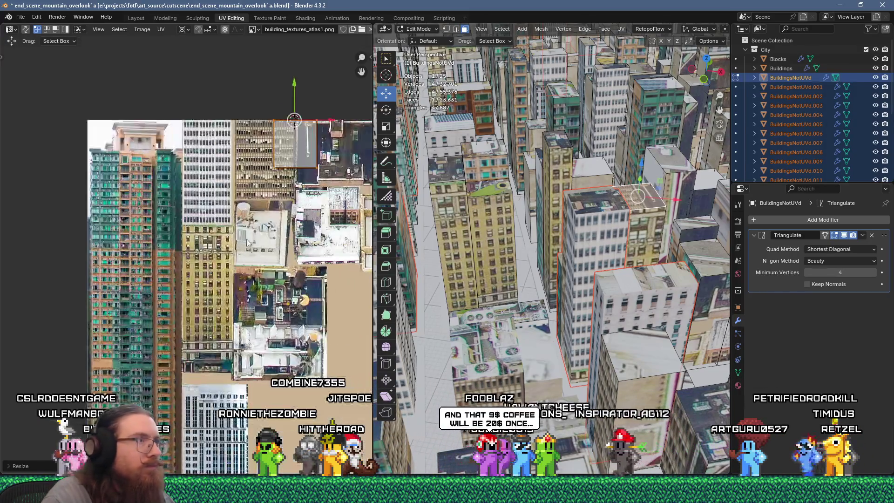
pyautogui.press('g')
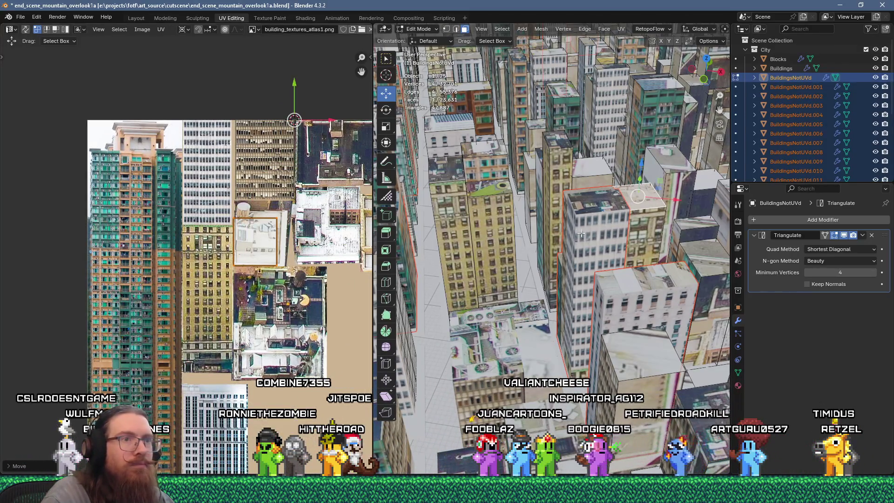
# Move the wall island's right edge down onto the tan facade area of the atlas.
pyautogui.click(648, 237)
pyautogui.scroll(3, 217, 254)
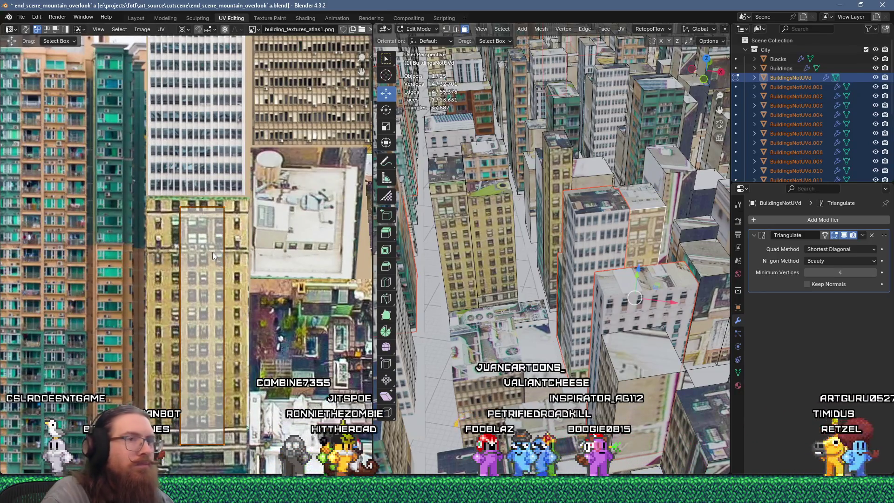
pyautogui.moveTo(208, 256); pyautogui.dragTo(228, 224, button='middle')
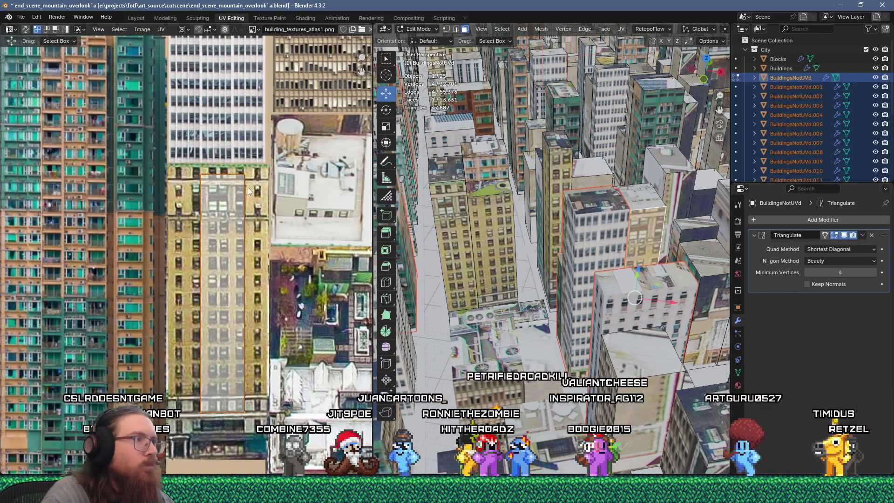
pyautogui.click(245, 172)
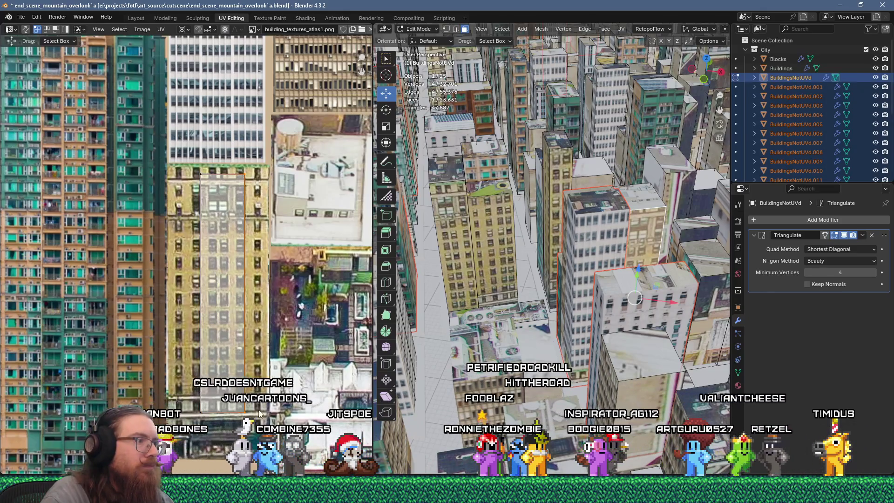
pyautogui.press('g')
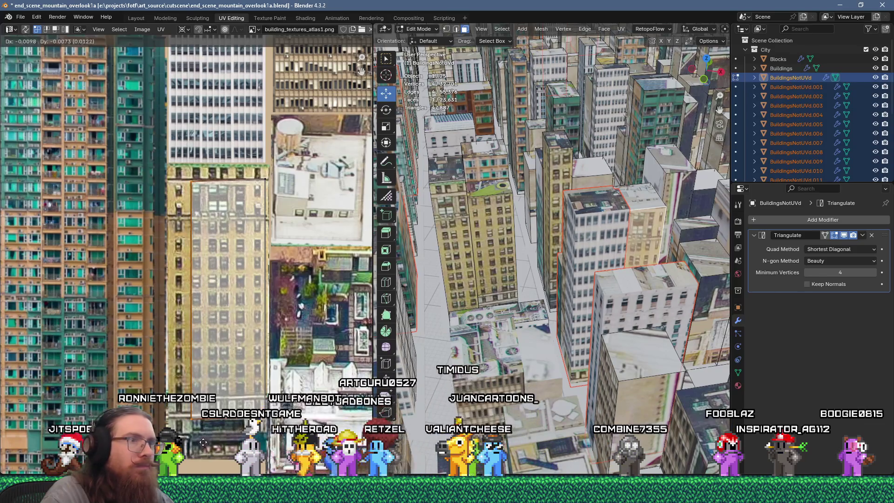
pyautogui.click(201, 444)
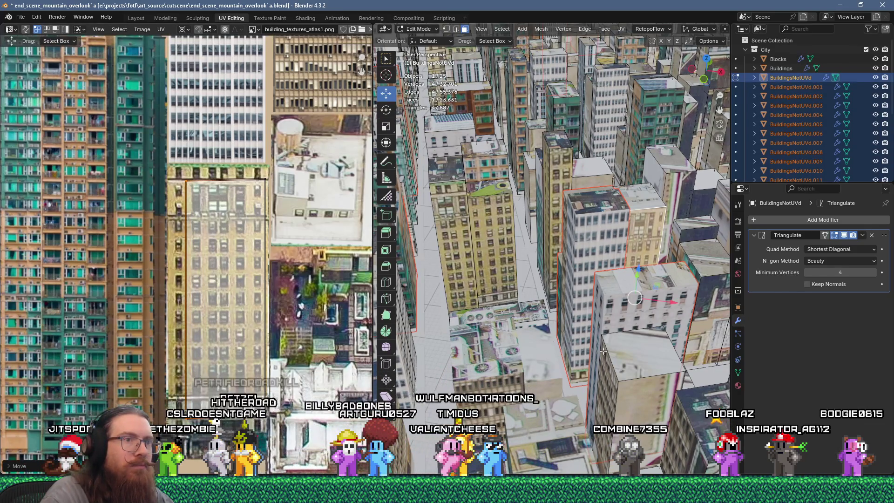
# Separate the selected part into a new object and select the next building's face.
pyautogui.press('p')
pyautogui.click(638, 254)
pyautogui.click(590, 168)
# Unwrap the selected face and try moving its UV box across the atlas.
pyautogui.press('u')
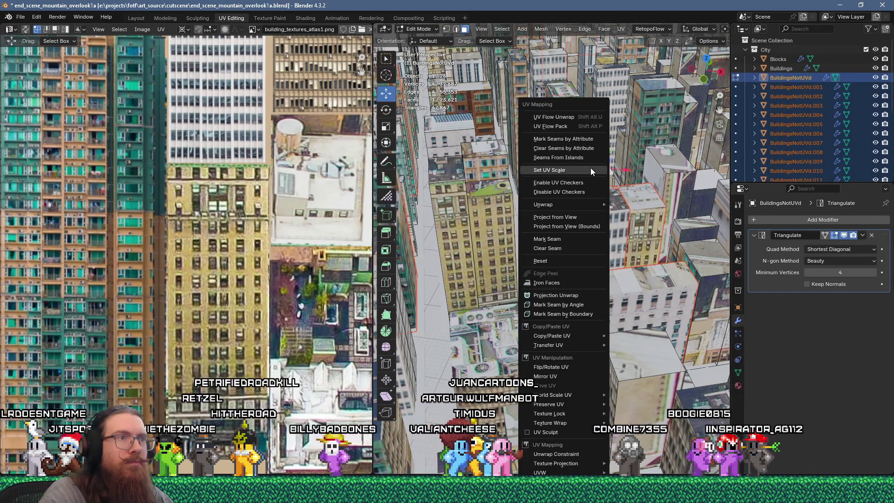
pyautogui.click(590, 169)
pyautogui.press('u')
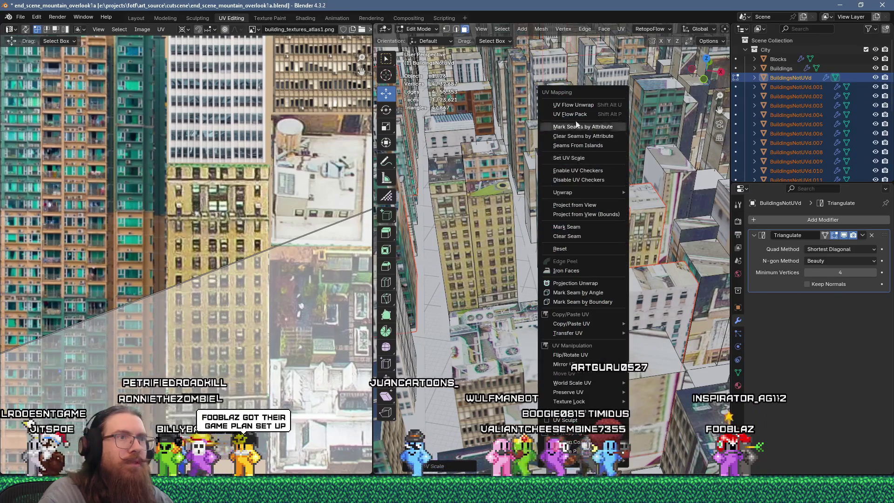
pyautogui.click(581, 104)
pyautogui.moveTo(278, 235); pyautogui.dragTo(182, 237, button='middle')
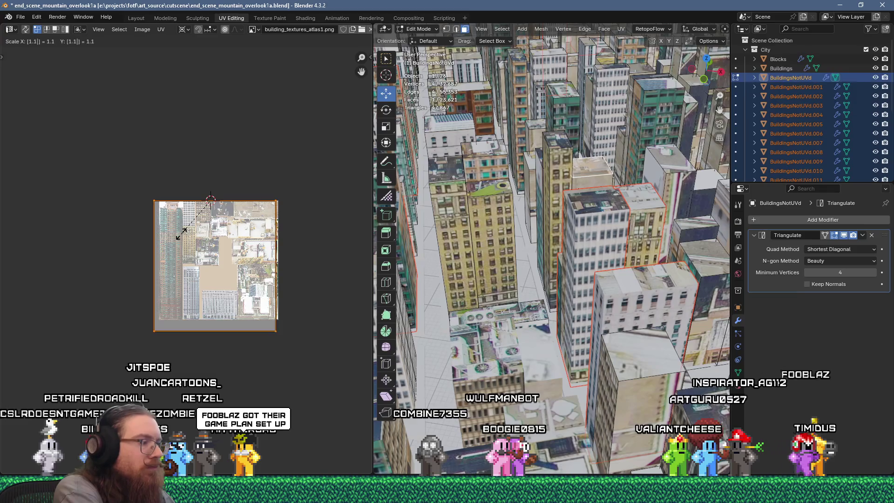
pyautogui.write('54')
pyautogui.press('Escape')
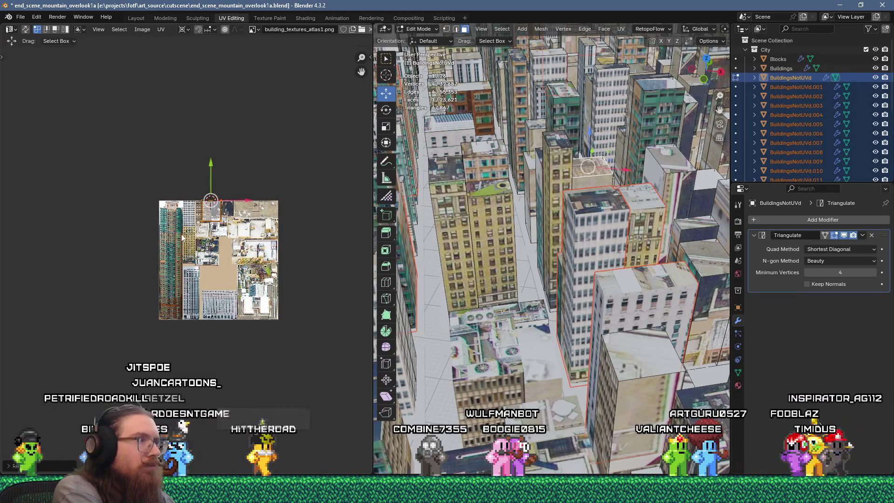
pyautogui.scroll(4, 182, 237)
pyautogui.press('g')
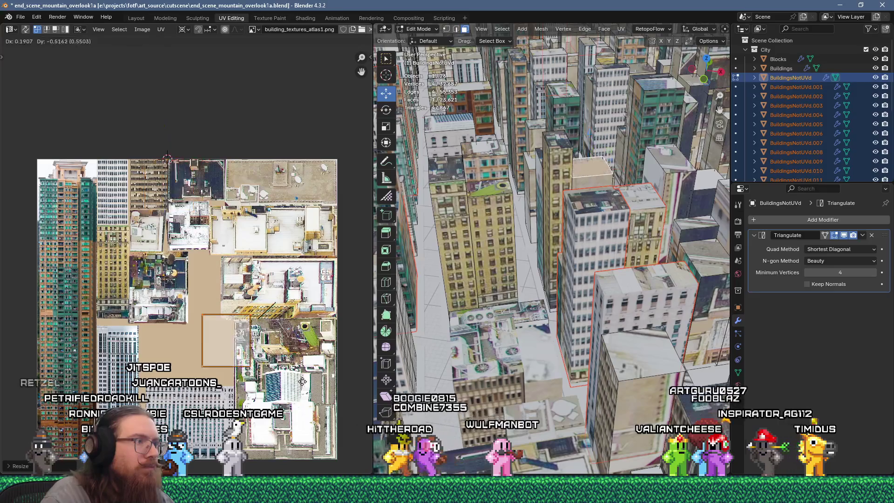
pyautogui.press('Escape')
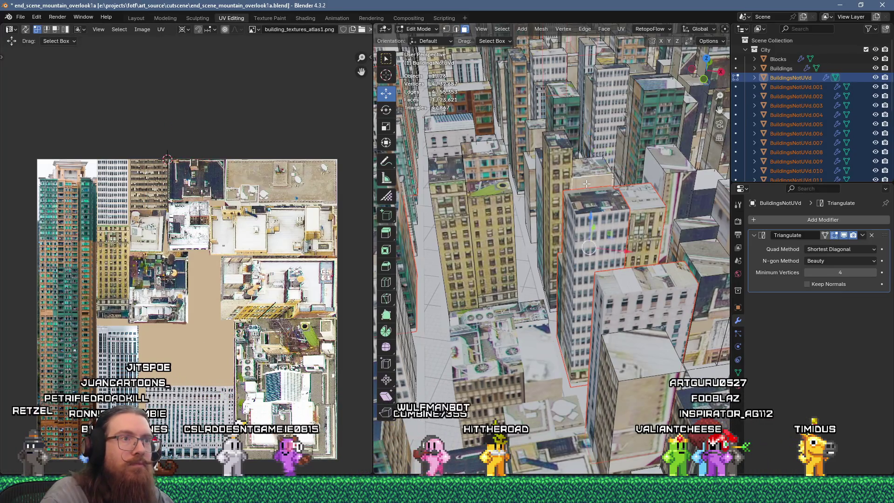
# Shrink the selected UVs, then separate the linked building into a new object.
pyautogui.press('u')
pyautogui.scroll(-2, 193, 301)
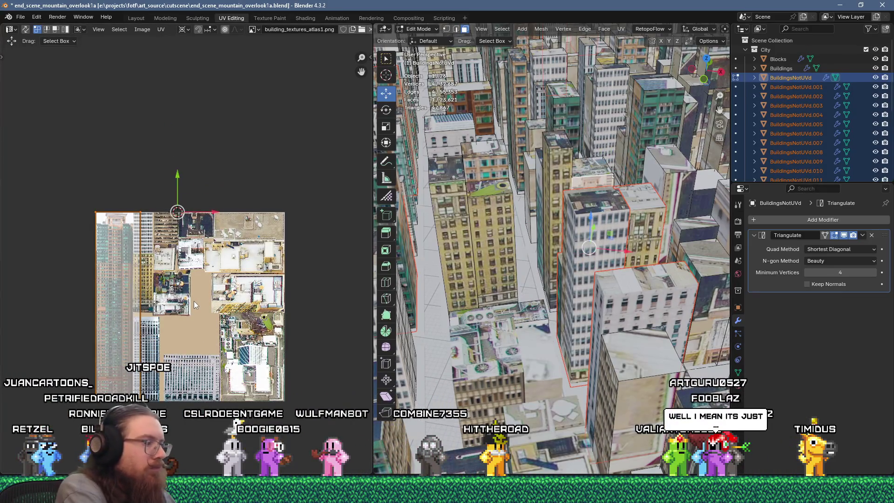
pyautogui.press('s')
pyautogui.press('Return')
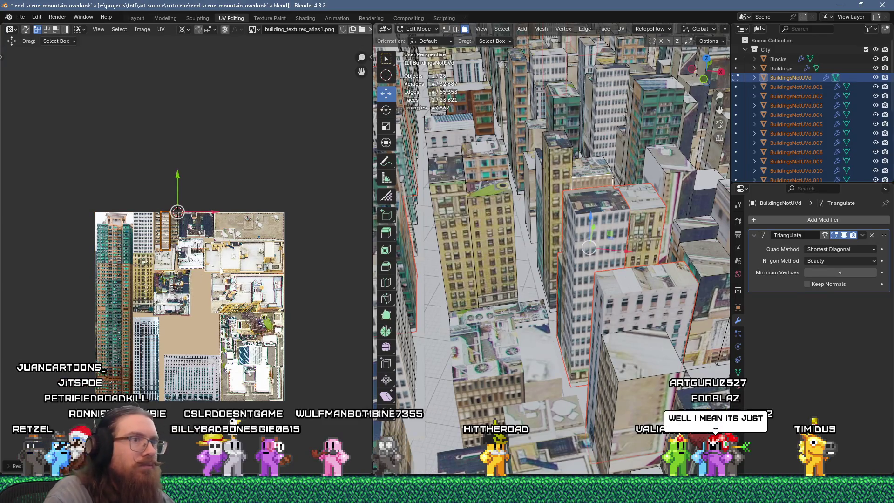
pyautogui.hotkey('ctrl', 'l')
pyautogui.press('p')
pyautogui.click(583, 184)
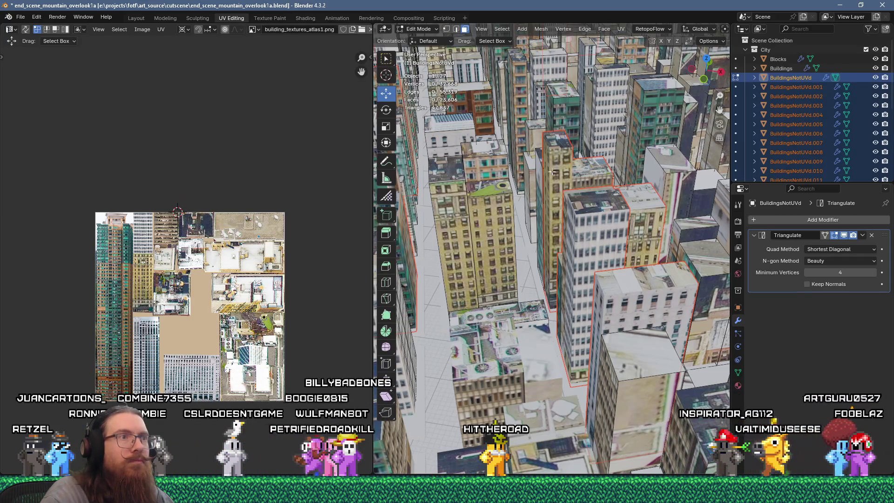
# Unwrap two more faces, scale the islands down and move them lower on the atlas.
pyautogui.press('u')
pyautogui.press('Escape')
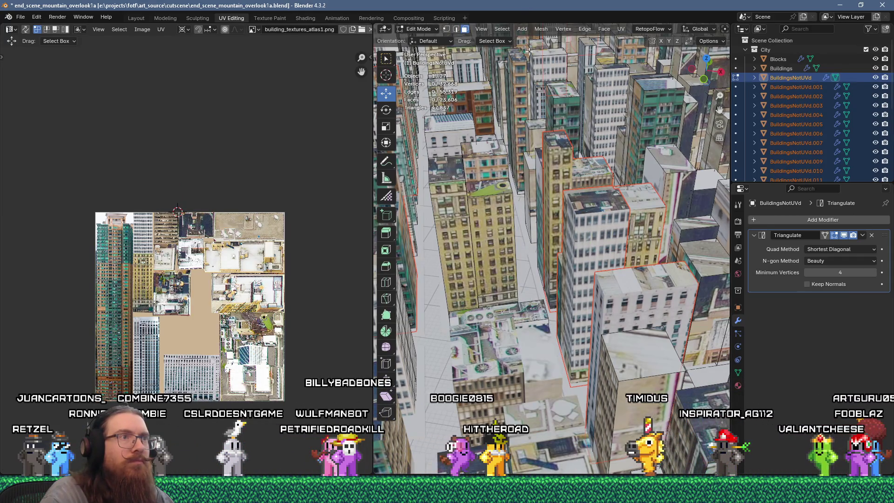
pyautogui.click(532, 179)
pyautogui.press('u')
pyautogui.click(515, 126)
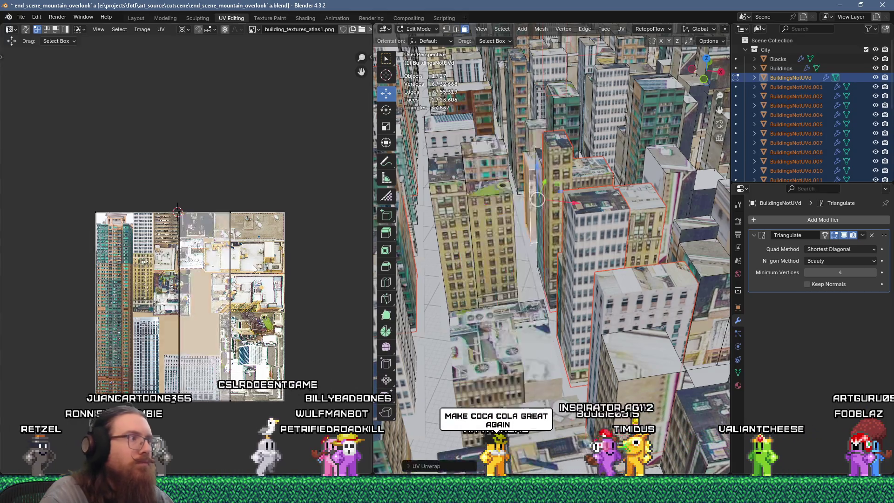
pyautogui.press('s')
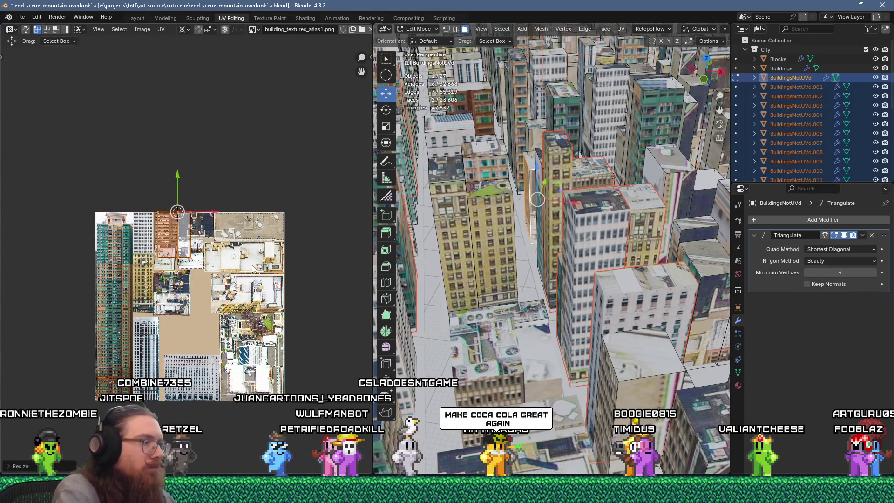
pyautogui.press('Return')
pyautogui.press('g')
pyautogui.click(275, 420)
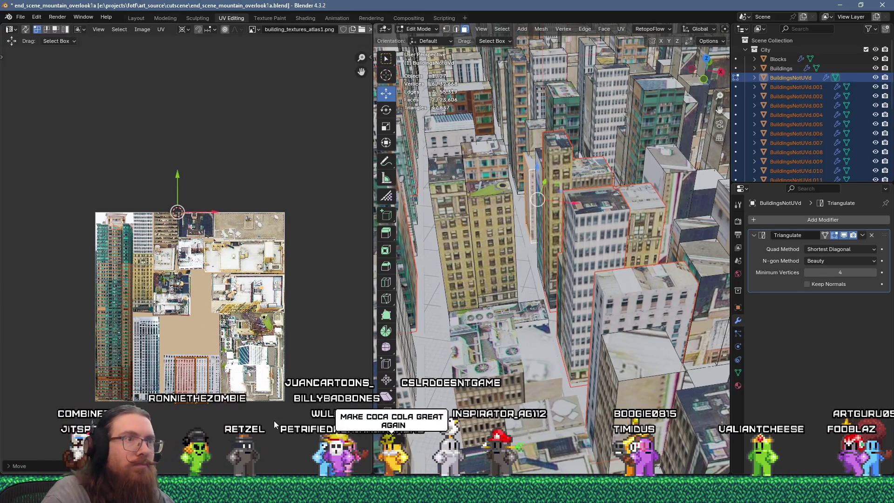
# Separate the connected tower piece into its own object, undoing an accidental split.
pyautogui.press('l')
pyautogui.press('p')
pyautogui.click(526, 166)
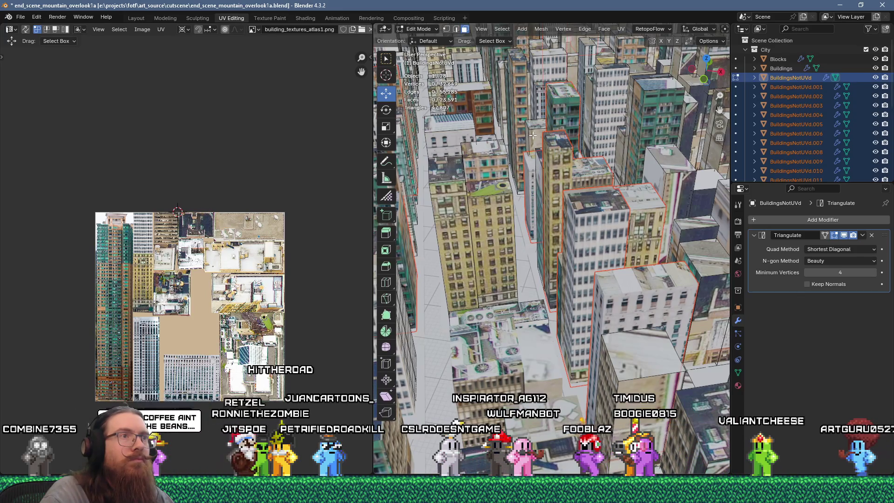
pyautogui.press('u')
pyautogui.click(512, 139)
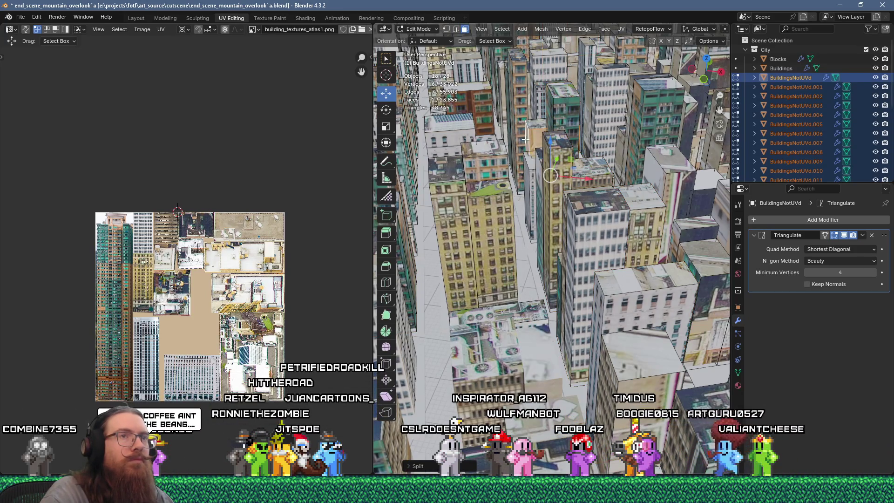
pyautogui.hotkey('ctrl', 'z')
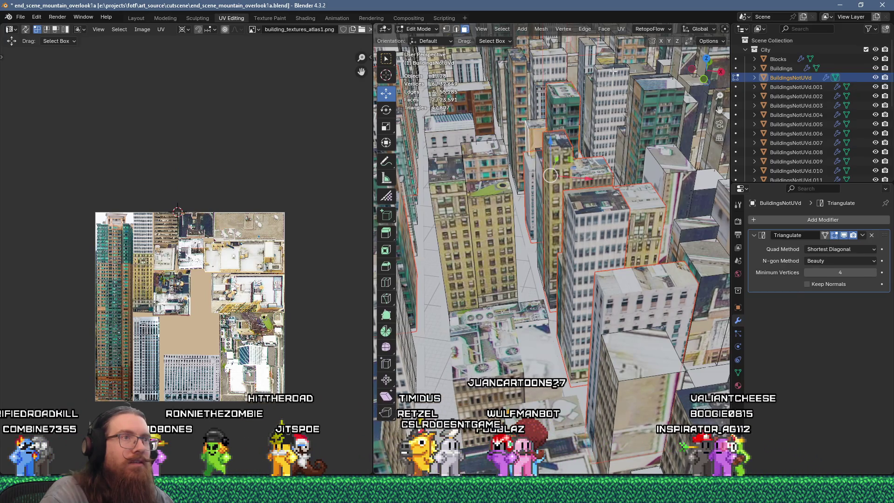
# Flow-unwrap the tower faces, scale the island to 0.25 and place it on the atlas's tan area.
pyautogui.press('u')
pyautogui.click(588, 55)
pyautogui.write('s')
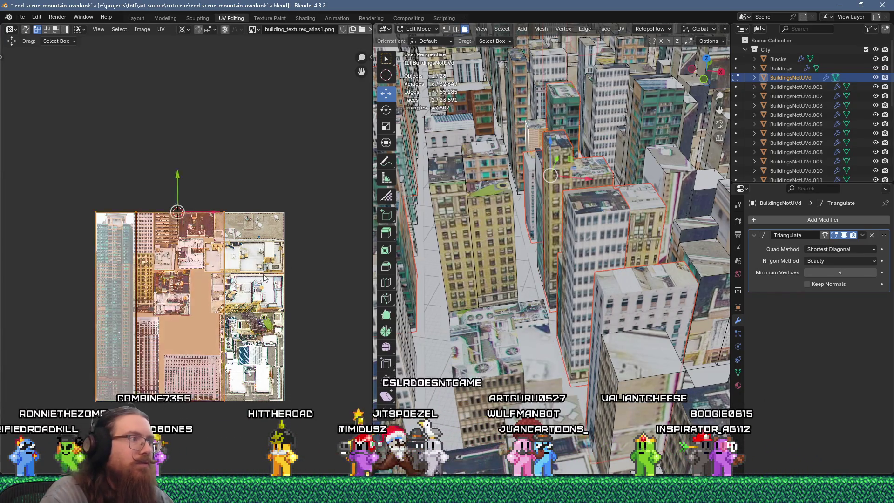
pyautogui.write('25')
pyautogui.press('Return')
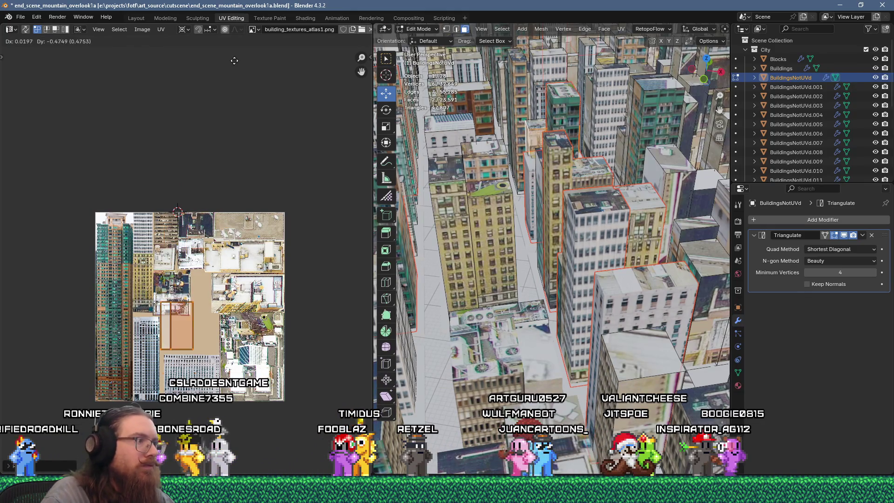
pyautogui.click(245, 81)
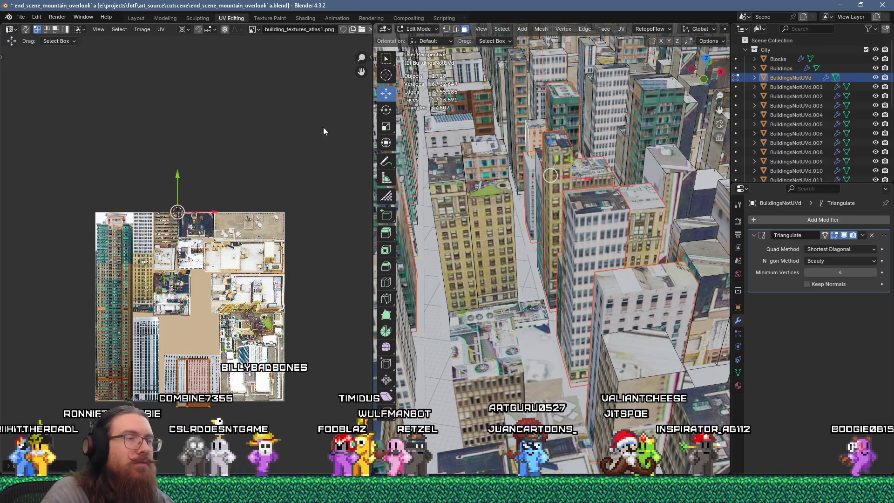
pyautogui.scroll(3, 431, 198)
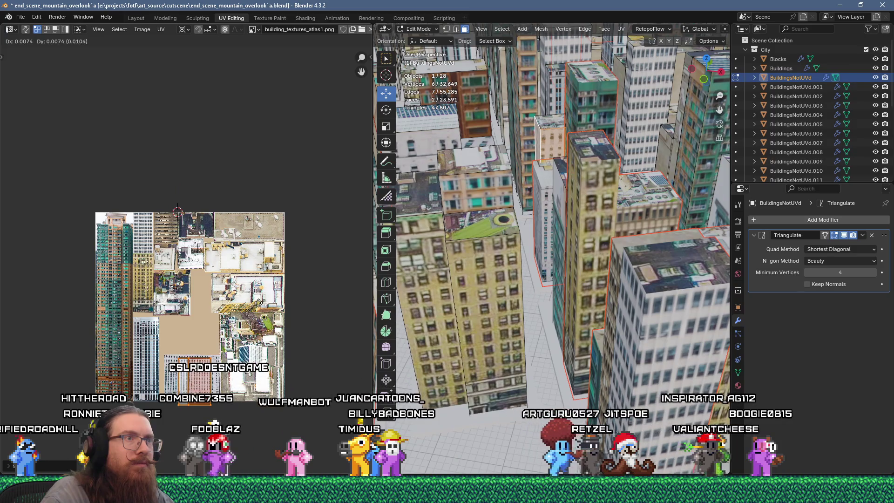
pyautogui.press('g')
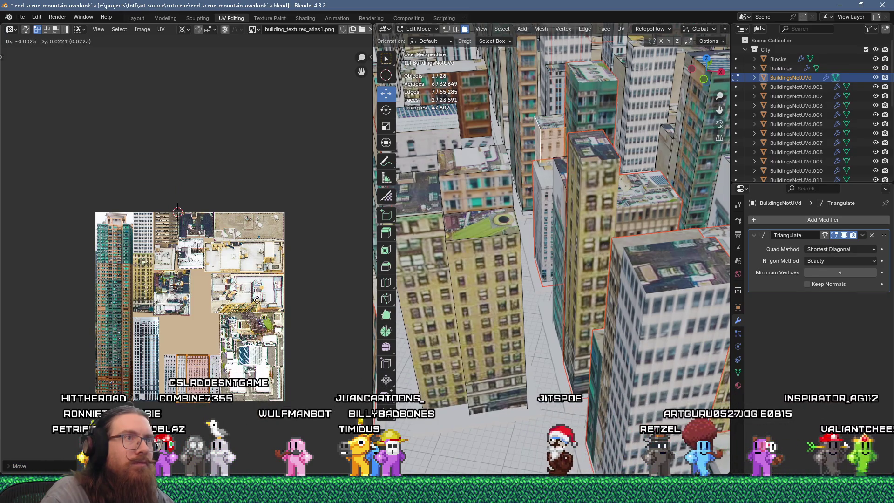
pyautogui.click(256, 298)
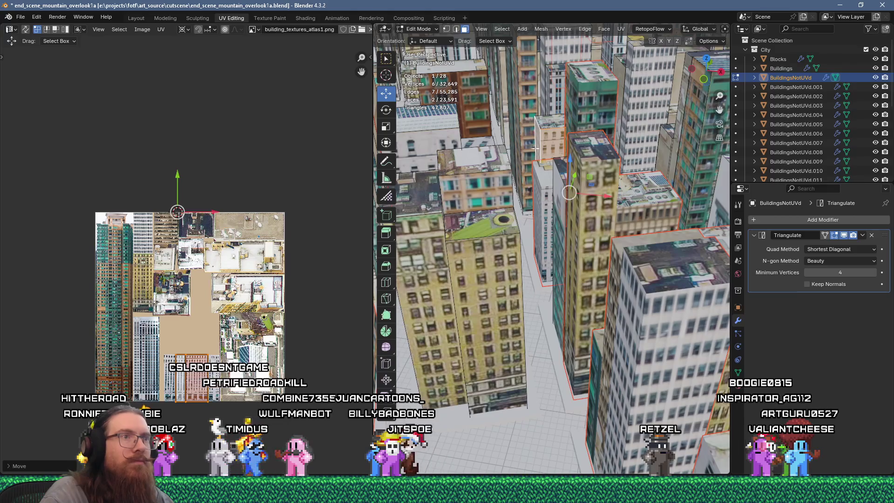
# Separate the selected faces into their own object and zoom into the UV editor.
pyautogui.press('p')
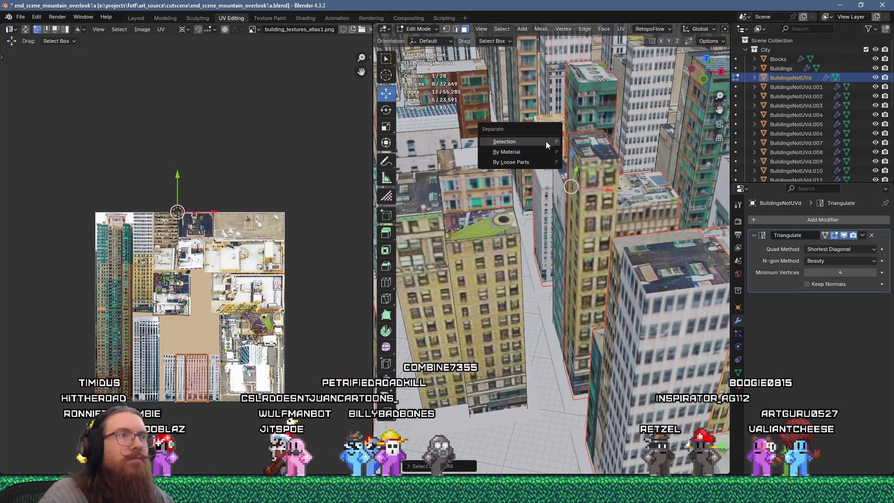
pyautogui.click(517, 141)
pyautogui.scroll(-5, 517, 141)
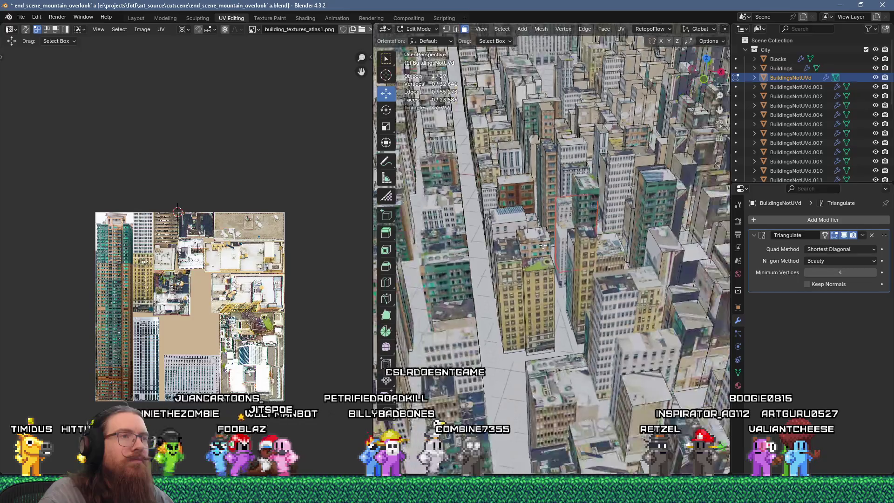
pyautogui.scroll(2, 500, 208)
pyautogui.scroll(6, 278, 339)
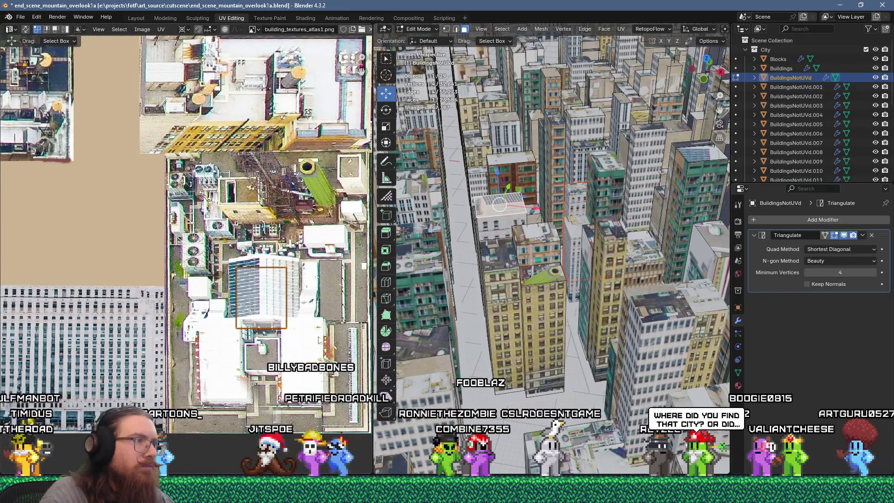
# Move the rooftop face's UVs onto an atlas rooftop and split it into a new object.
pyautogui.press('g')
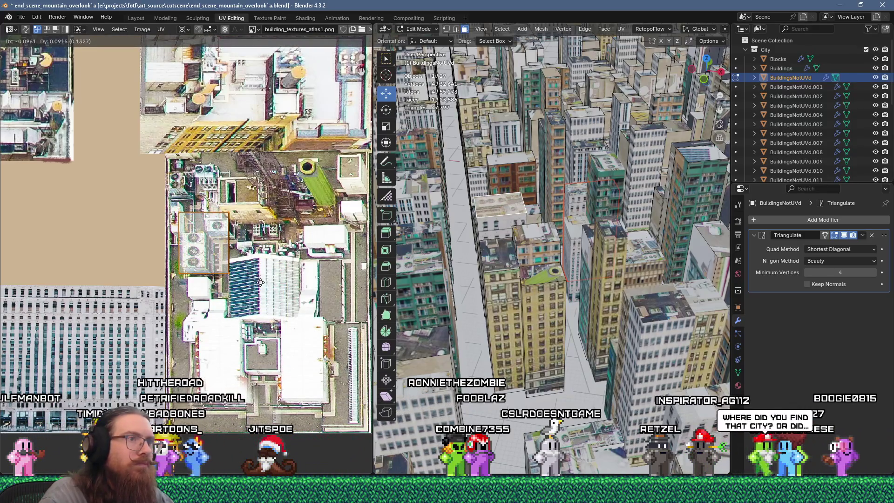
pyautogui.click(256, 283)
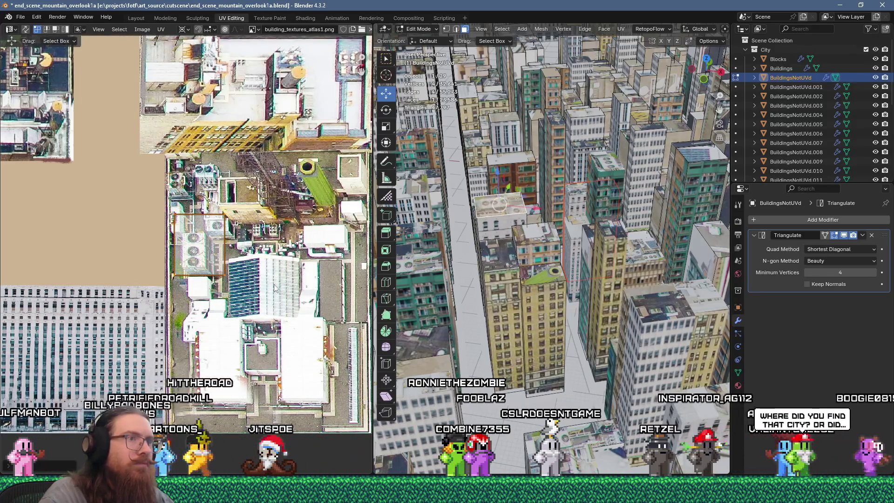
pyautogui.press('p')
pyautogui.click(535, 250)
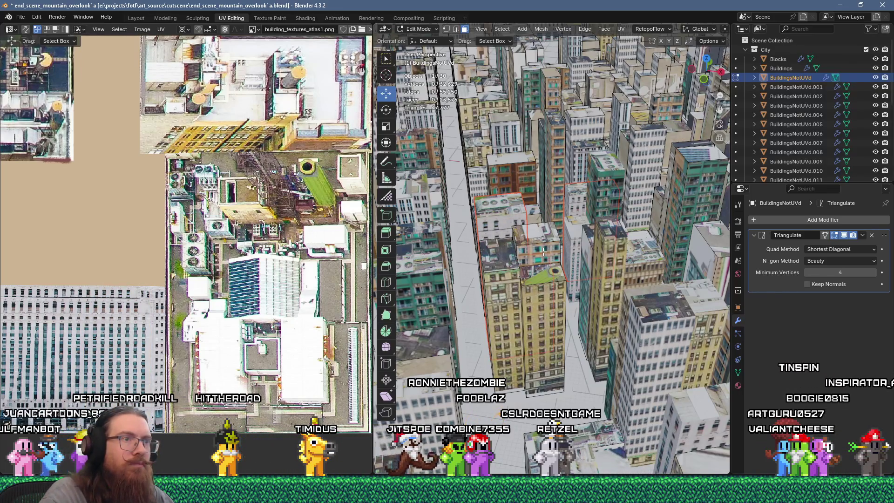
# Unwrap a second rooftop face and place its UV rectangle on an atlas rooftop.
pyautogui.click(538, 233)
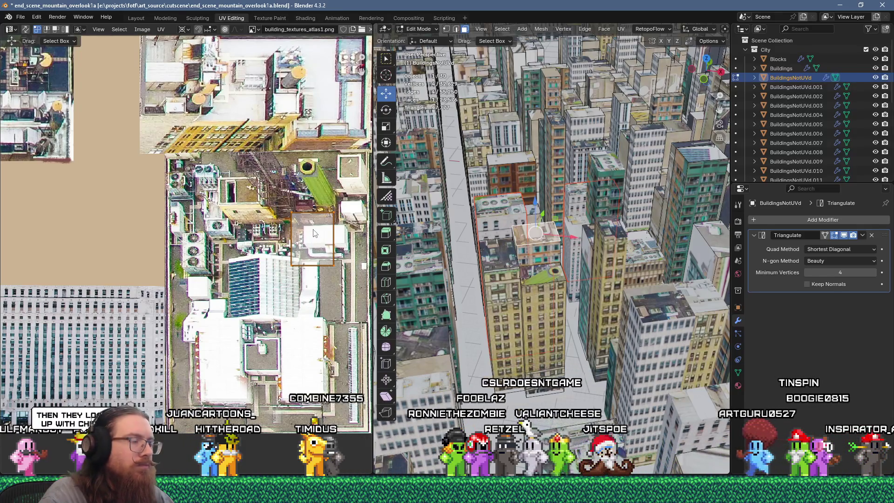
pyautogui.press('u')
pyautogui.press('g')
pyautogui.click(295, 224)
pyautogui.press('u')
pyautogui.click(274, 218)
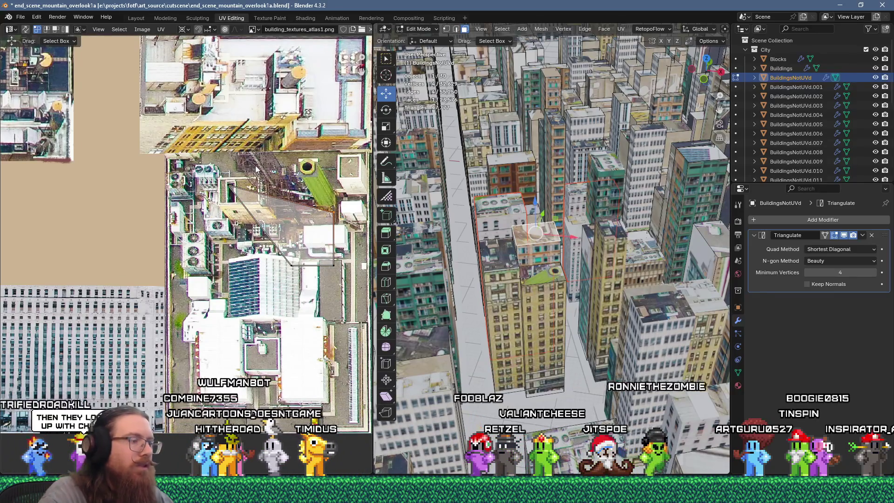
pyautogui.hotkey('ctrl', 'z')
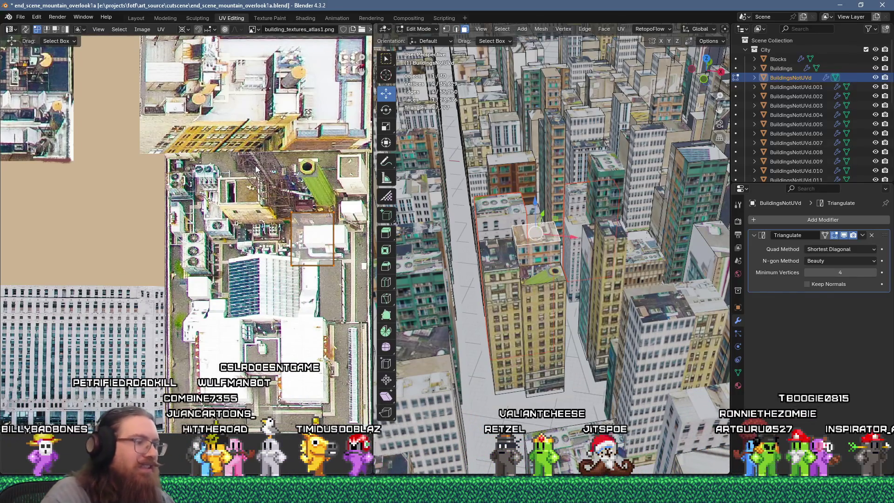
pyautogui.press('g')
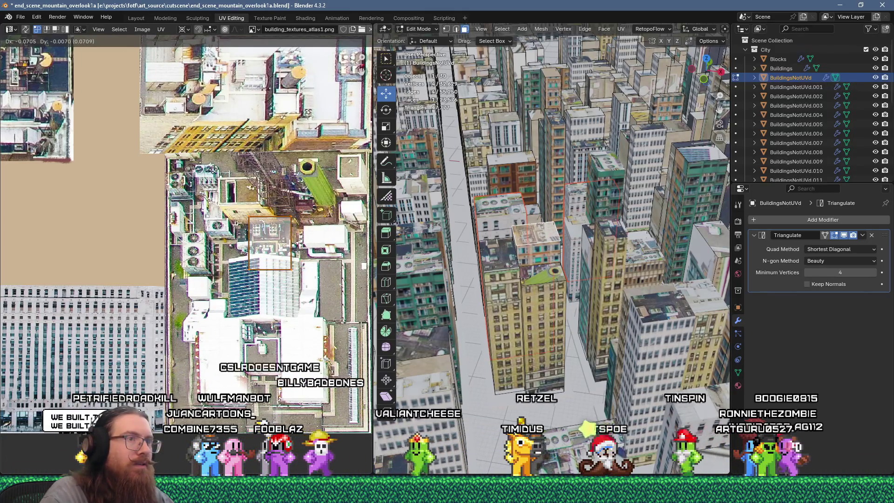
pyautogui.click(211, 169)
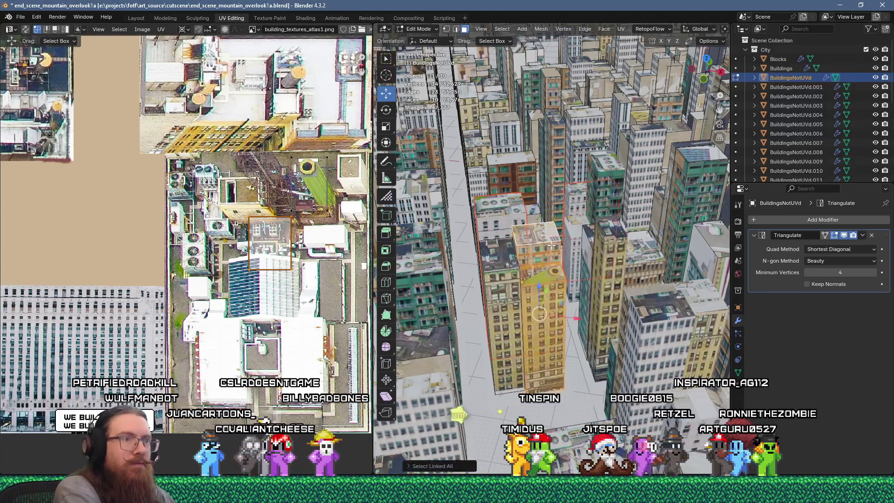
# Place the lower rooftop face's UVs on the atlas, then separate the connected building part.
pyautogui.click(549, 275)
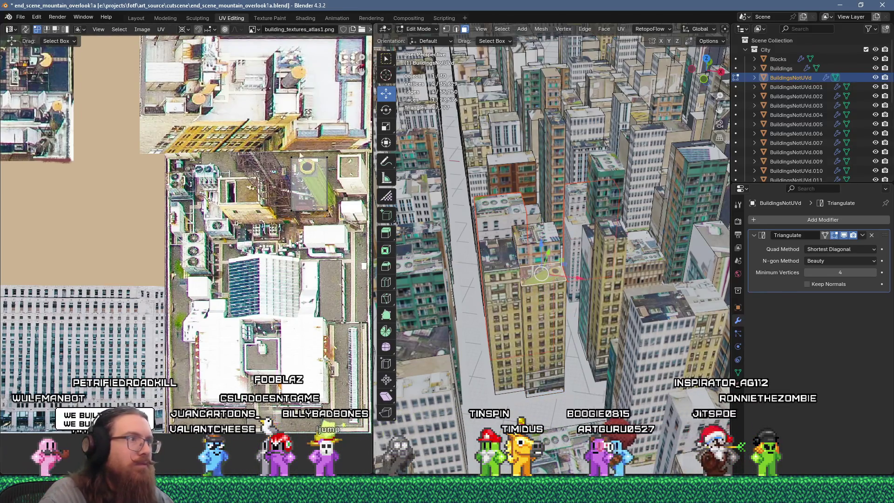
pyautogui.press('g')
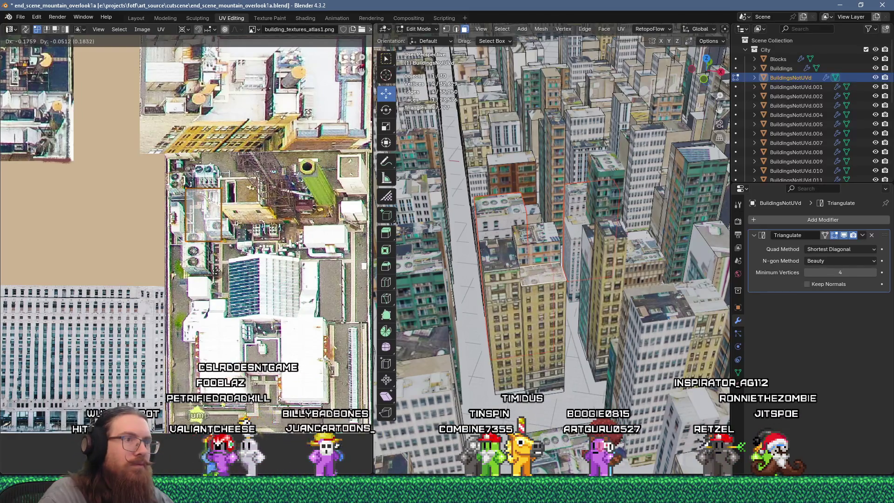
pyautogui.click(213, 277)
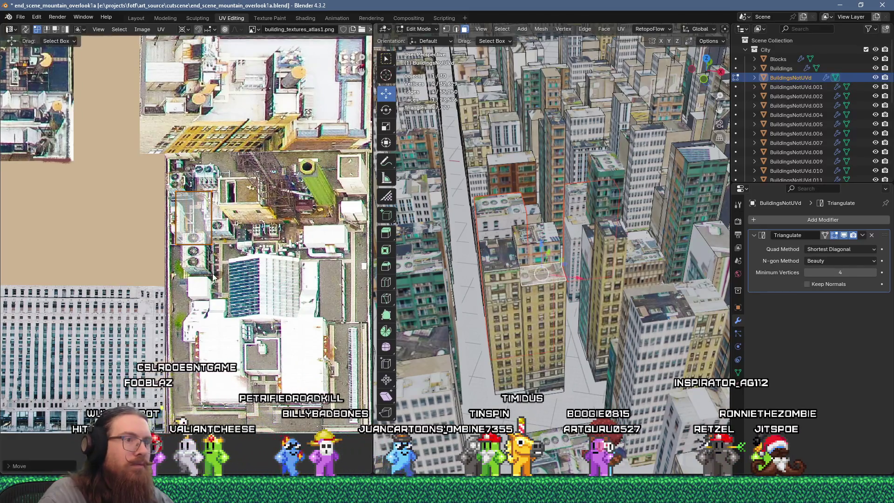
pyautogui.hotkey('ctrl', 'l')
pyautogui.press('p')
pyautogui.click(559, 298)
pyautogui.moveTo(559, 297); pyautogui.dragTo(507, 286, button='middle')
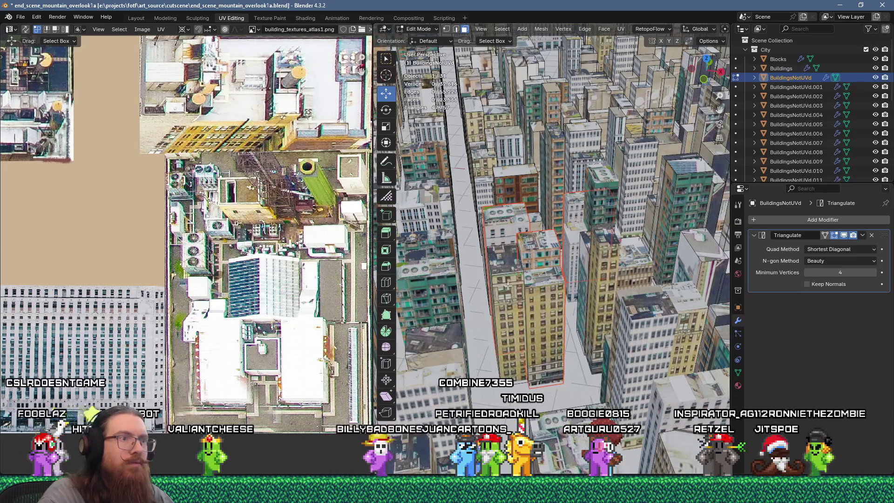
pyautogui.click(508, 287)
# Separate the selected face into a new object.
pyautogui.press('p')
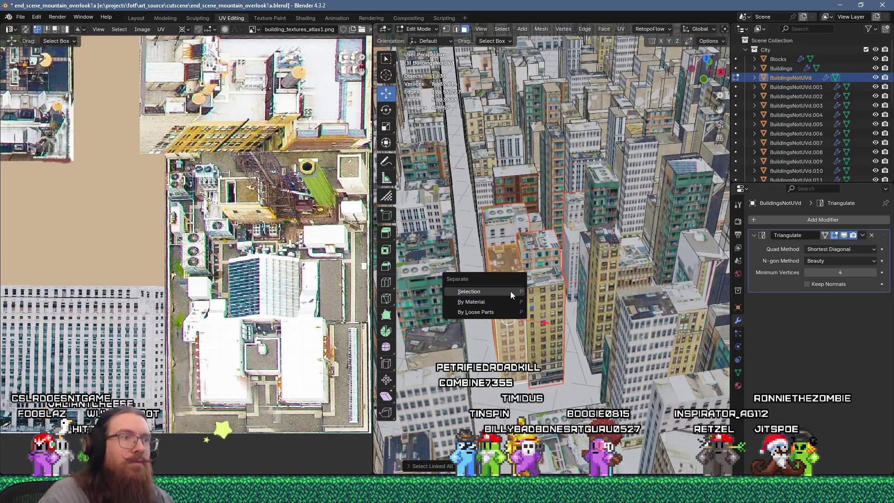
pyautogui.click(510, 292)
pyautogui.moveTo(510, 292)
pyautogui.mouseDown(button='middle')
pyautogui.moveTo(580, 388)
pyautogui.moveTo(559, 326)
pyautogui.moveTo(544, 186)
pyautogui.mouseUp(button='middle')
# Unwrap two narrow-building faces, shrink the strip to a quarter and slide its right edge left.
pyautogui.click(542, 168)
pyautogui.keyDown('shift'); pyautogui.click(545, 138); pyautogui.keyUp('shift')
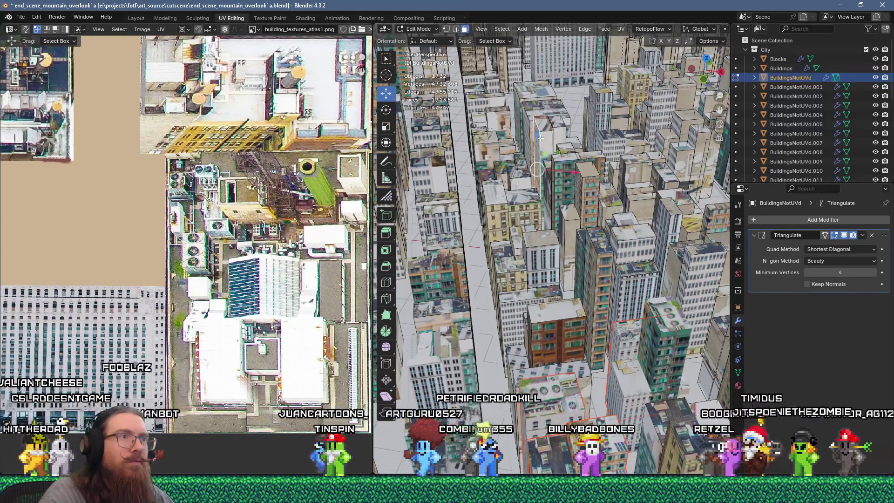
pyautogui.press('u')
pyautogui.press('Return')
pyautogui.scroll(-6, 345, 186)
pyautogui.write('s25')
pyautogui.press('Return')
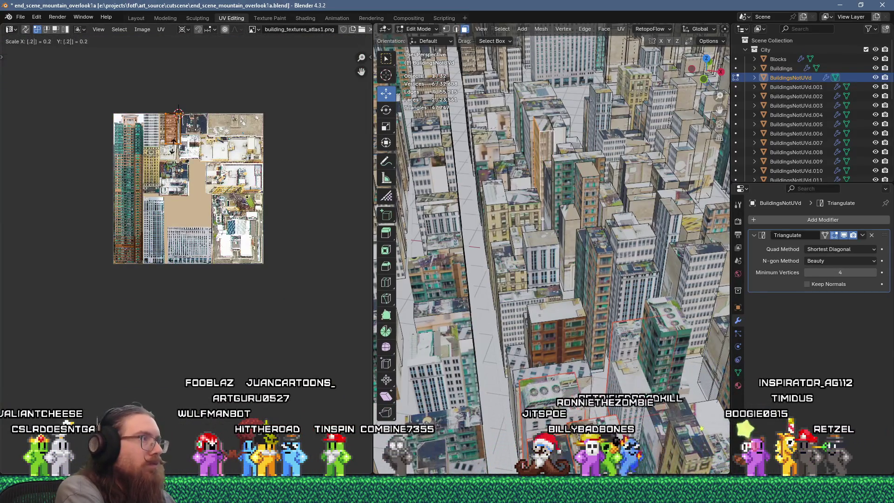
pyautogui.press('KP_Decimal')
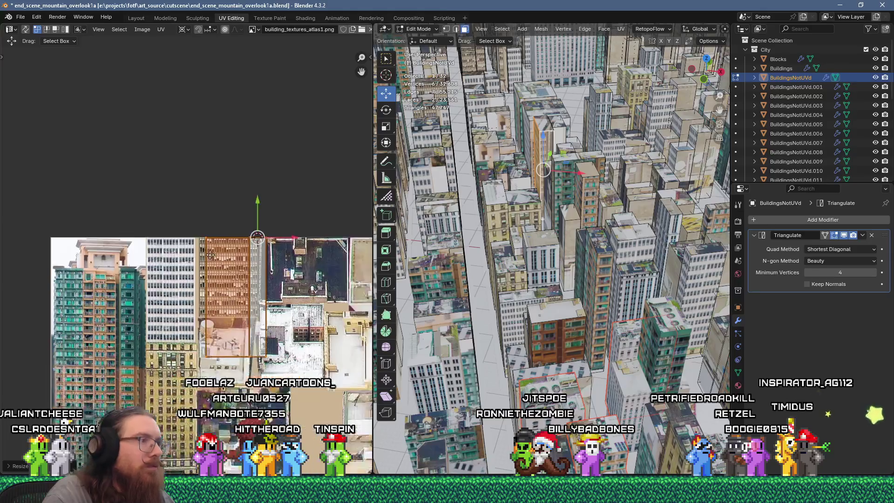
pyautogui.moveTo(299, 412); pyautogui.dragTo(298, 411)
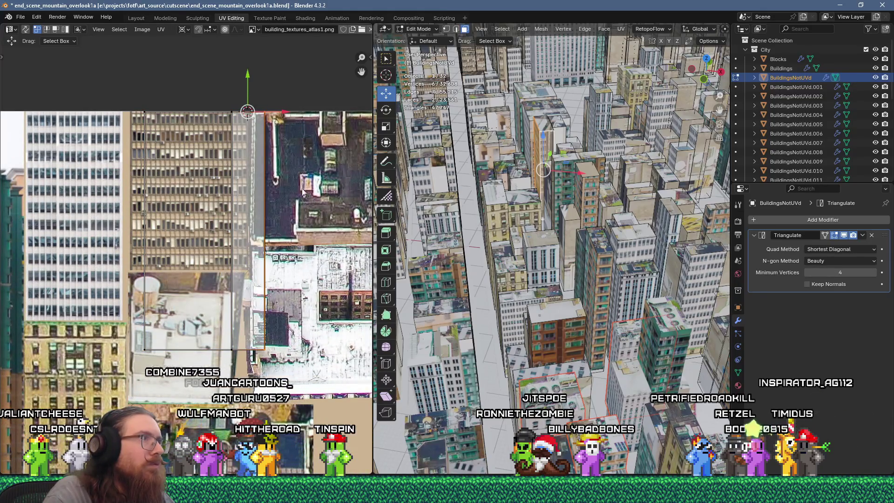
pyautogui.press('g')
pyautogui.press('x')
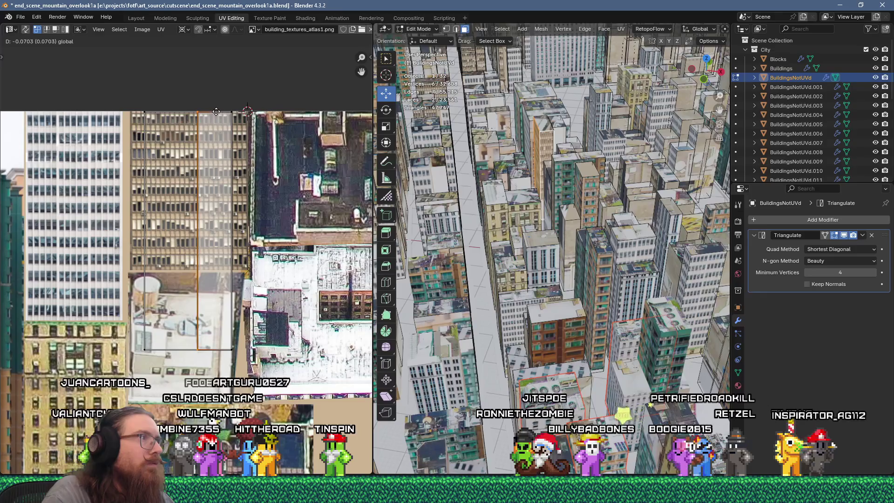
pyautogui.click(216, 112)
# Unwrap the added building faces and move their island onto the atlas.
pyautogui.keyDown('shift'); pyautogui.click(557, 123); pyautogui.keyUp('shift')
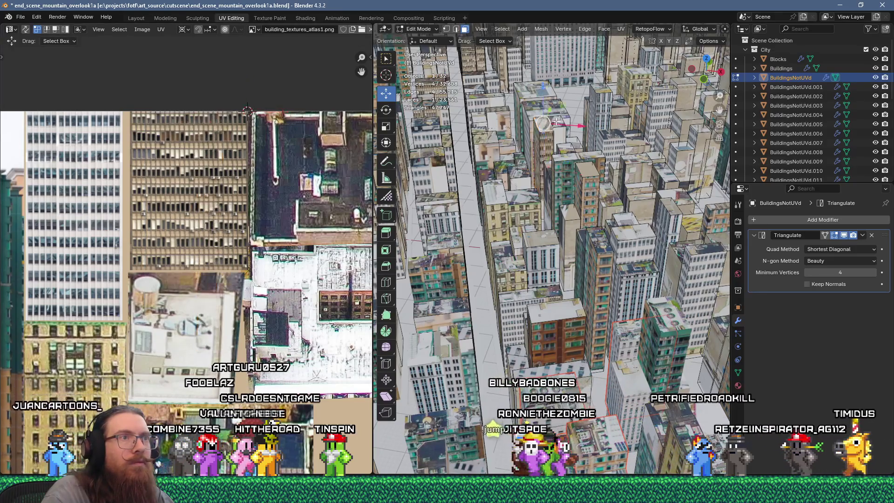
pyautogui.press('u')
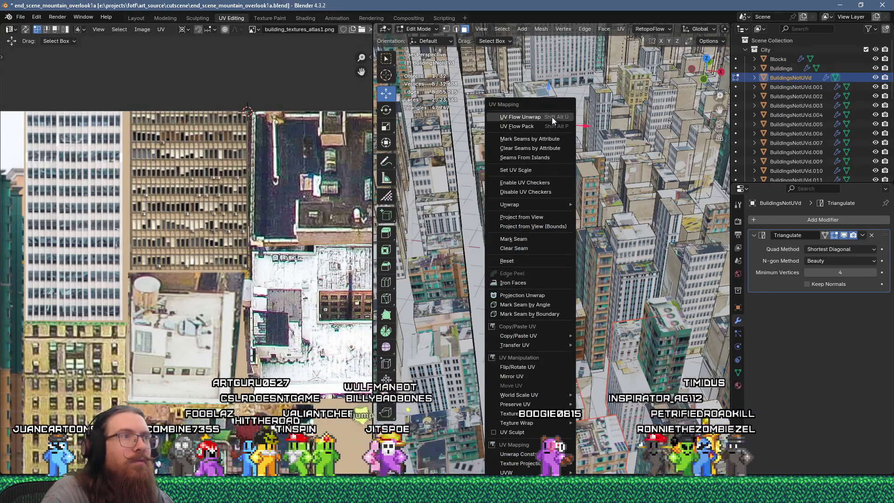
pyautogui.click(551, 117)
pyautogui.scroll(-2, 231, 235)
pyautogui.scroll(-2, 230, 235)
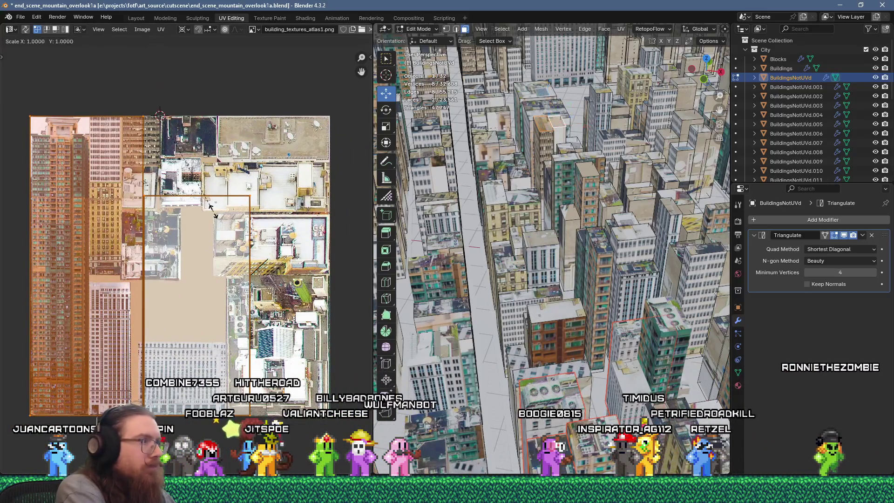
pyautogui.write('1')
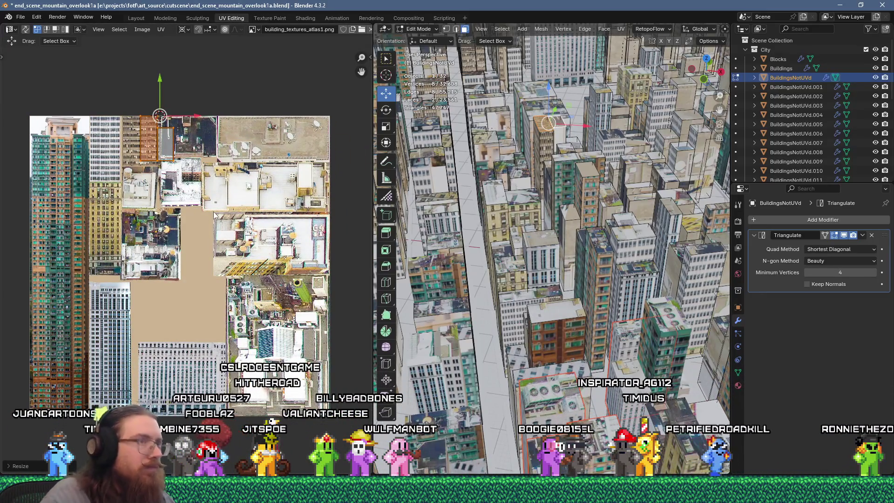
pyautogui.scroll(3, 214, 214)
pyautogui.press('g')
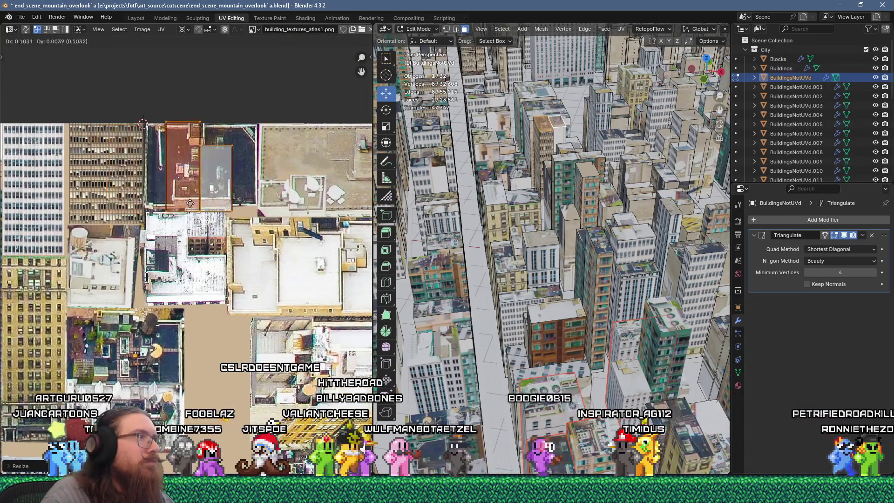
pyautogui.click(171, 209)
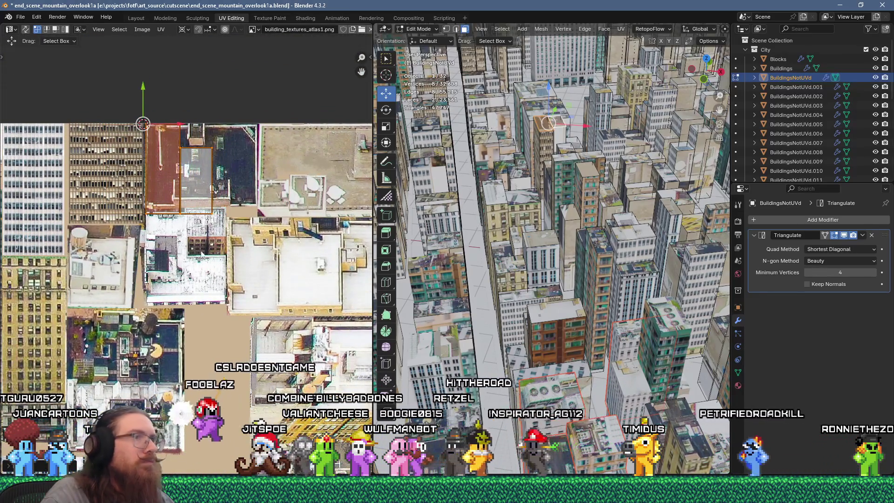
# Unwrap a face on another building, shrink its island and move it left onto the atlas.
pyautogui.click(560, 131)
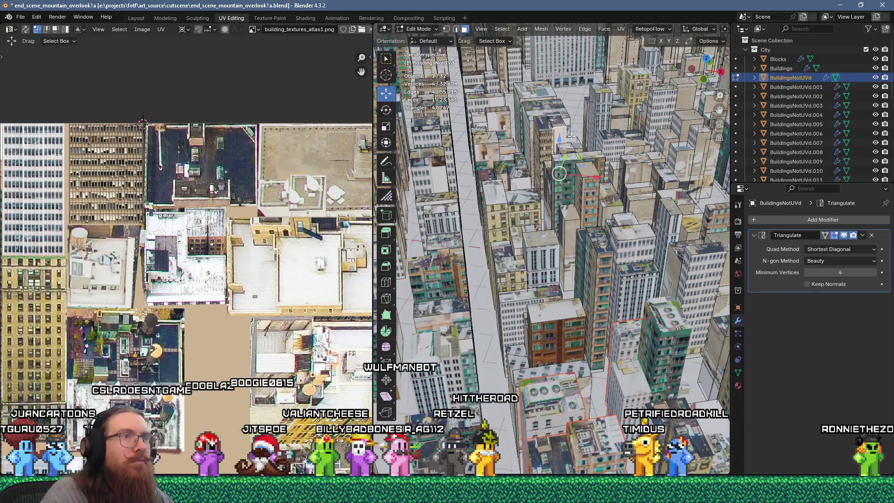
pyautogui.press('u')
pyautogui.click(565, 116)
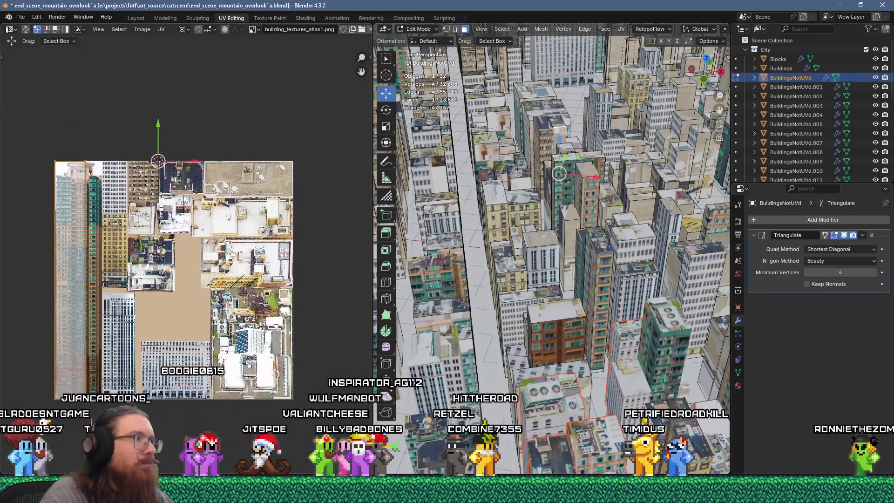
pyautogui.click(173, 183)
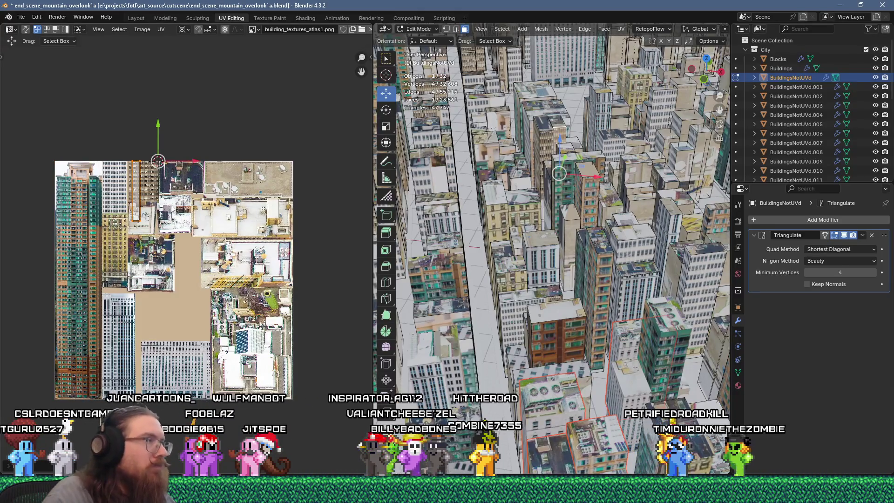
pyautogui.scroll(4, 302, 198)
pyautogui.press('g')
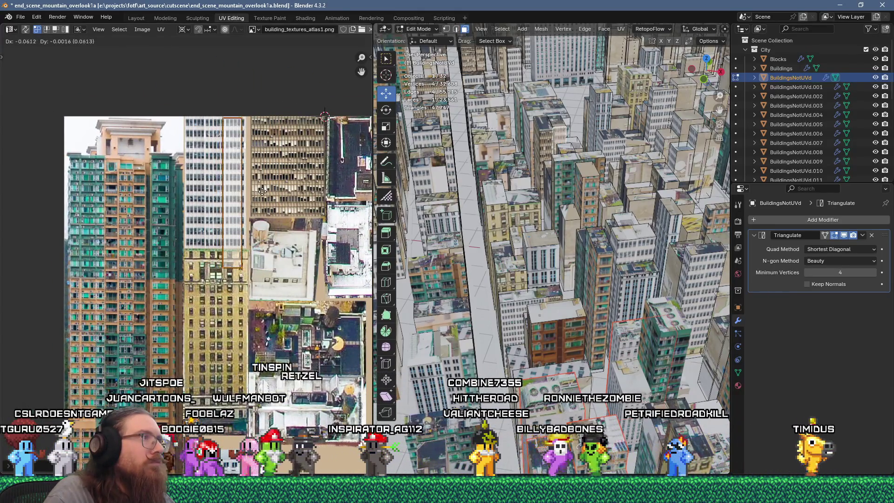
pyautogui.click(265, 193)
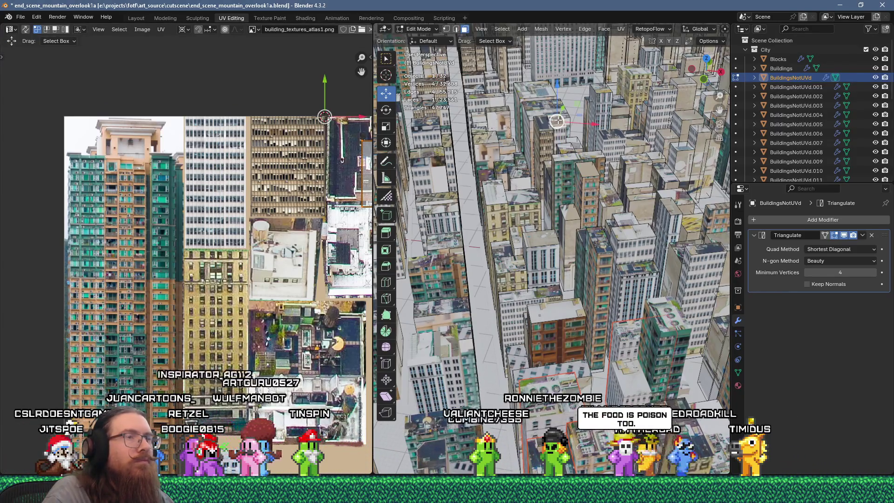
# Unwrap a single face on another building and scale its island by 0.15.
pyautogui.hotkey('ctrl', 'l')
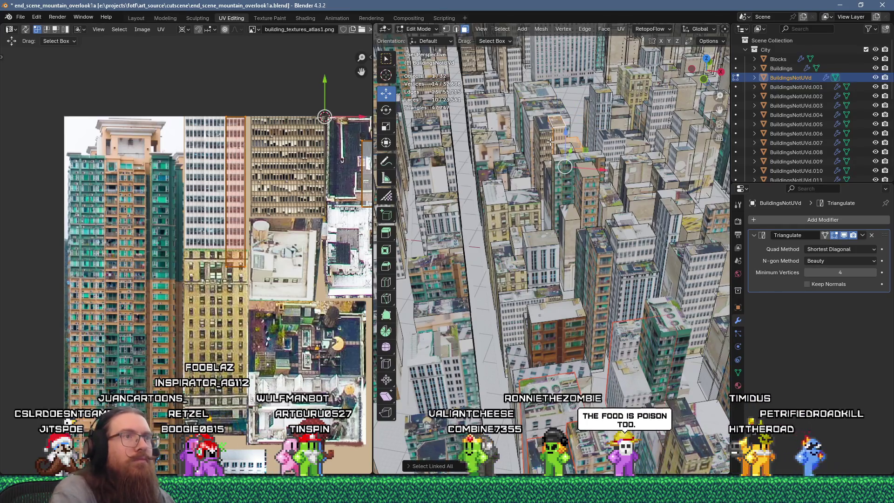
pyautogui.click(582, 144)
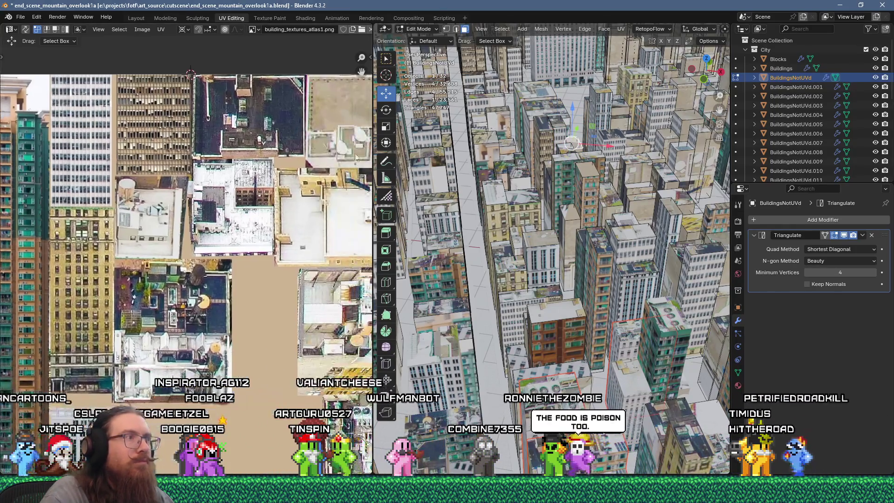
pyautogui.rightClick(534, 119)
pyautogui.click(535, 119)
pyautogui.scroll(-5, 229, 215)
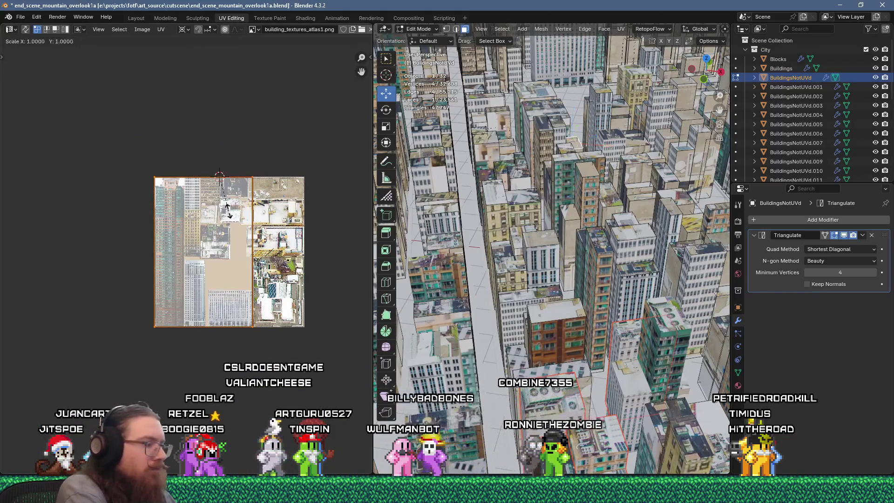
pyautogui.write('.15')
pyautogui.scroll(3, 229, 215)
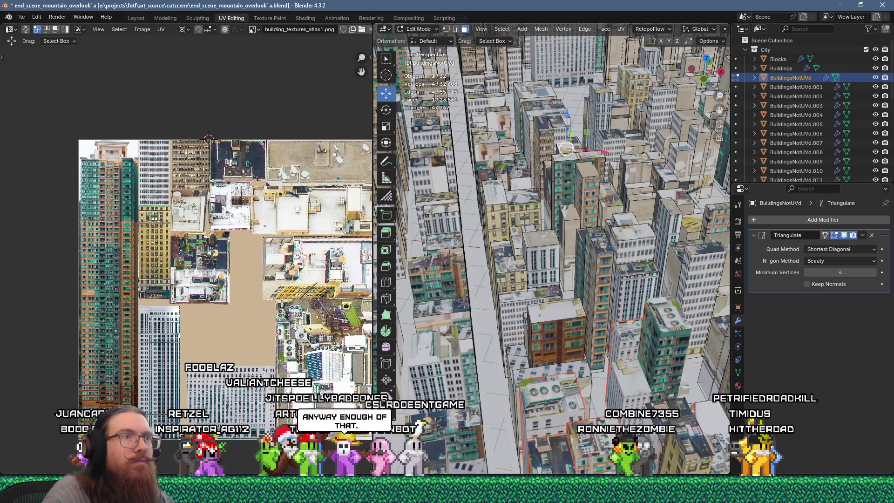
# Re-unwrap the face, scale the island by 0.1, rotate it 90° and place it on a facade.
pyautogui.press('u')
pyautogui.click(568, 121)
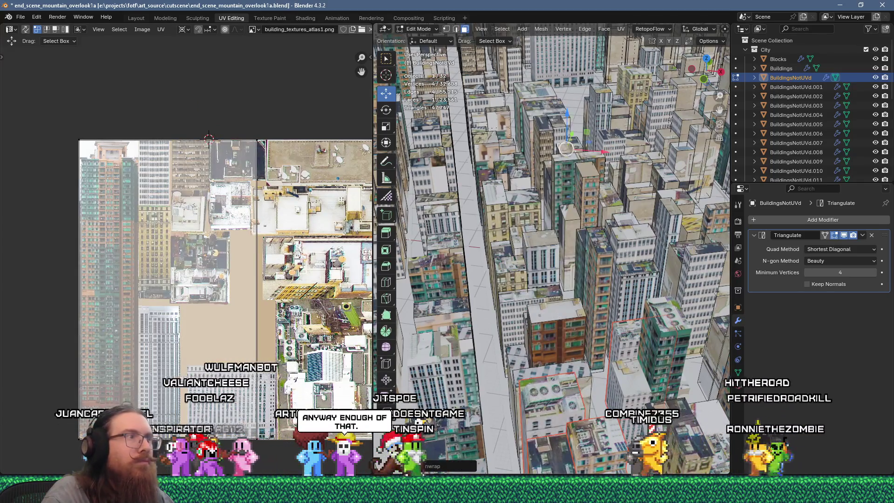
pyautogui.write('s.1')
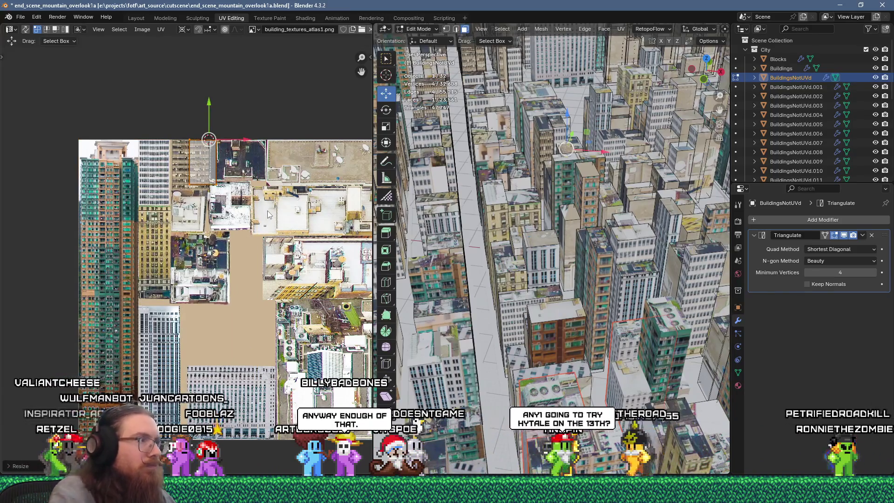
pyautogui.write('g')
pyautogui.click(359, 386)
pyautogui.moveTo(579, 207); pyautogui.dragTo(572, 216, button='middle')
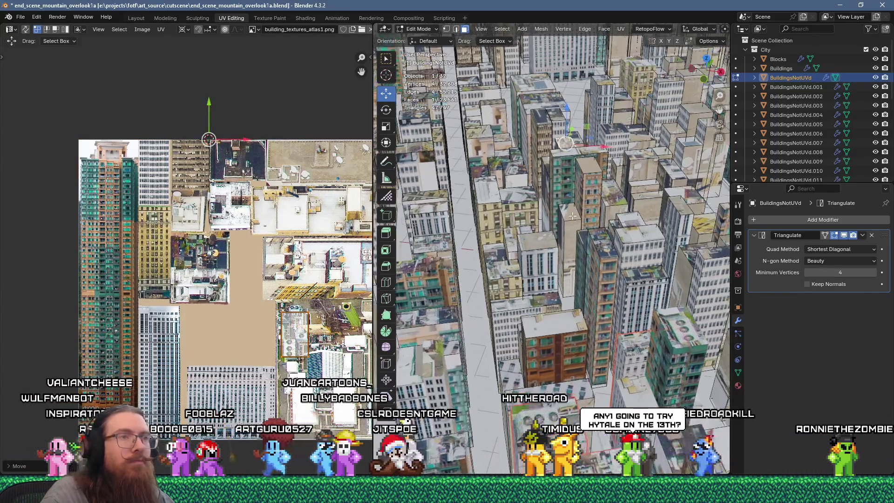
pyautogui.moveTo(352, 263); pyautogui.dragTo(296, 268, button='middle')
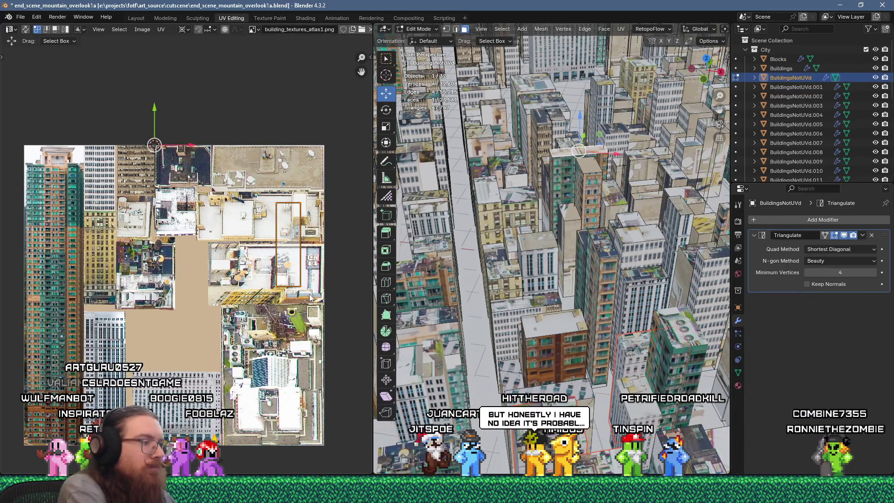
pyautogui.write('r90')
pyautogui.press('Return')
pyautogui.press('g')
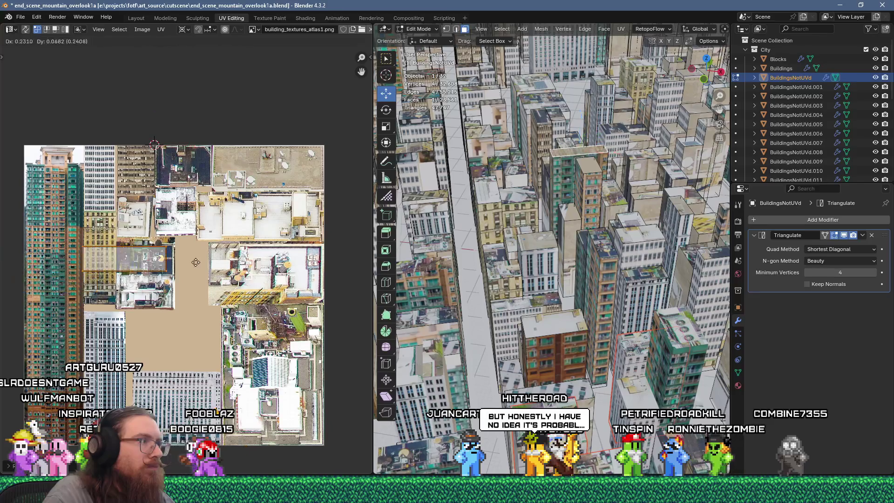
pyautogui.scroll(3, 104, 259)
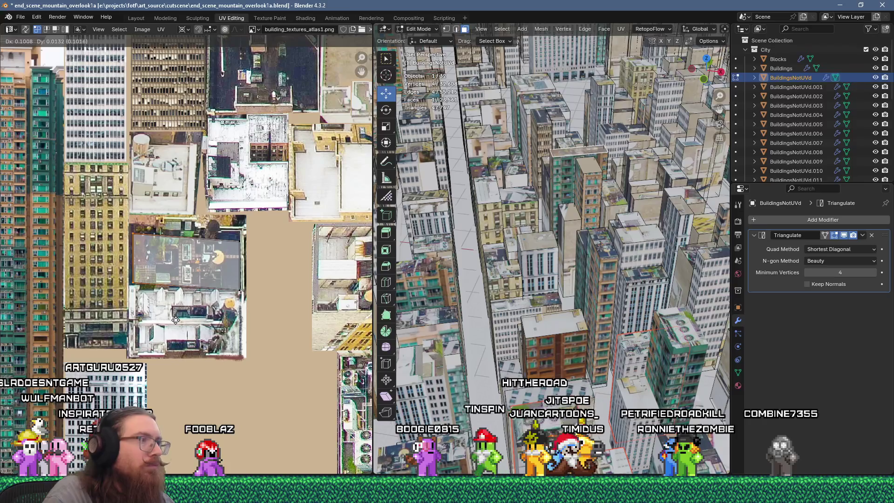
pyautogui.click(177, 324)
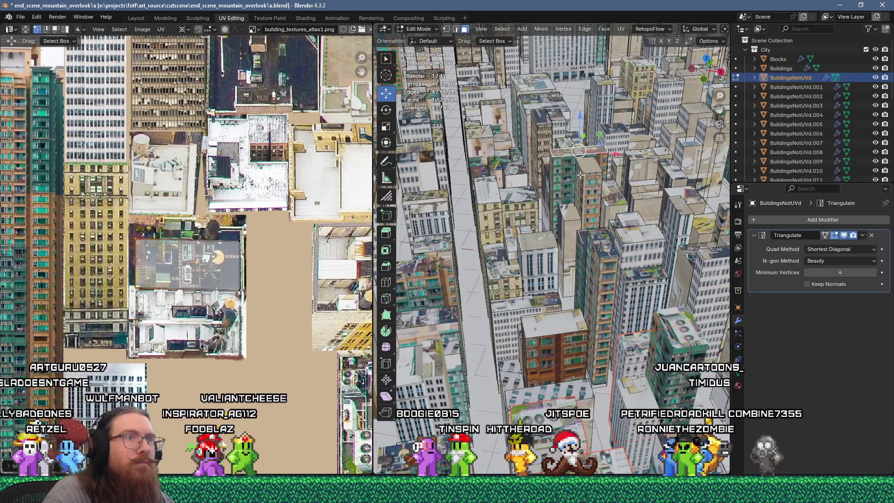
# Flow-unwrap two faces, scale the island to 0.25 and move it onto the atlas.
pyautogui.keyDown('shift'); pyautogui.click(568, 212); pyautogui.keyUp('shift')
pyautogui.scroll(-5, 339, 220)
pyautogui.press('u')
pyautogui.click(331, 212)
pyautogui.press('u')
pyautogui.click(539, 117)
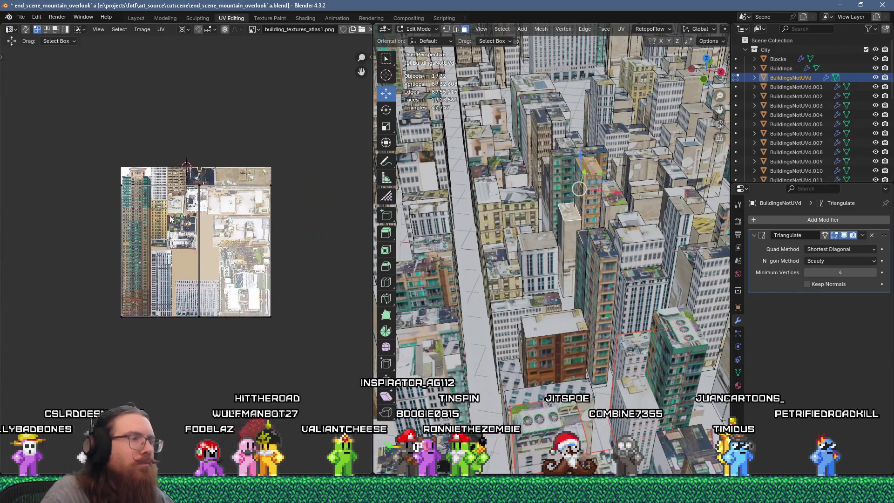
pyautogui.write('.25')
pyautogui.press('Return')
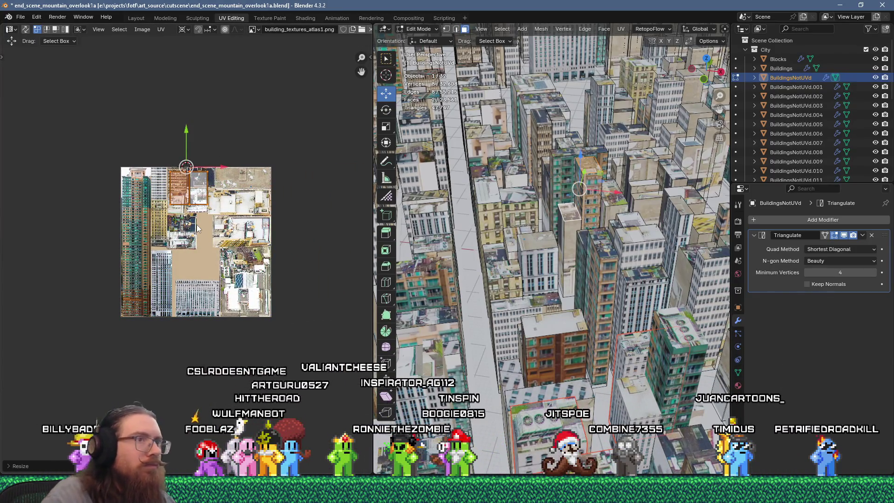
pyautogui.scroll(4, 196, 227)
pyautogui.press('g')
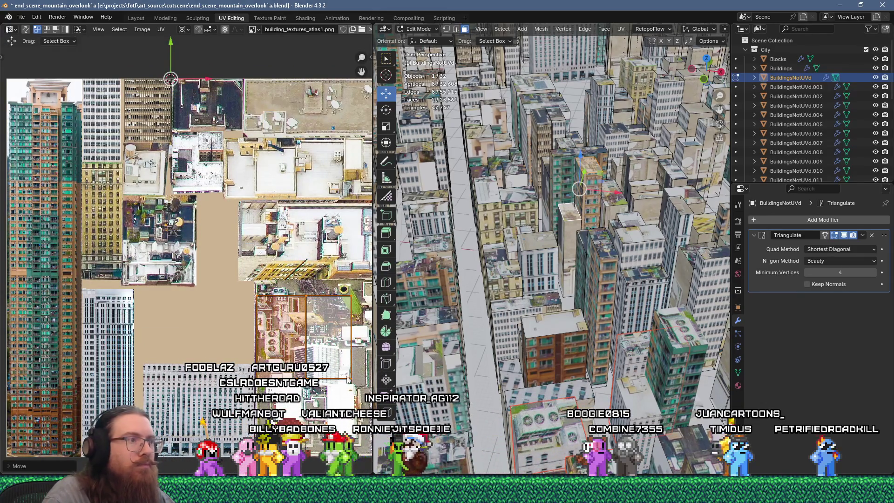
# Pack the island with UV Flow Pack, scale it by 0.25 and move it toward the lower-left facade.
pyautogui.press('u')
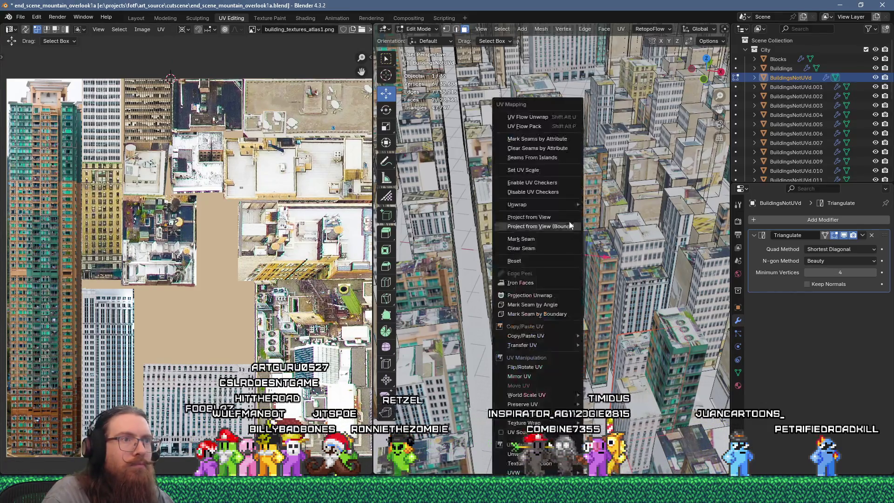
pyautogui.click(547, 124)
pyautogui.scroll(-5, 233, 258)
pyautogui.write('s.25')
pyautogui.press('Return')
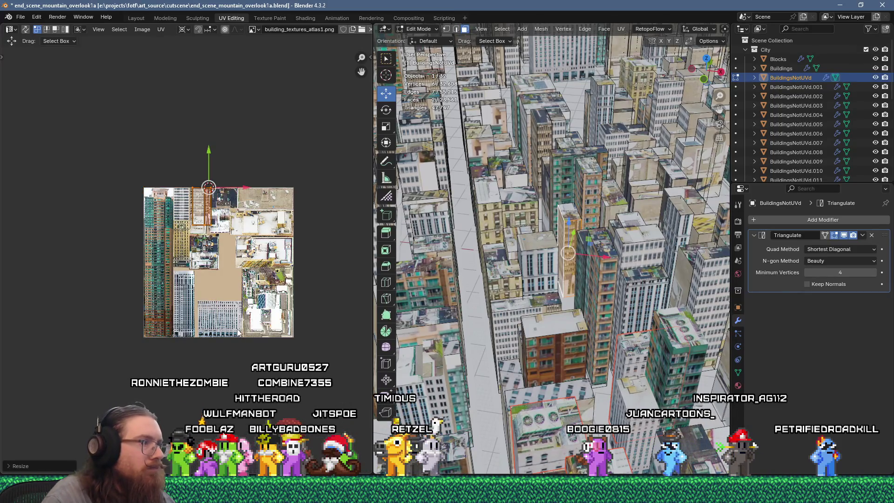
pyautogui.scroll(2, 238, 333)
pyautogui.press('g')
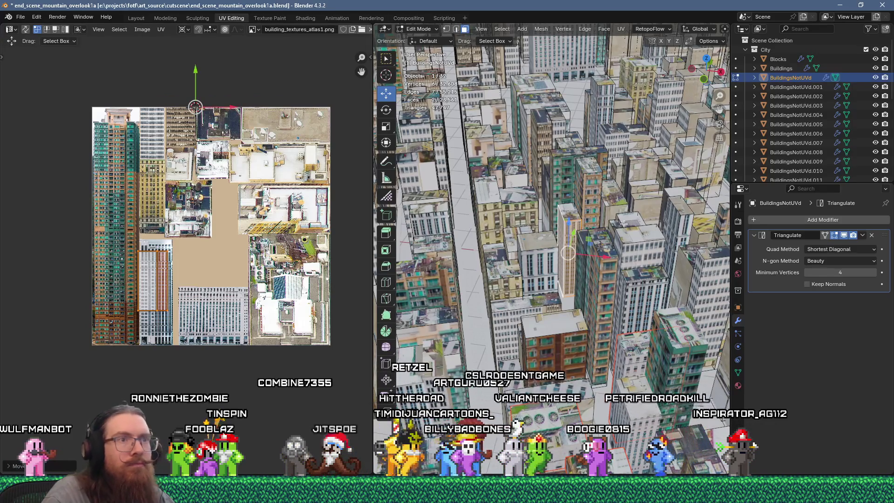
# Unwrap the selected faces, then shrink the tall island and move it down-left on the atlas.
pyautogui.press('u')
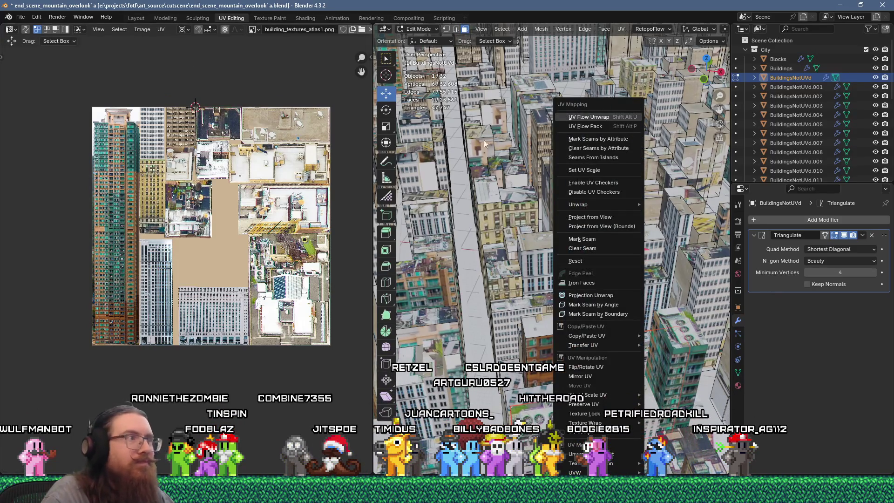
pyautogui.press('Return')
pyautogui.click(203, 225)
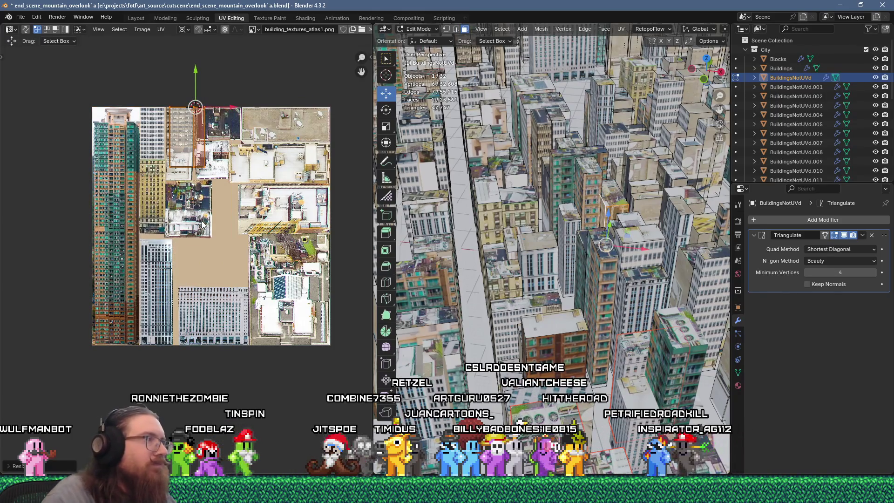
pyautogui.press('g')
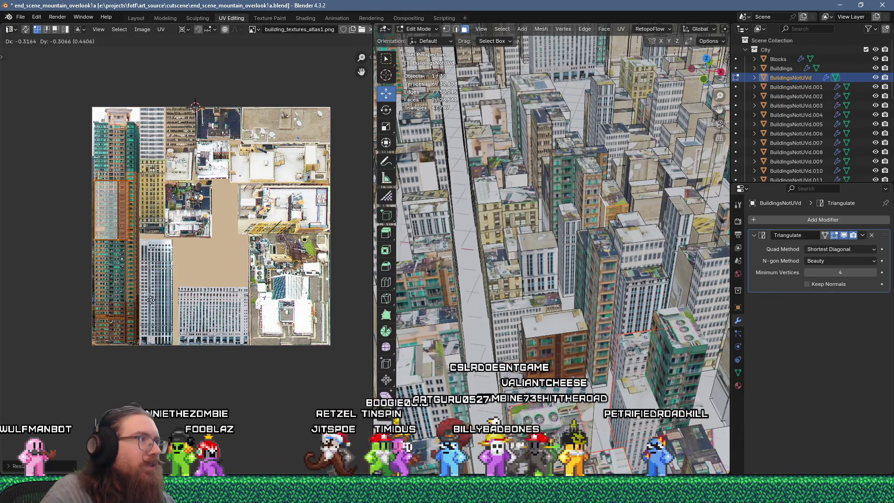
# Select the next building's faces, separate them, and move their UV island across the atlas.
pyautogui.click(609, 192)
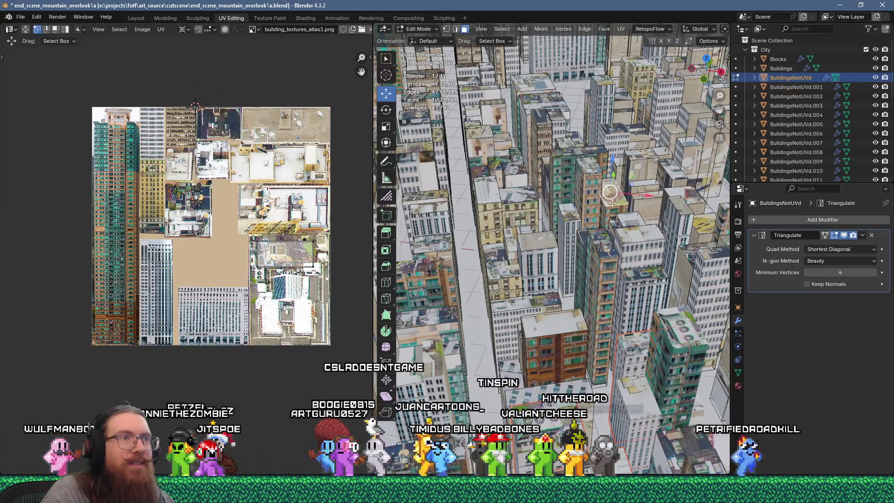
pyautogui.hotkey('ctrl', 'l')
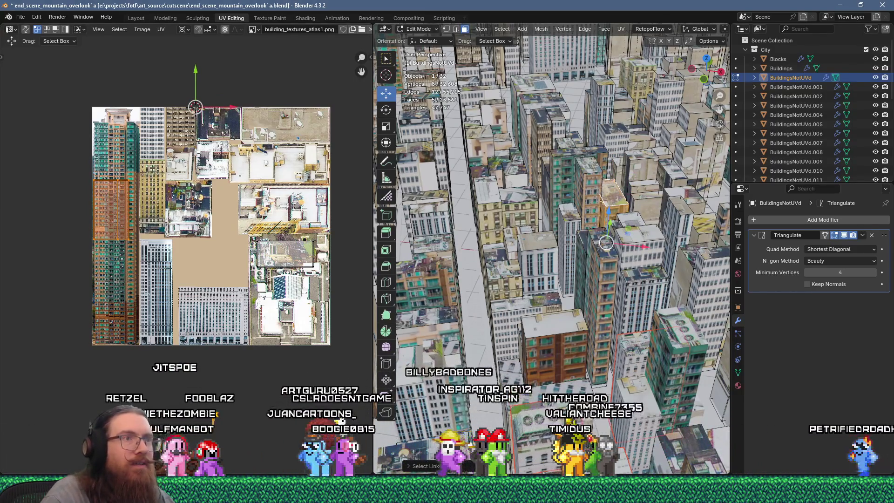
pyautogui.press('l')
pyautogui.press('l')
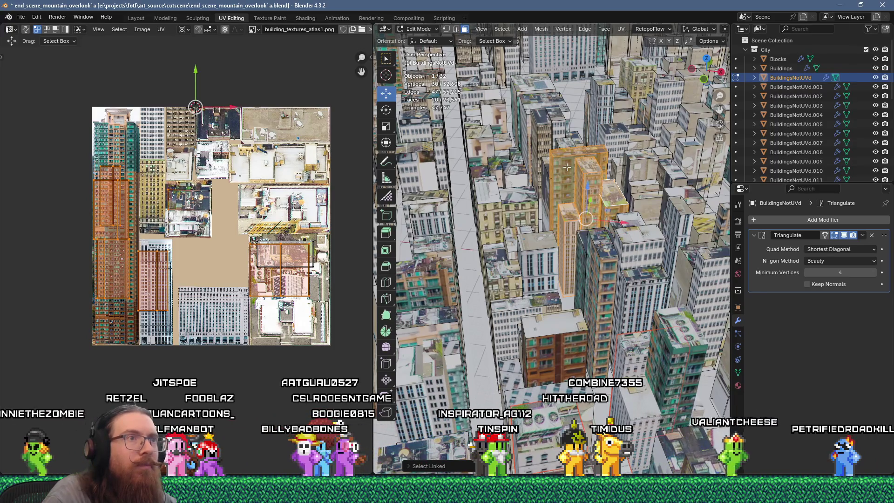
pyautogui.press('s')
pyautogui.click(567, 148)
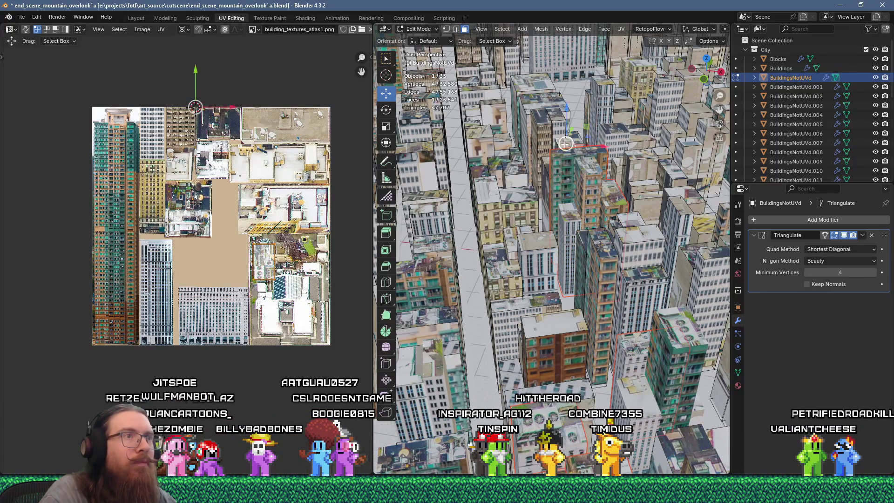
pyautogui.scroll(4, 273, 305)
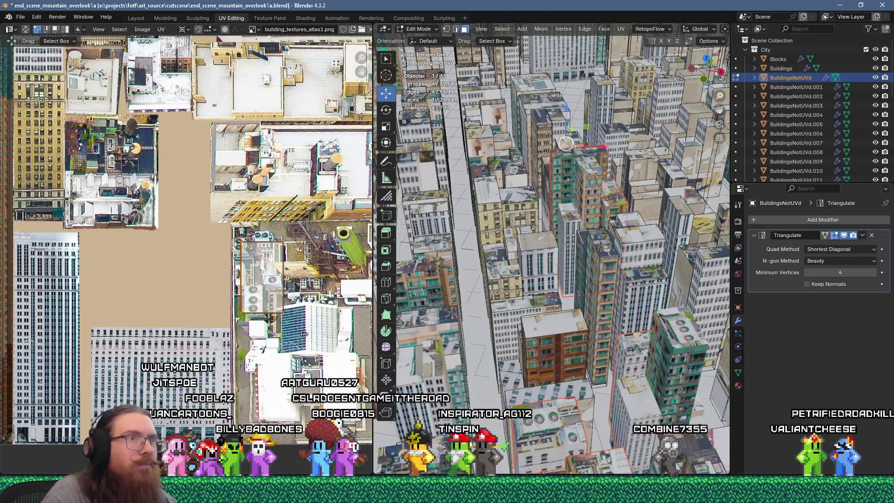
pyautogui.press('g')
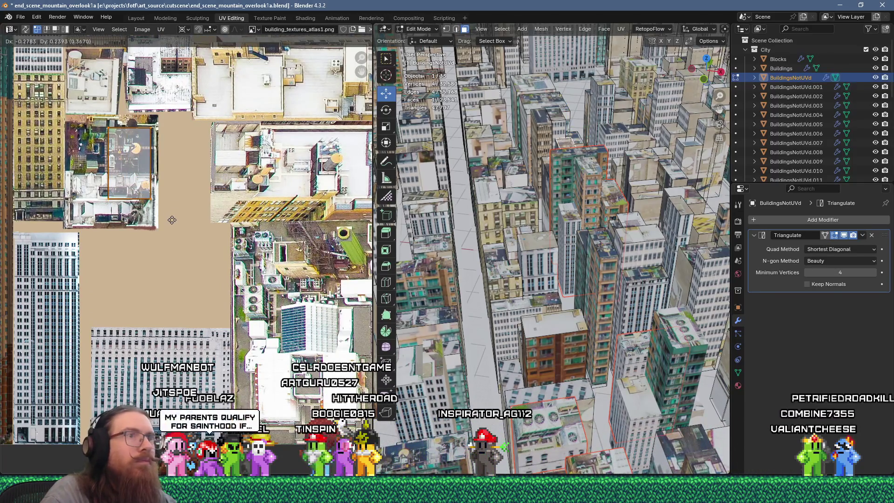
pyautogui.click(176, 225)
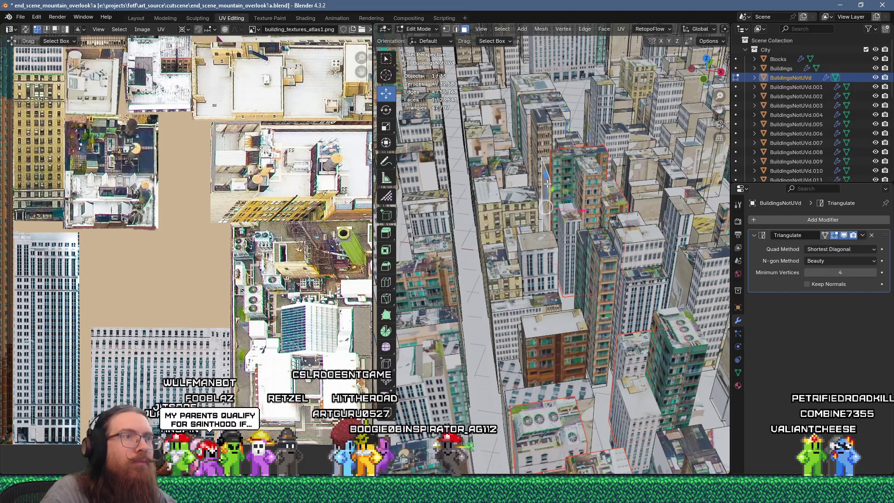
# Move the UV island further down the atlas.
pyautogui.press('u')
pyautogui.scroll(-8, 213, 195)
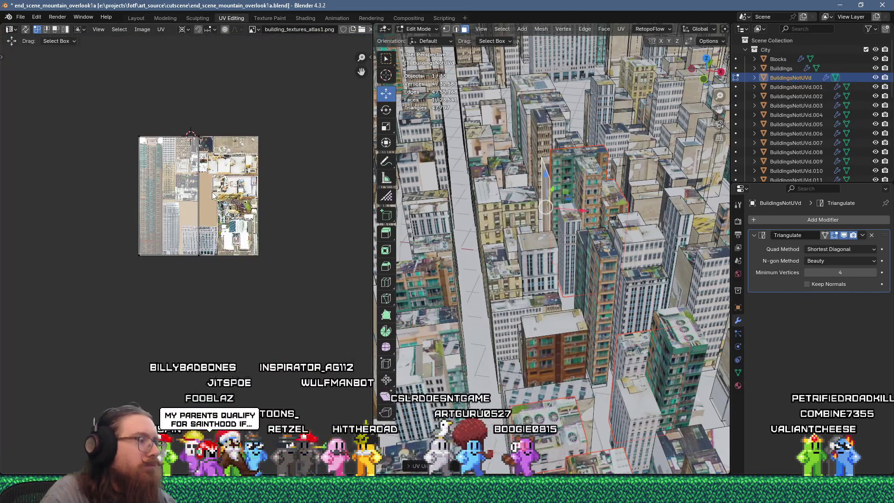
pyautogui.scroll(5, 213, 195)
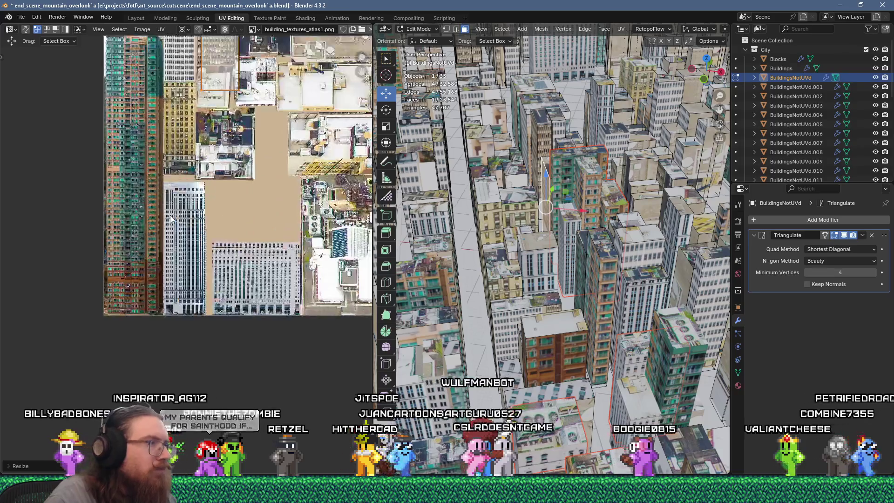
pyautogui.press('g')
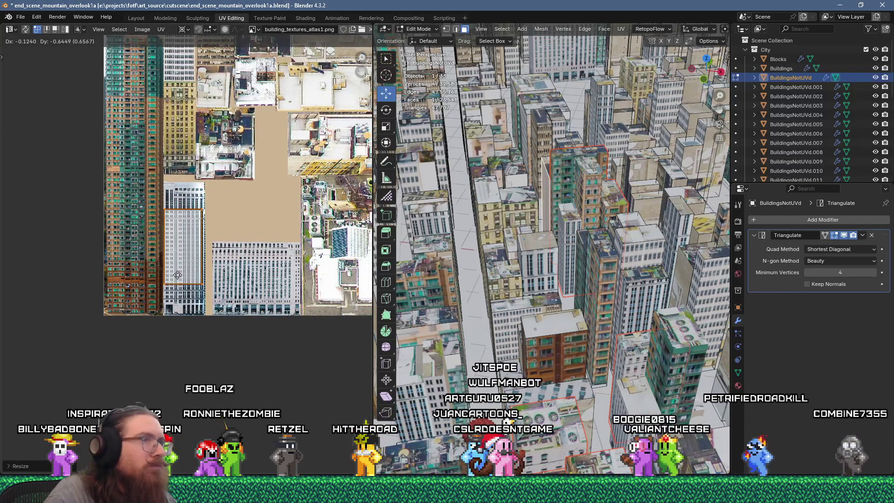
pyautogui.click(177, 274)
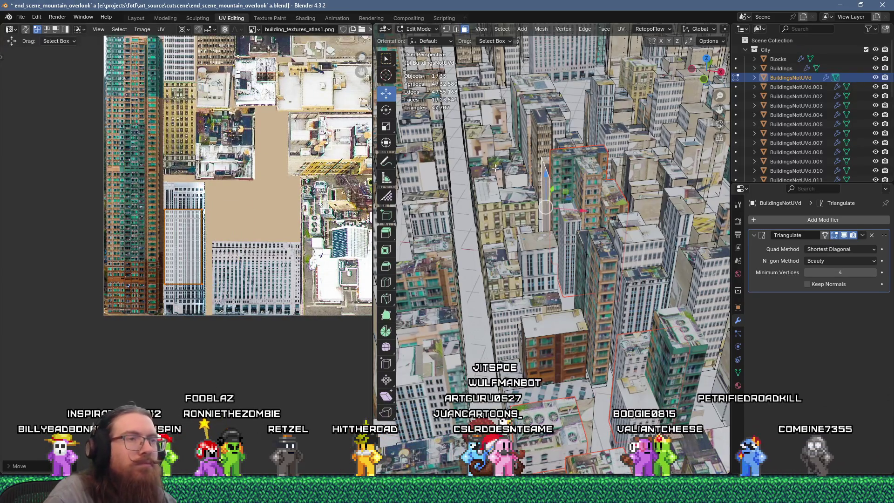
# Unwrap the selected building faces, scale the island by 0.1 and place it on a facade image.
pyautogui.rightClick(500, 128)
pyautogui.click(498, 261)
pyautogui.scroll(-3, 231, 161)
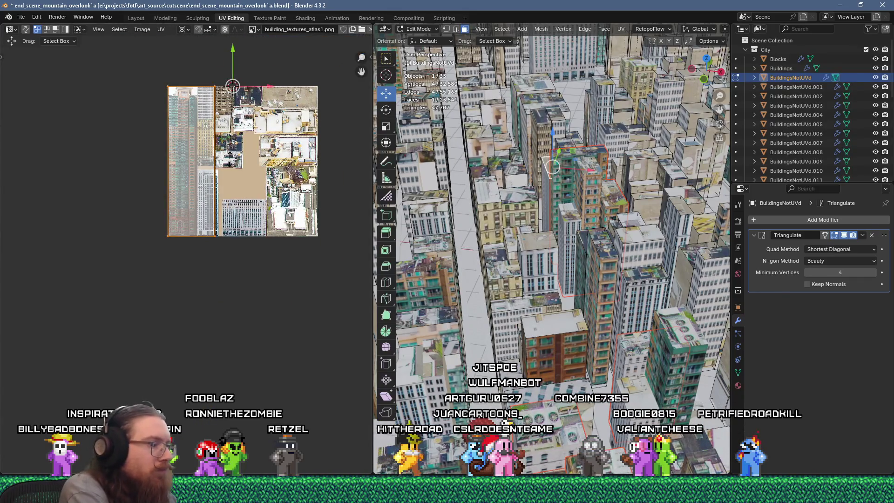
pyautogui.write('s.1')
pyautogui.scroll(4, 231, 162)
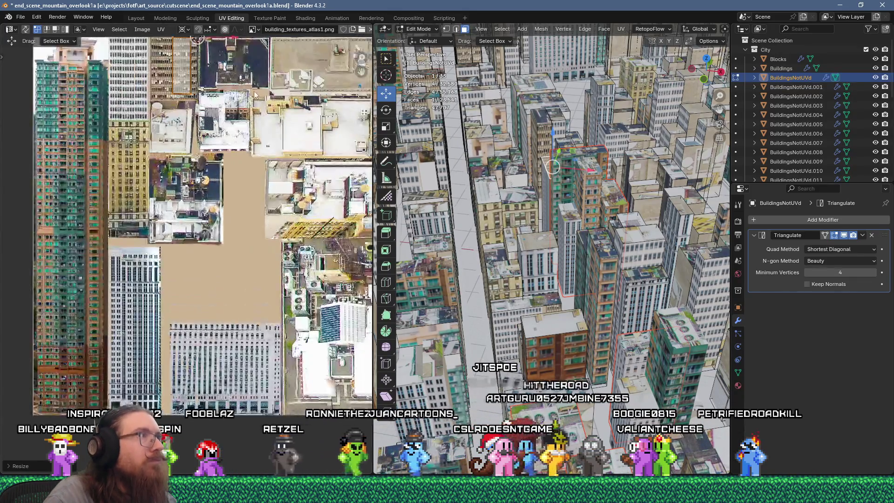
pyautogui.moveTo(230, 161); pyautogui.dragTo(230, 358, button='middle')
pyautogui.press('g')
pyautogui.click(255, 203)
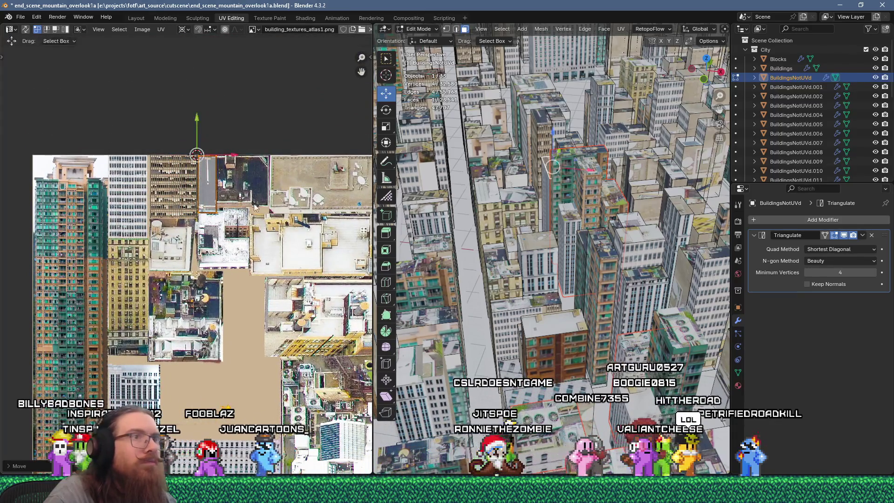
pyautogui.scroll(4, 233, 195)
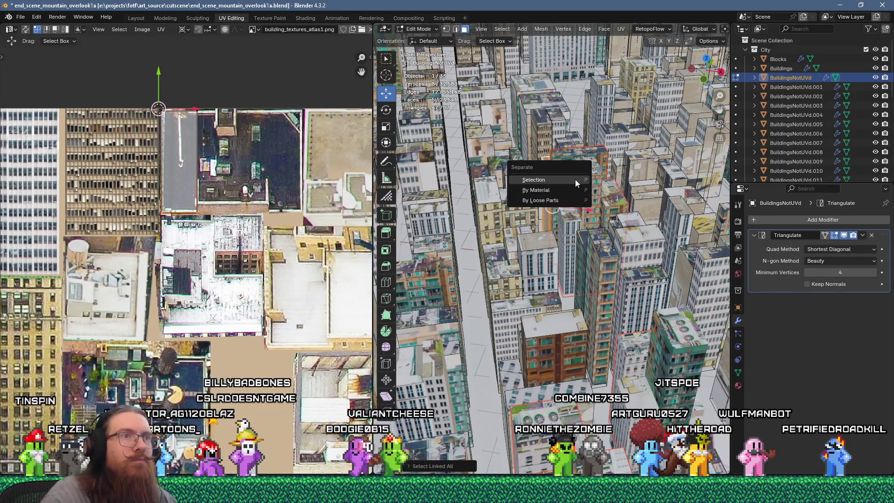
# Separate the current selection, then select the next building with L and split it off too.
pyautogui.click(574, 179)
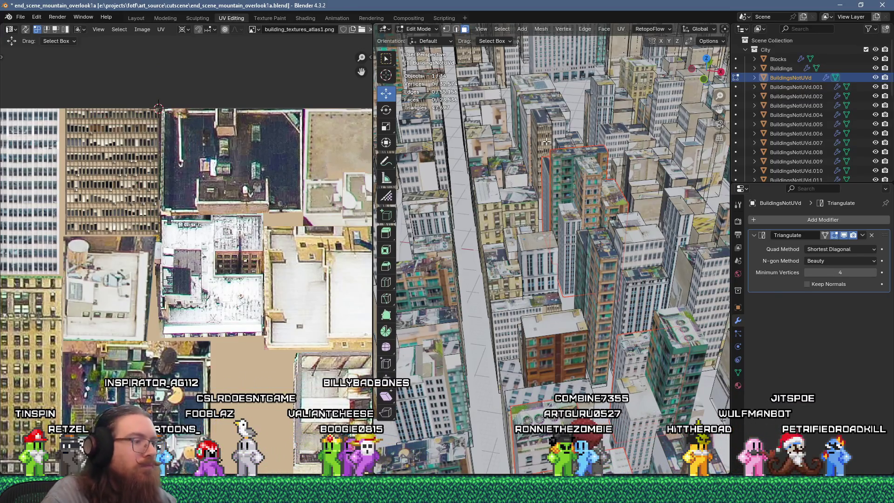
pyautogui.press('l')
pyautogui.press('l')
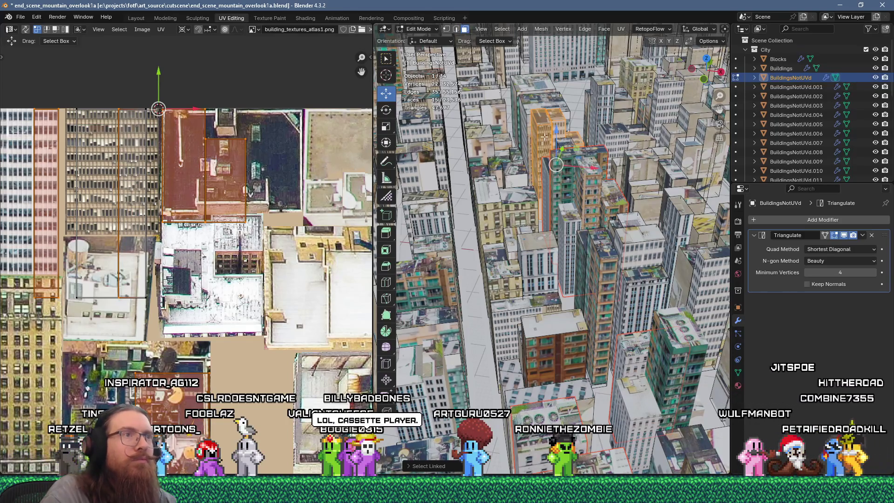
pyautogui.press('p')
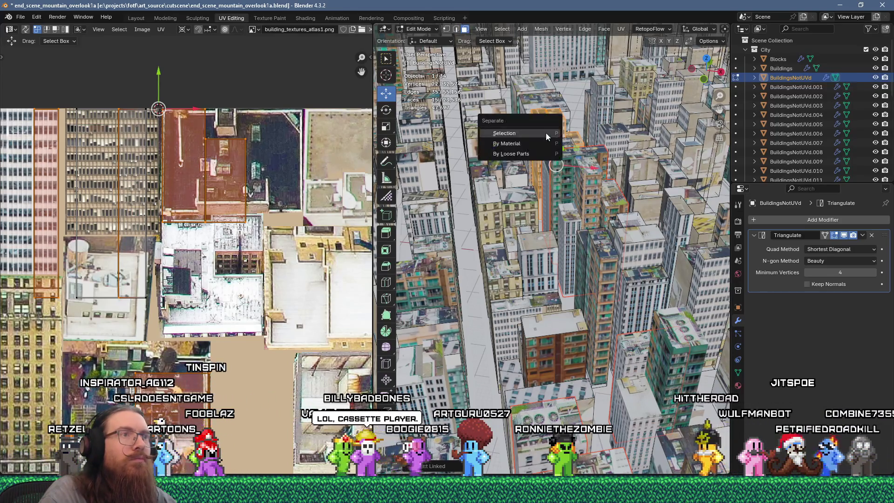
pyautogui.click(545, 132)
# Unwrap two roof faces of the next building so they span the whole atlas.
pyautogui.click(527, 122)
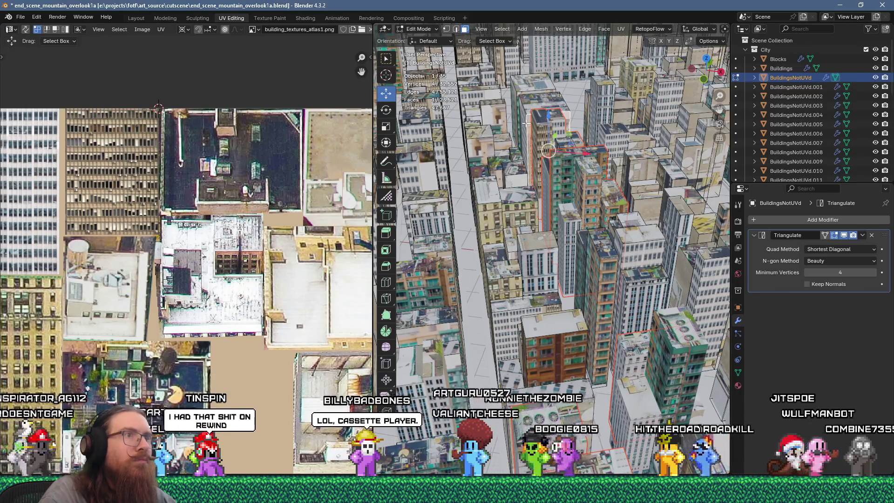
pyautogui.keyDown('shift'); pyautogui.click(538, 137); pyautogui.keyUp('shift')
pyautogui.scroll(-1, 537, 138)
pyautogui.scroll(-1, 538, 138)
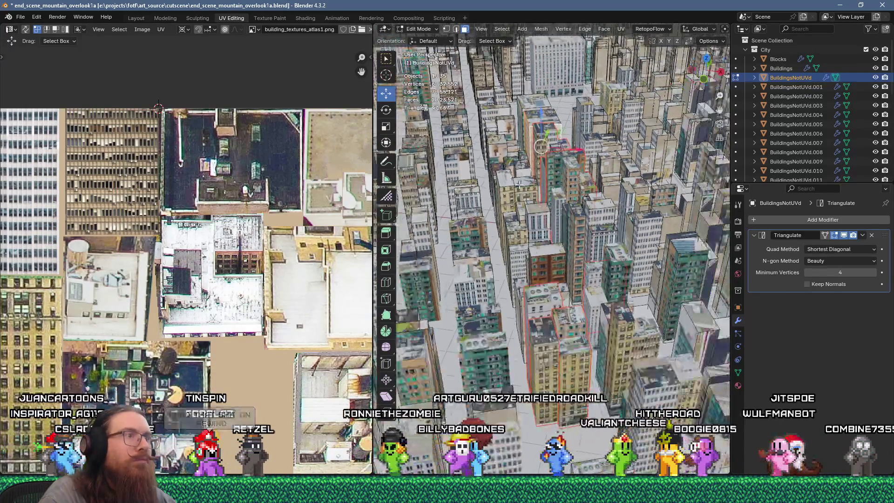
pyautogui.press('u')
pyautogui.click(512, 120)
pyautogui.press('a')
pyautogui.moveTo(285, 237); pyautogui.dragTo(227, 220, button='middle')
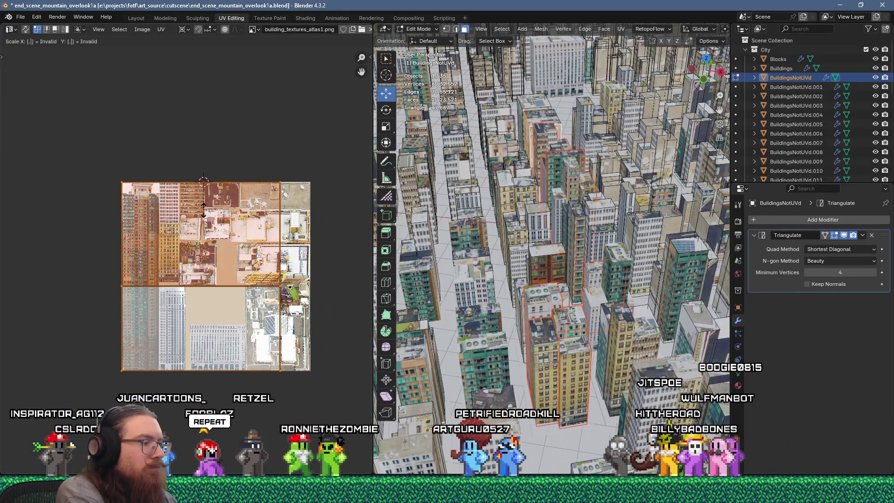
# Scale the selected UV islands to 0.25 and rotate them 90 degrees.
pyautogui.write('s0.25')
pyautogui.press('Return')
pyautogui.write('r90')
pyautogui.press('Return')
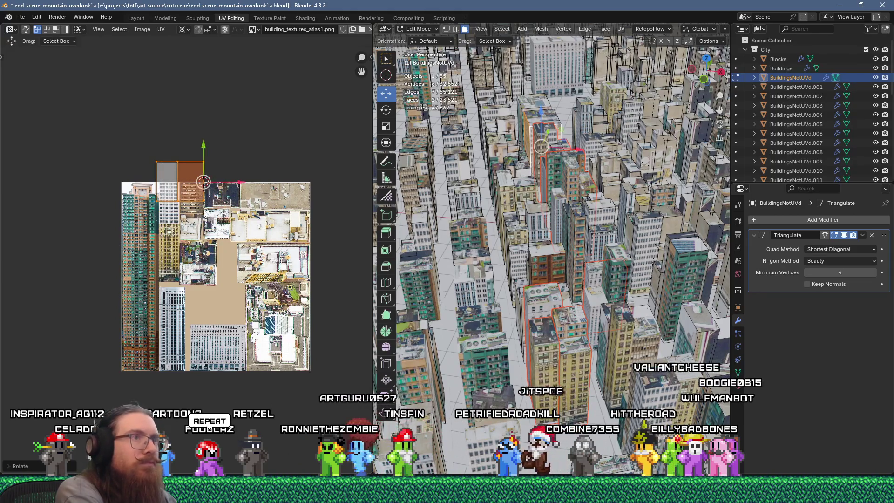
# Move the shrunk UV islands down onto the atlas texture and nudge them slightly left.
pyautogui.scroll(2, 208, 214)
pyautogui.scroll(2, 208, 214)
pyautogui.moveTo(208, 214); pyautogui.dragTo(188, 132, button='middle')
pyautogui.scroll(-2, 189, 131)
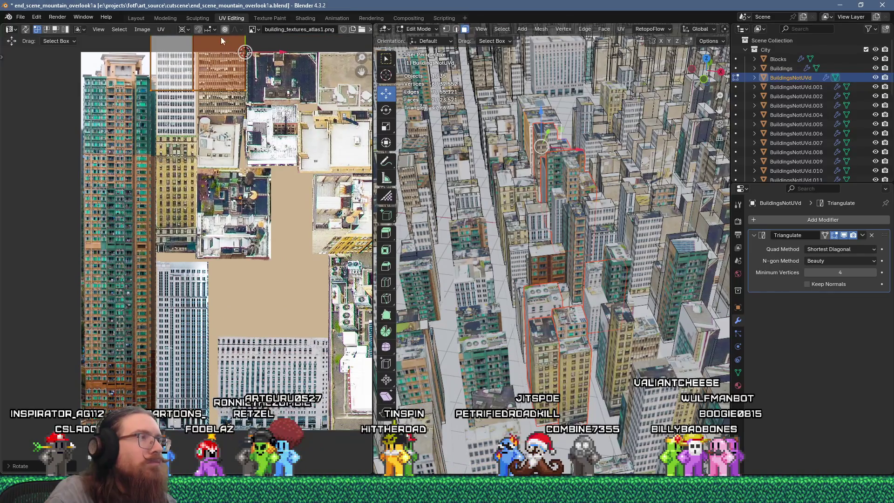
pyautogui.moveTo(223, 38); pyautogui.dragTo(206, 113, button='middle')
pyautogui.scroll(3, 206, 113)
pyautogui.press('g')
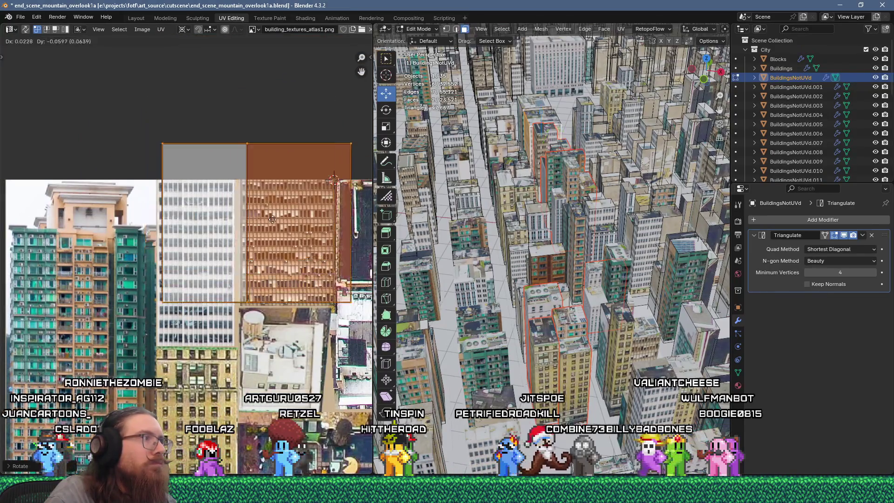
pyautogui.click(263, 248)
pyautogui.scroll(2, 263, 246)
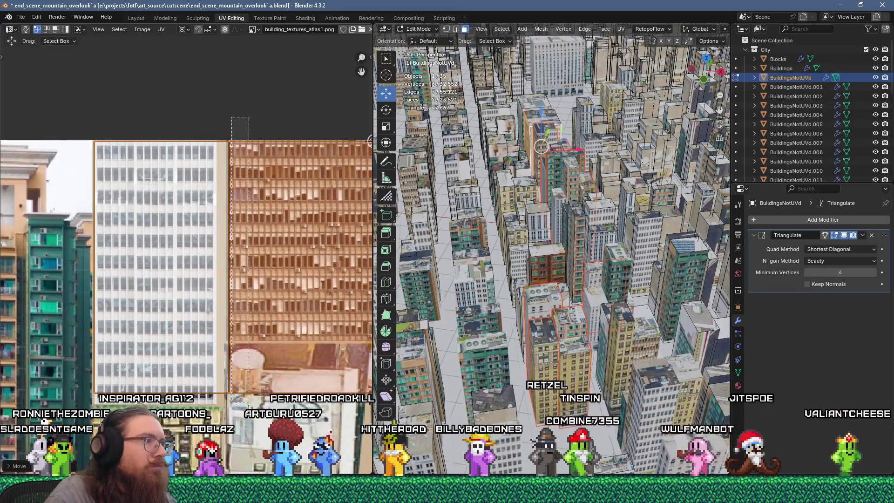
pyautogui.press('g')
pyautogui.click(232, 404)
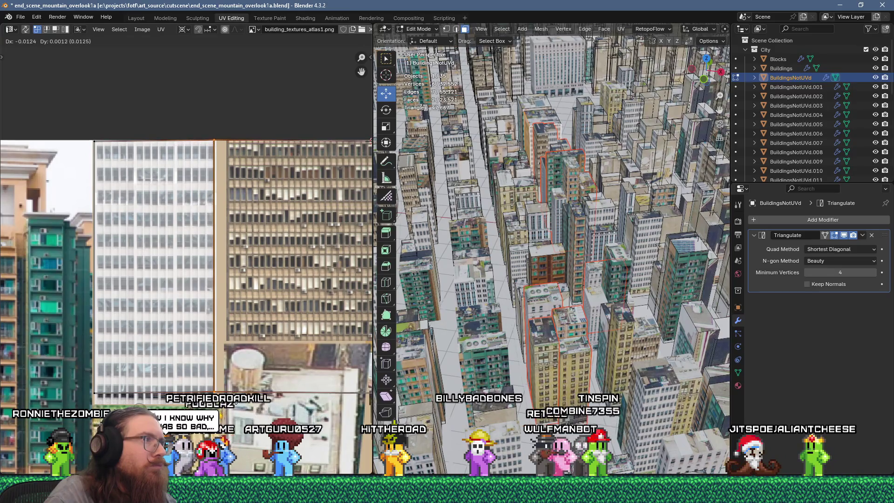
# Box-select a group of UV faces and slide them left into place on the atlas.
pyautogui.scroll(-4, 237, 321)
pyautogui.moveTo(289, 418); pyautogui.dragTo(238, 289)
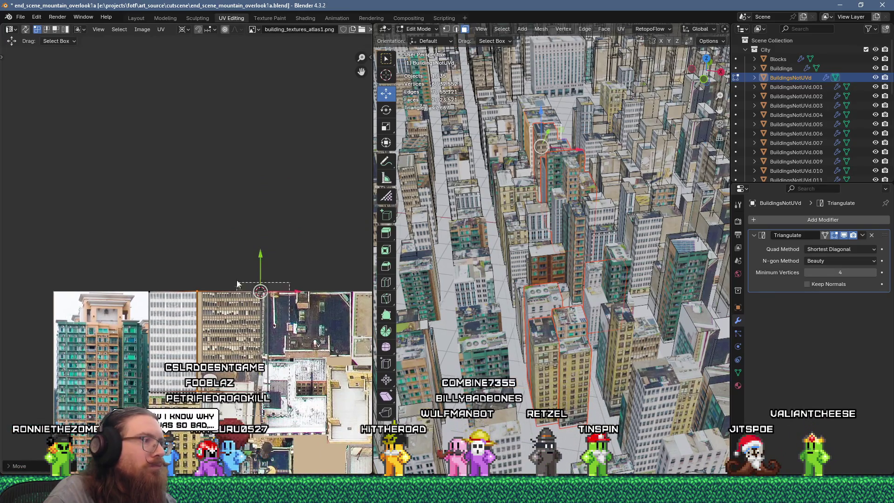
pyautogui.press('g')
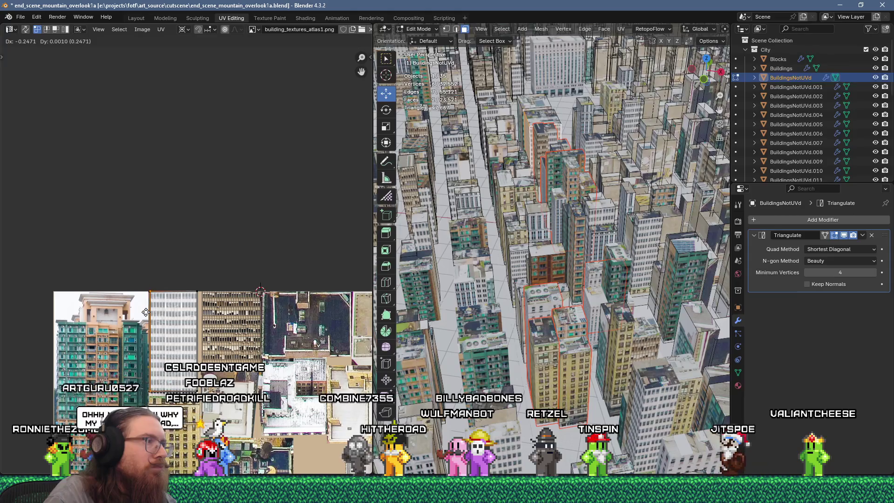
pyautogui.click(145, 312)
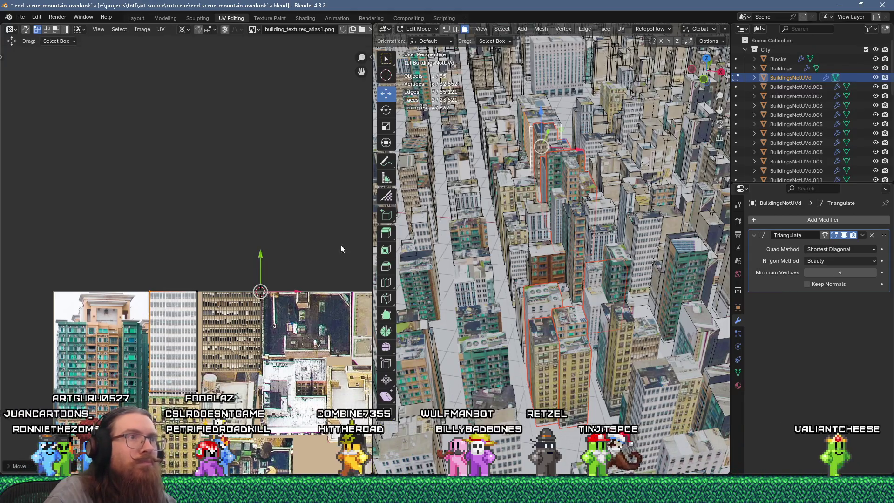
# Unwrap a single rooftop face and shrink its island to a small patch near the atlas top.
pyautogui.click(536, 115)
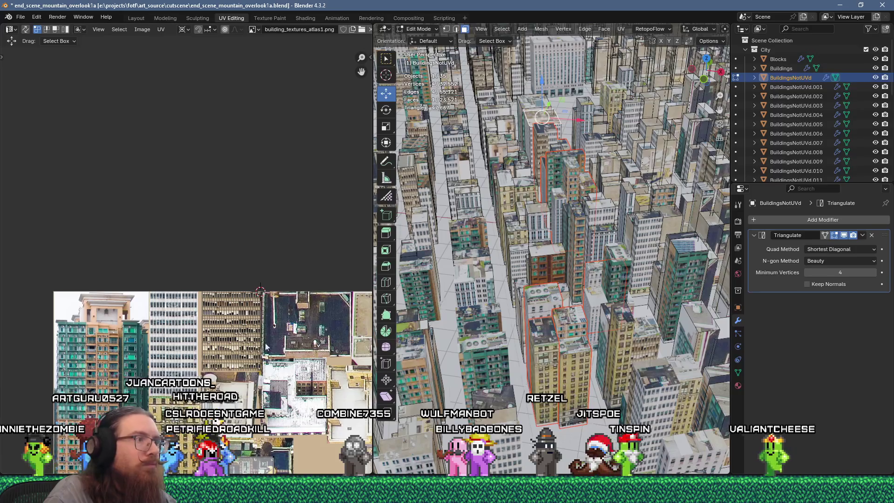
pyautogui.scroll(-5, 310, 315)
pyautogui.press('u')
pyautogui.click(569, 106)
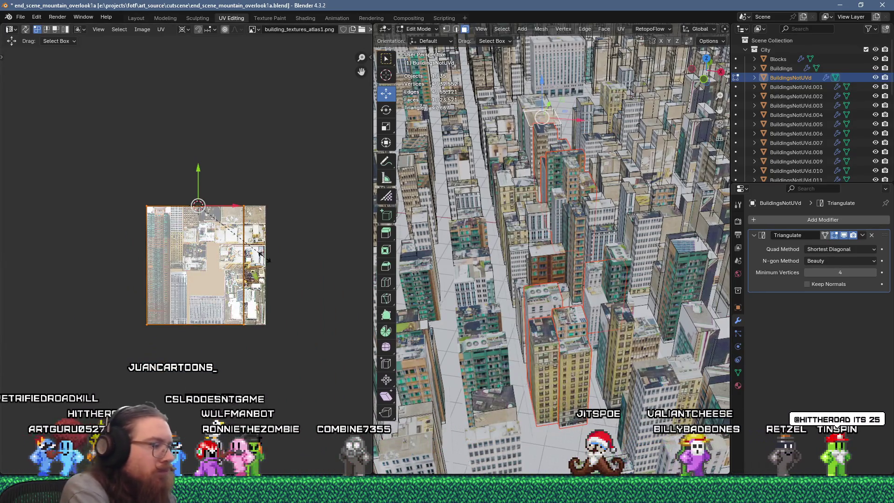
pyautogui.click(208, 213)
pyautogui.scroll(4, 184, 223)
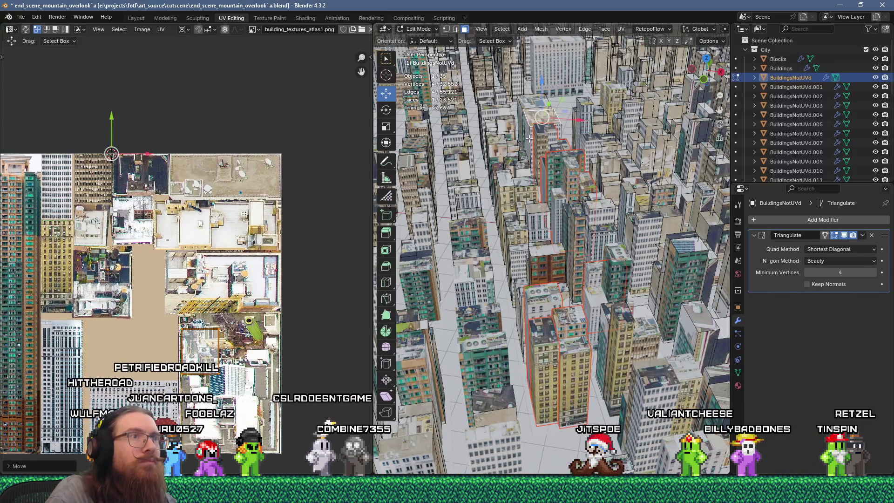
# Separate the selection into a new object and select a face on the next building.
pyautogui.press('p')
pyautogui.click(552, 122)
pyautogui.click(533, 104)
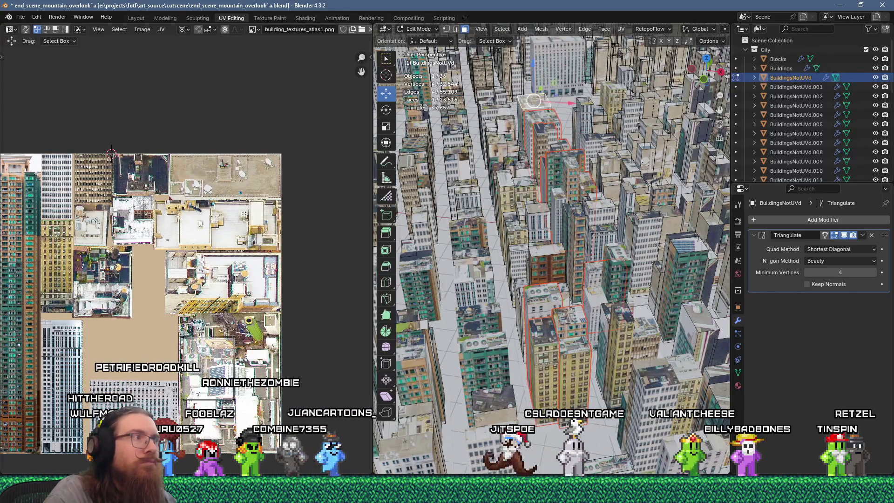
pyautogui.moveTo(500, 132); pyautogui.dragTo(509, 111, button='middle')
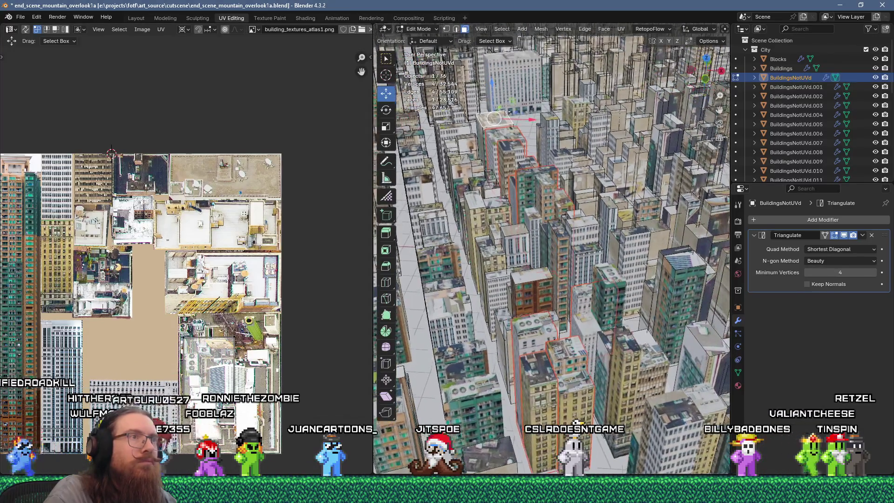
pyautogui.moveTo(186, 279); pyautogui.dragTo(286, 243, button='middle')
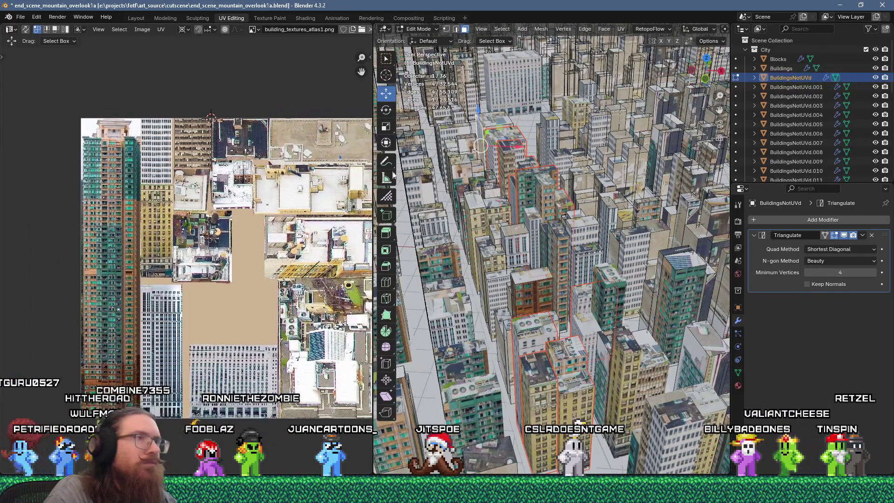
pyautogui.scroll(1, 552, 256)
# Flow-unwrap the faces, then scale the new island to 0.25 and rotate it 90 degrees.
pyautogui.rightClick(515, 131)
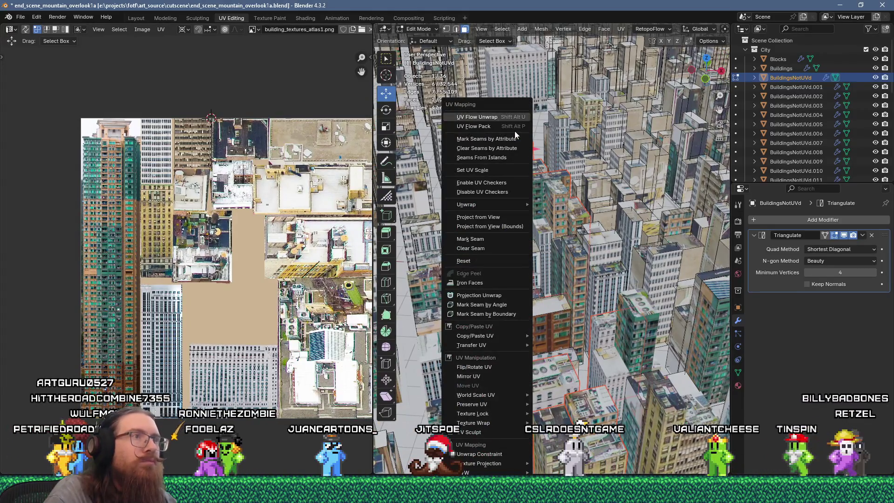
pyautogui.click(507, 112)
pyautogui.click(251, 255)
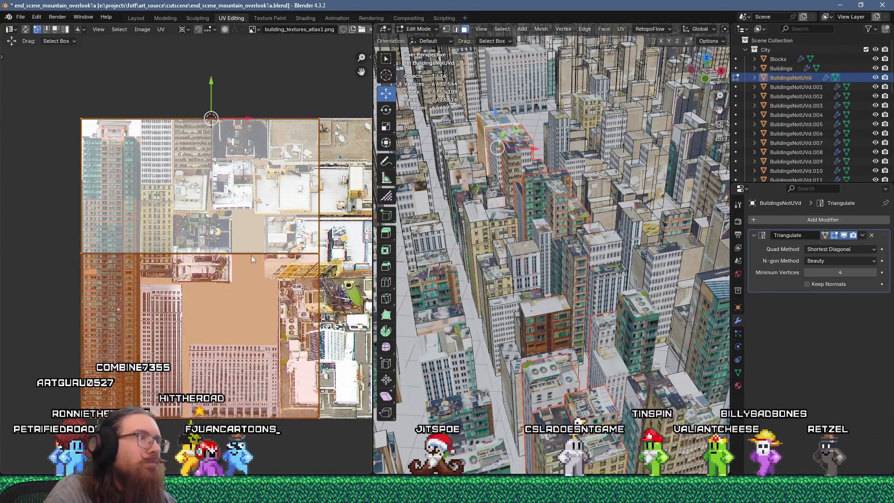
pyautogui.write('s.25')
pyautogui.press('Return')
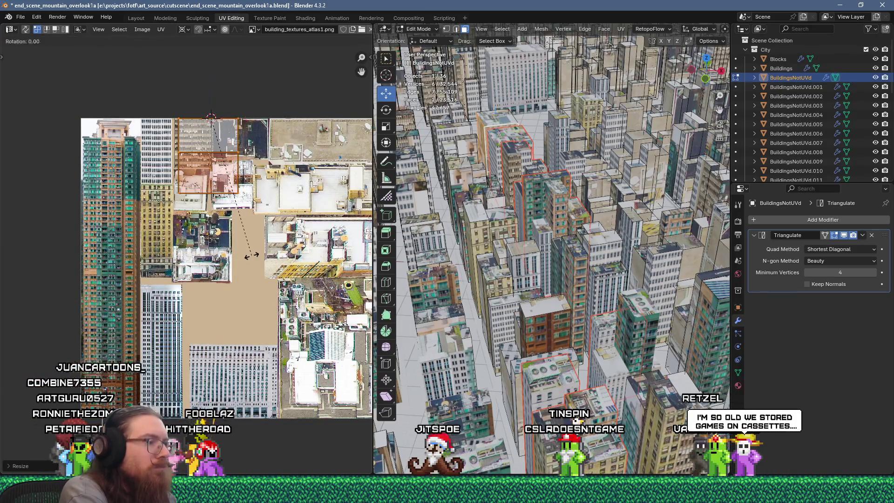
pyautogui.write('90')
pyautogui.press('Return')
# Move the island toward the atlas's left edge, then bring the avatar overlay window forward.
pyautogui.press('g')
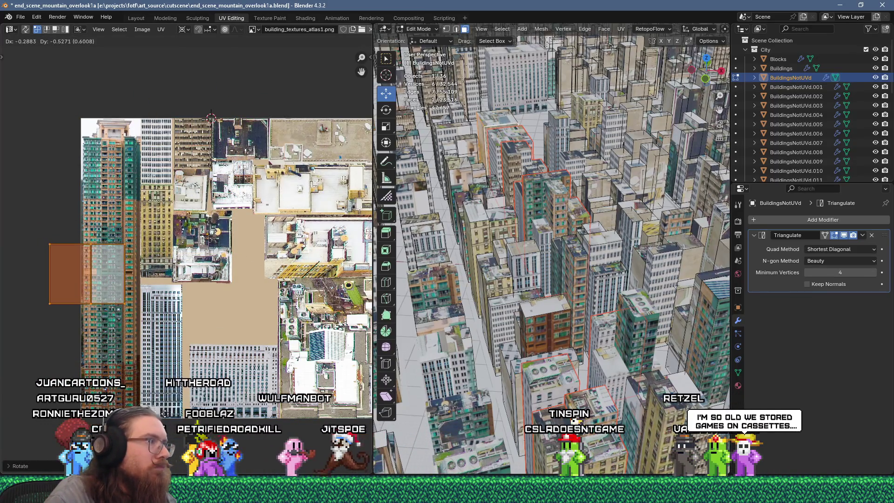
pyautogui.scroll(1, 156, 413)
pyautogui.moveTo(2, 281)
pyautogui.mouseDown()
pyautogui.moveTo(33, 280)
pyautogui.moveTo(10, 280)
pyautogui.mouseUp()
pyautogui.click(37, 305)
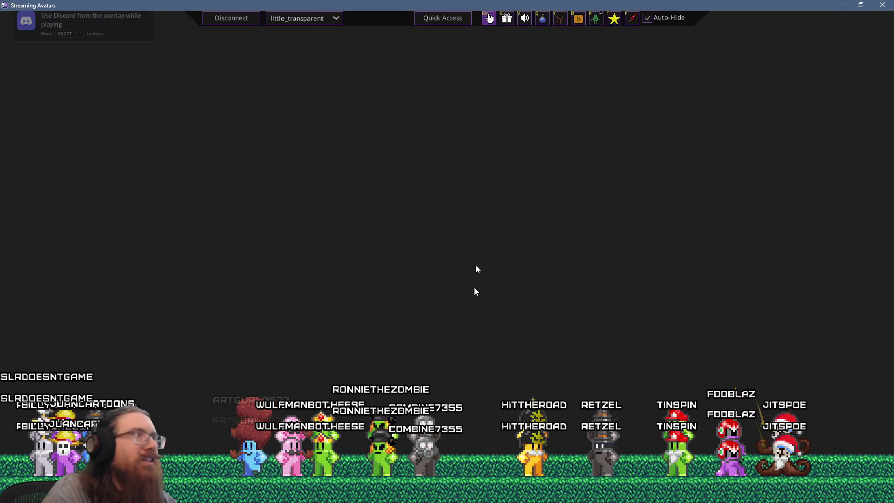
pyautogui.hotkey('alt', 'Tab')
pyautogui.hotkey('alt', 'Tab')
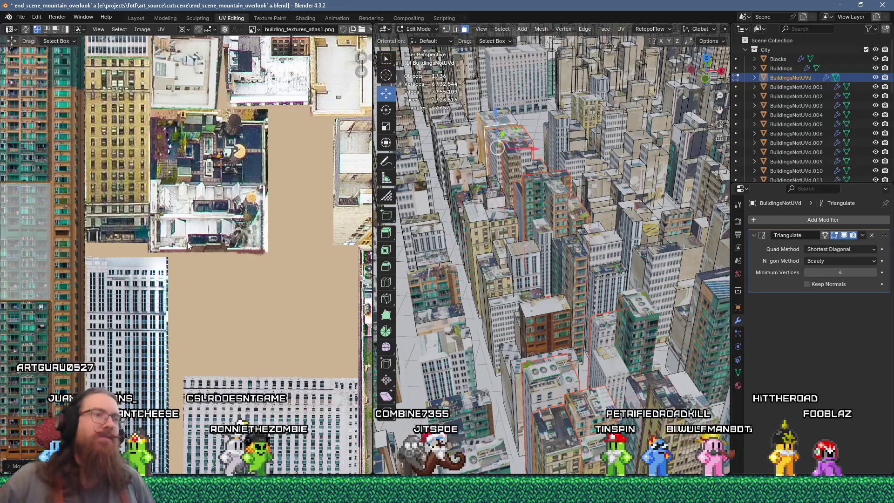
pyautogui.hotkey('alt', 'Tab')
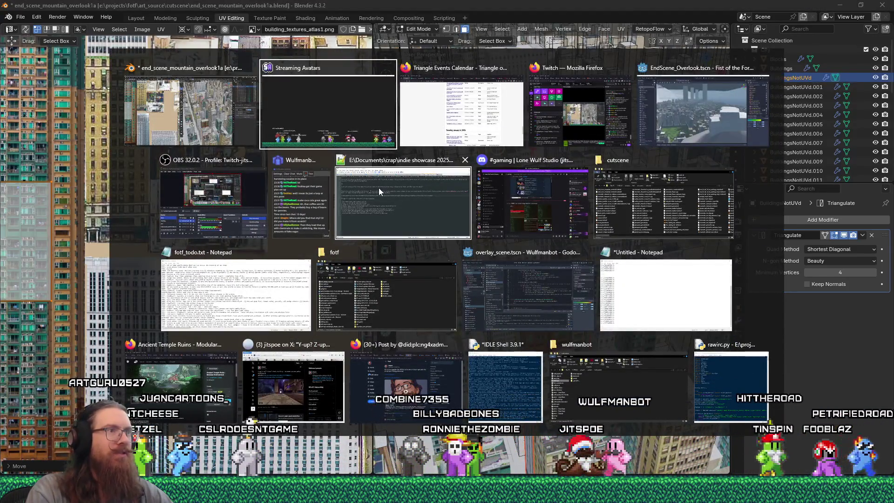
pyautogui.press('Escape')
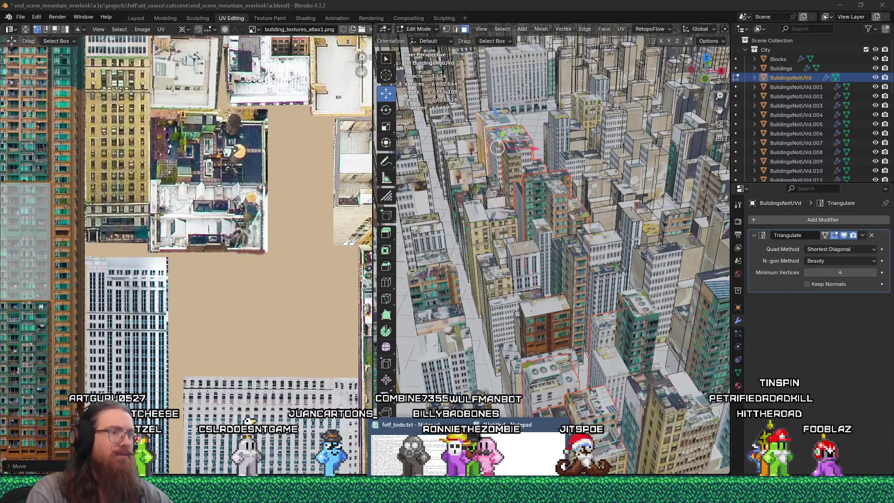
pyautogui.hotkey('alt', 'Tab')
pyautogui.moveTo(270, 414); pyautogui.dragTo(612, 403)
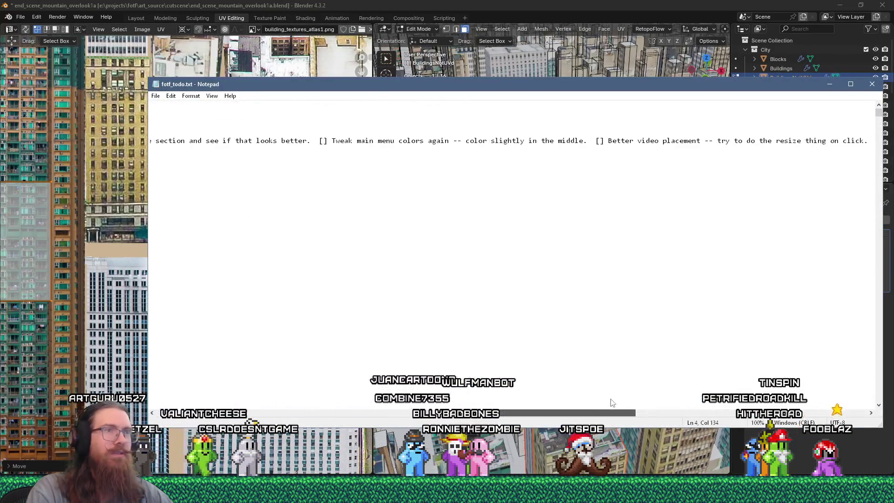
pyautogui.moveTo(676, 403)
pyautogui.mouseDown()
pyautogui.moveTo(288, 395)
pyautogui.moveTo(233, 374)
pyautogui.mouseUp()
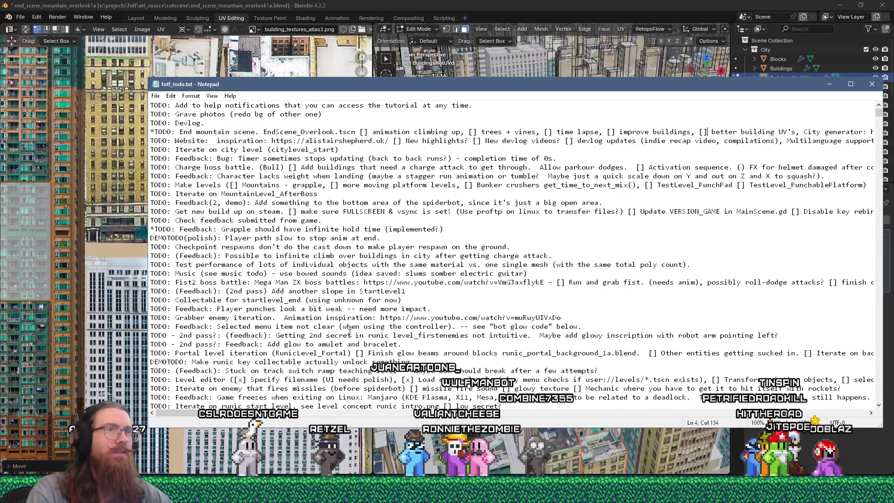
pyautogui.moveTo(277, 410); pyautogui.dragTo(344, 416)
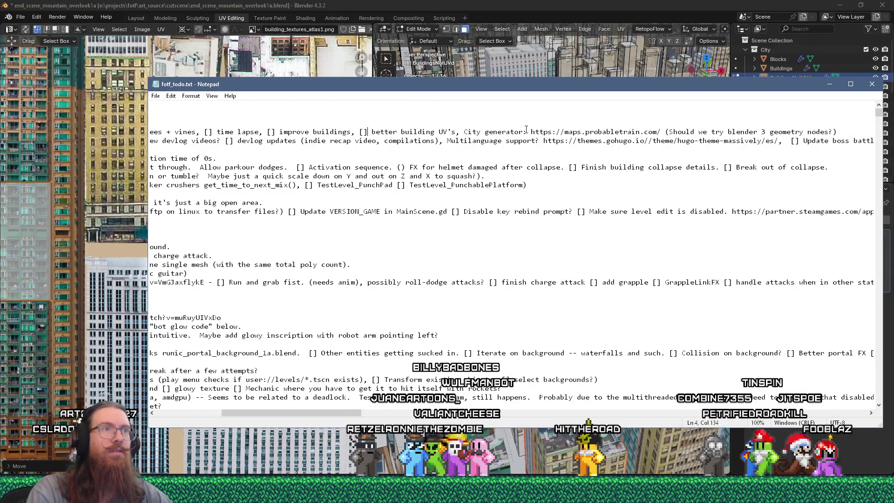
pyautogui.moveTo(531, 132); pyautogui.dragTo(660, 132)
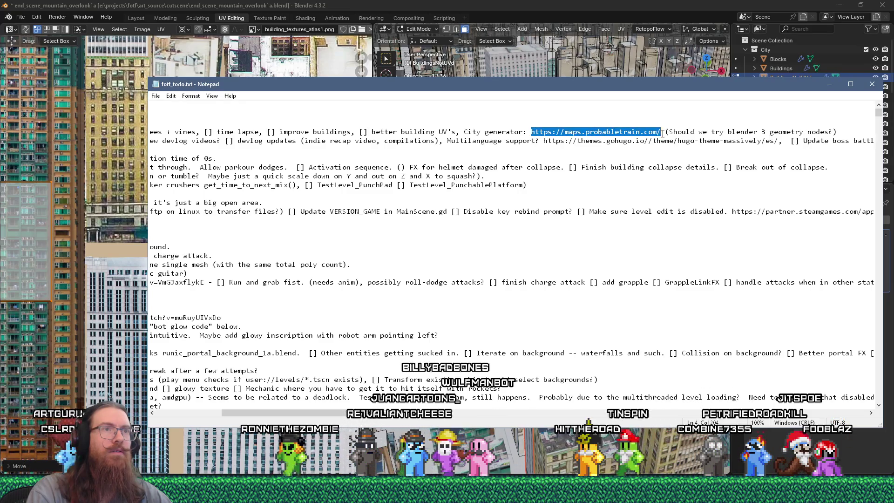
pyautogui.rightClick(657, 132)
pyautogui.click(679, 160)
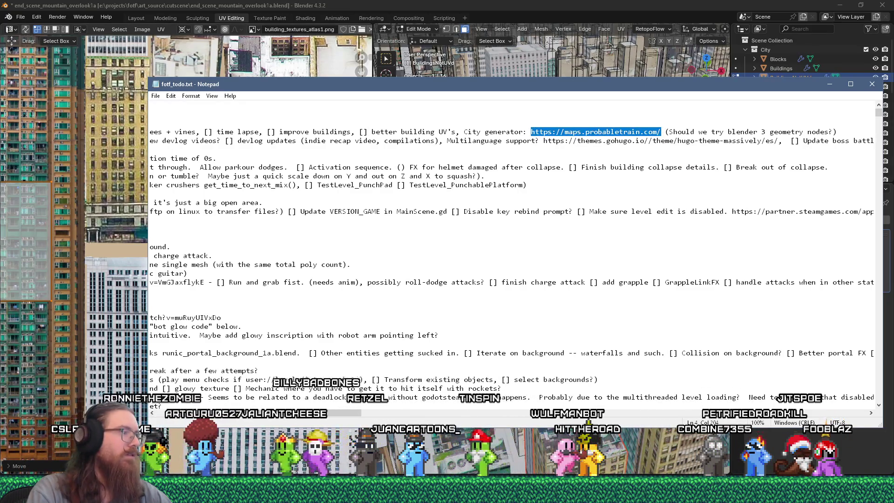
# Refocus the to-do notes, glance at the File menu, then return to Blender.
pyautogui.hotkey('alt', 'Tab')
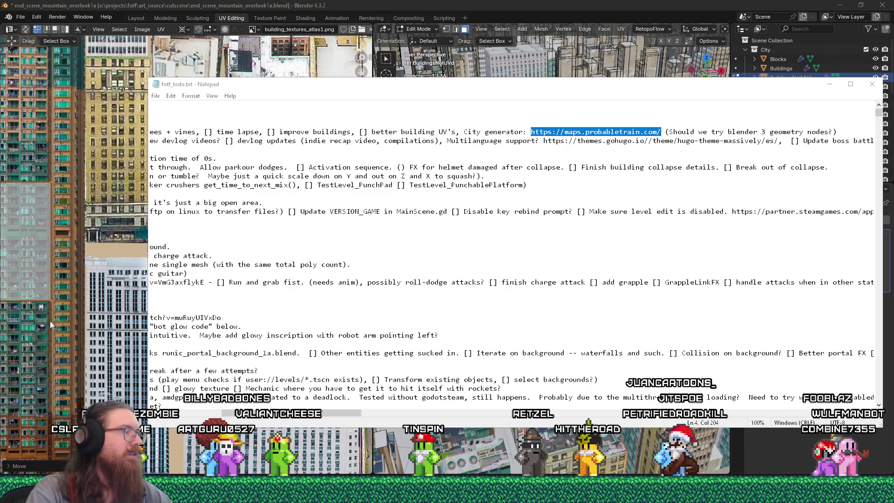
pyautogui.click(156, 96)
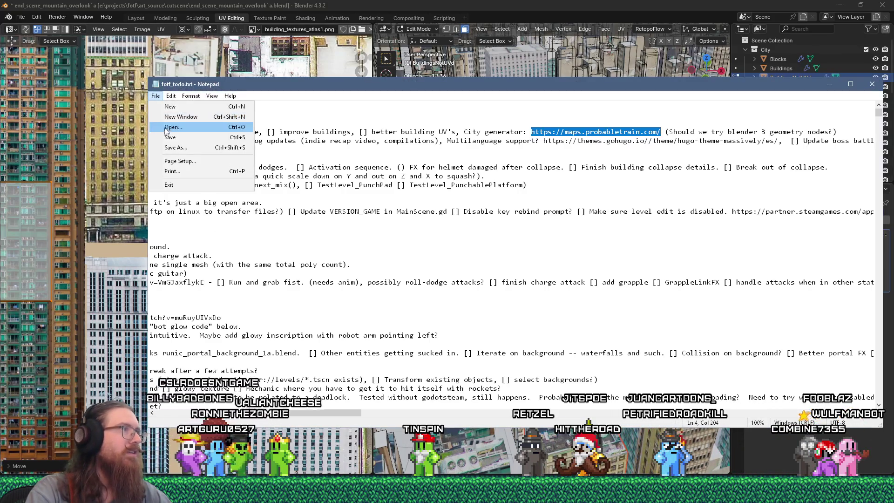
pyautogui.click(186, 138)
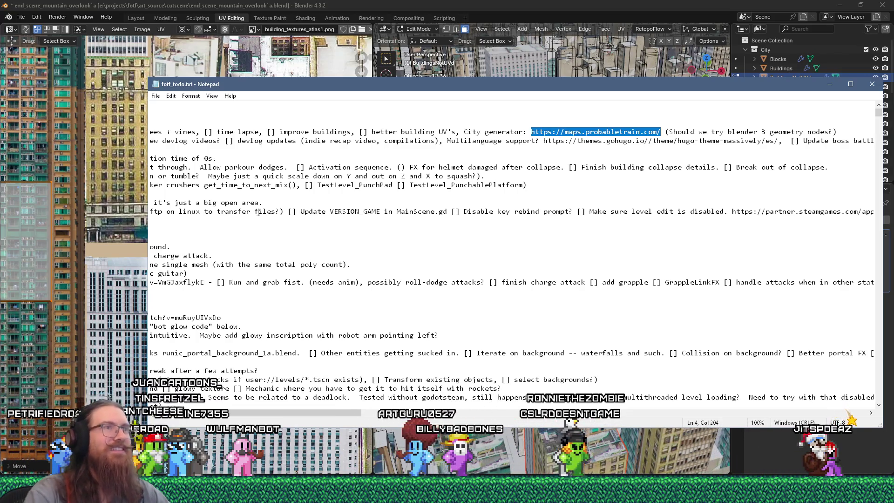
pyautogui.hotkey('alt', 'Tab')
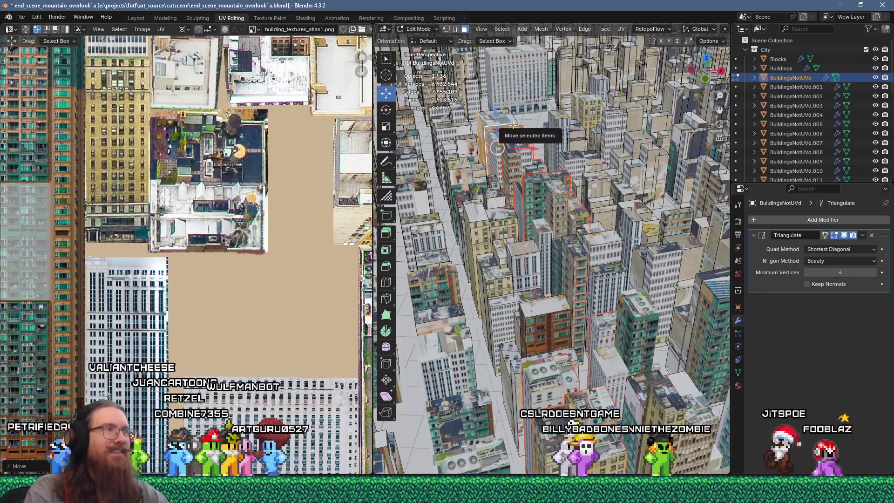
# Stretch the placed UV island wider by sliding its left edge along the X axis.
pyautogui.scroll(-3, 187, 209)
pyautogui.scroll(2, 183, 211)
pyautogui.scroll(1, 183, 211)
pyautogui.moveTo(5, 155)
pyautogui.mouseDown()
pyautogui.moveTo(22, 162)
pyautogui.moveTo(40, 325)
pyautogui.mouseUp()
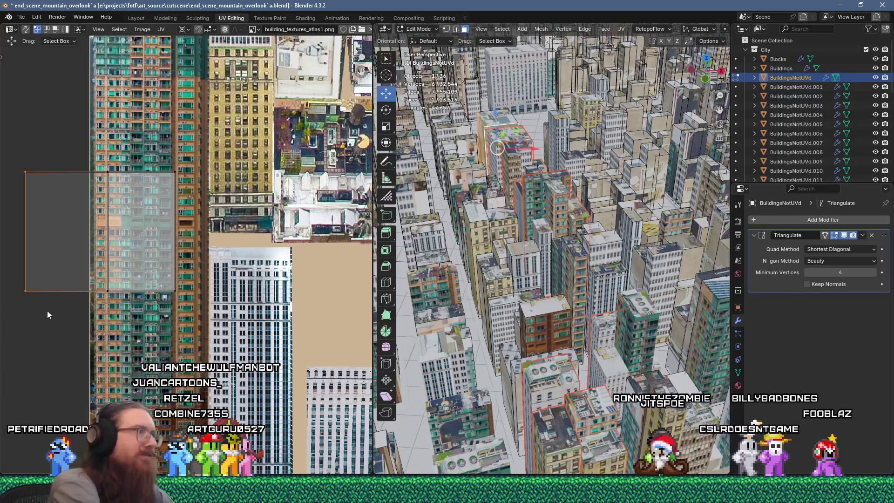
pyautogui.press('g')
pyautogui.press('x')
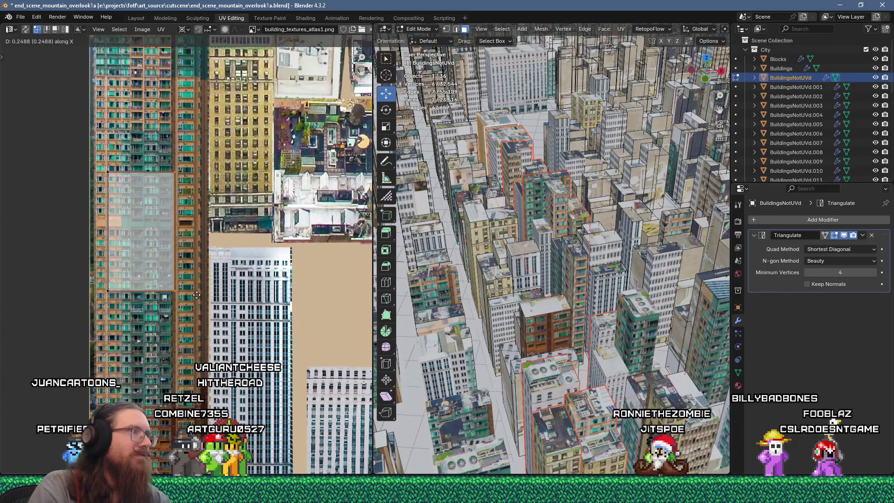
pyautogui.click(197, 295)
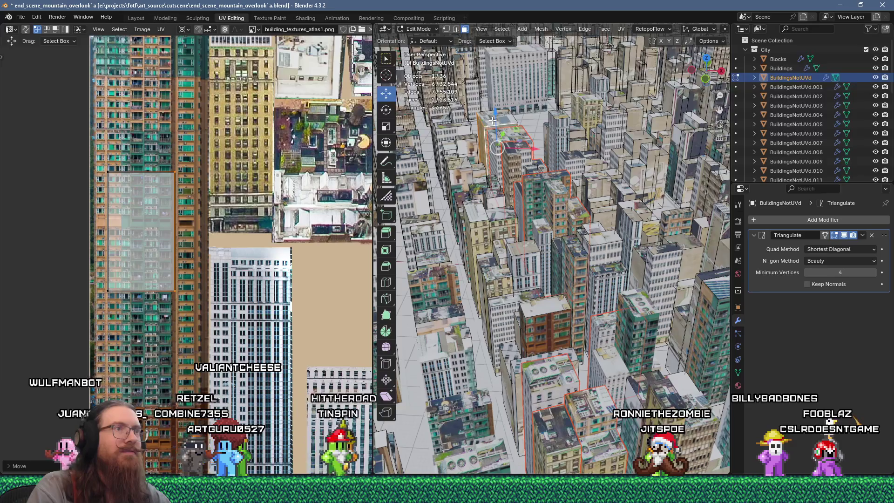
# Separate the selected faces into a new object.
pyautogui.press('p')
pyautogui.click(549, 131)
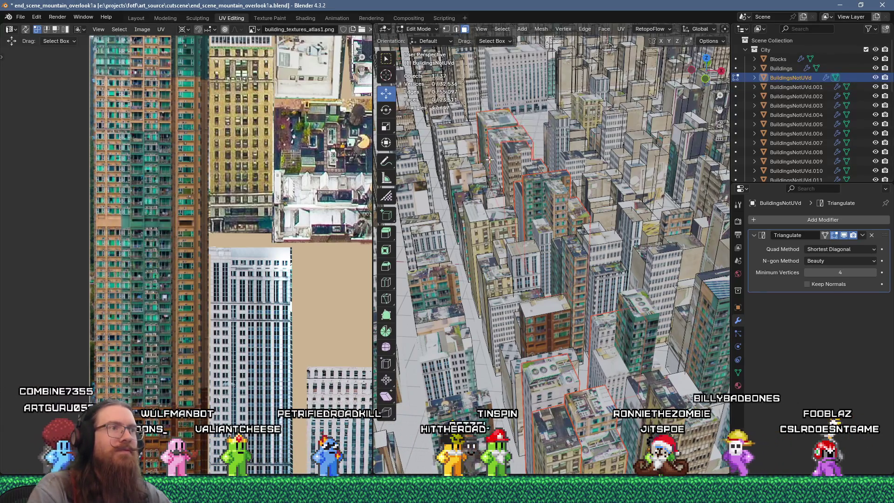
pyautogui.moveTo(600, 153); pyautogui.dragTo(618, 159, button='middle')
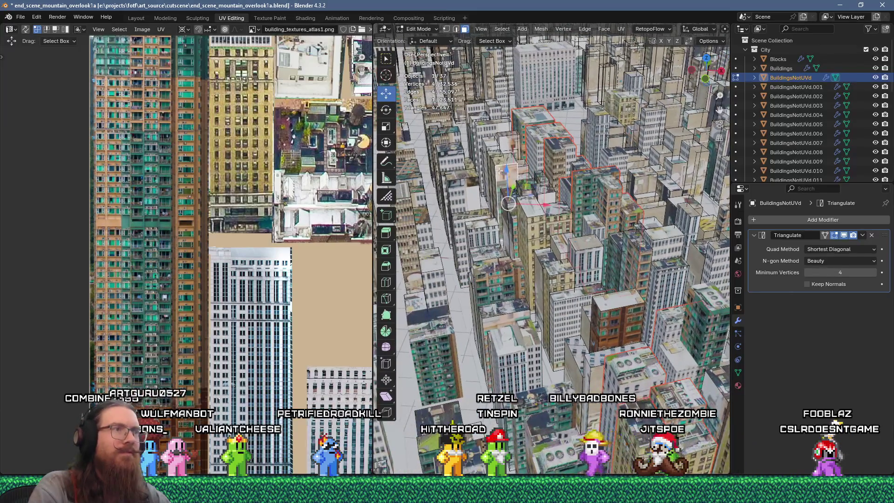
# Select a face on the next building, unwrap it and select all its new UV islands.
pyautogui.keyDown('shift'); pyautogui.click(538, 120); pyautogui.keyUp('shift')
pyautogui.press('u')
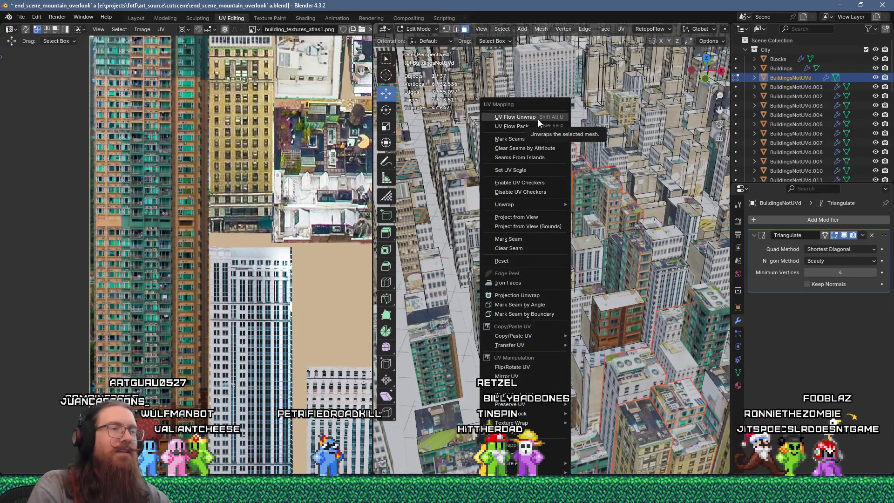
pyautogui.click(538, 119)
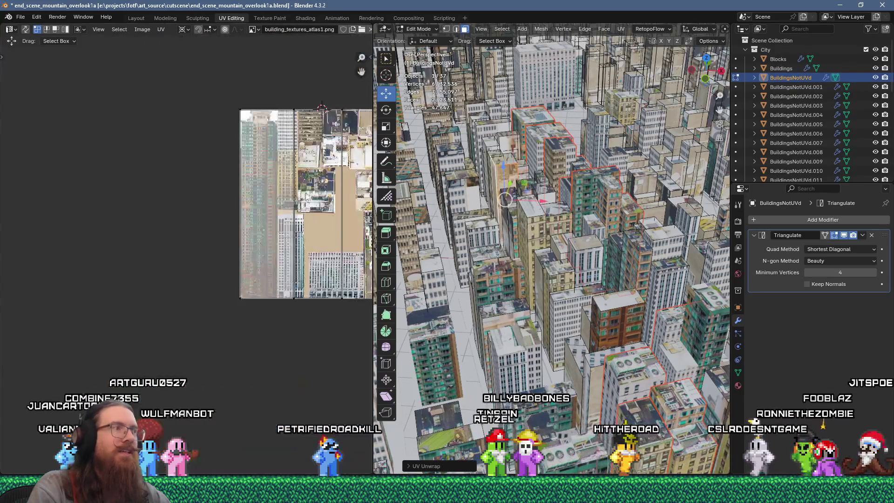
pyautogui.press('a')
pyautogui.moveTo(306, 198); pyautogui.dragTo(201, 198, button='middle')
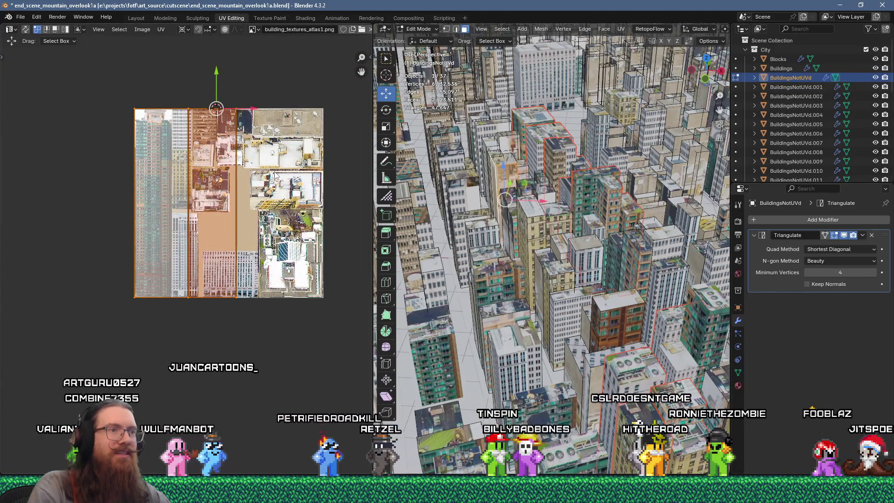